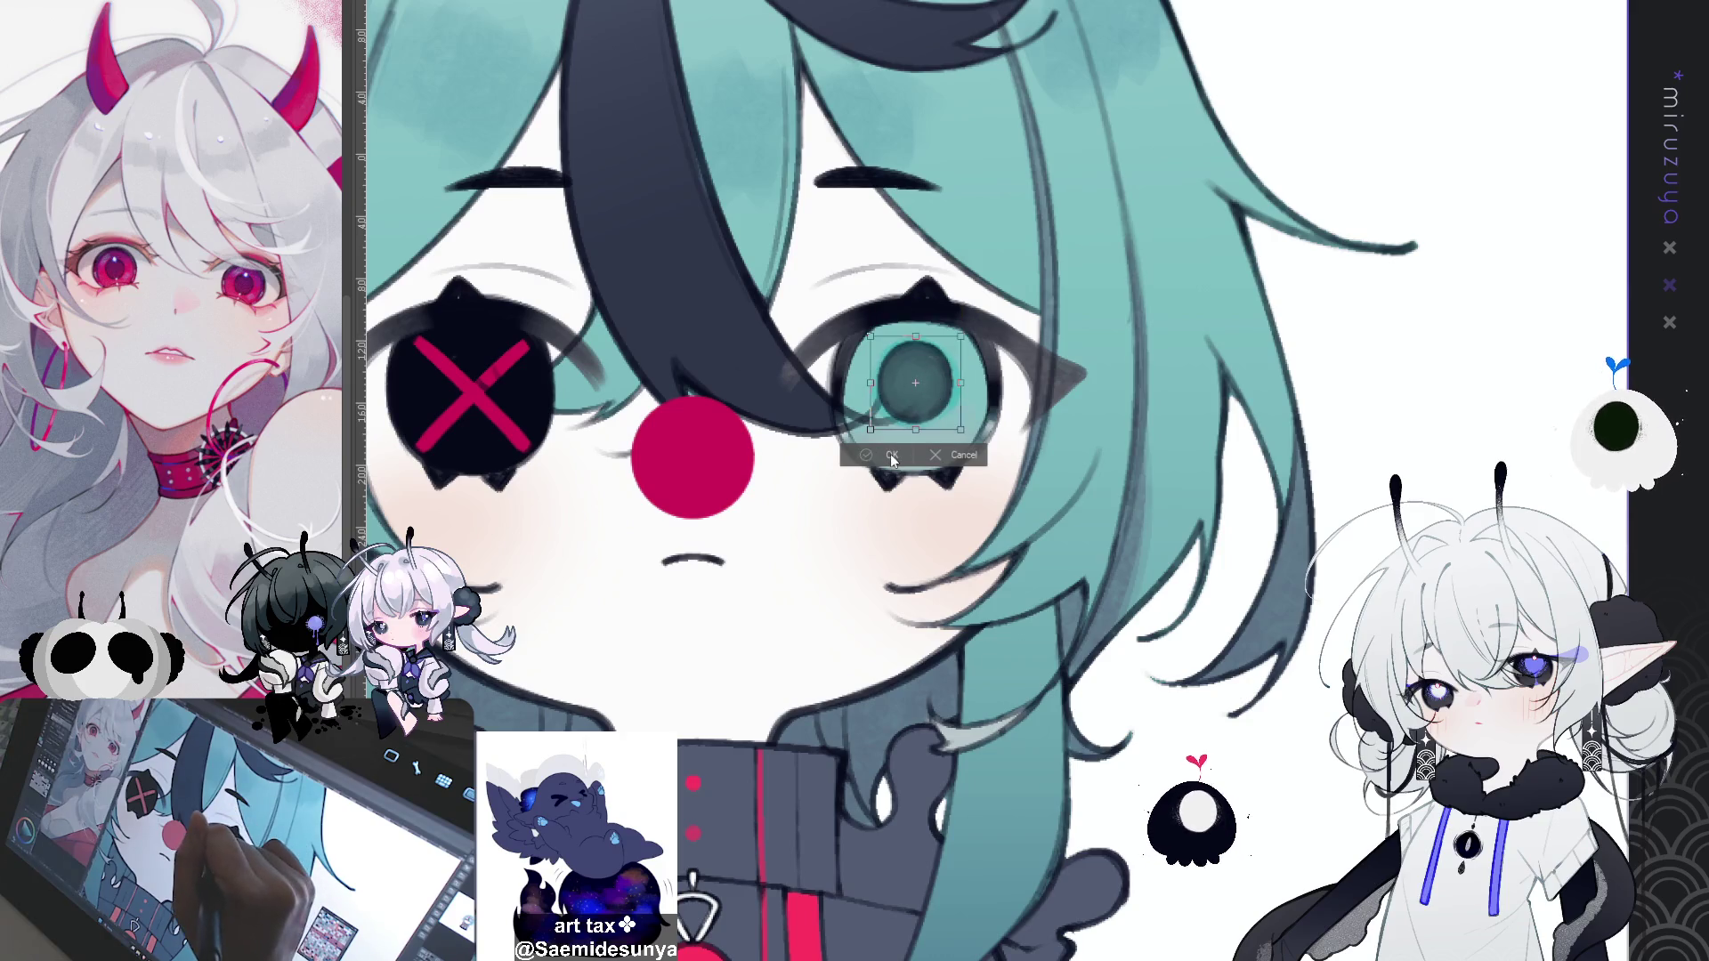
Step: Confirm the pupil's new size and position, then brighten the upper iris with cyan strokes
left_click(891, 455)
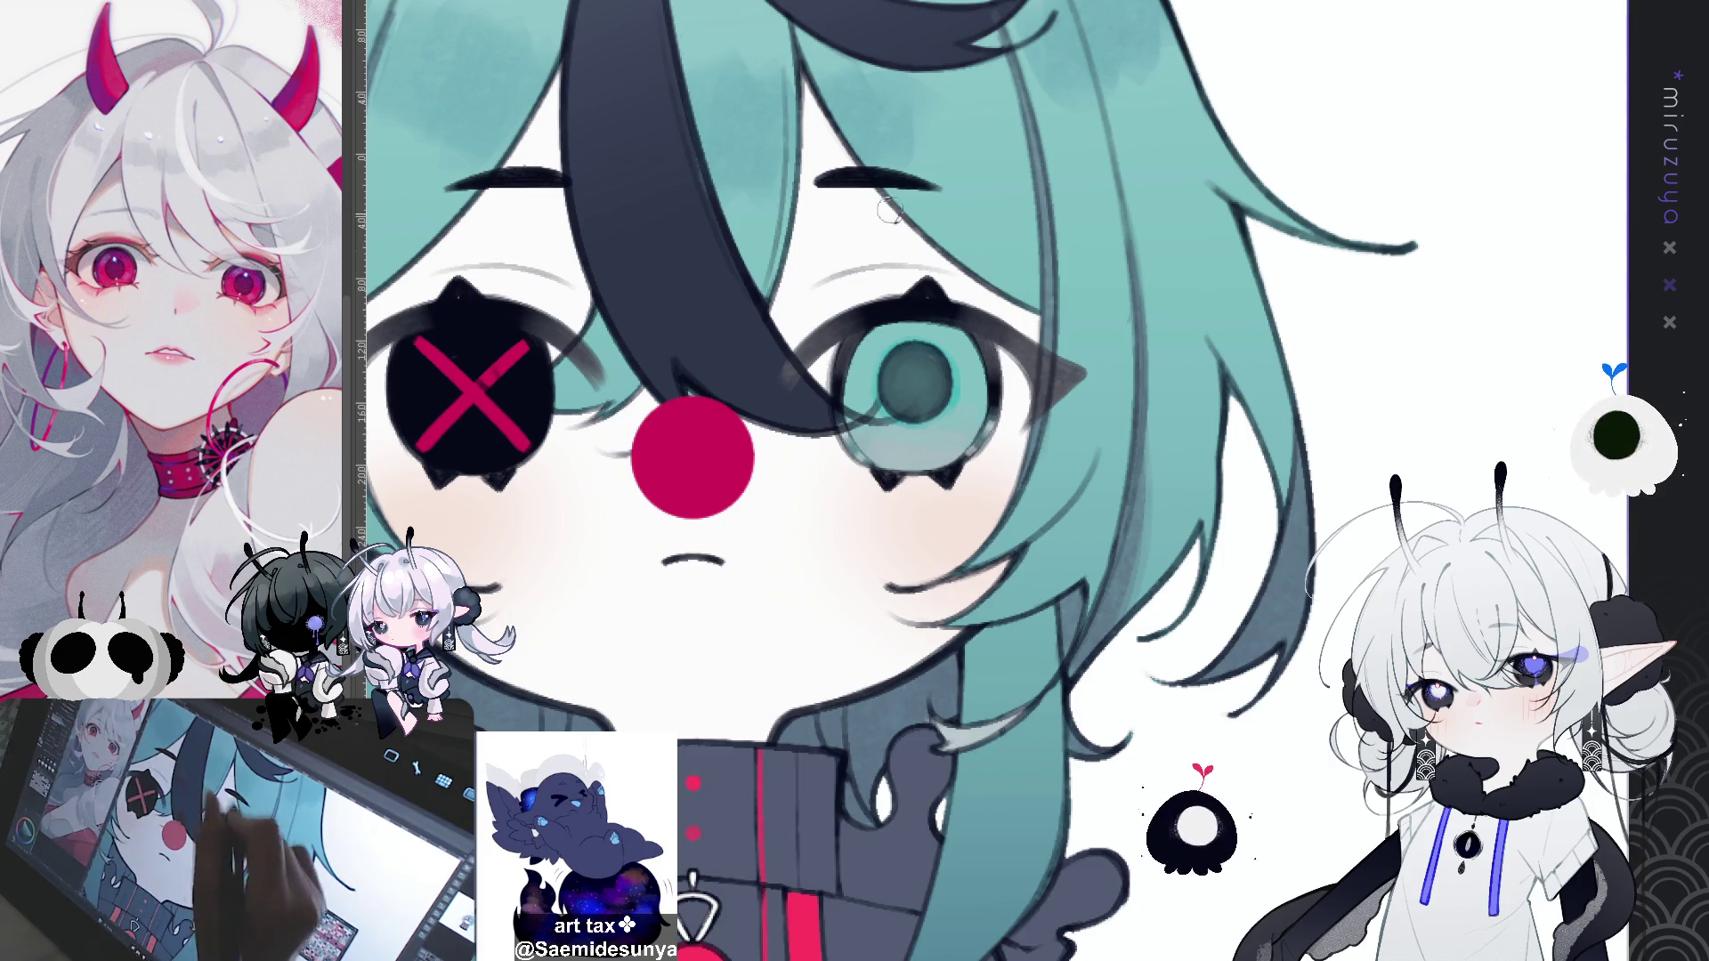
mouse_move(894, 334)
left_mouse_down()
mouse_move(877, 335)
mouse_move(981, 349)
left_mouse_up()
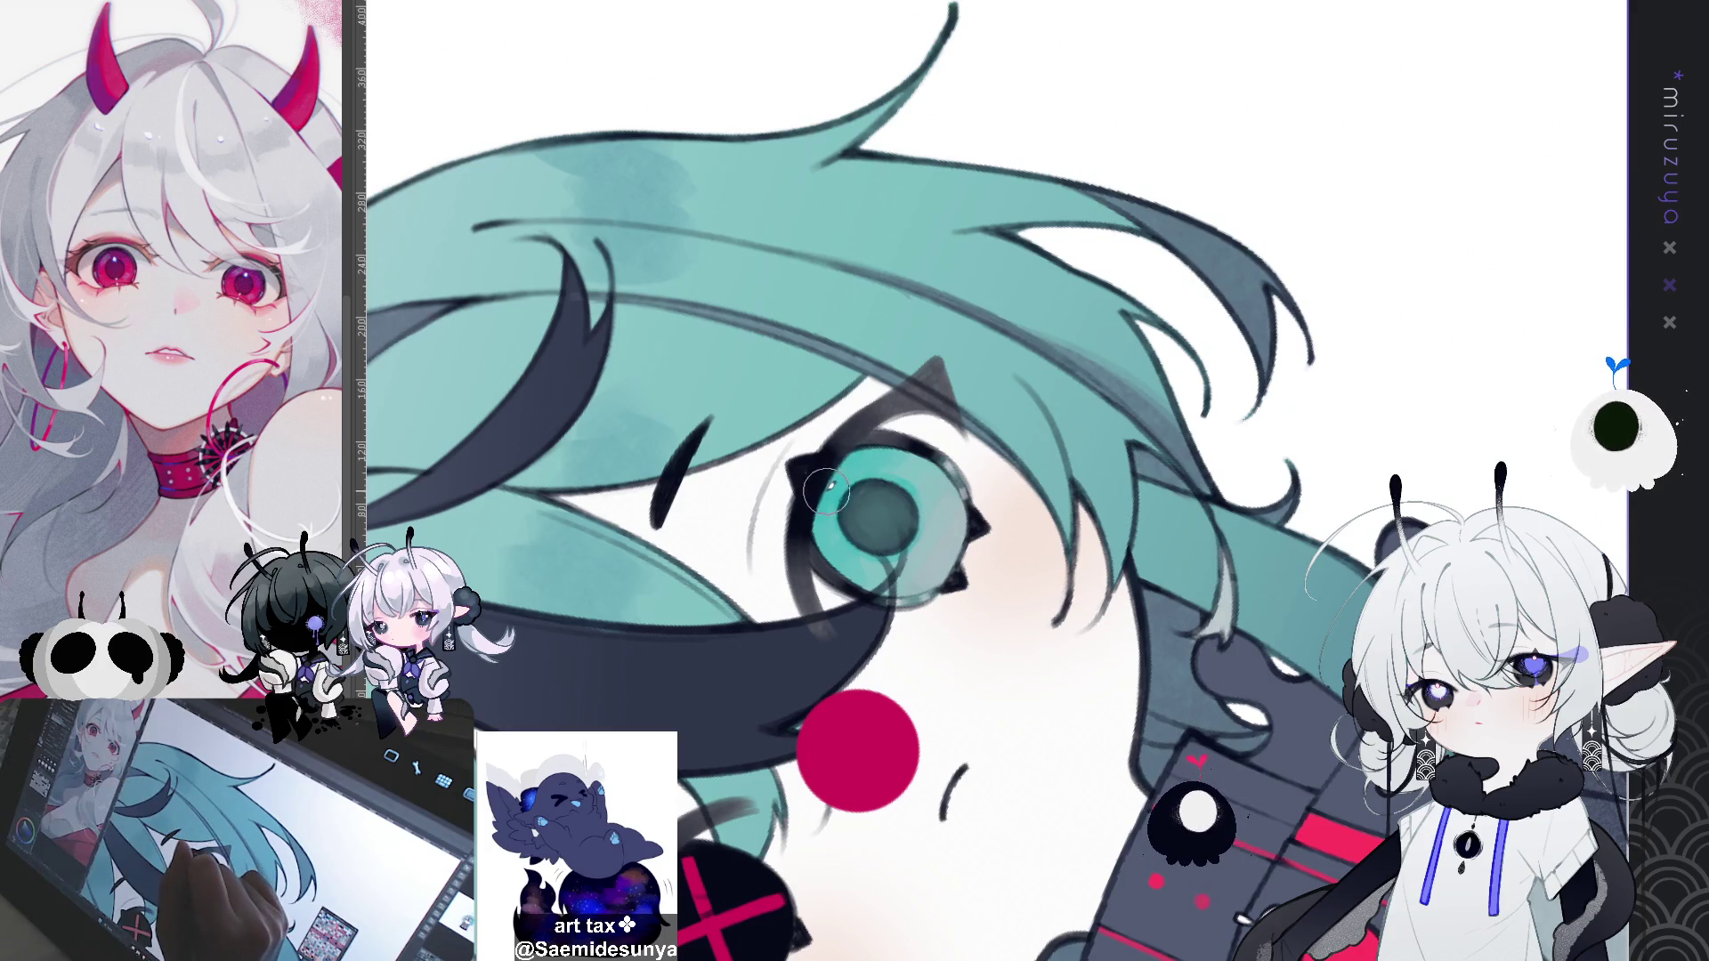
left_click_drag(828, 509, 828, 552)
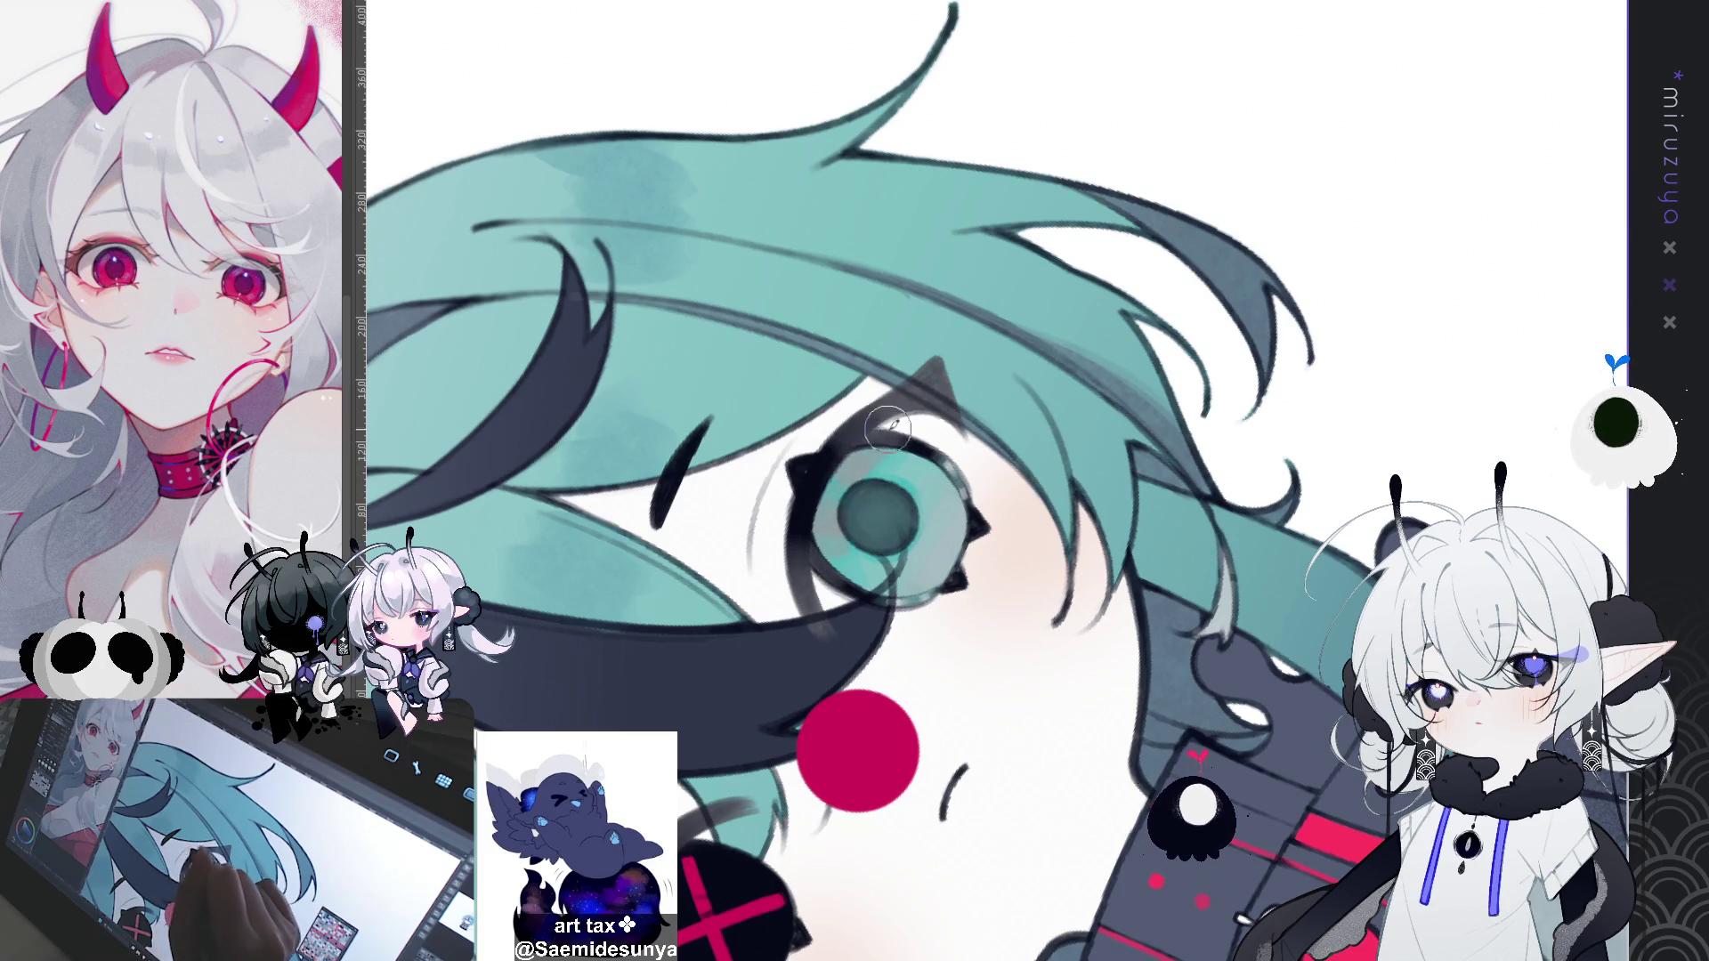
key("ctrl+0")
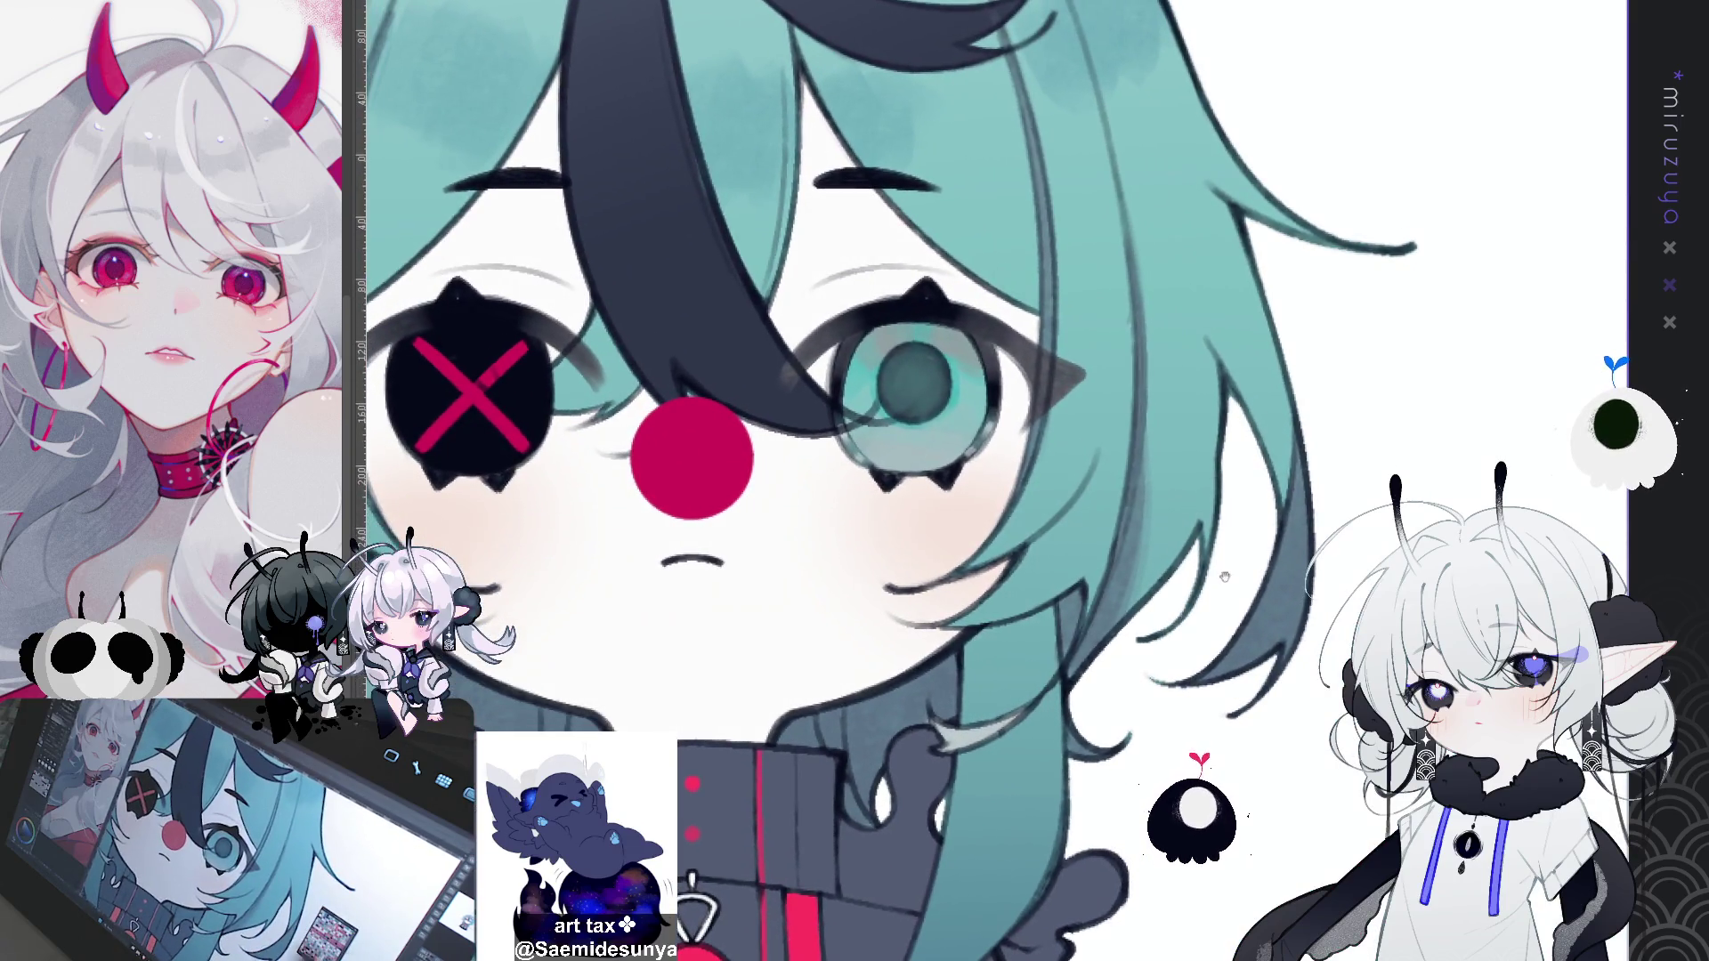
Step: Place small white highlight dots at the top, lower edge and bottom of the teal iris
left_click_drag(1258, 458, 1351, 463)
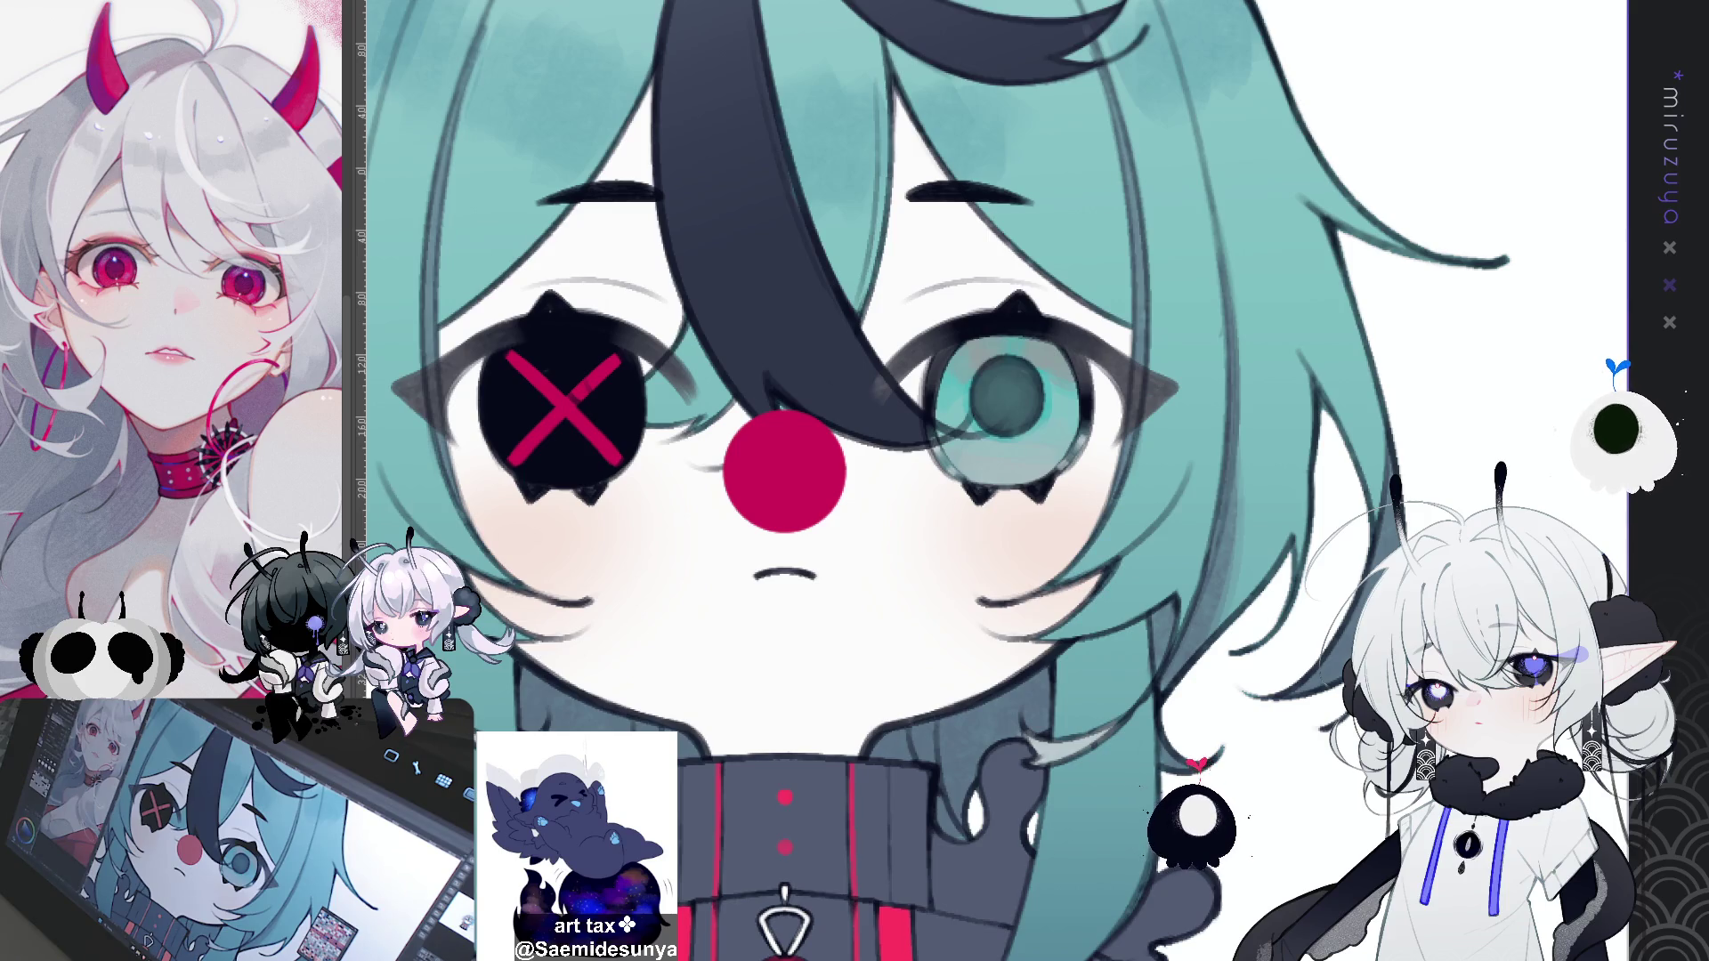
left_click_drag(1351, 463, 1260, 477)
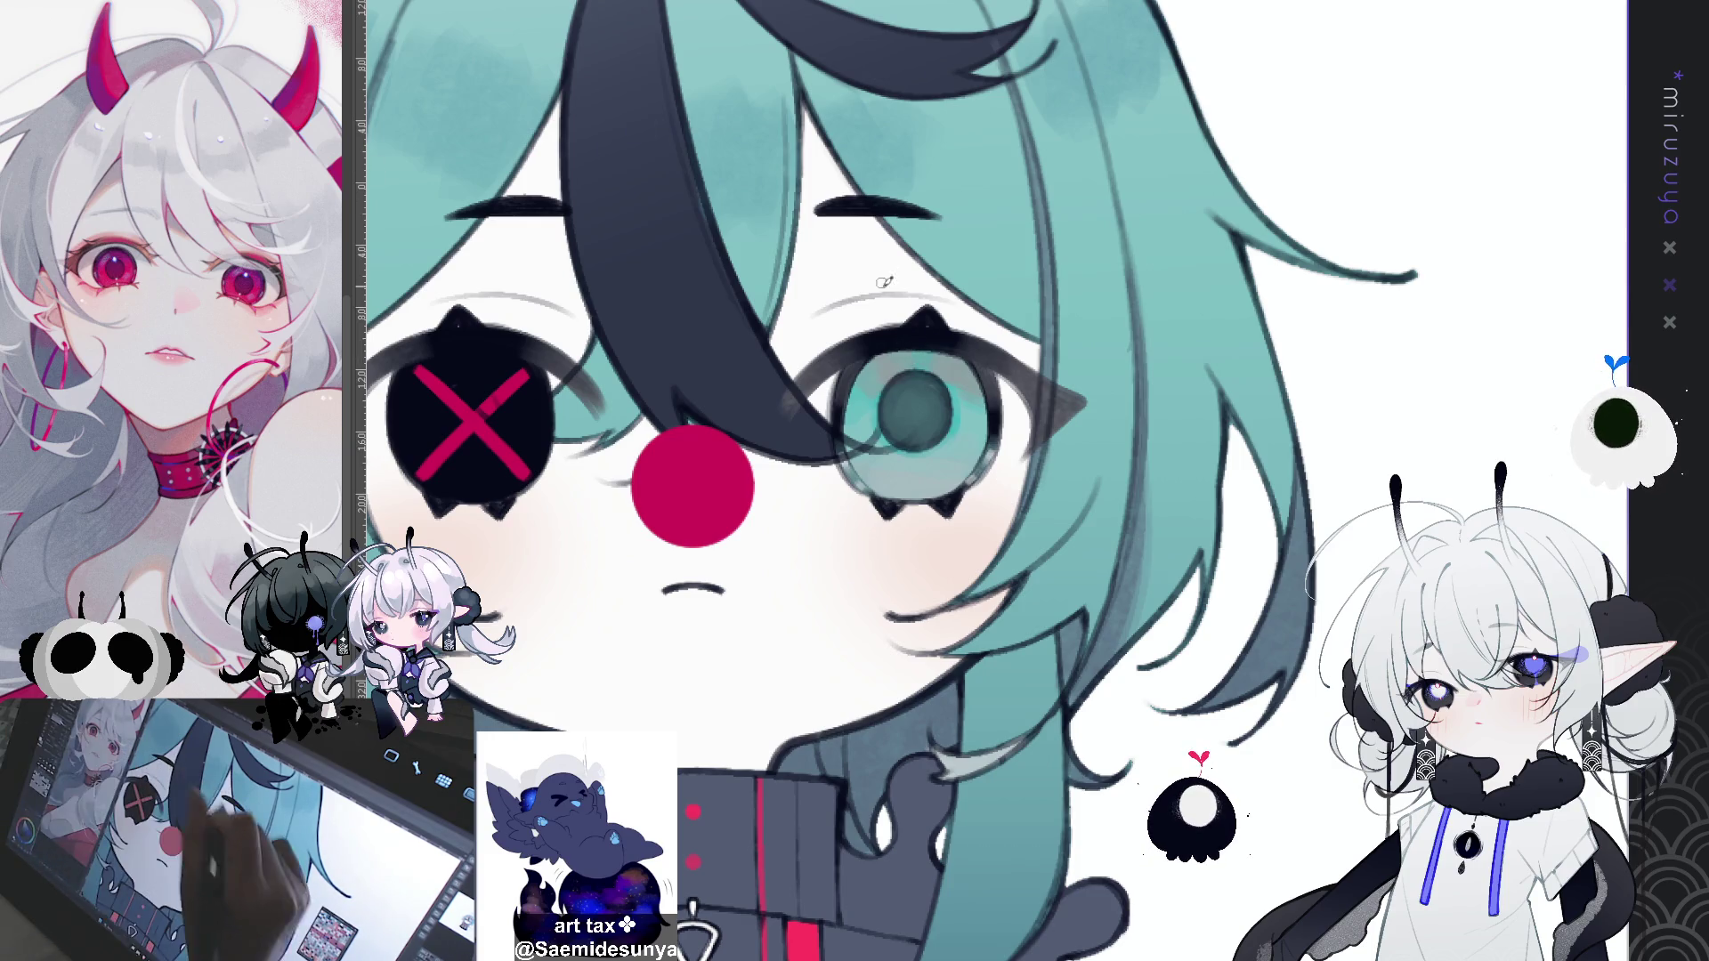
left_click(918, 352)
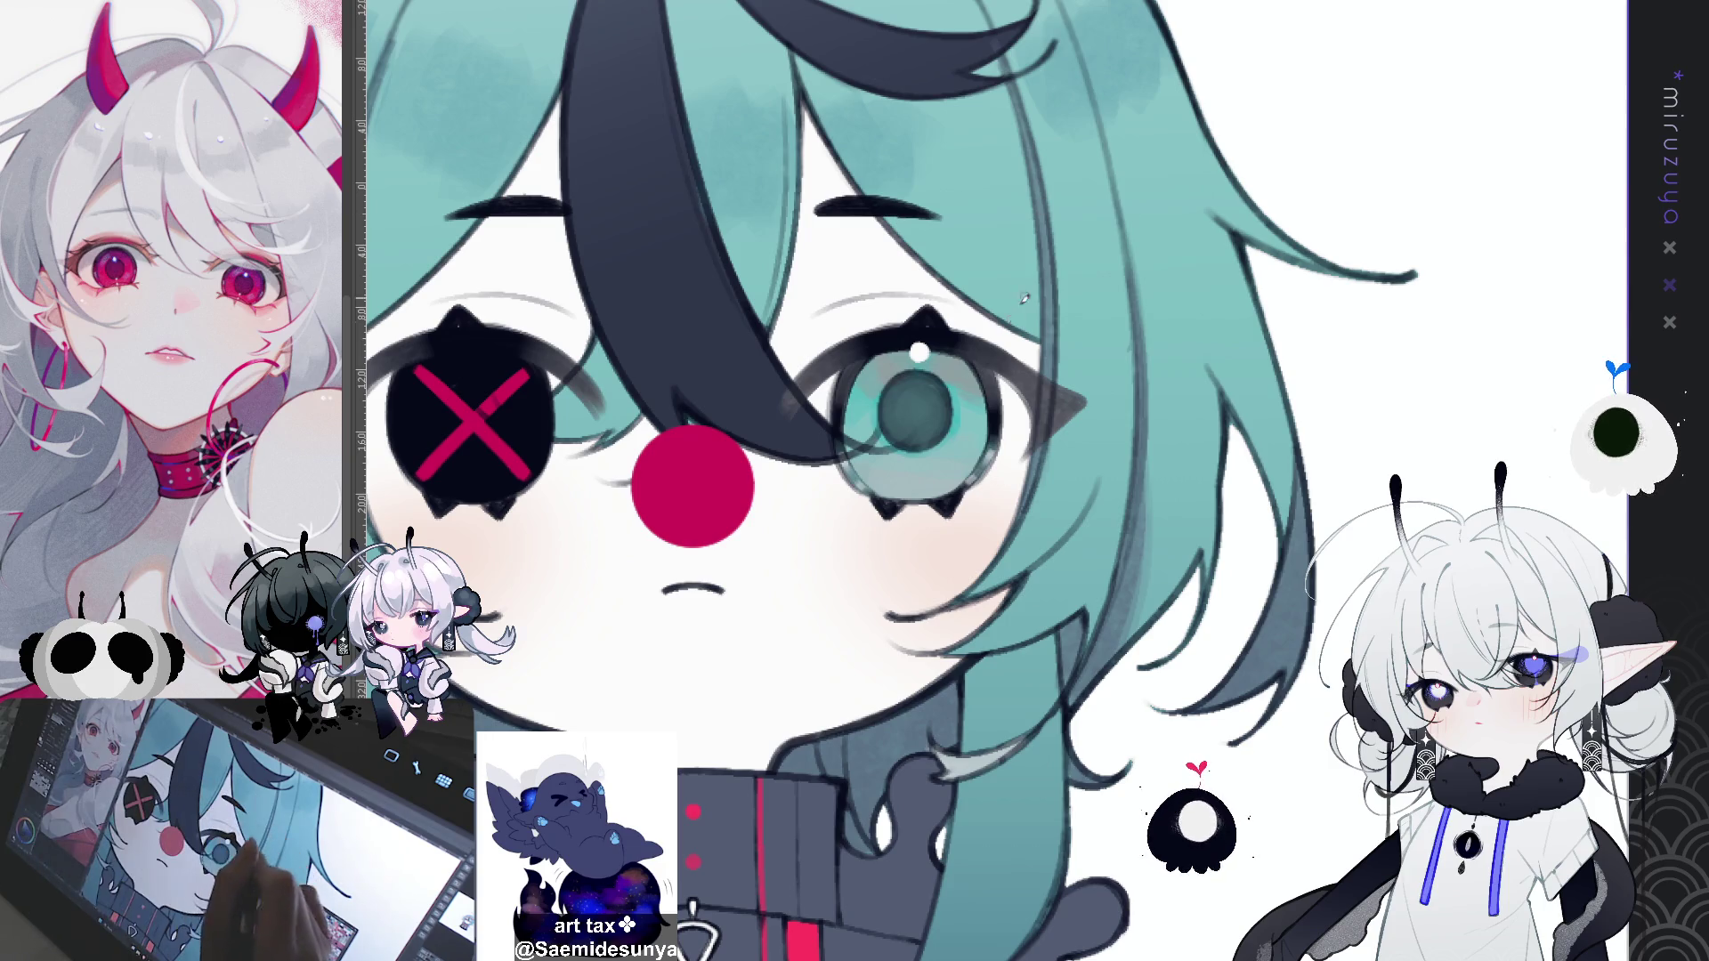
left_click(914, 450)
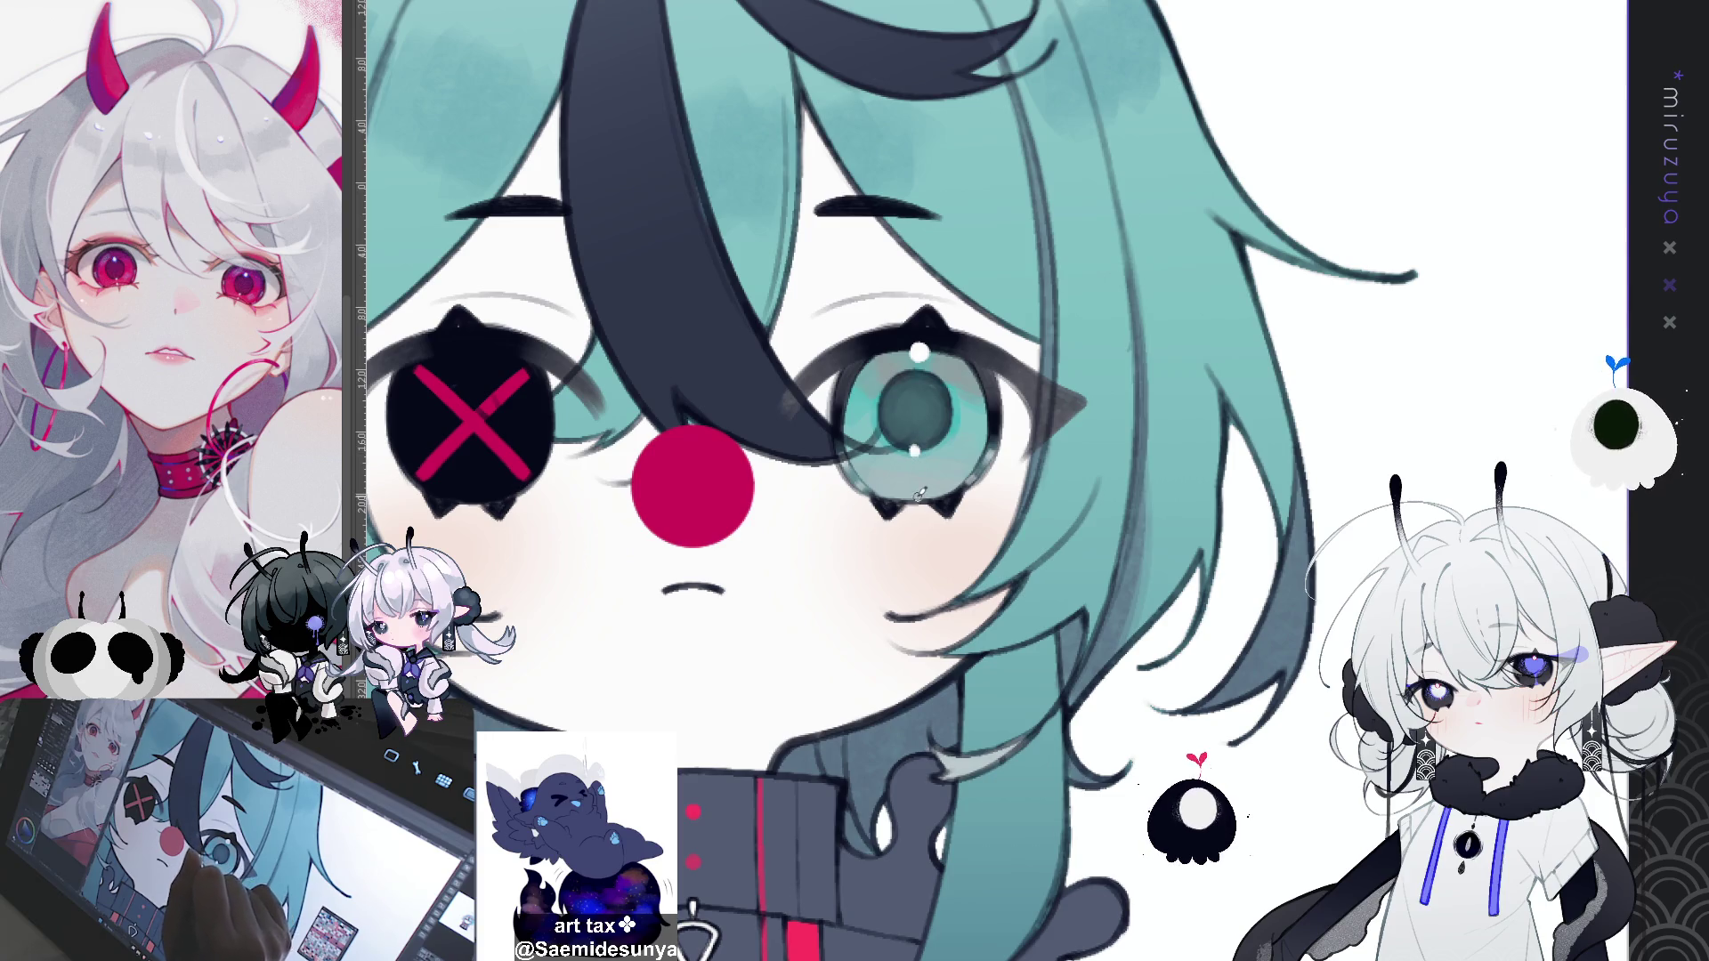
left_click(918, 499)
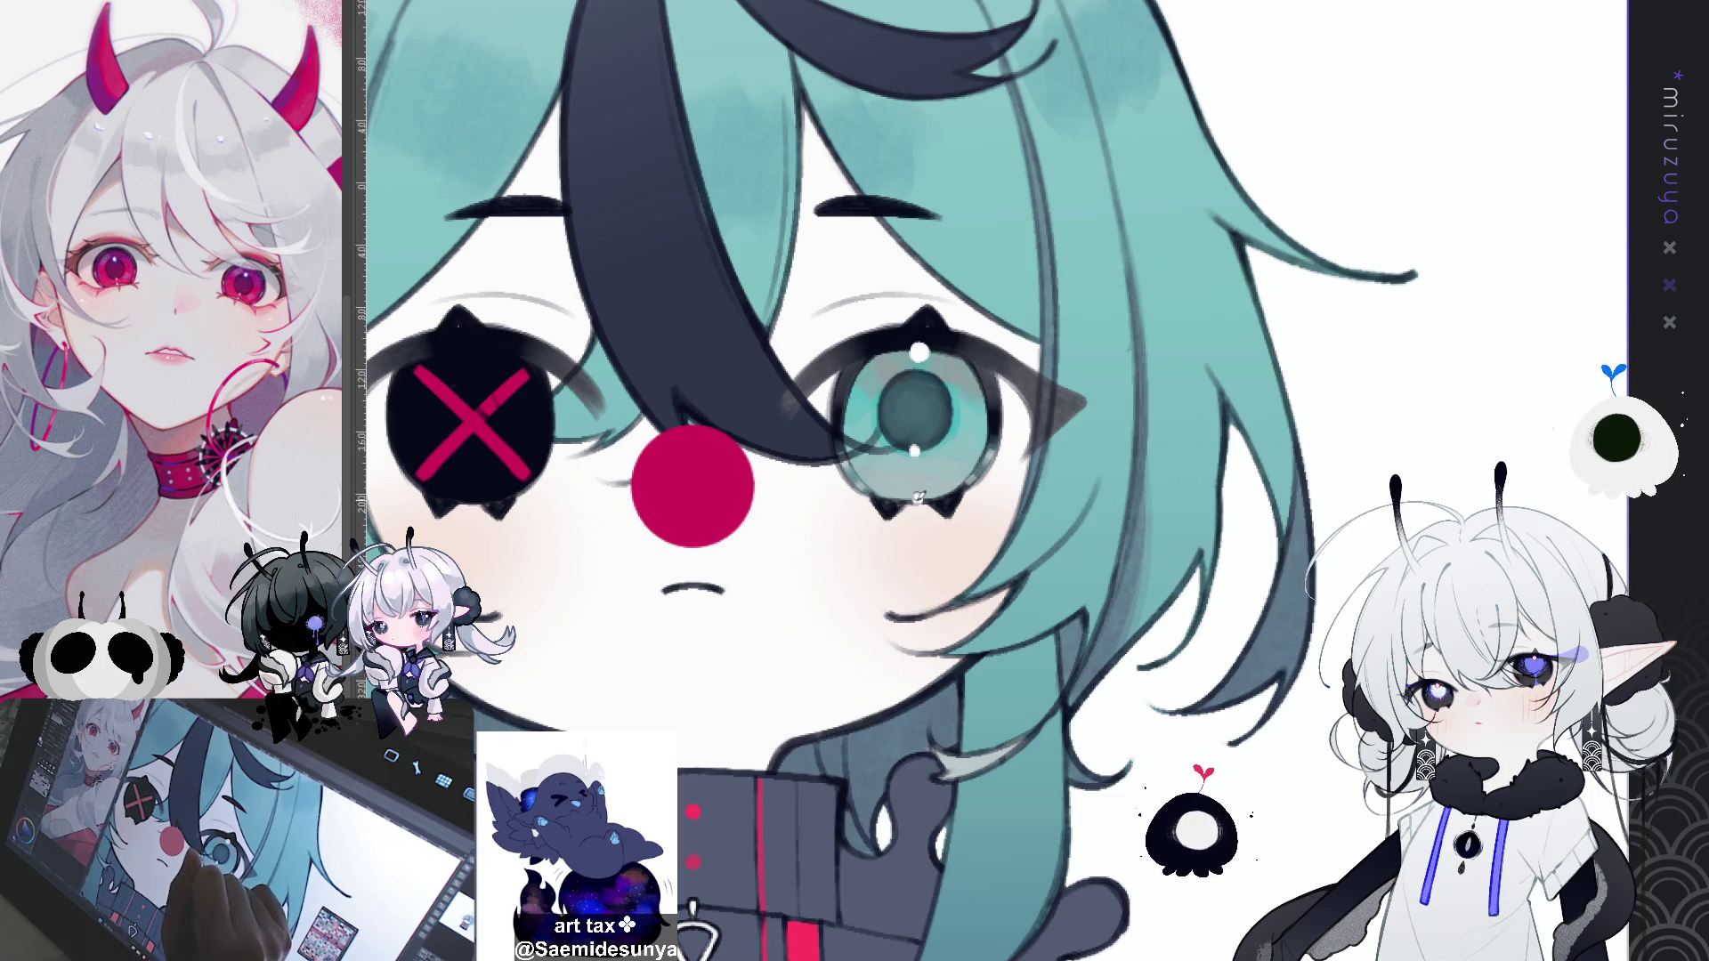
left_click_drag(1071, 344, 1011, 365)
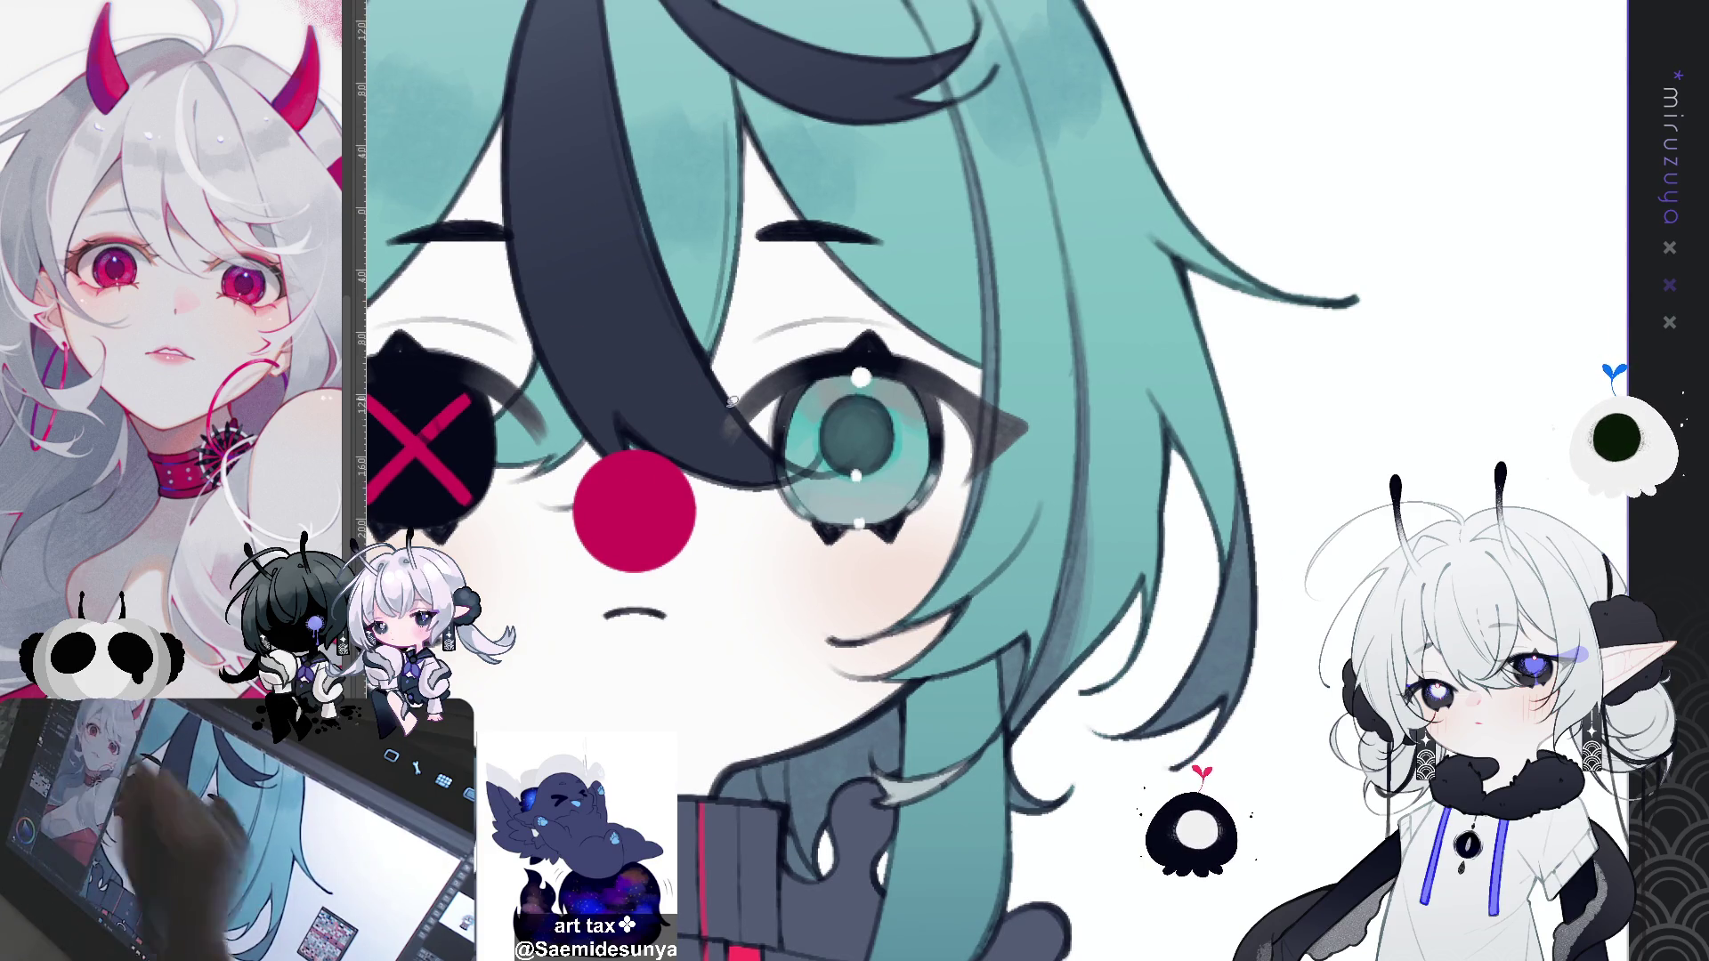
left_click_drag(904, 482, 897, 492)
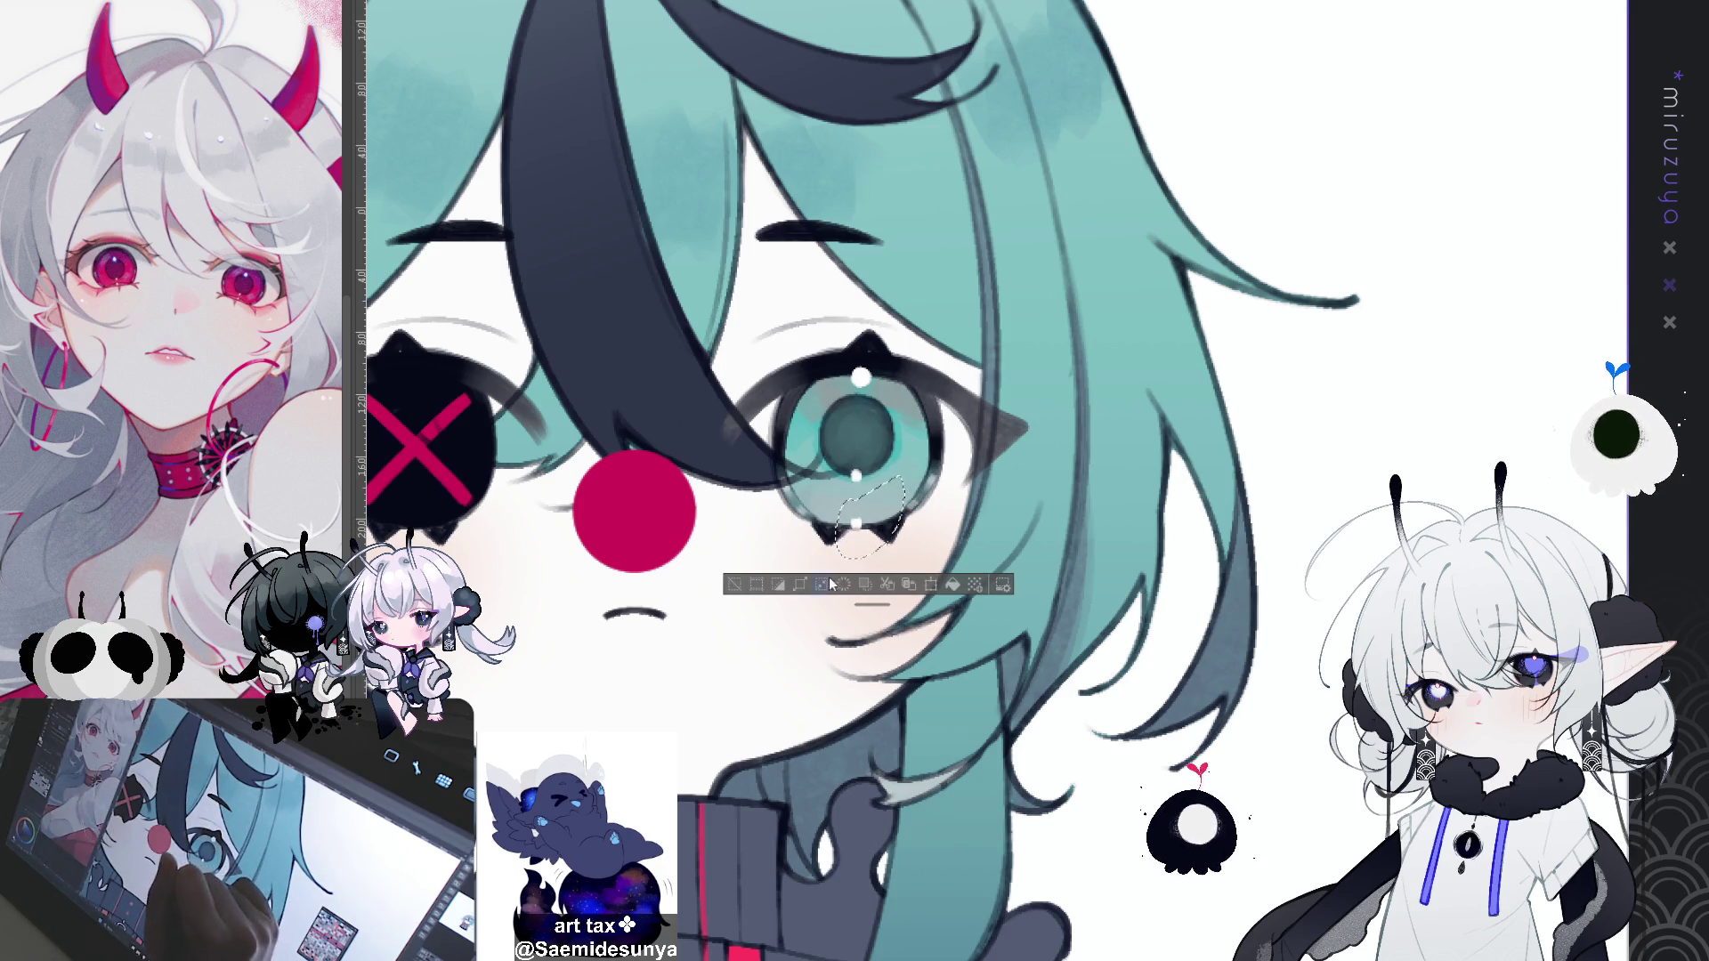
Step: Clear the eye selection and recentre the face to work on the top highlight
key("ctrl+d")
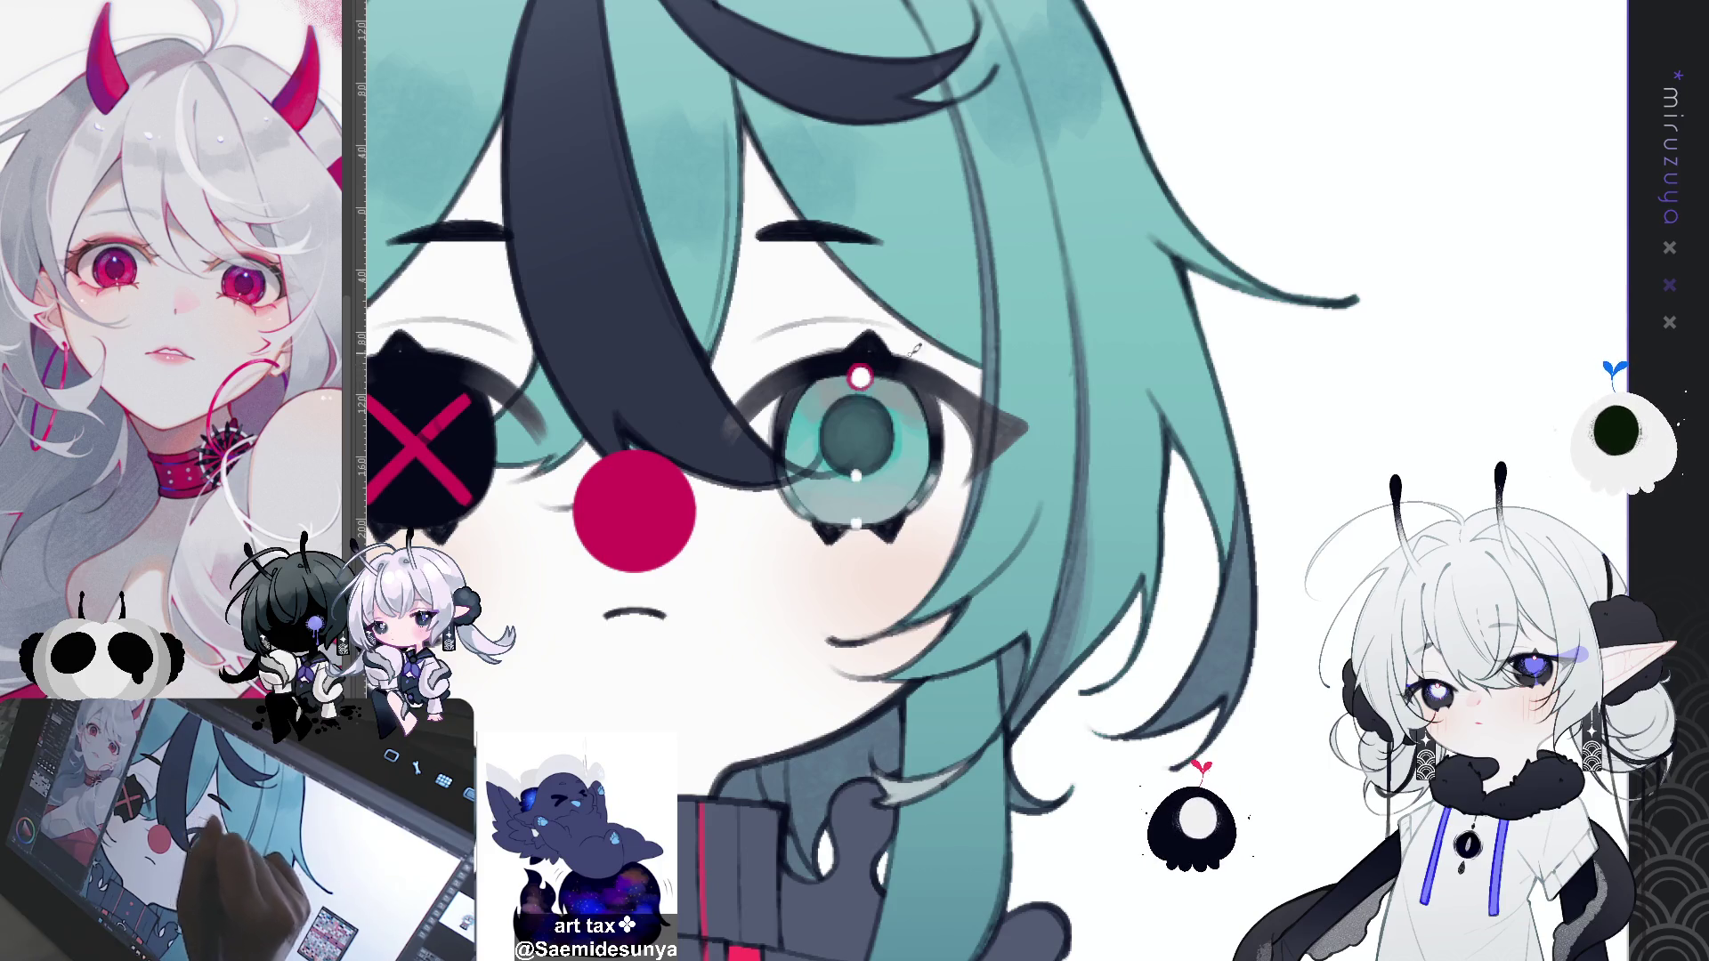
left_click_drag(1040, 859, 1148, 752)
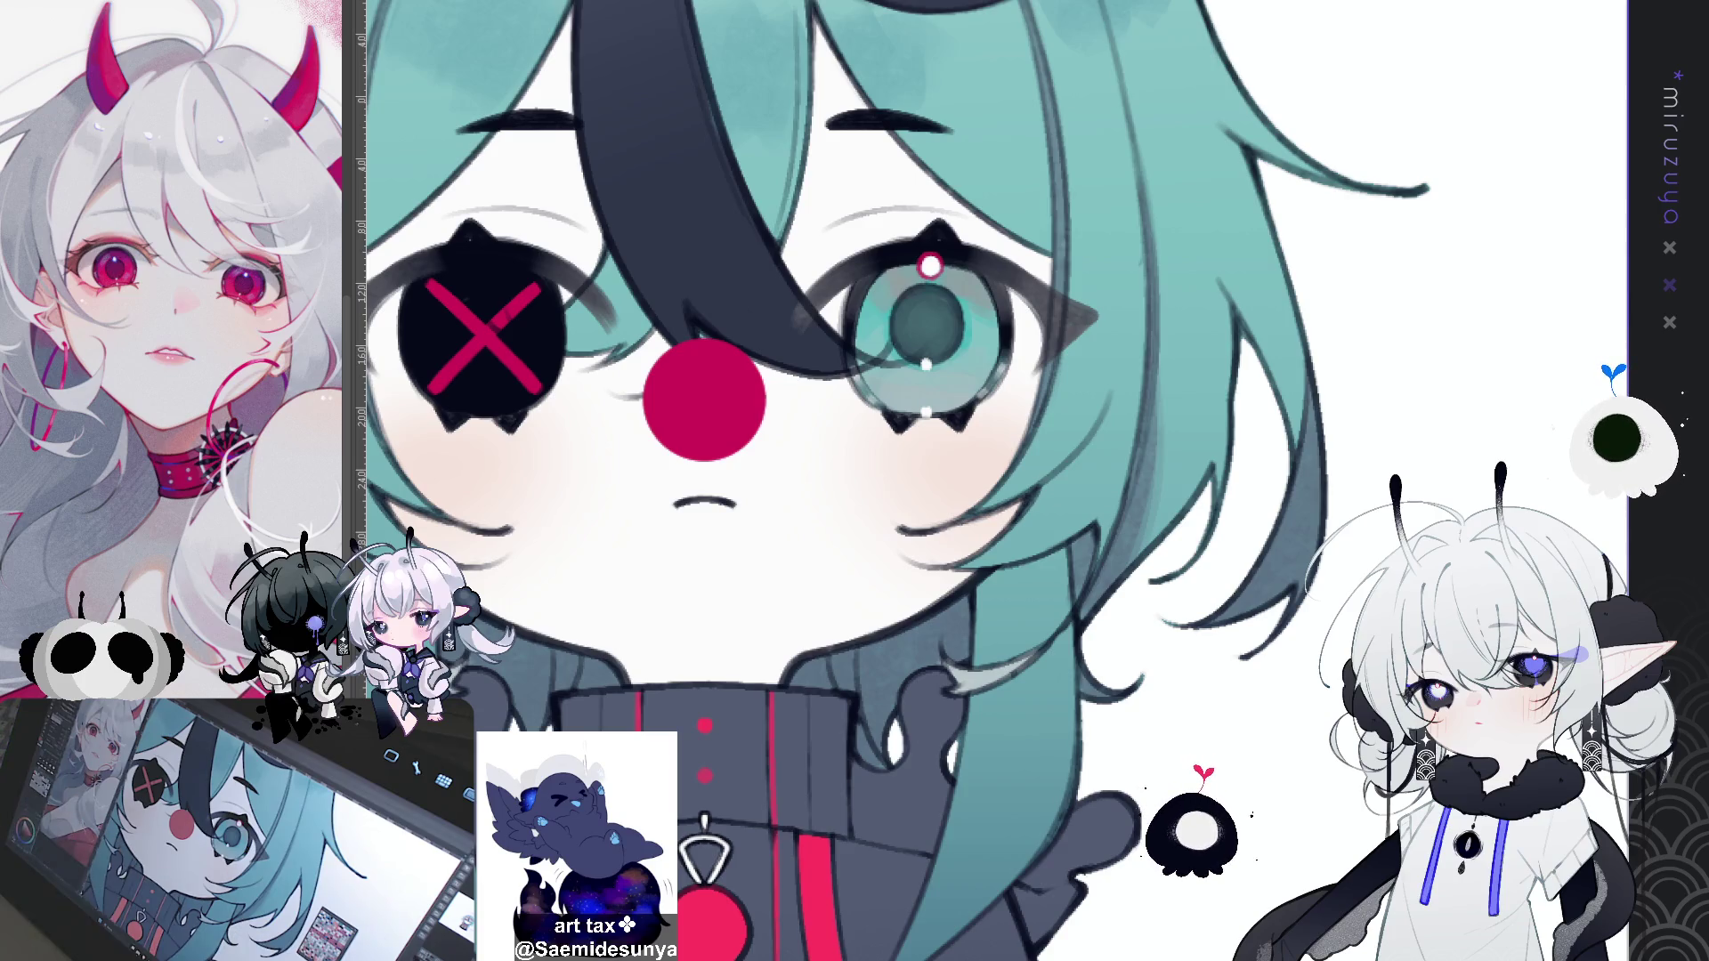
Step: Zoom out to see the whole character and recentre it on the canvas
scroll(988, 480, "down", 5)
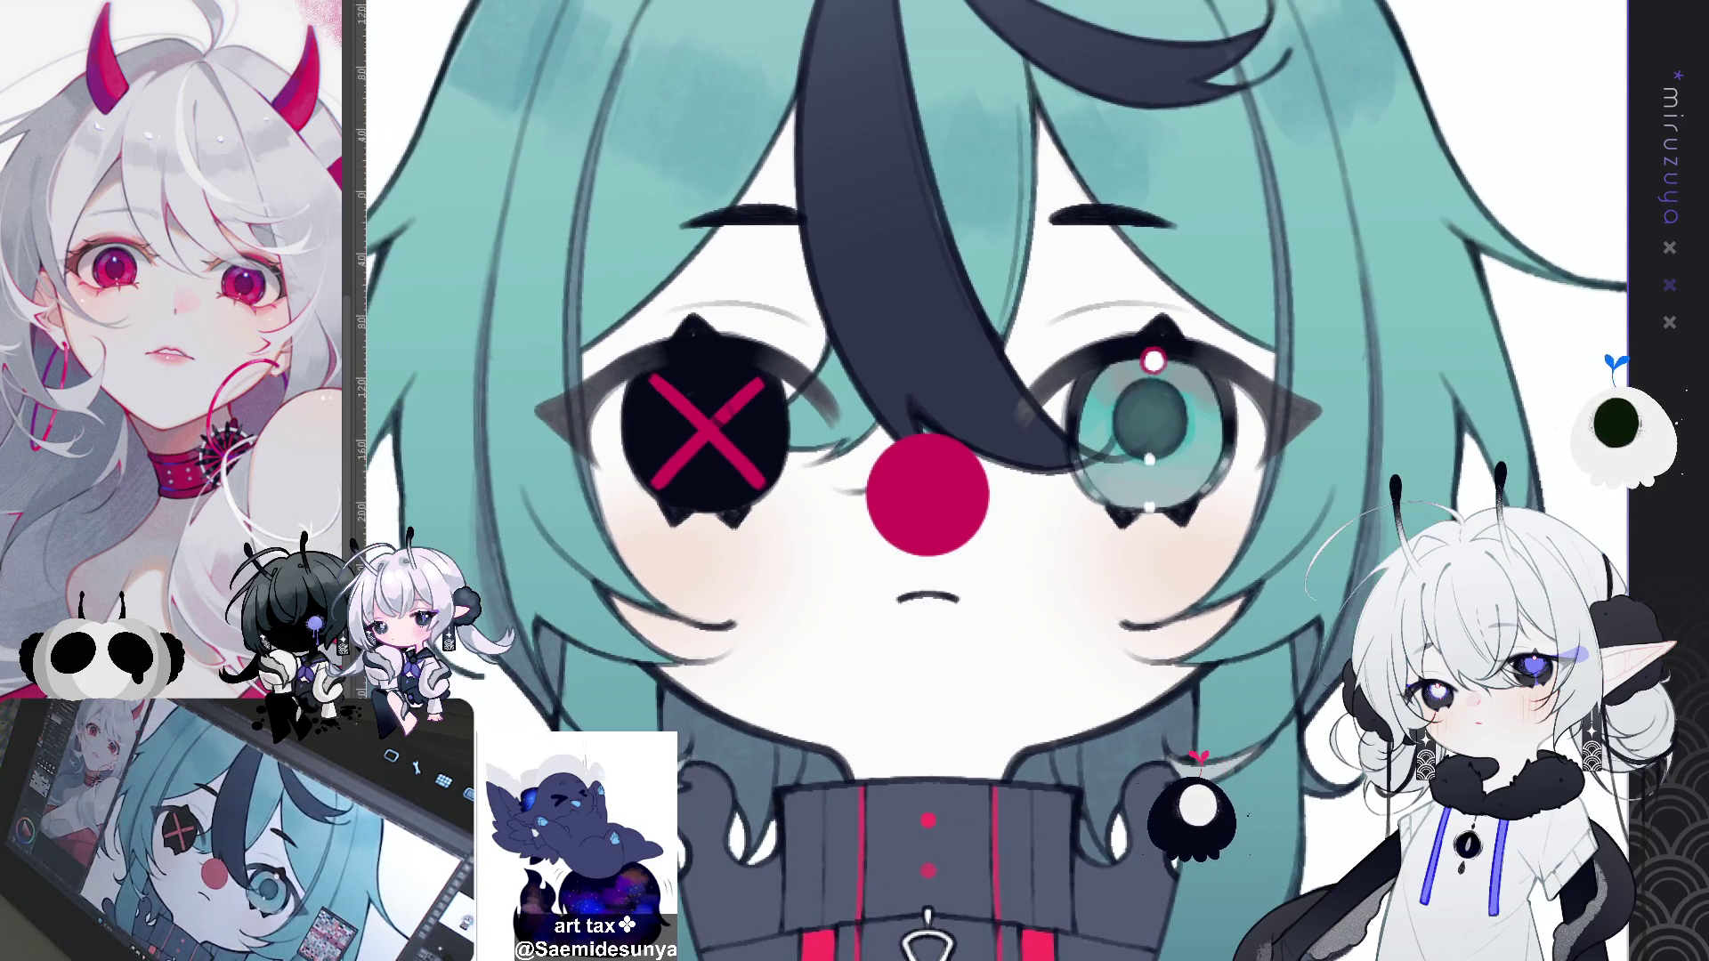
scroll(988, 481, "down", 3)
scroll(988, 480, "down", 2)
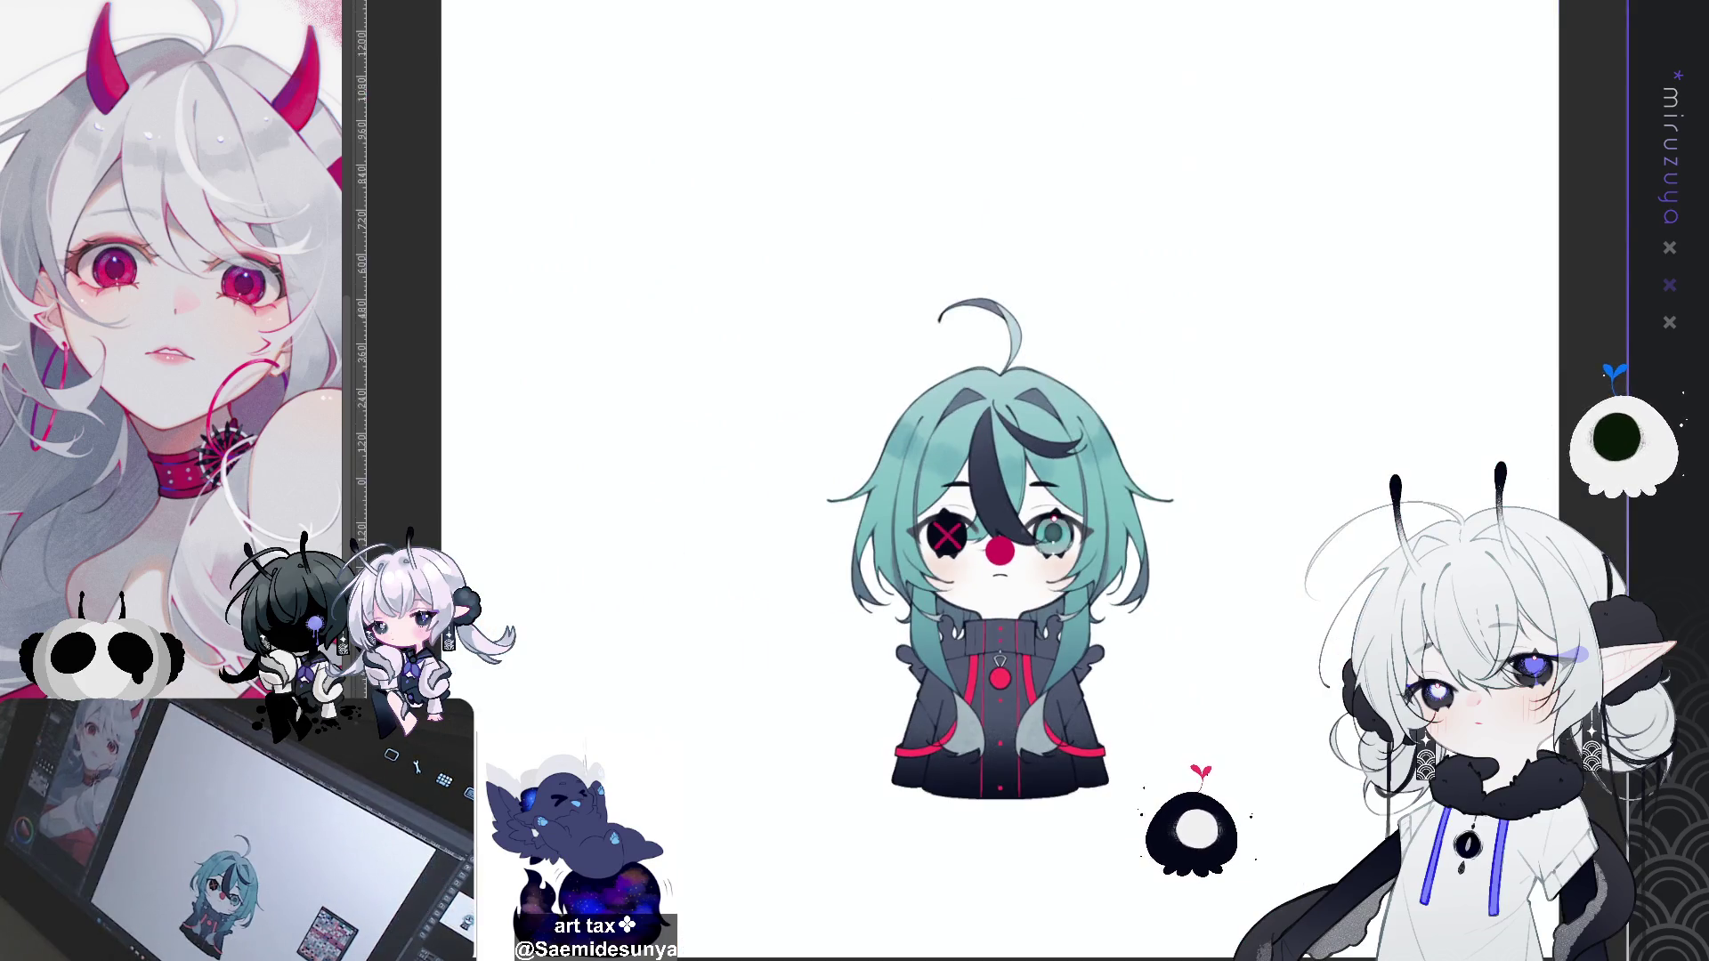
scroll(988, 481, "up", 5)
scroll(1001, 464, "up", 2)
scroll(988, 481, "down", 3)
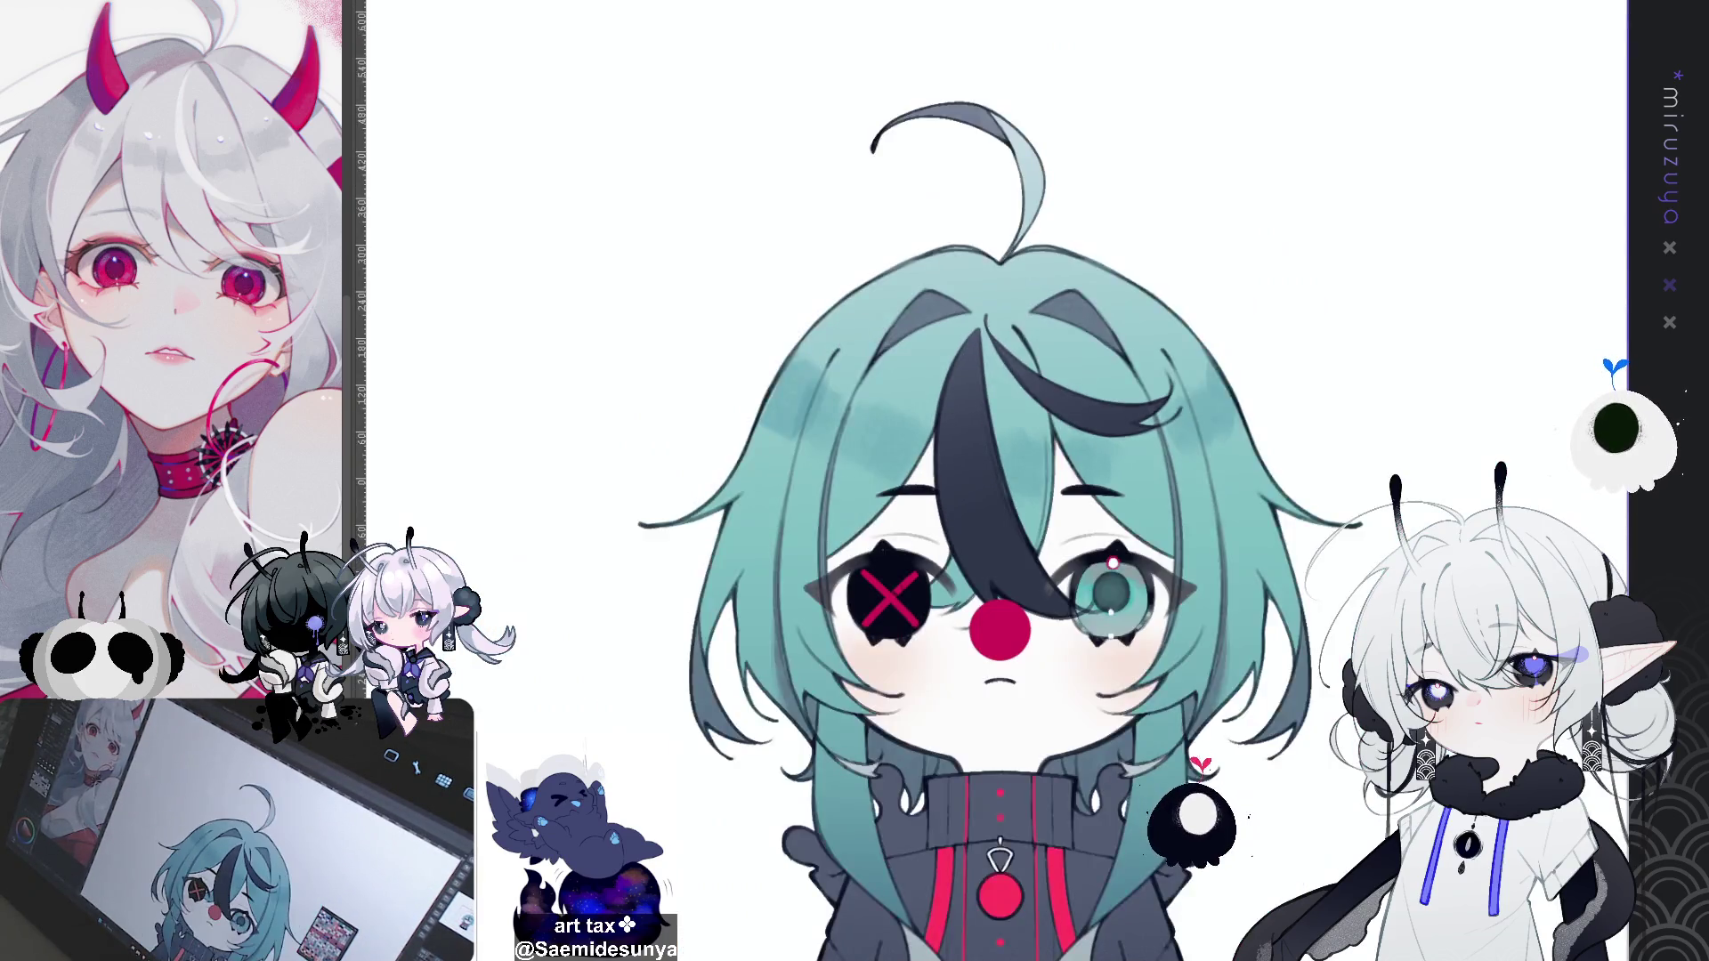
scroll(899, 480, "up", 2)
left_click_drag(899, 480, 973, 450)
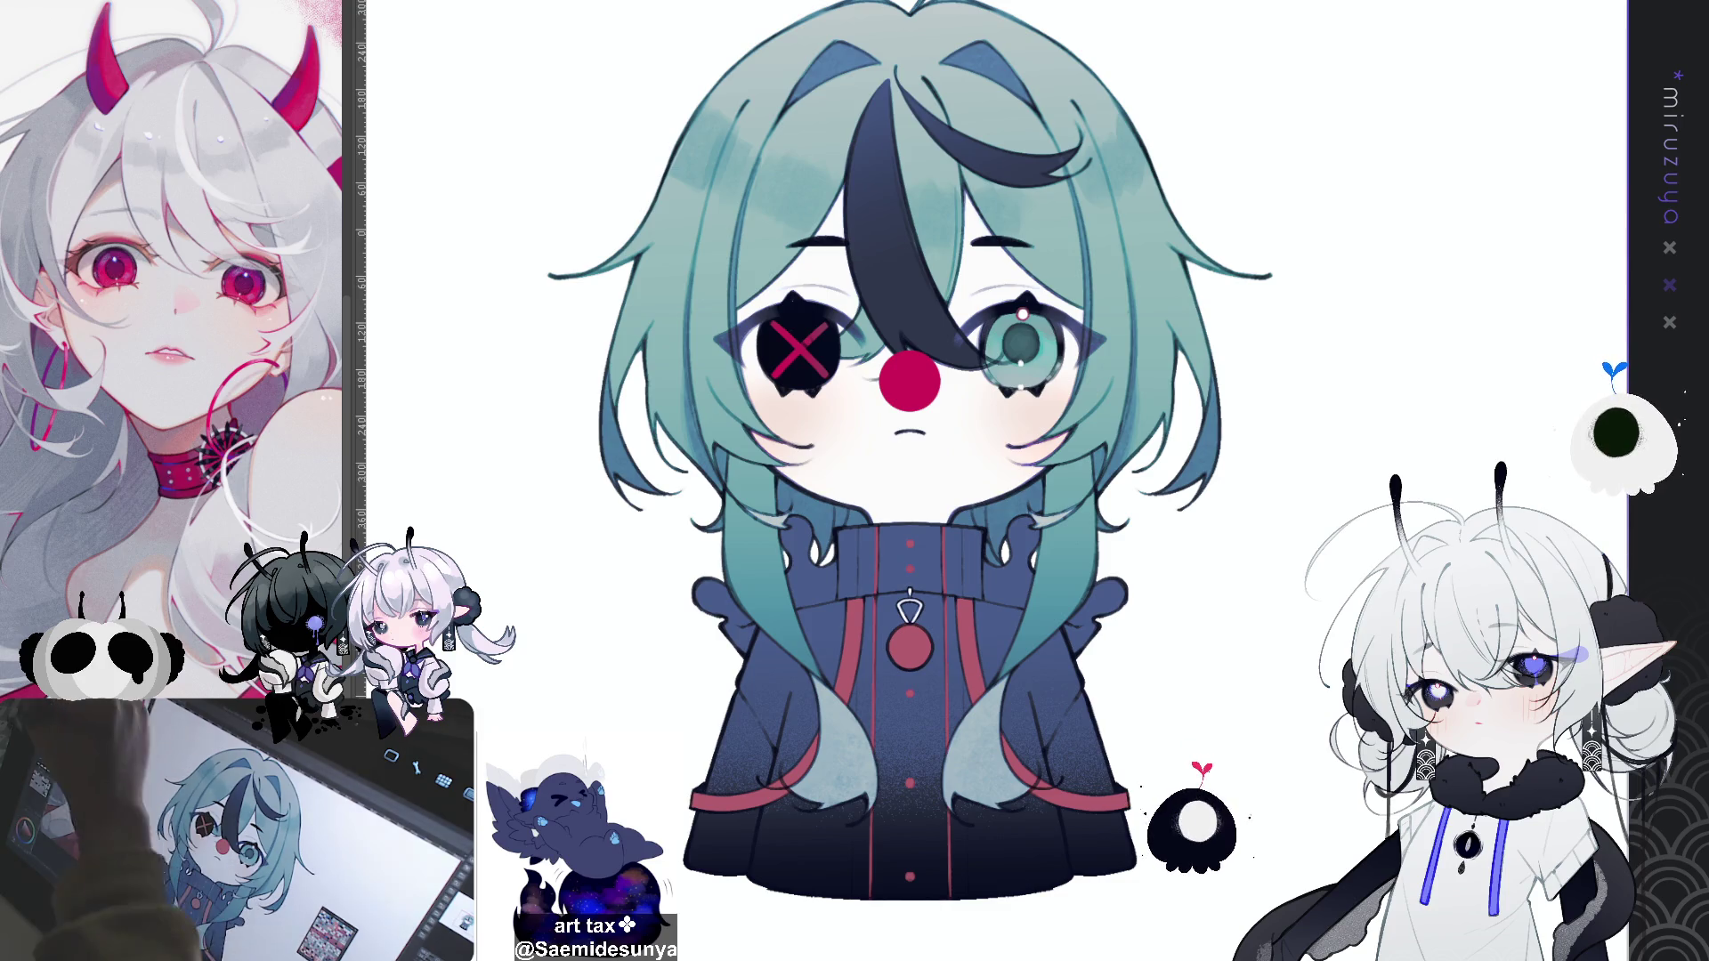
mouse_move(1032, 301)
left_mouse_down()
mouse_move(952, 311)
mouse_move(890, 405)
left_mouse_up()
left_click_drag(944, 294, 890, 299)
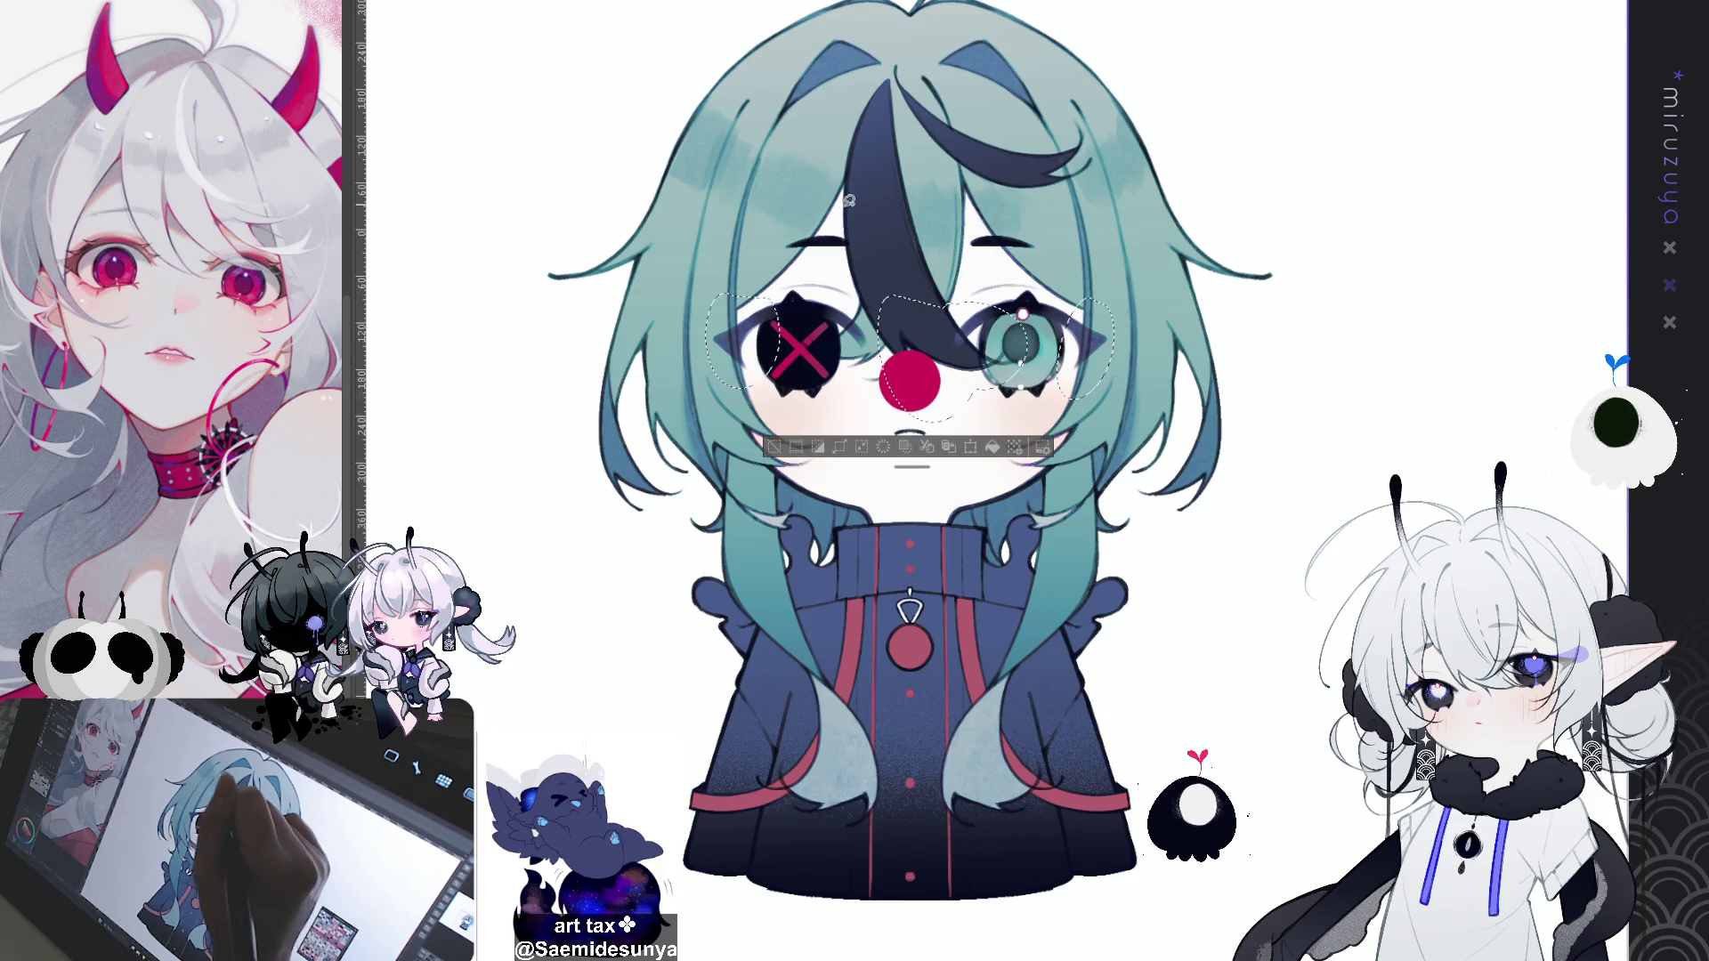
left_click_drag(841, 239, 783, 260)
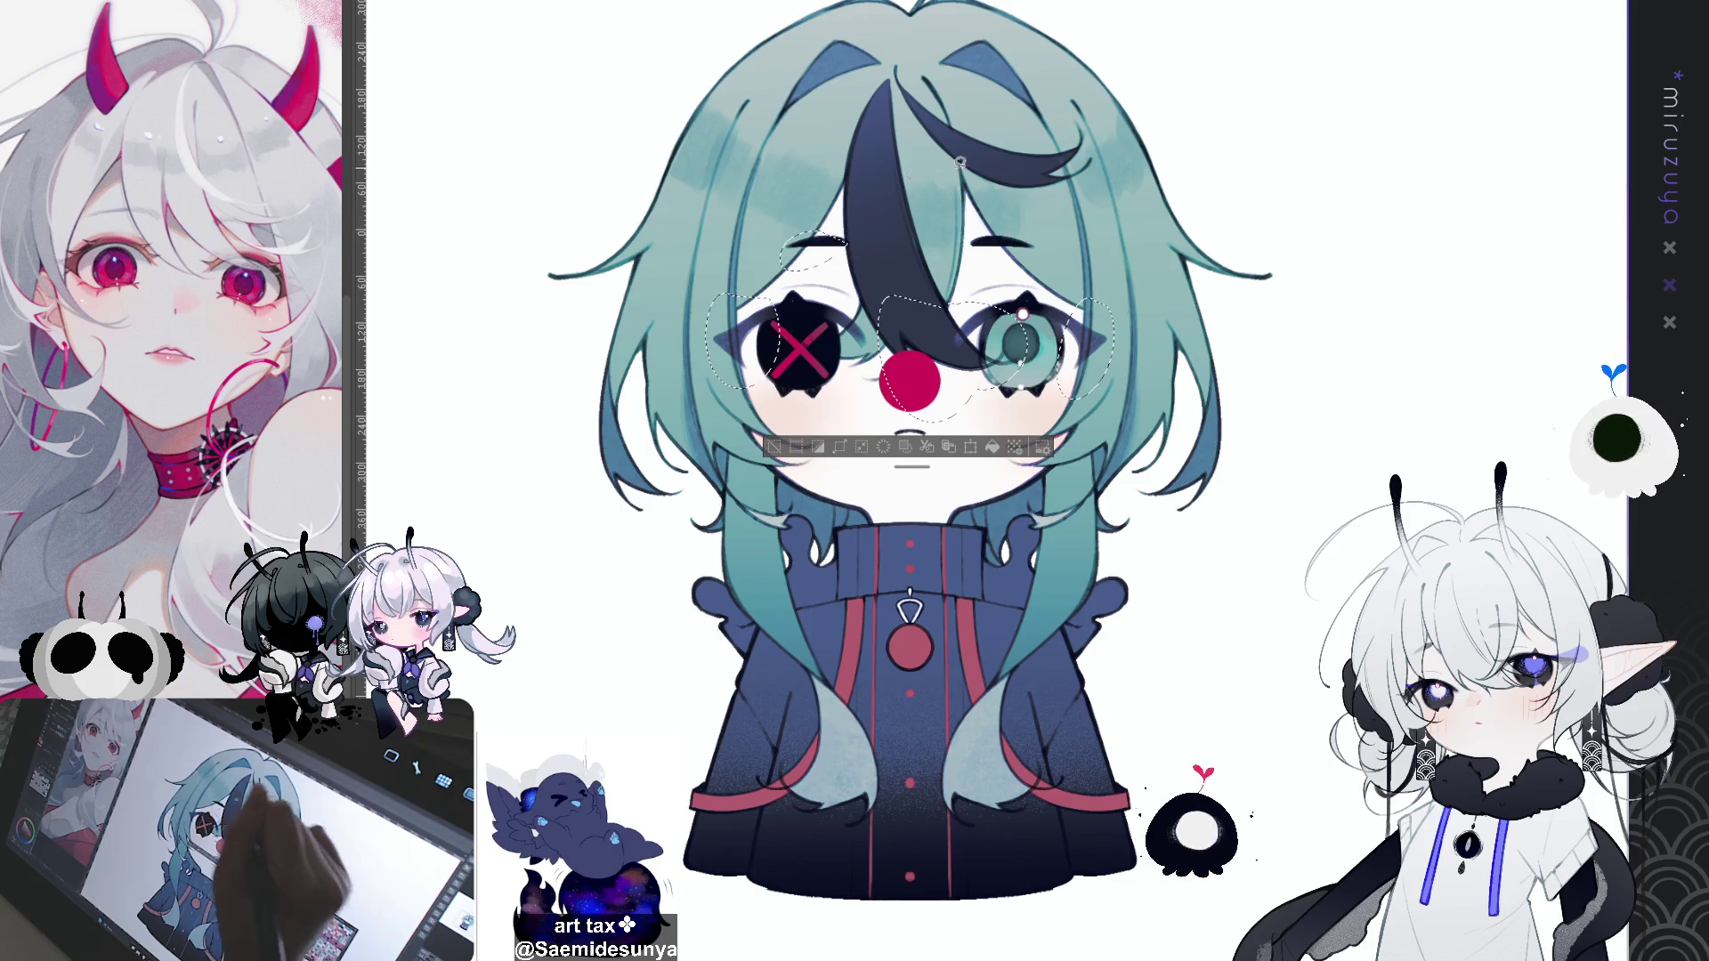
mouse_move(1049, 233)
left_mouse_down()
mouse_move(988, 236)
mouse_move(1061, 251)
left_mouse_up()
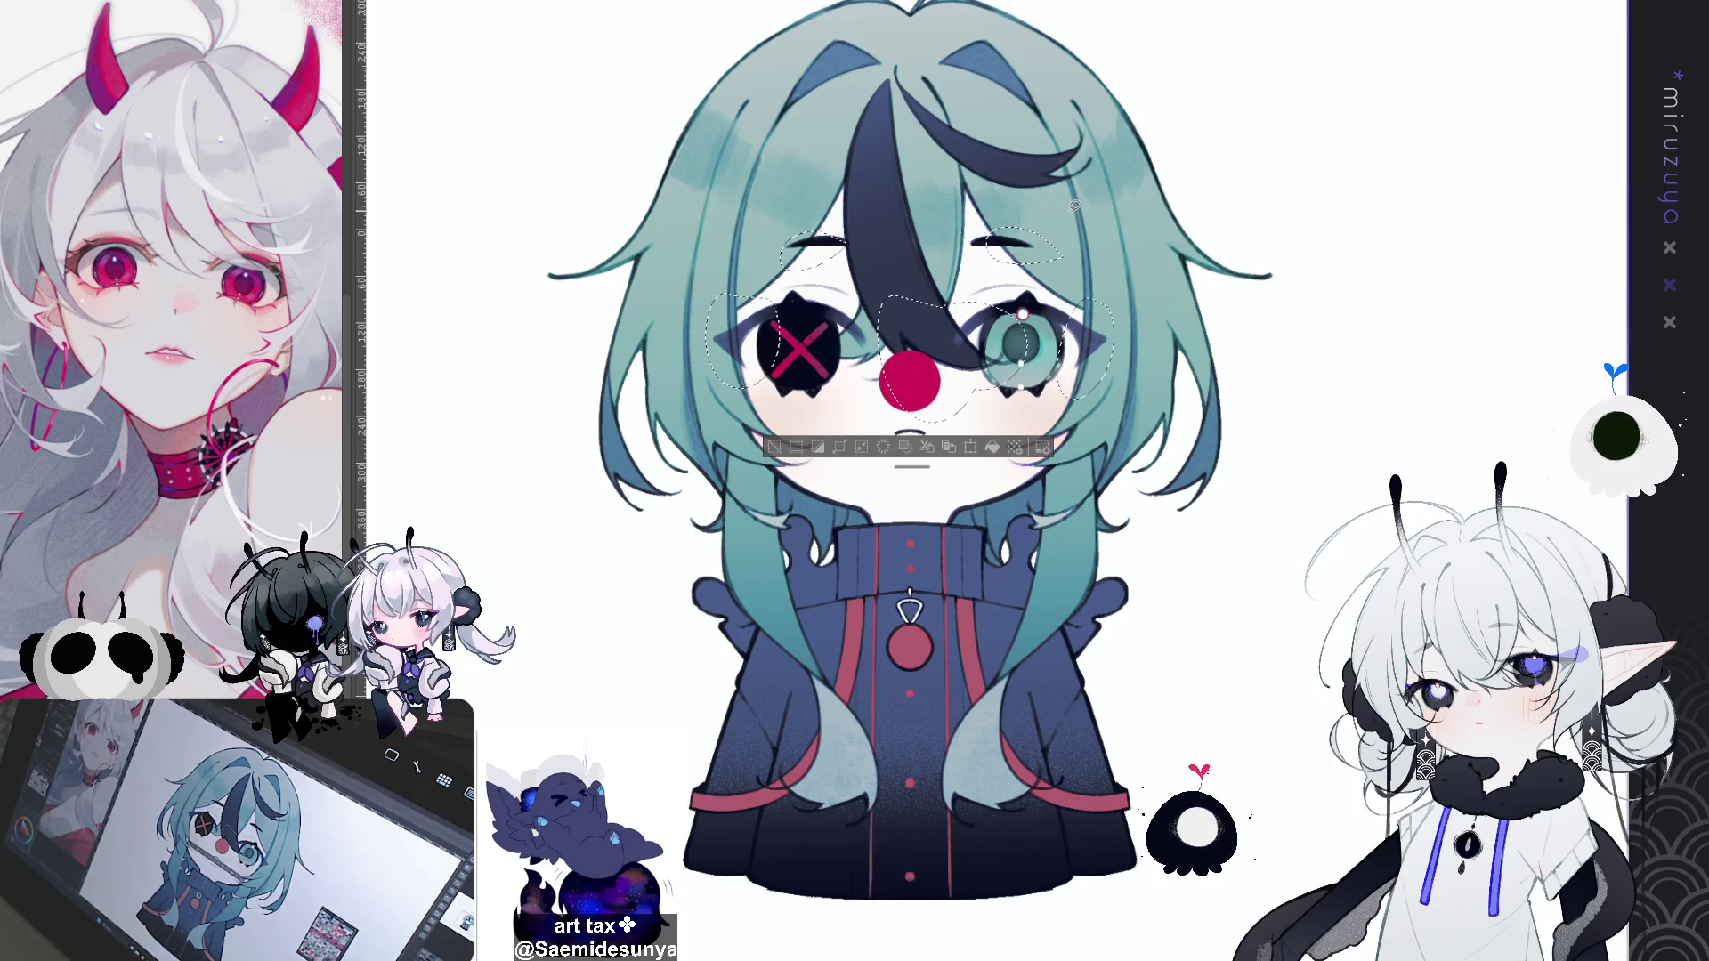
left_click_drag(939, 303, 1024, 392)
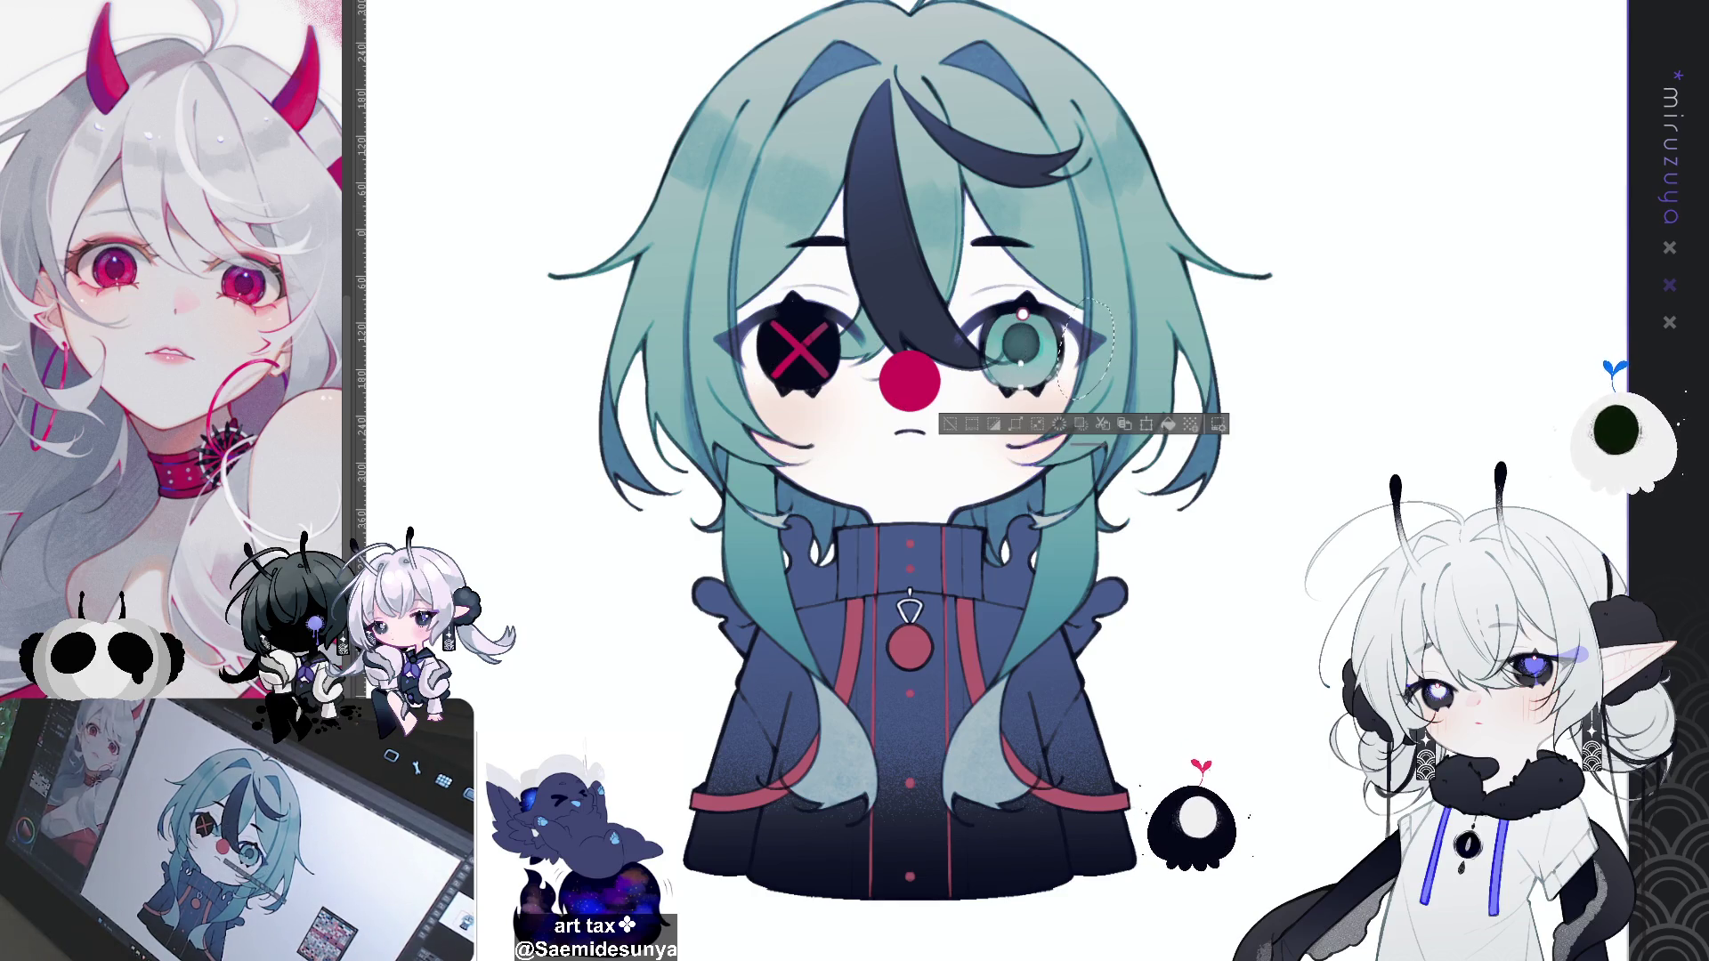
key("ctrl+d")
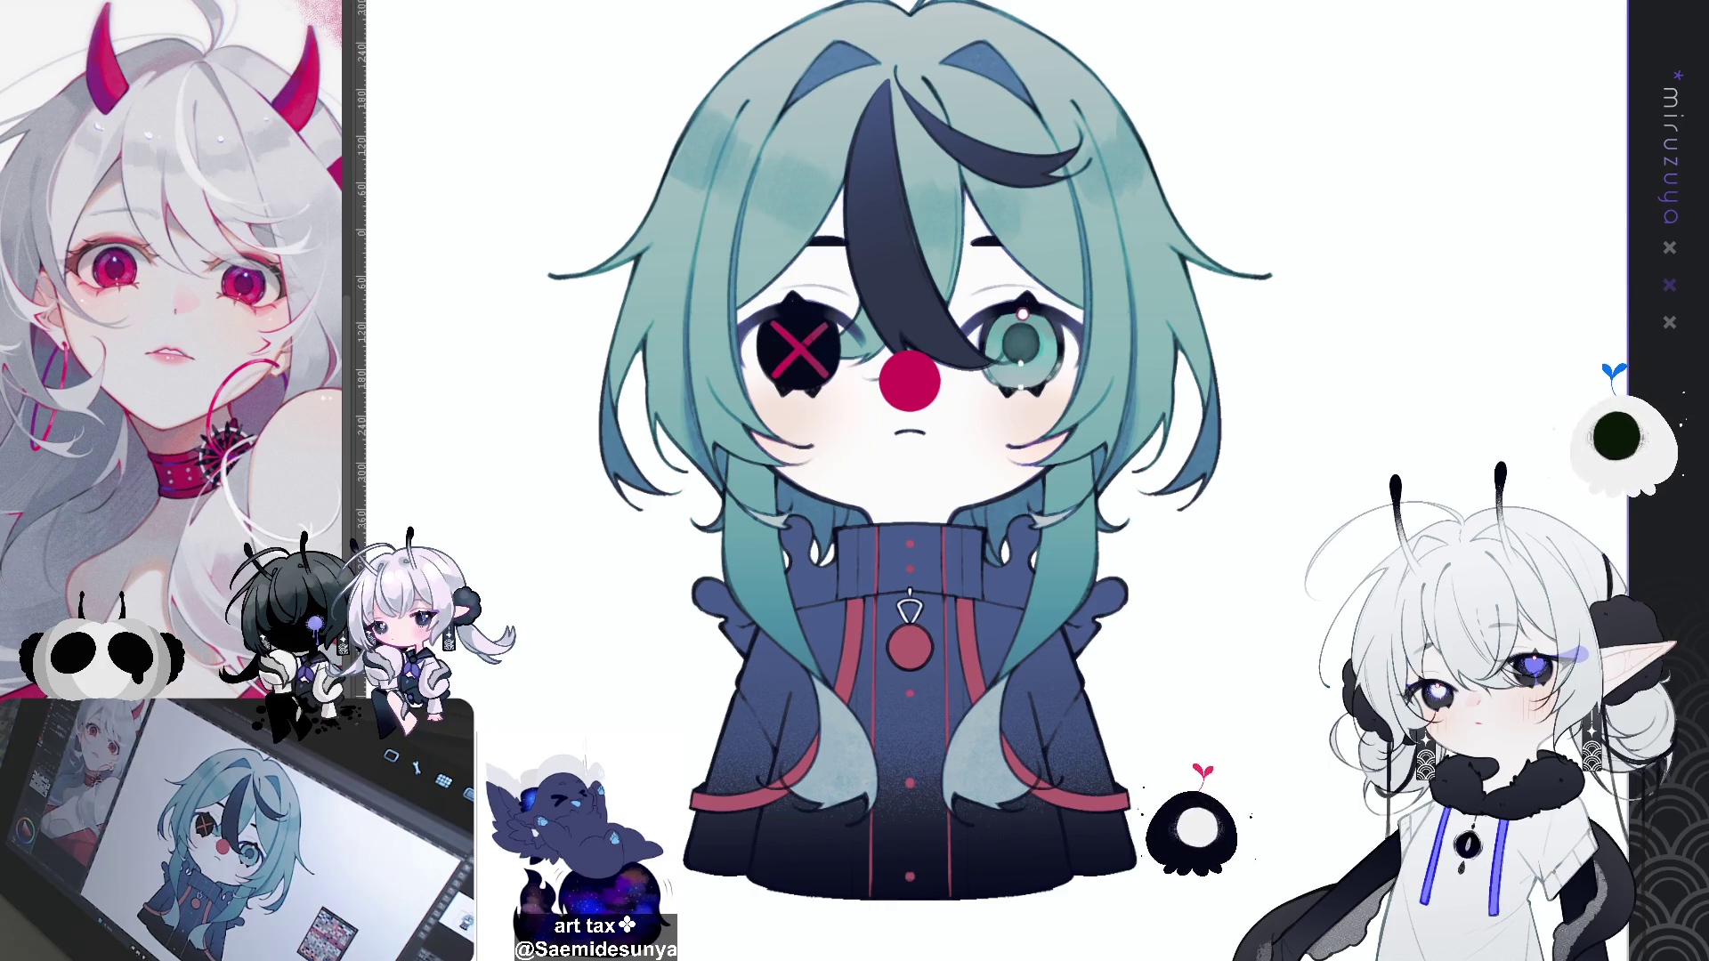
left_click_drag(718, 331, 735, 359)
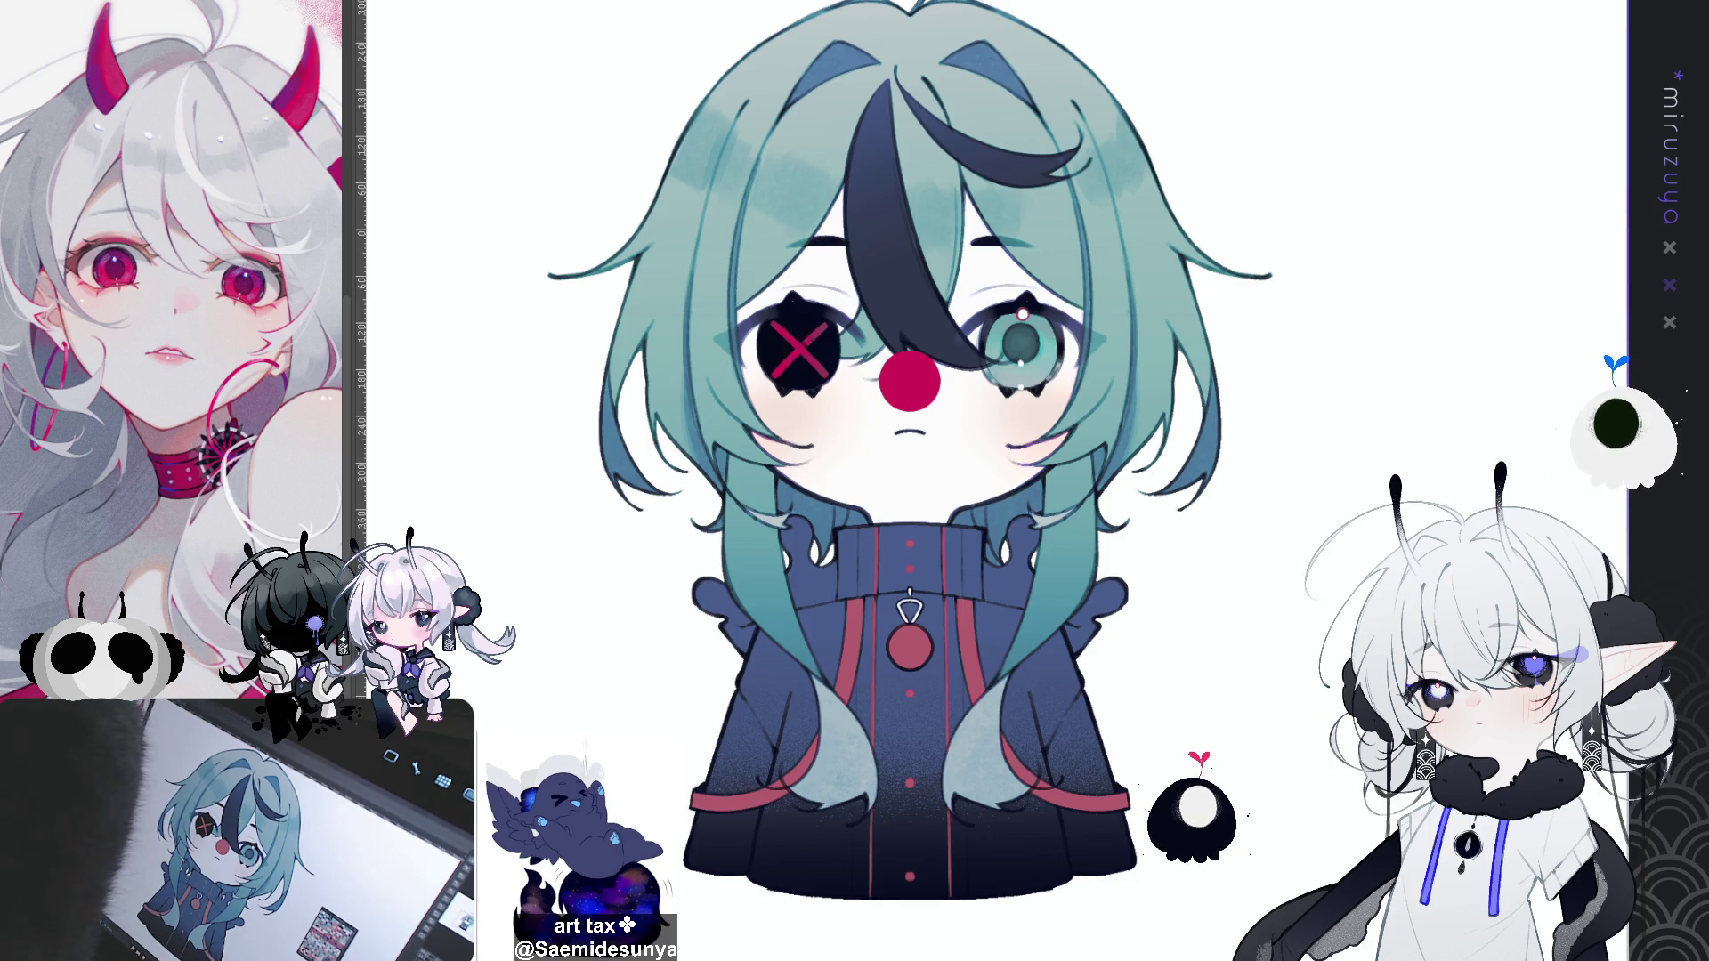
Step: Apply subtle darker shading across the teal hair, then zoom in on the face
key("ctrl+minus")
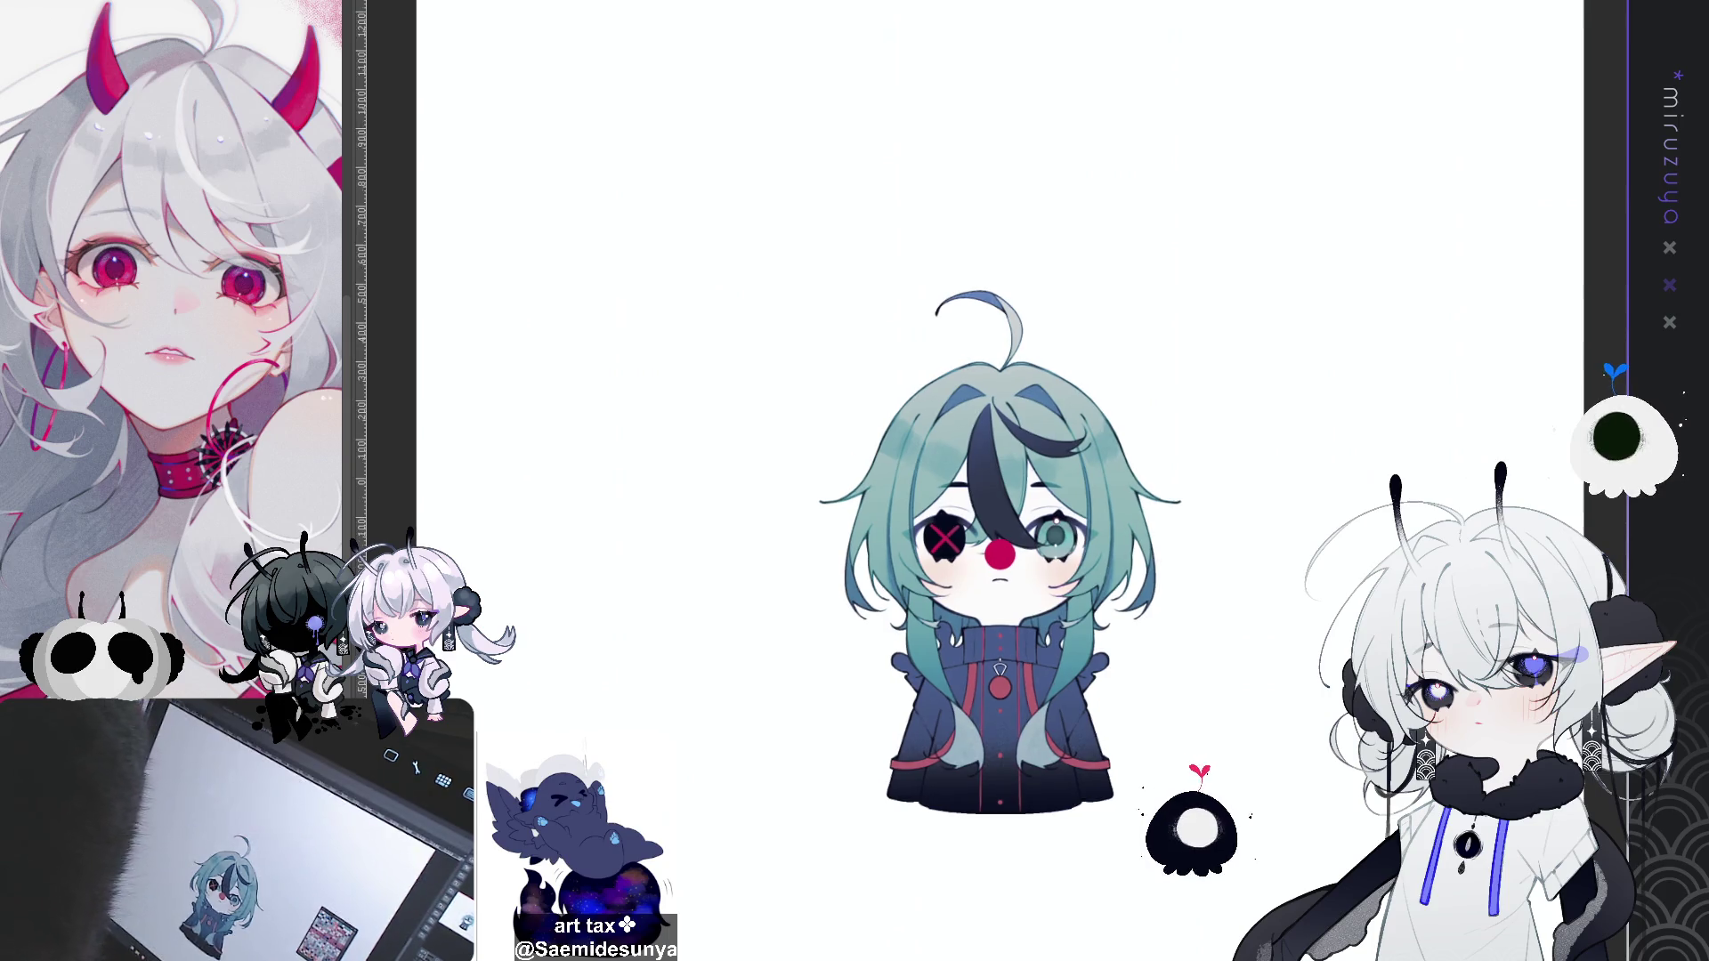
key("ctrl+plus")
key("ctrl+plus")
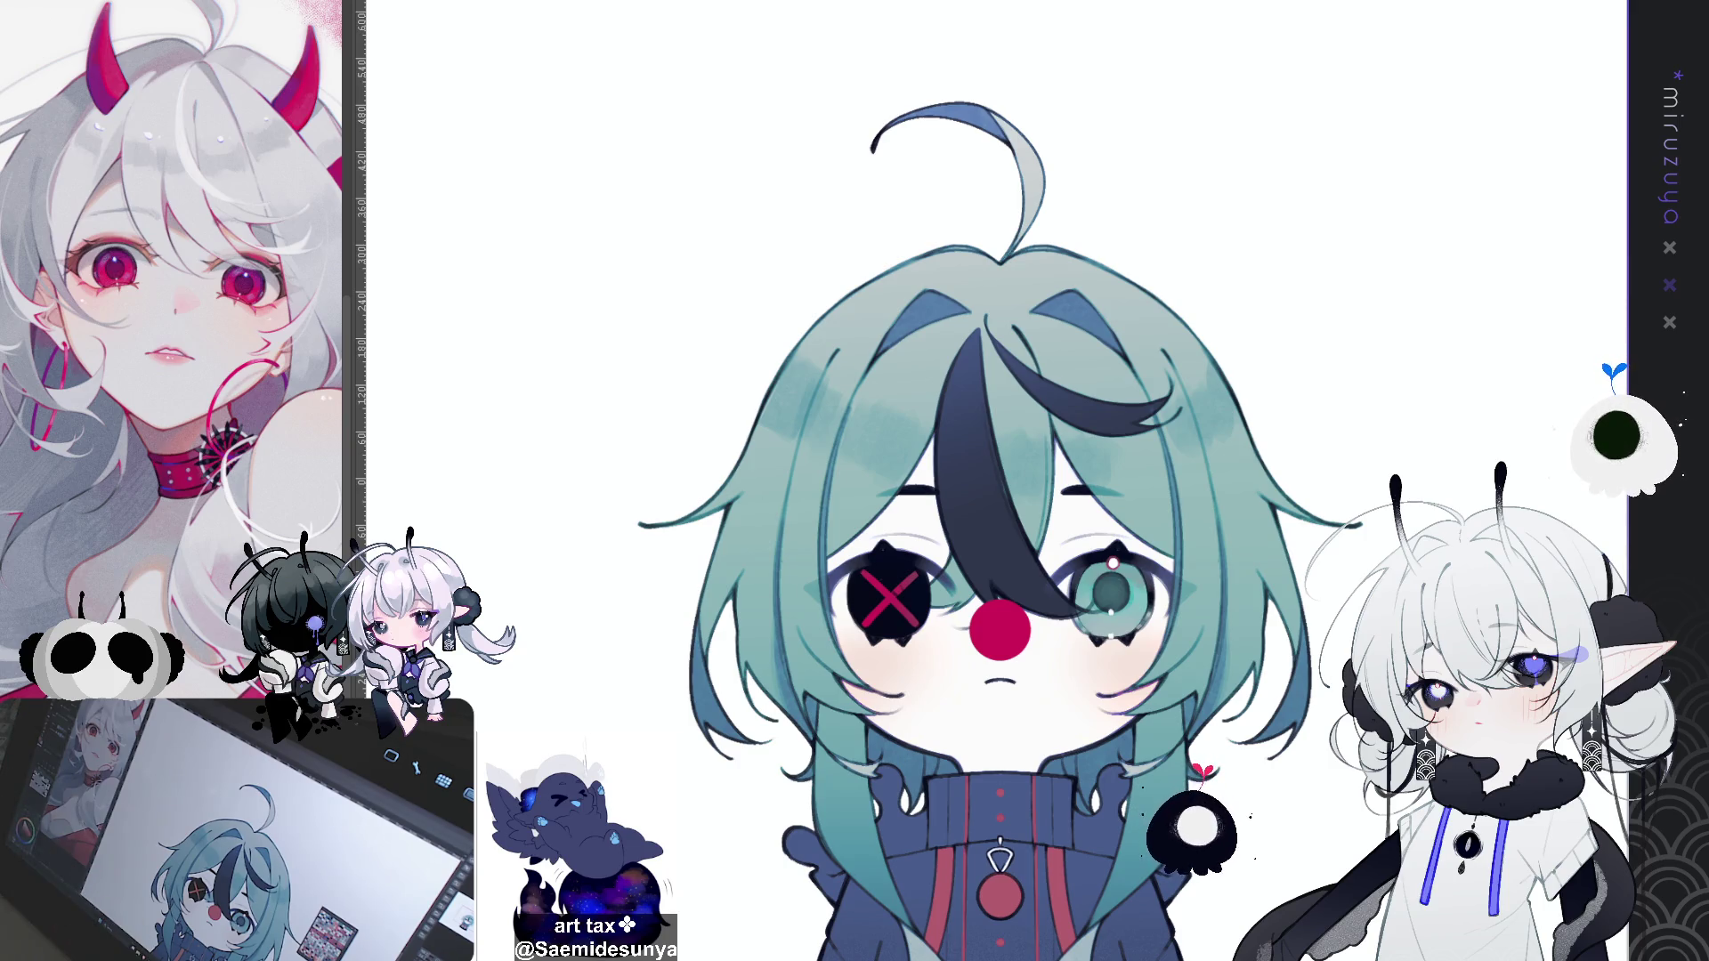
key("ctrl+z")
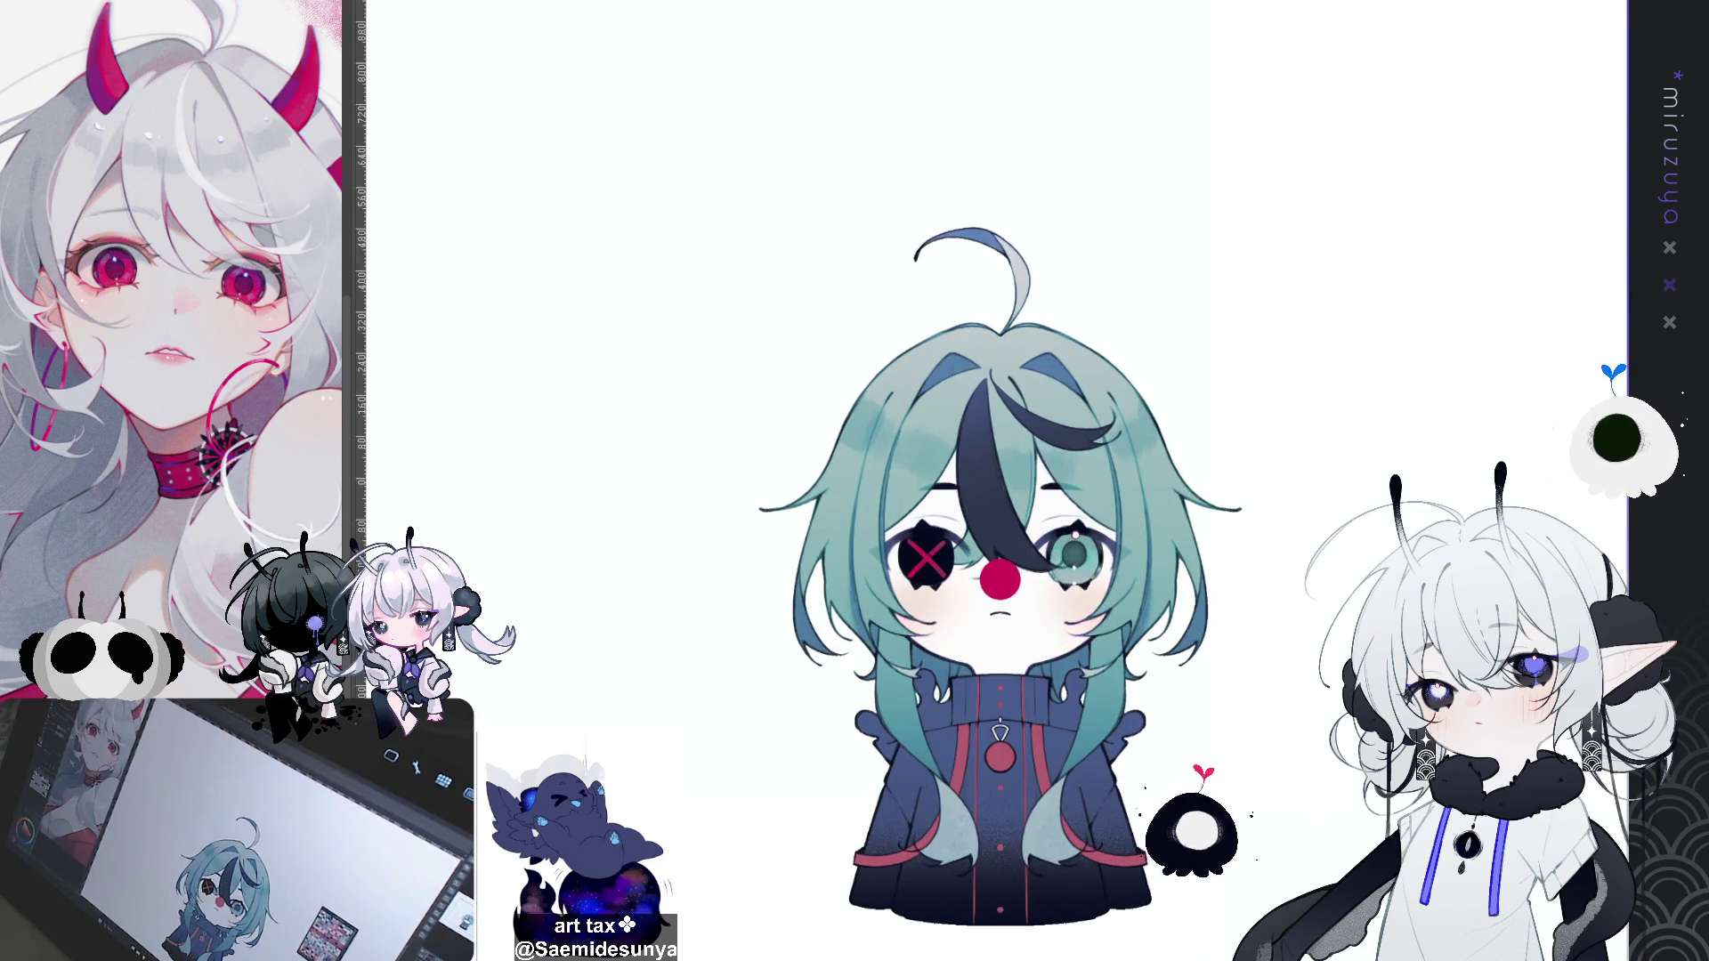
scroll(957, 481, "down", 5)
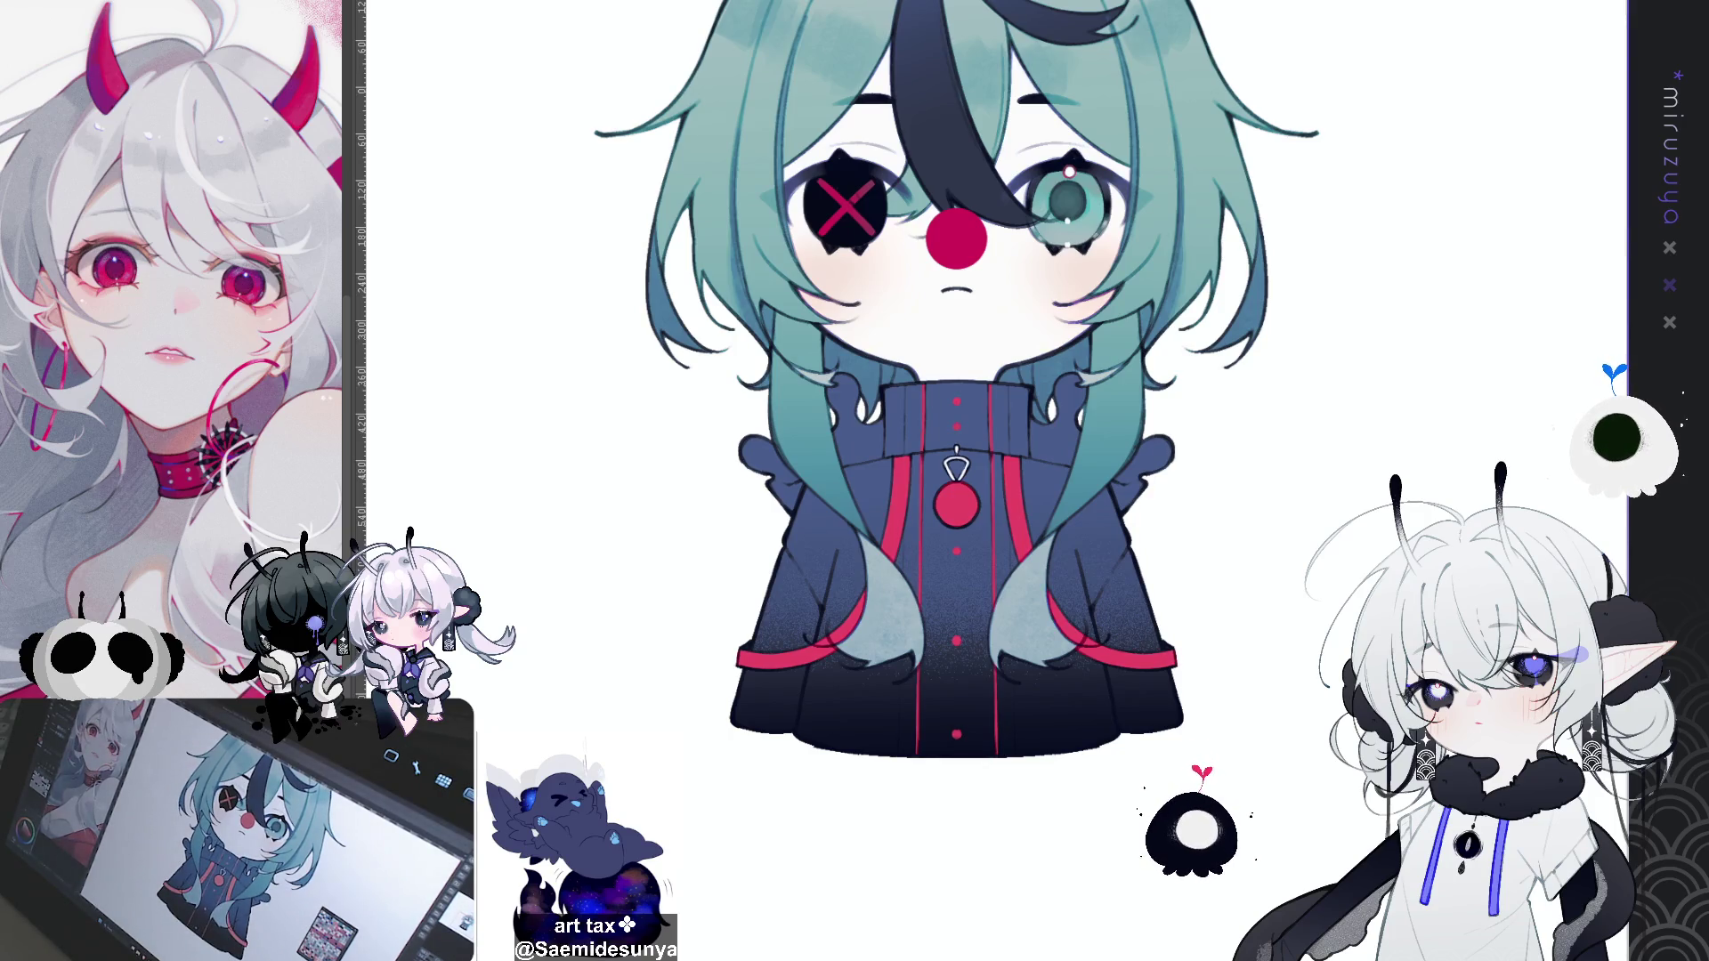
scroll(1035, 59, "up", 2)
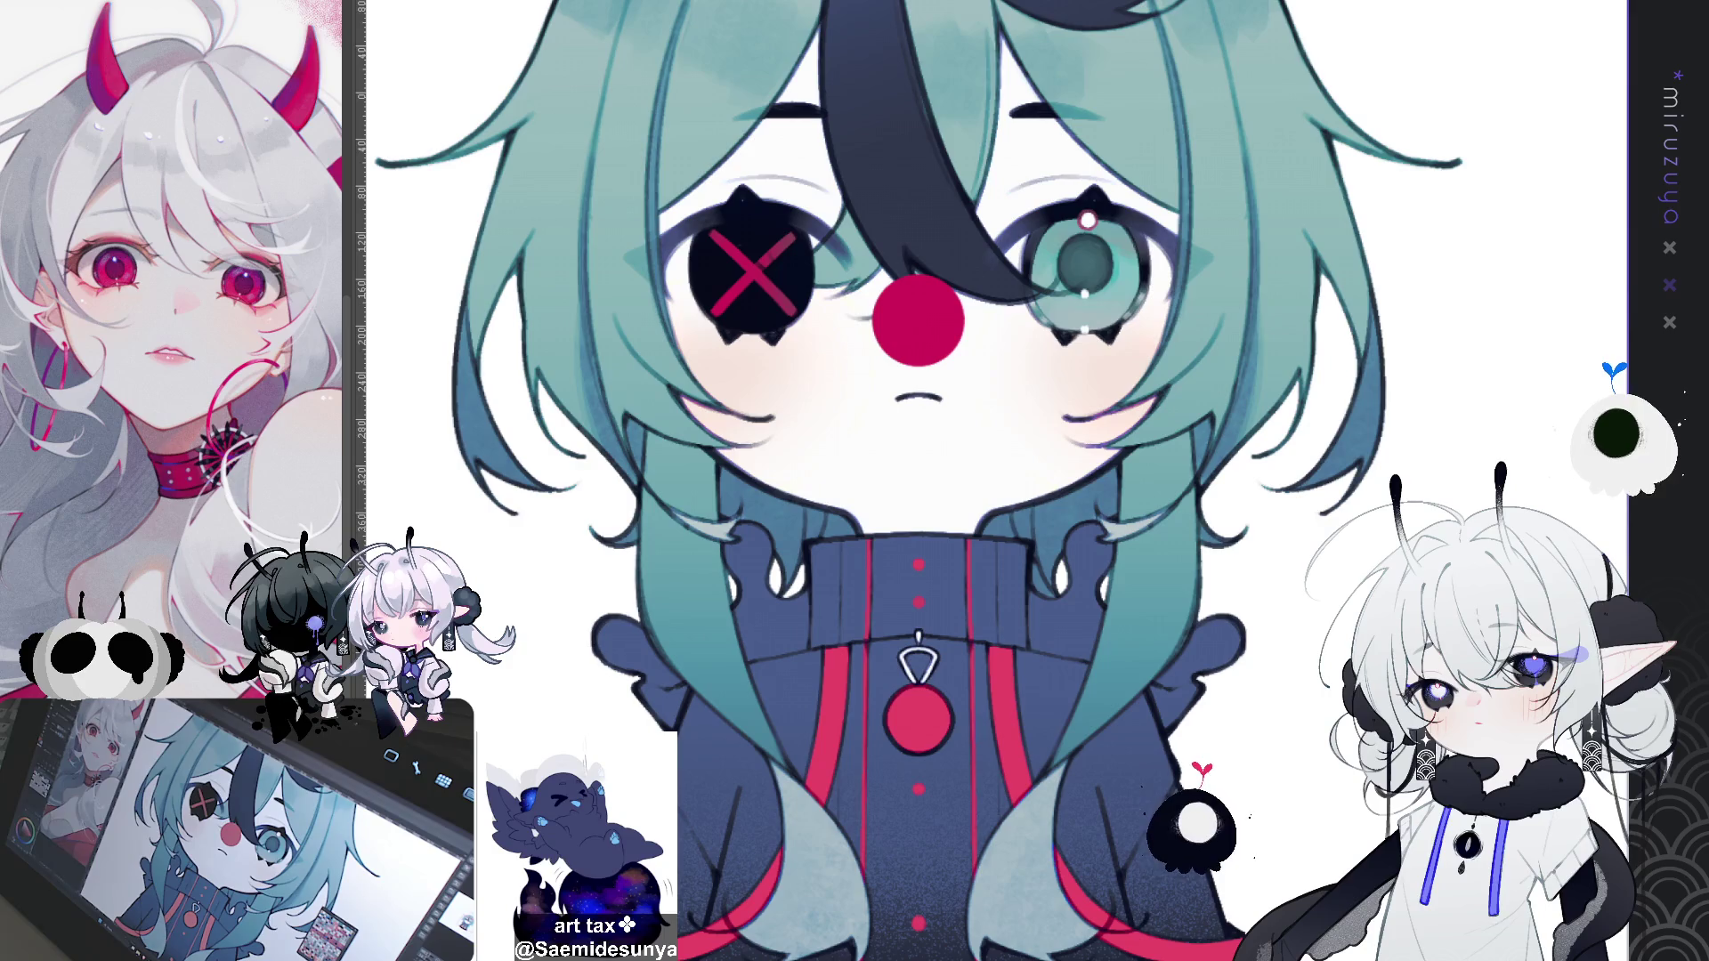
scroll(735, 603, "up", 3)
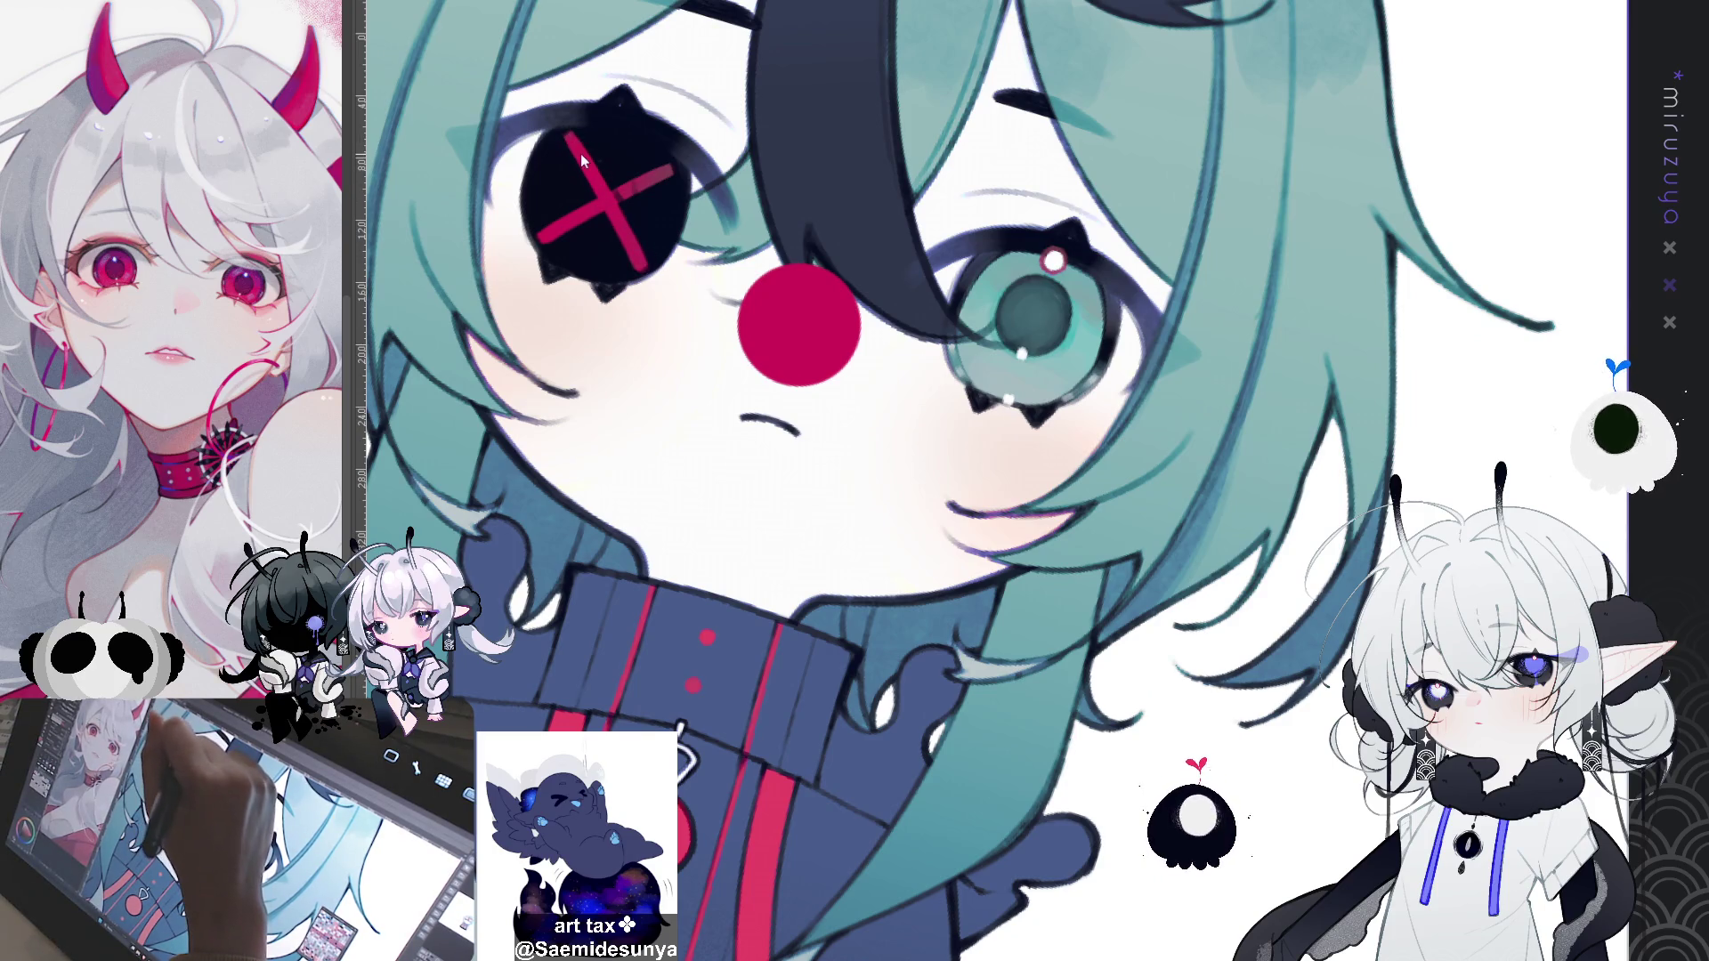
Step: Tilt the view to inspect the face, then fit the whole chibi upright again
left_click_drag(635, 237, 560, 441)
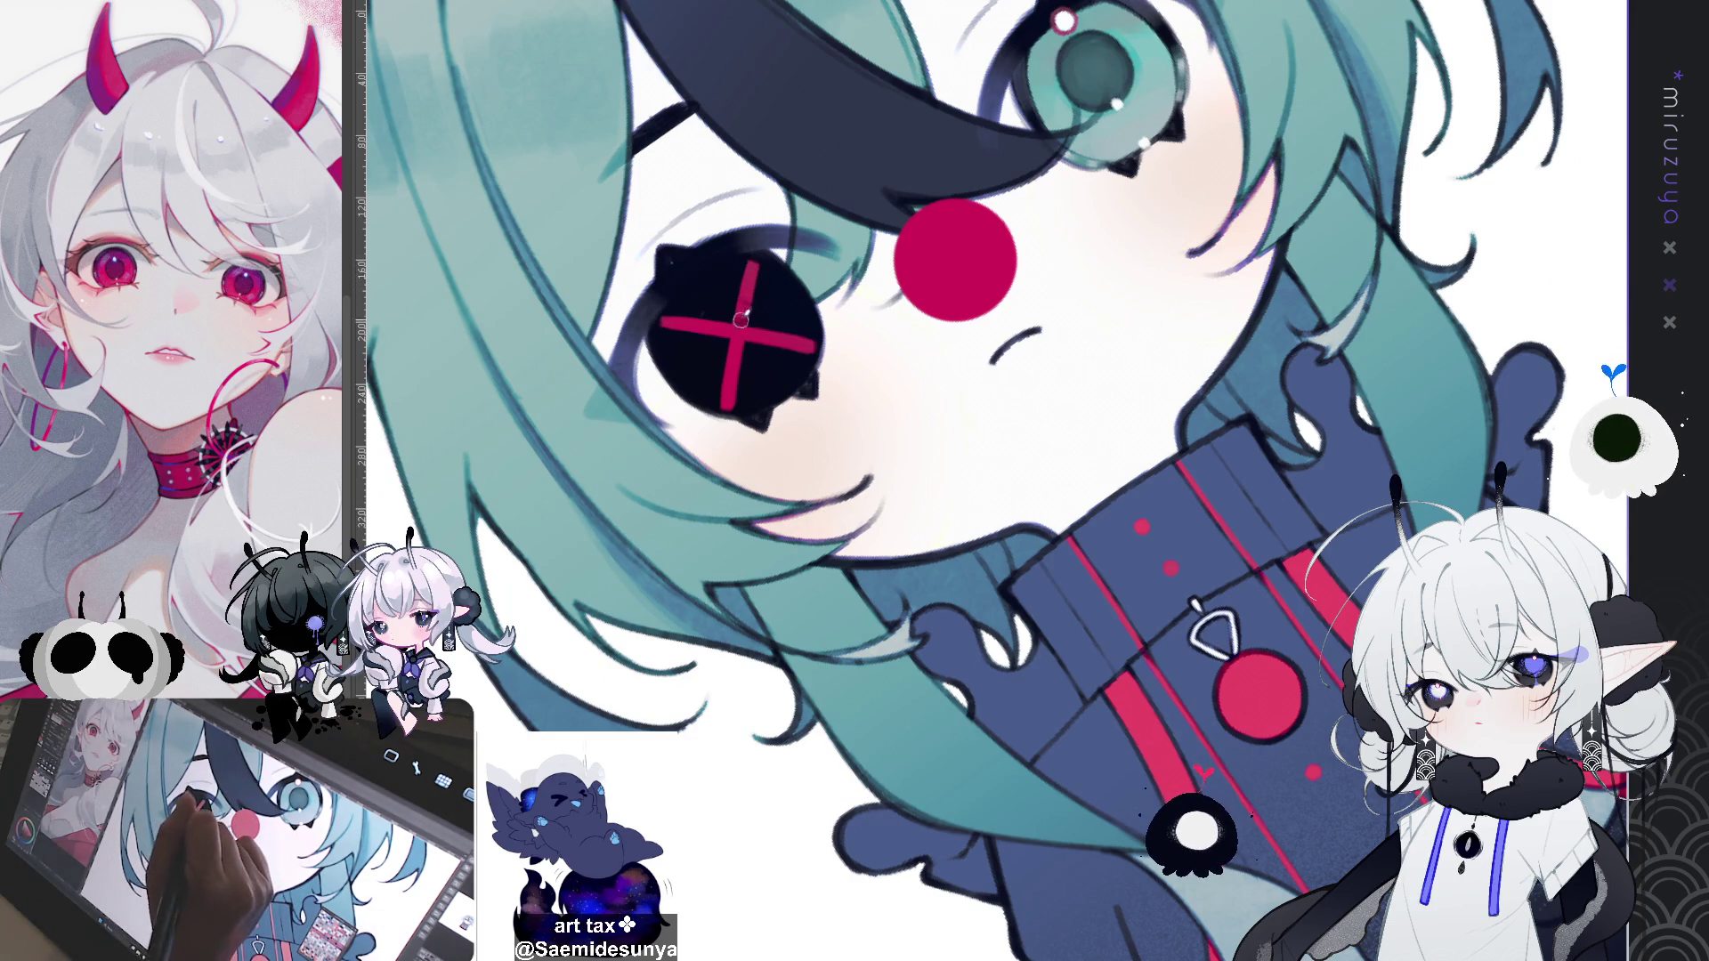
key("ctrl+0")
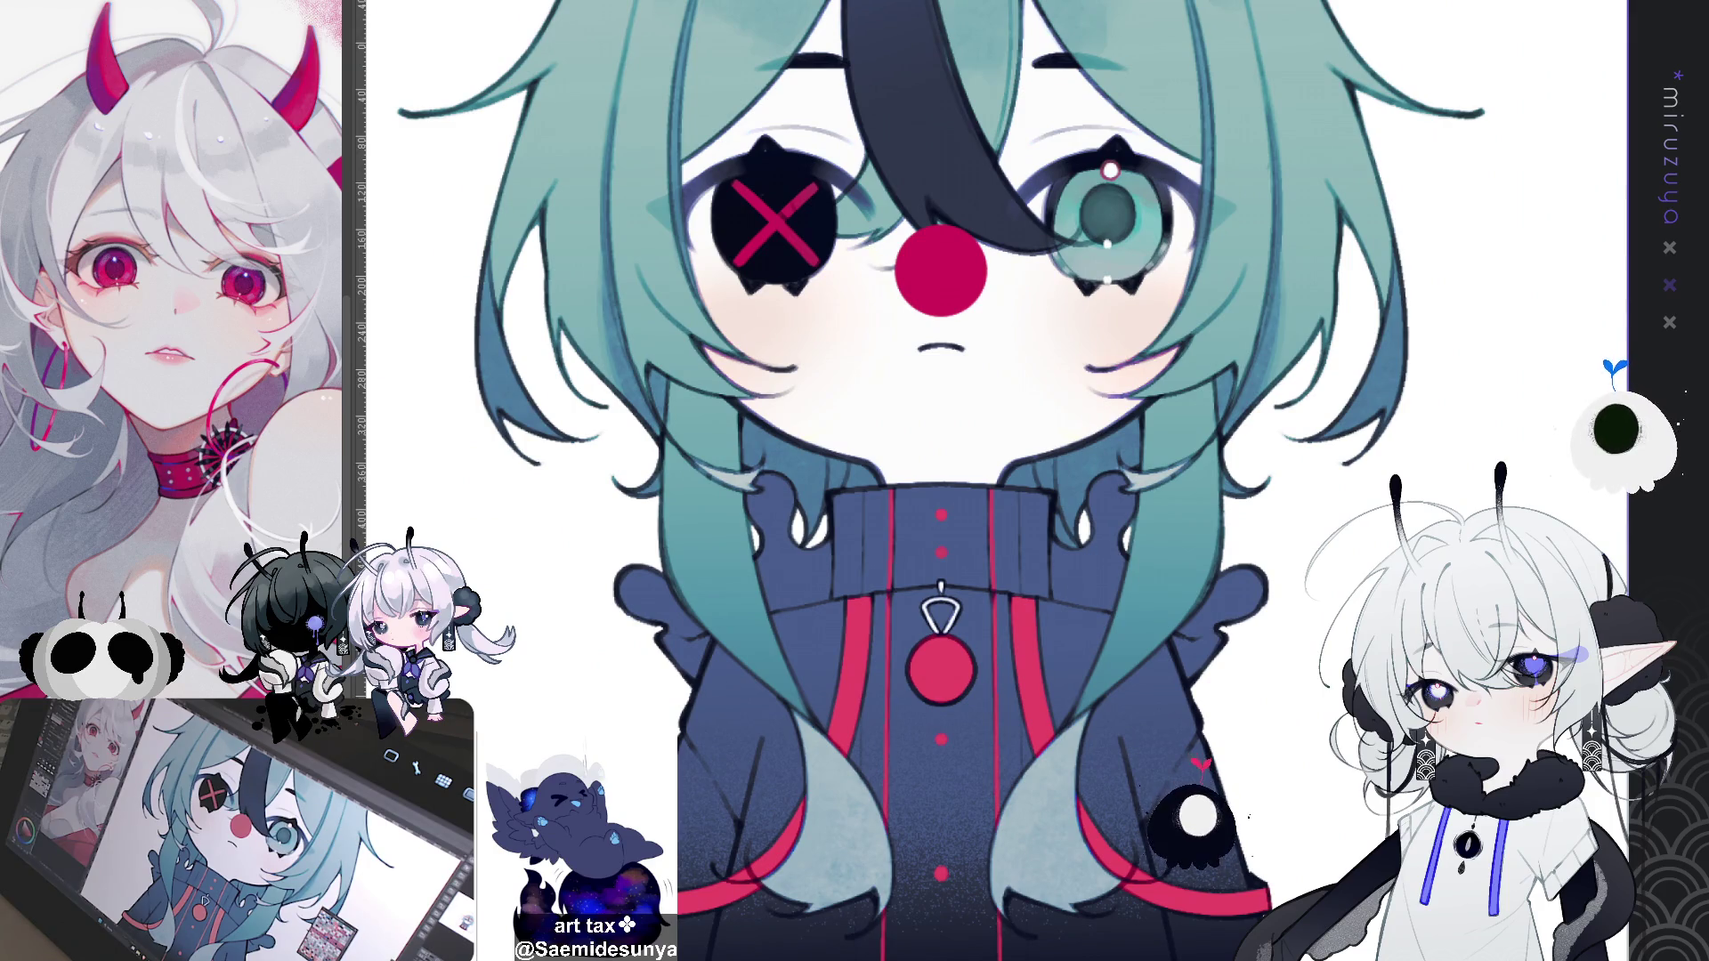
Step: Deselect the lasso and keep faint dark marks at both eyes' outer corners
mouse_move(1123, 14)
left_mouse_down()
mouse_move(1040, 178)
mouse_move(614, 183)
mouse_move(1085, 570)
mouse_move(1131, 162)
left_mouse_up()
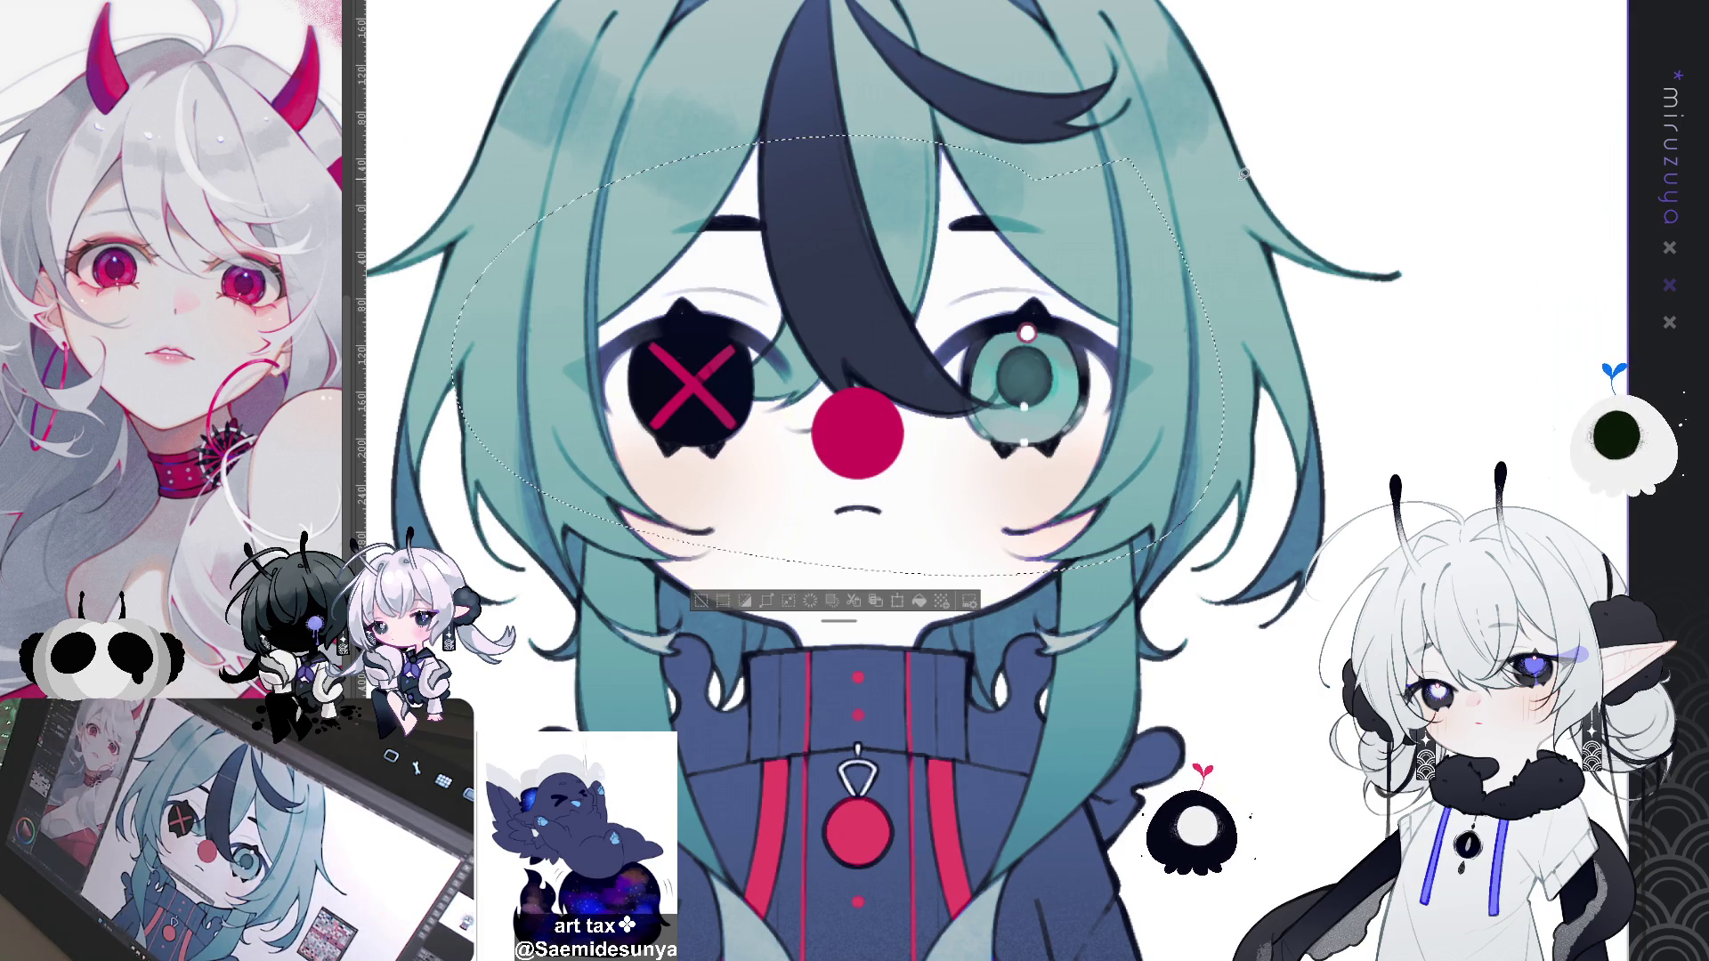
key("ctrl+d")
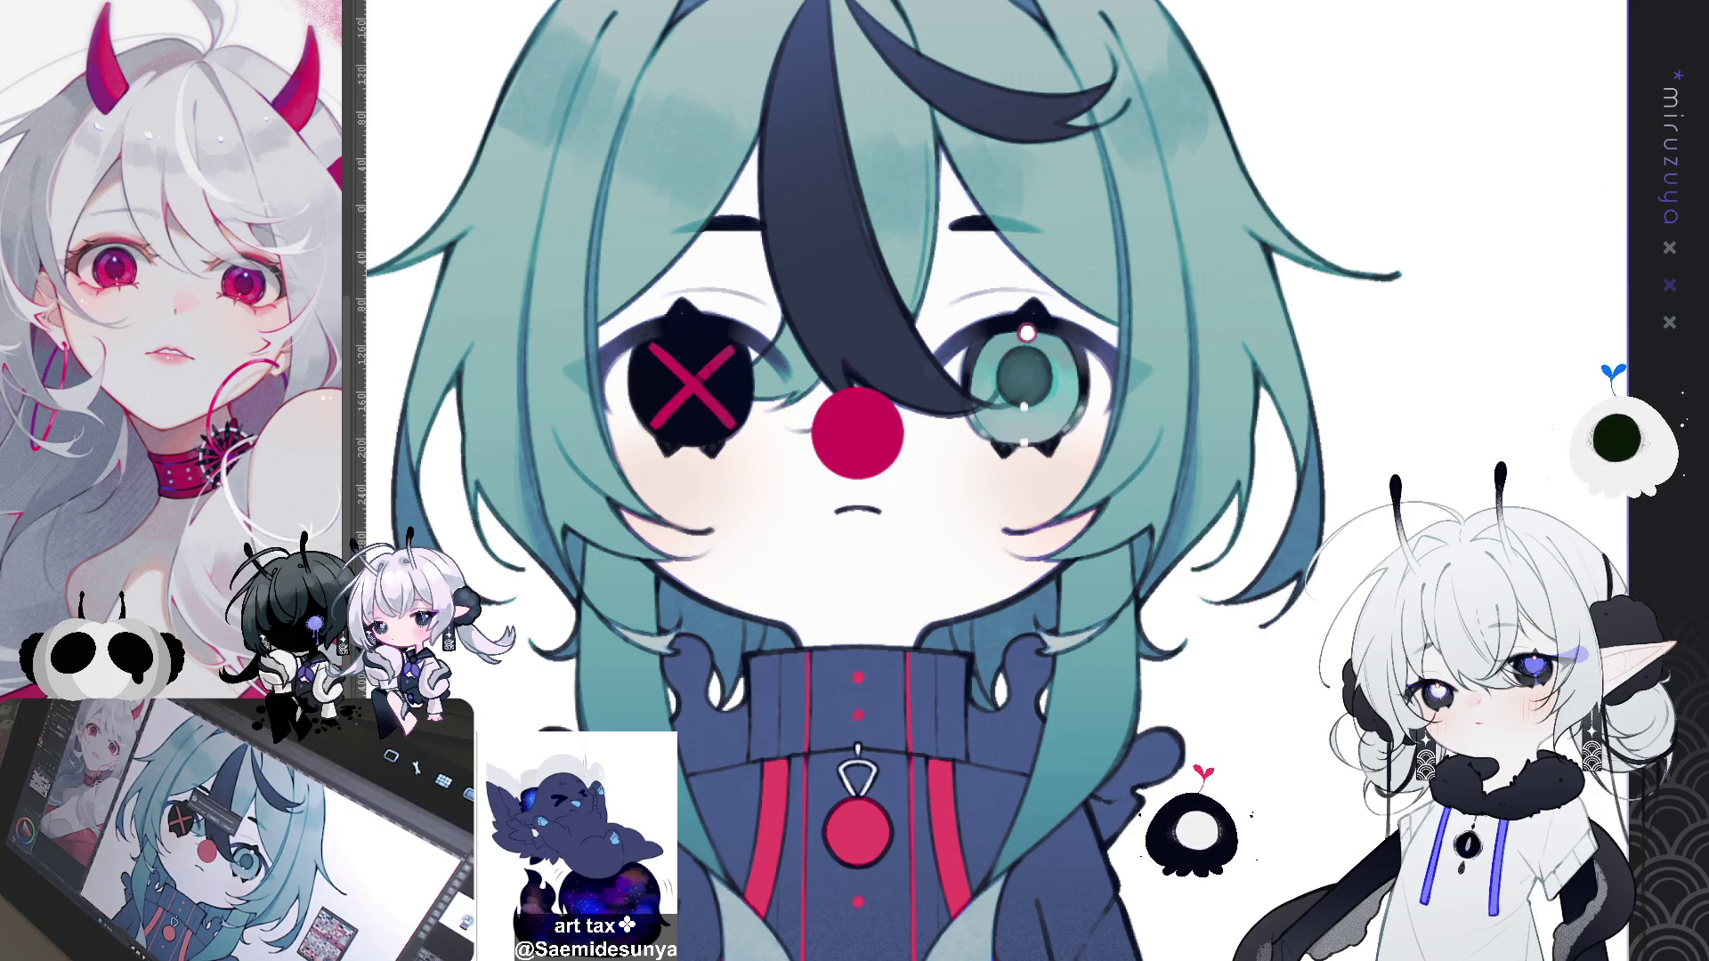
key("ctrl+z")
key("ctrl+z")
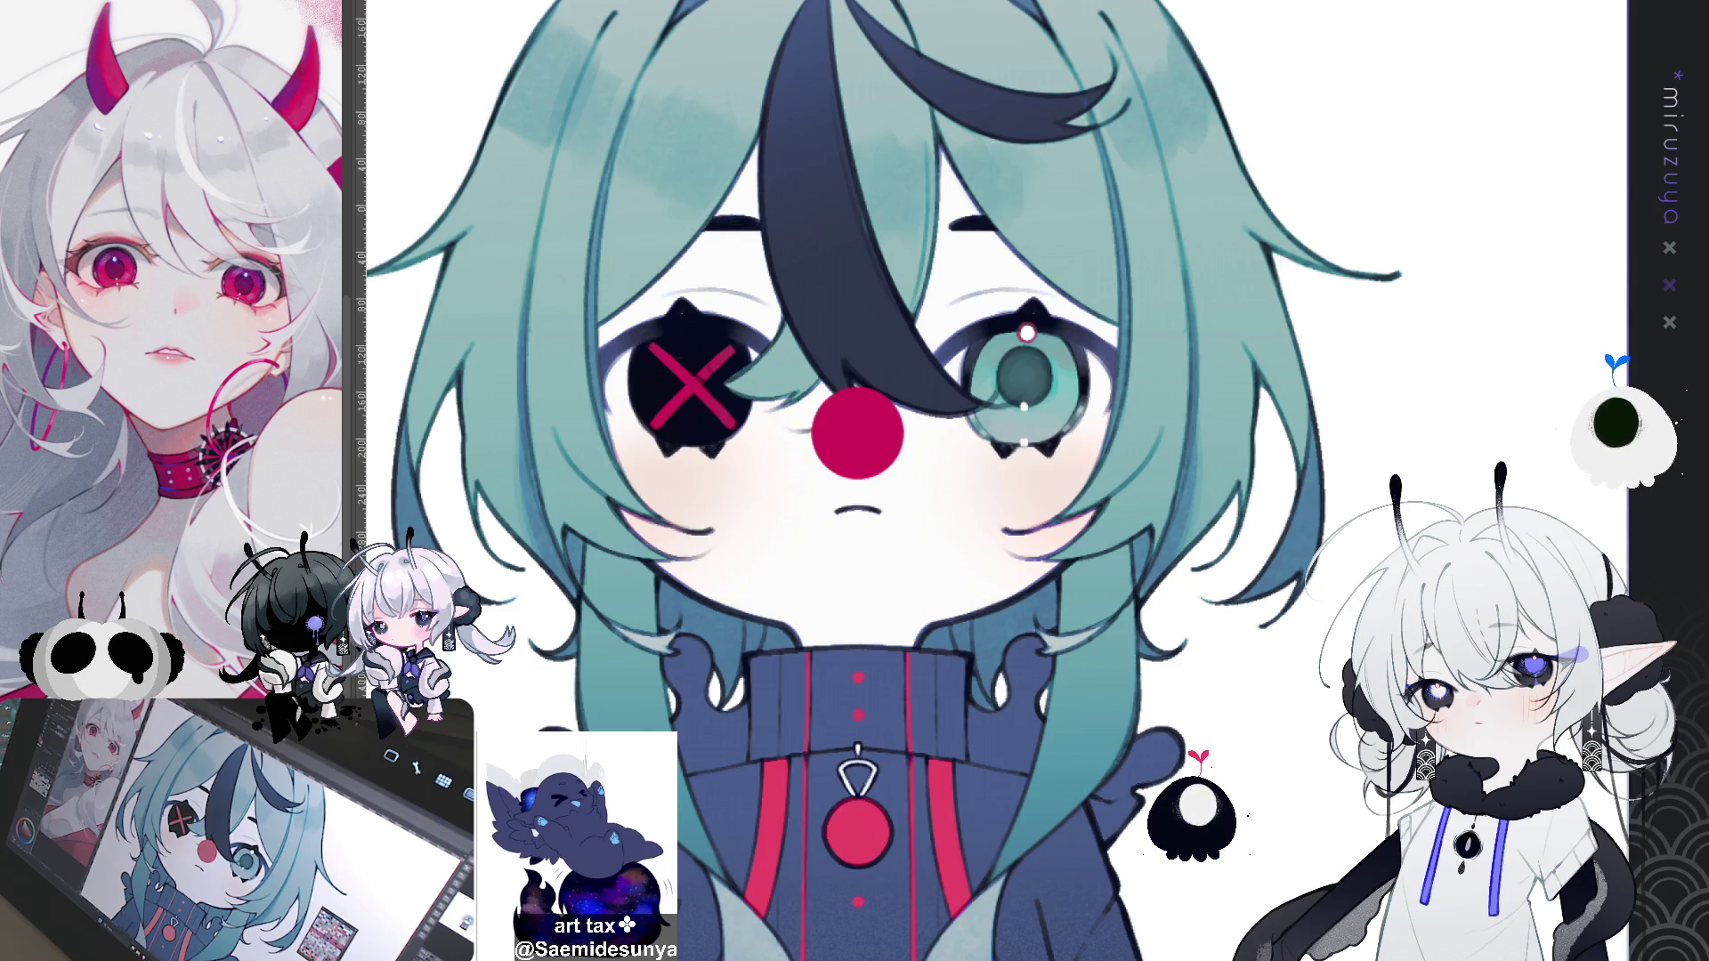
scroll(918, 480, "up", 1)
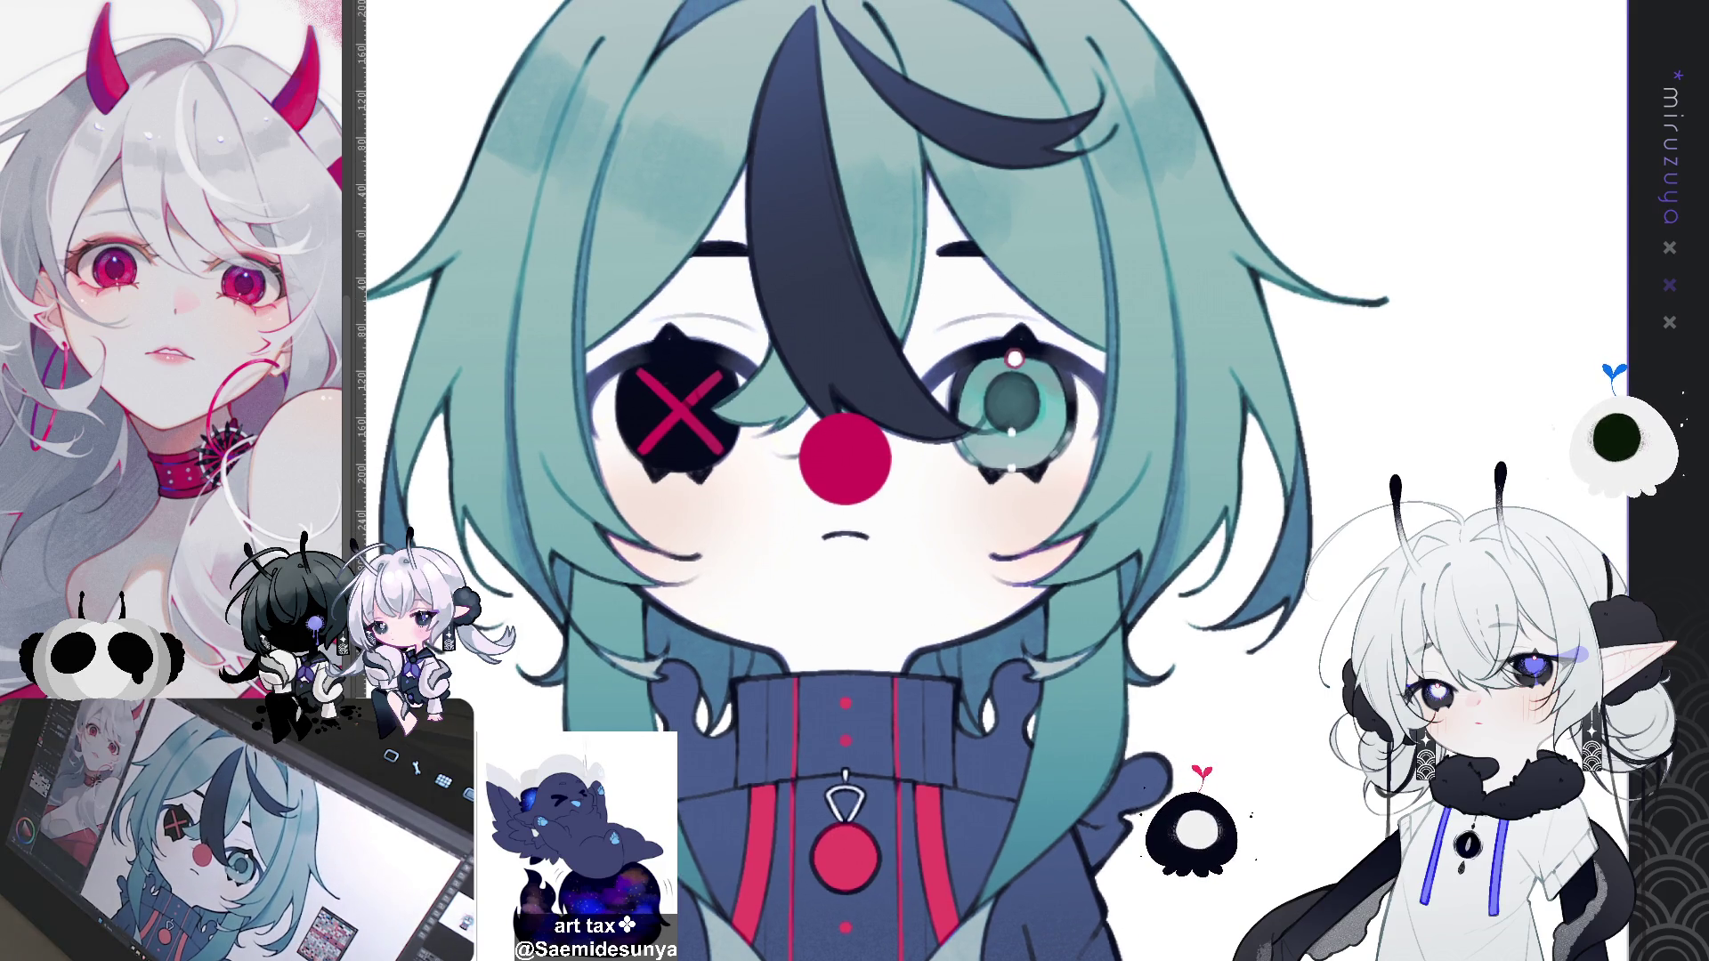
key("ctrl+y")
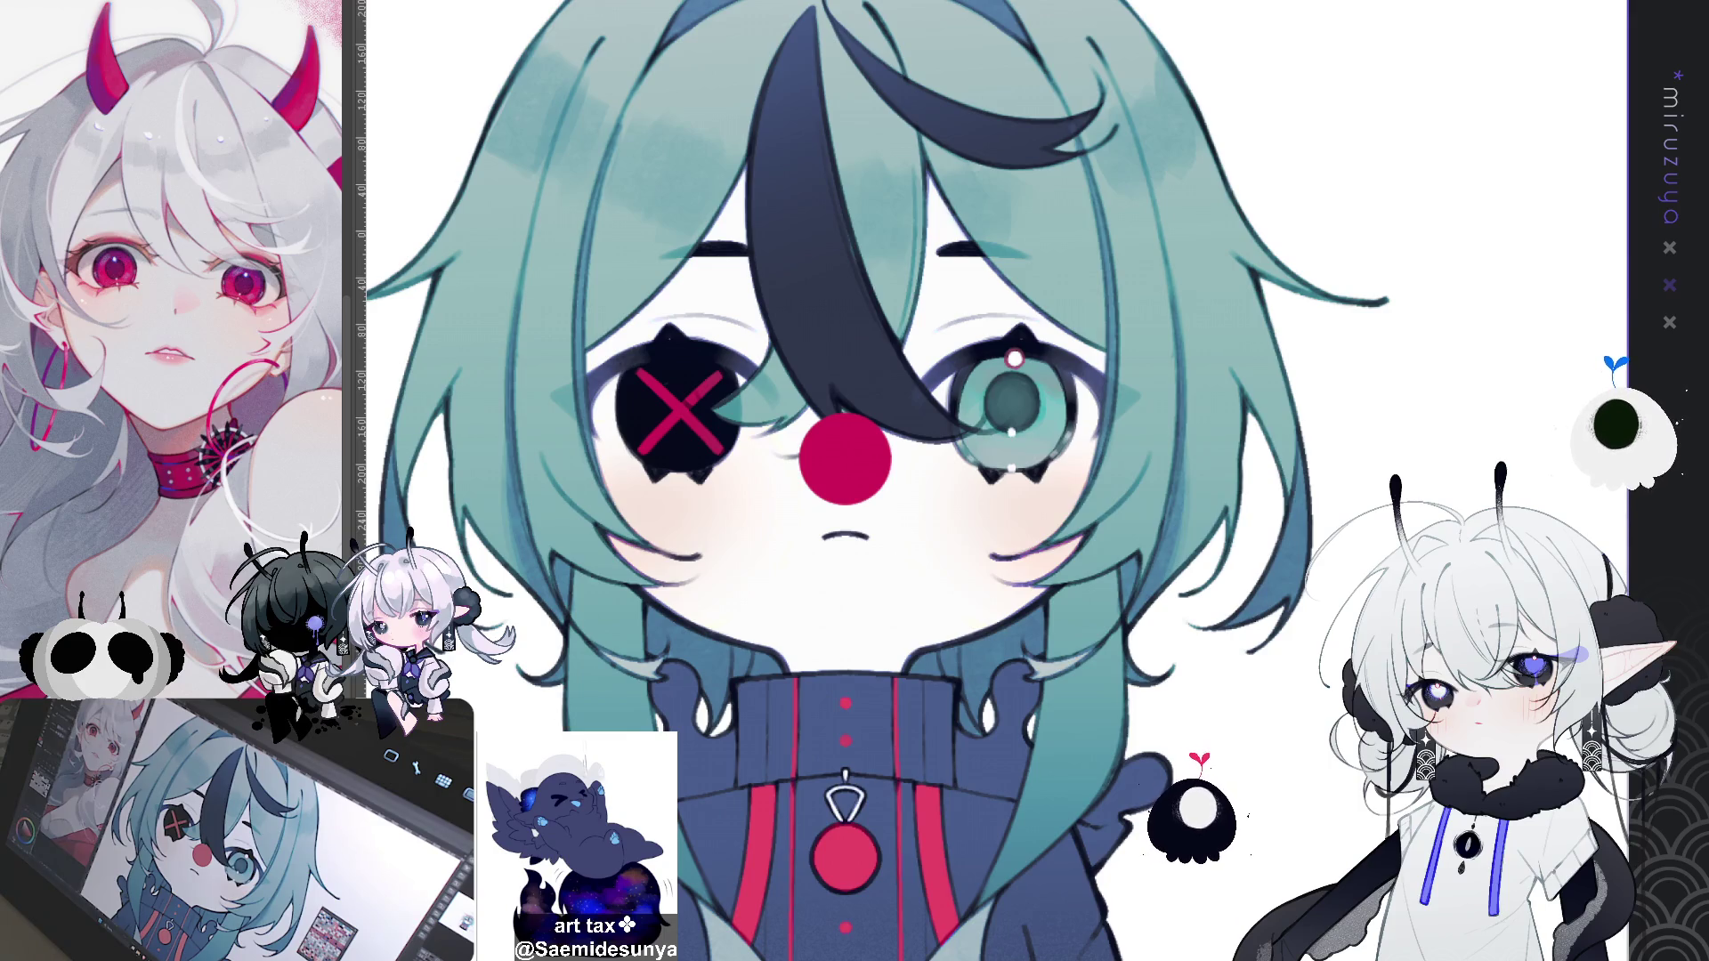
scroll(1015, 374, "up", 3)
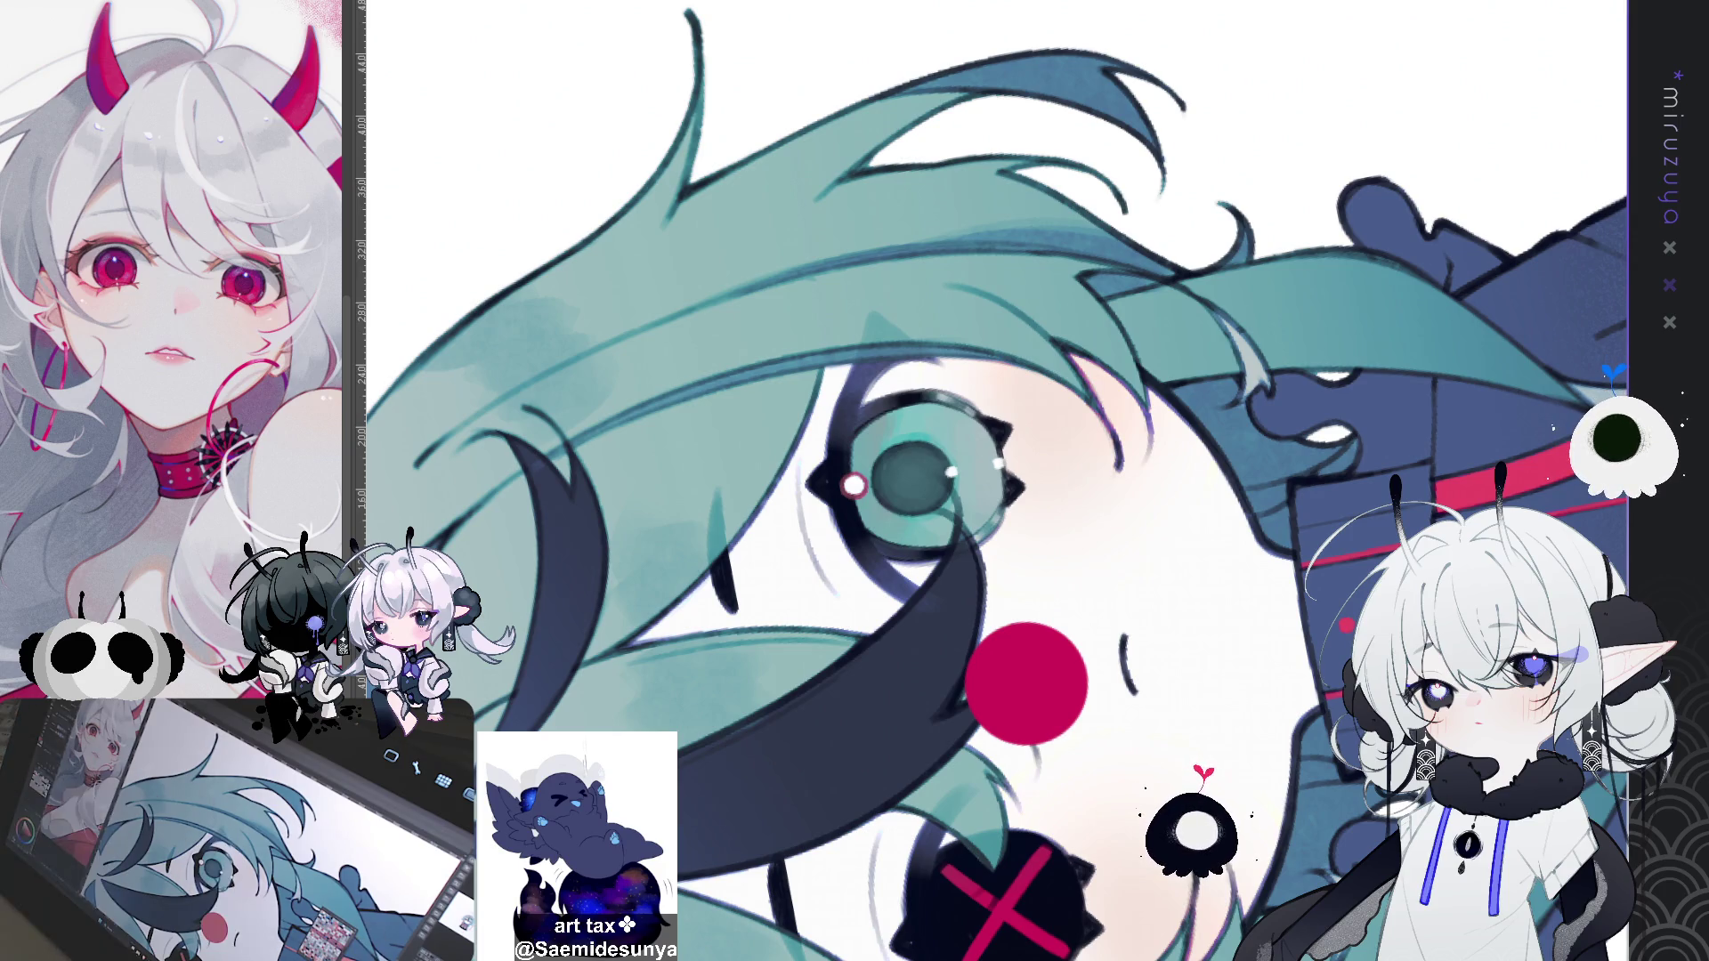
left_click_drag(891, 623, 856, 318)
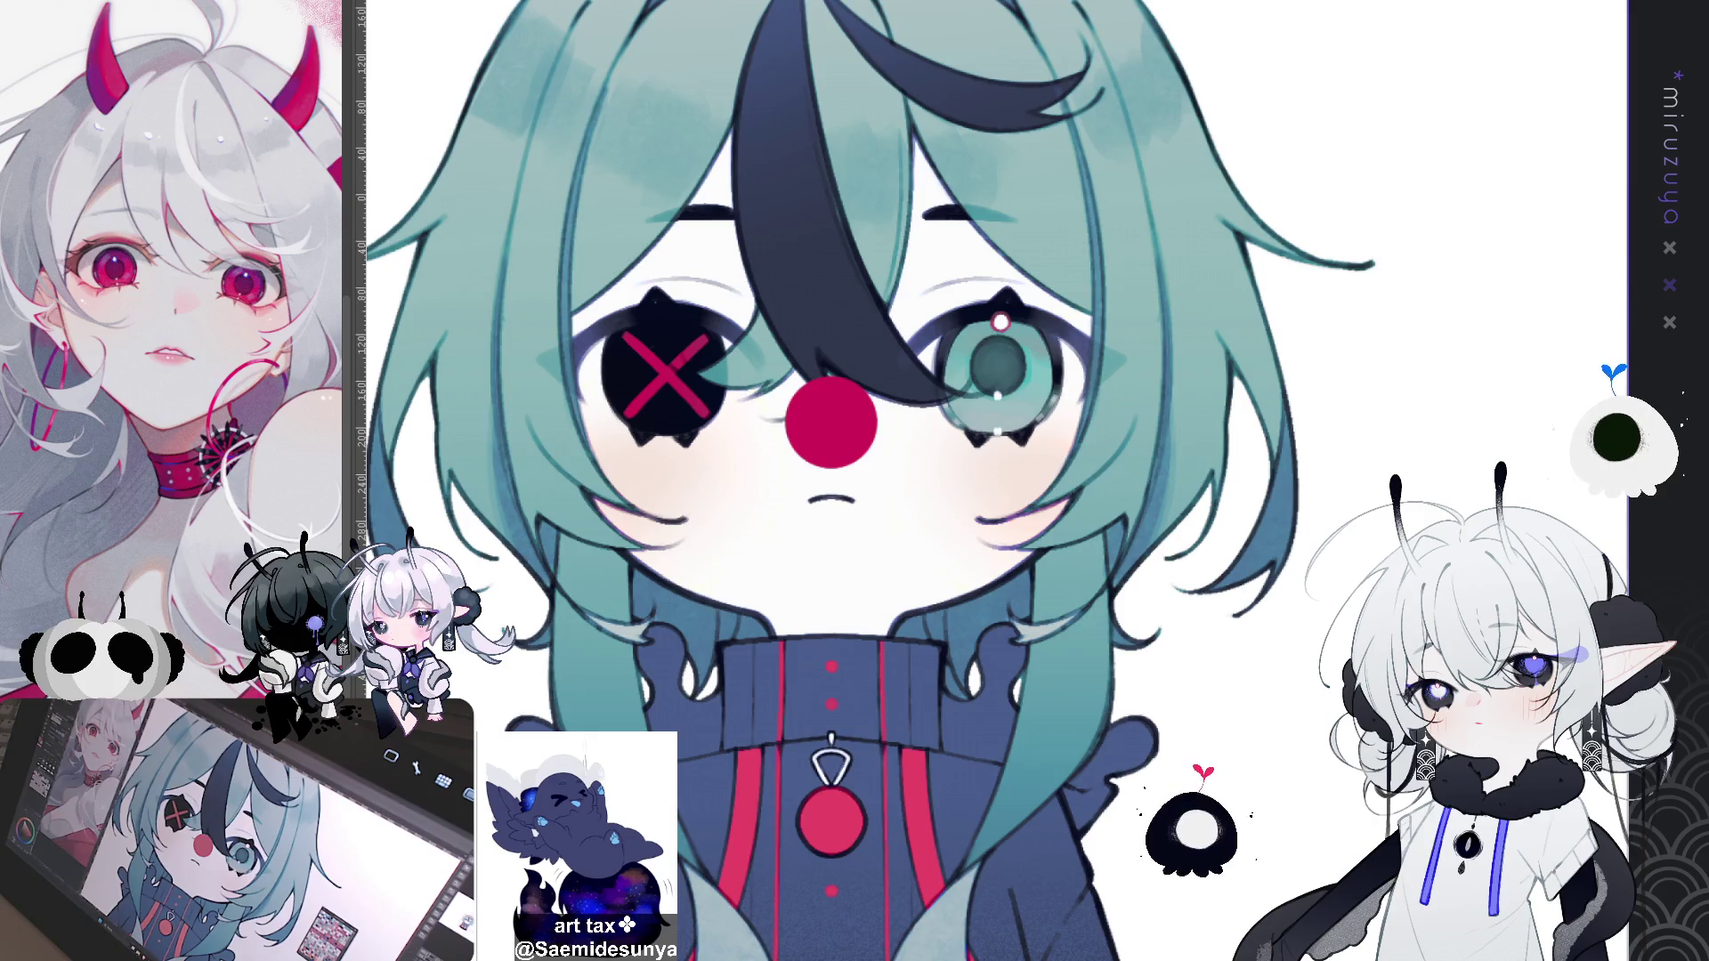
Step: Paint a small warm-toned stroke along the eye's lower rim from a rotated view
mouse_move(831, 423)
left_mouse_down()
mouse_move(863, 591)
mouse_move(884, 610)
mouse_move(912, 605)
mouse_move(896, 535)
left_mouse_up()
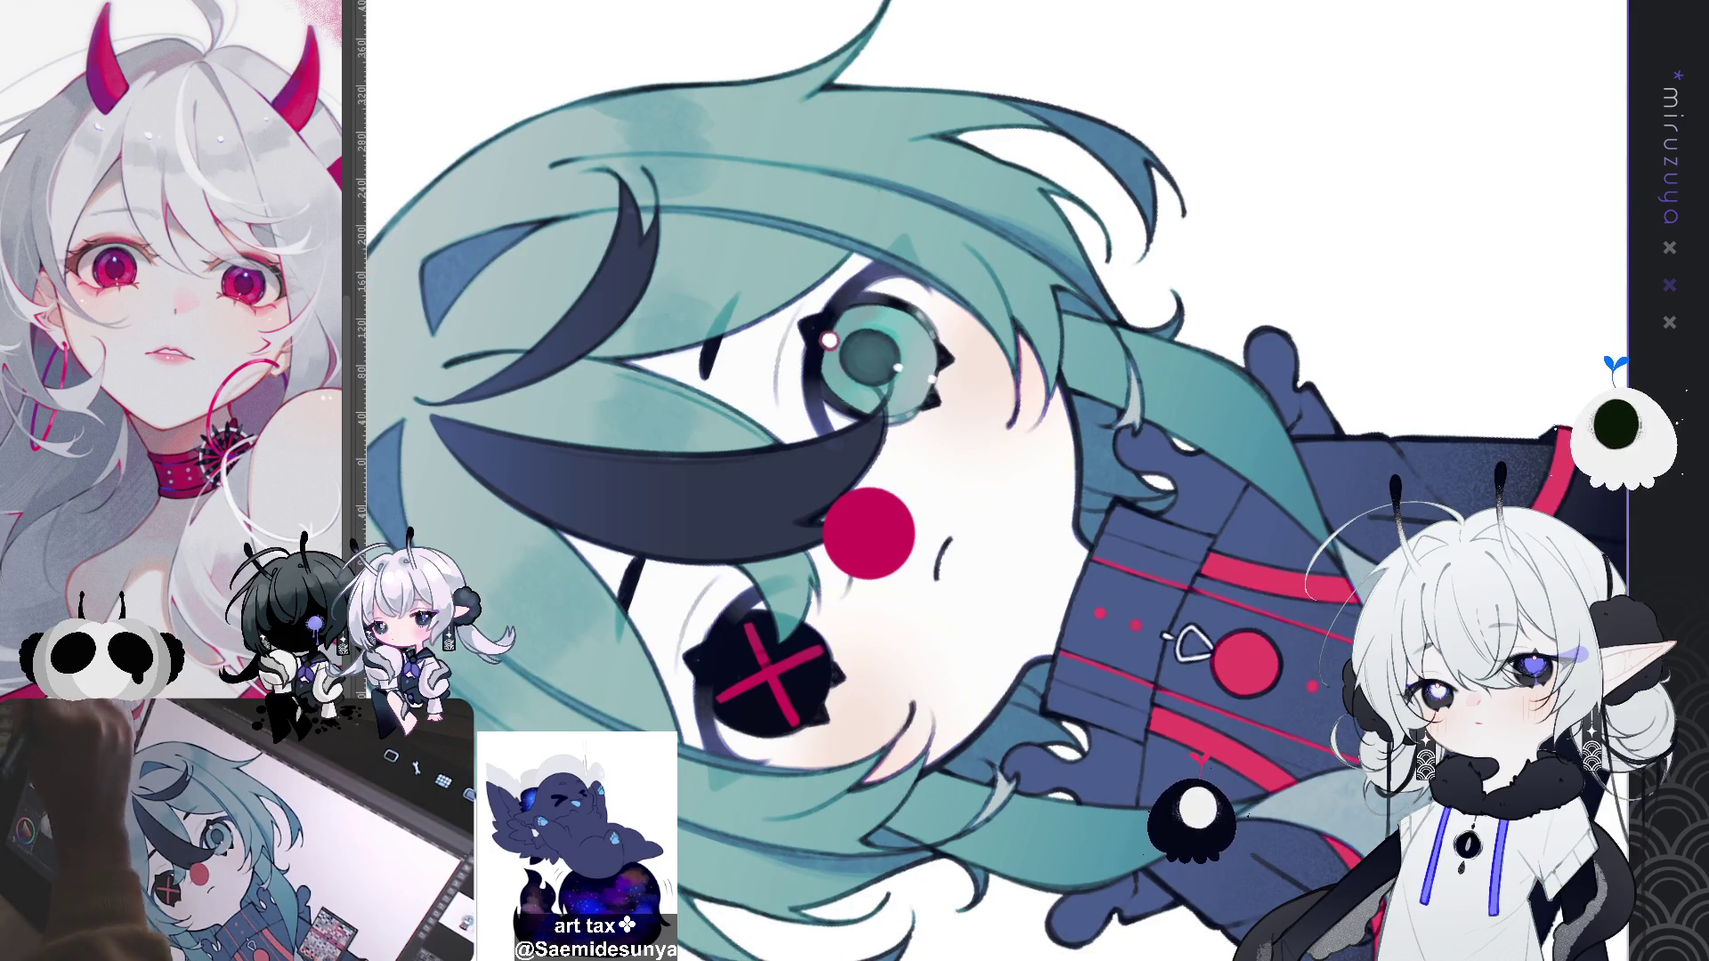
mouse_move(810, 410)
left_mouse_down()
mouse_move(854, 472)
mouse_move(824, 419)
mouse_move(852, 458)
left_mouse_up()
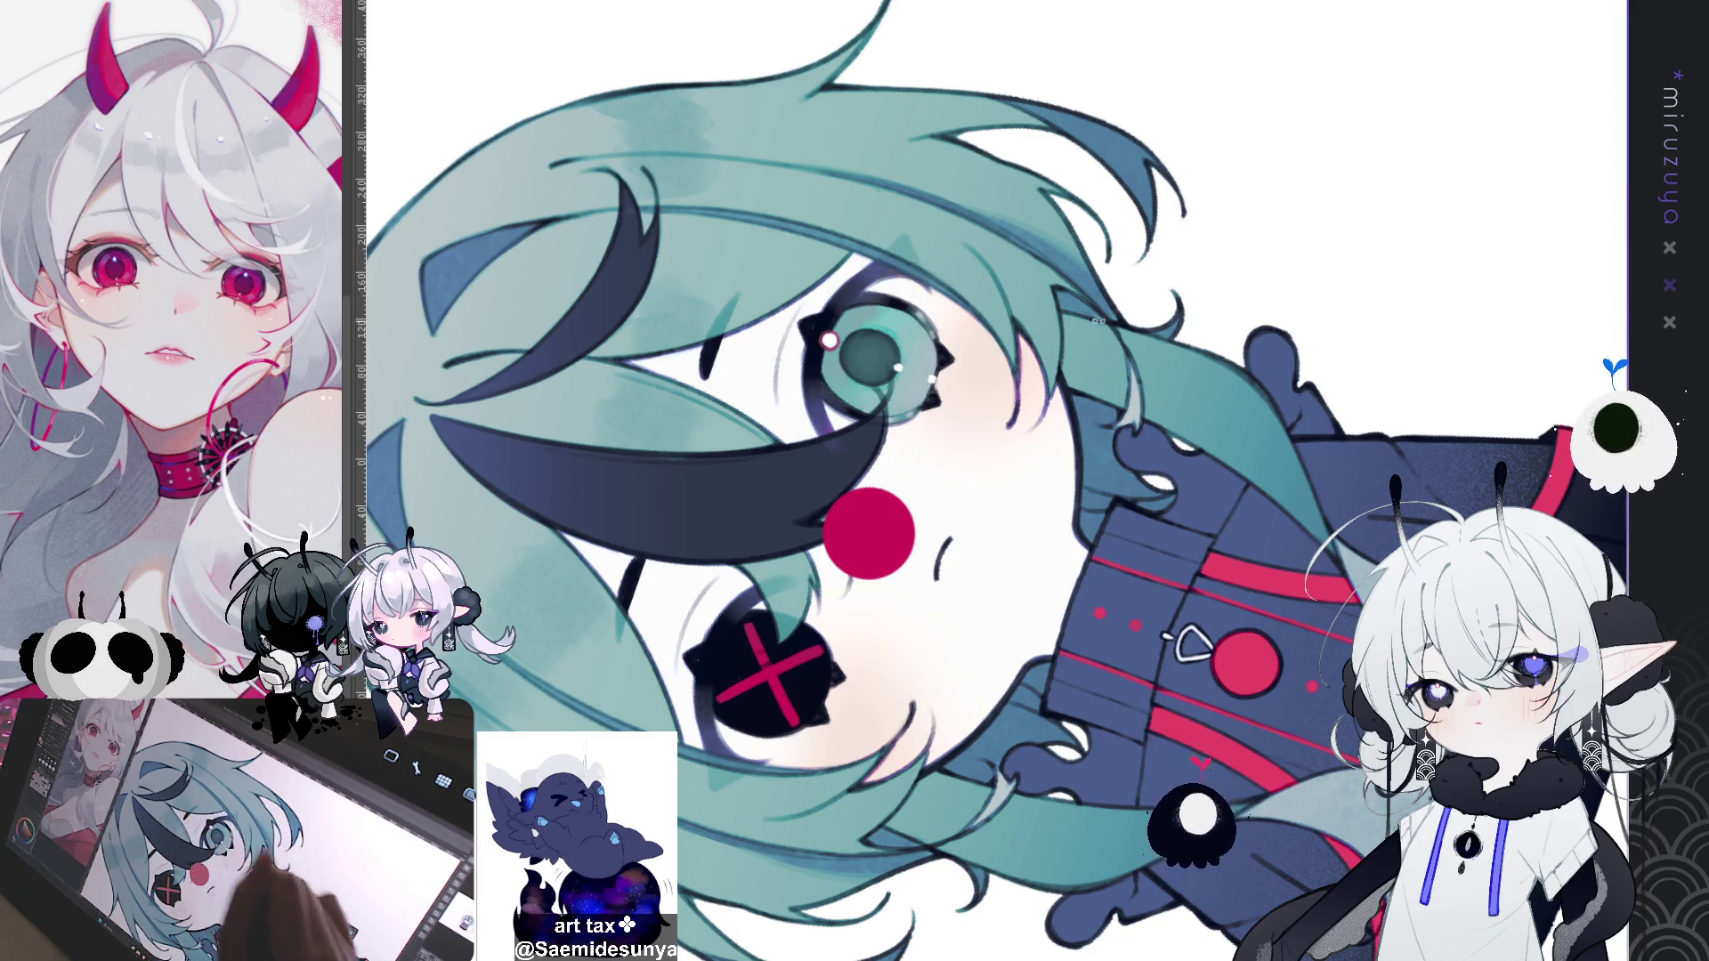
key("ctrl+@")
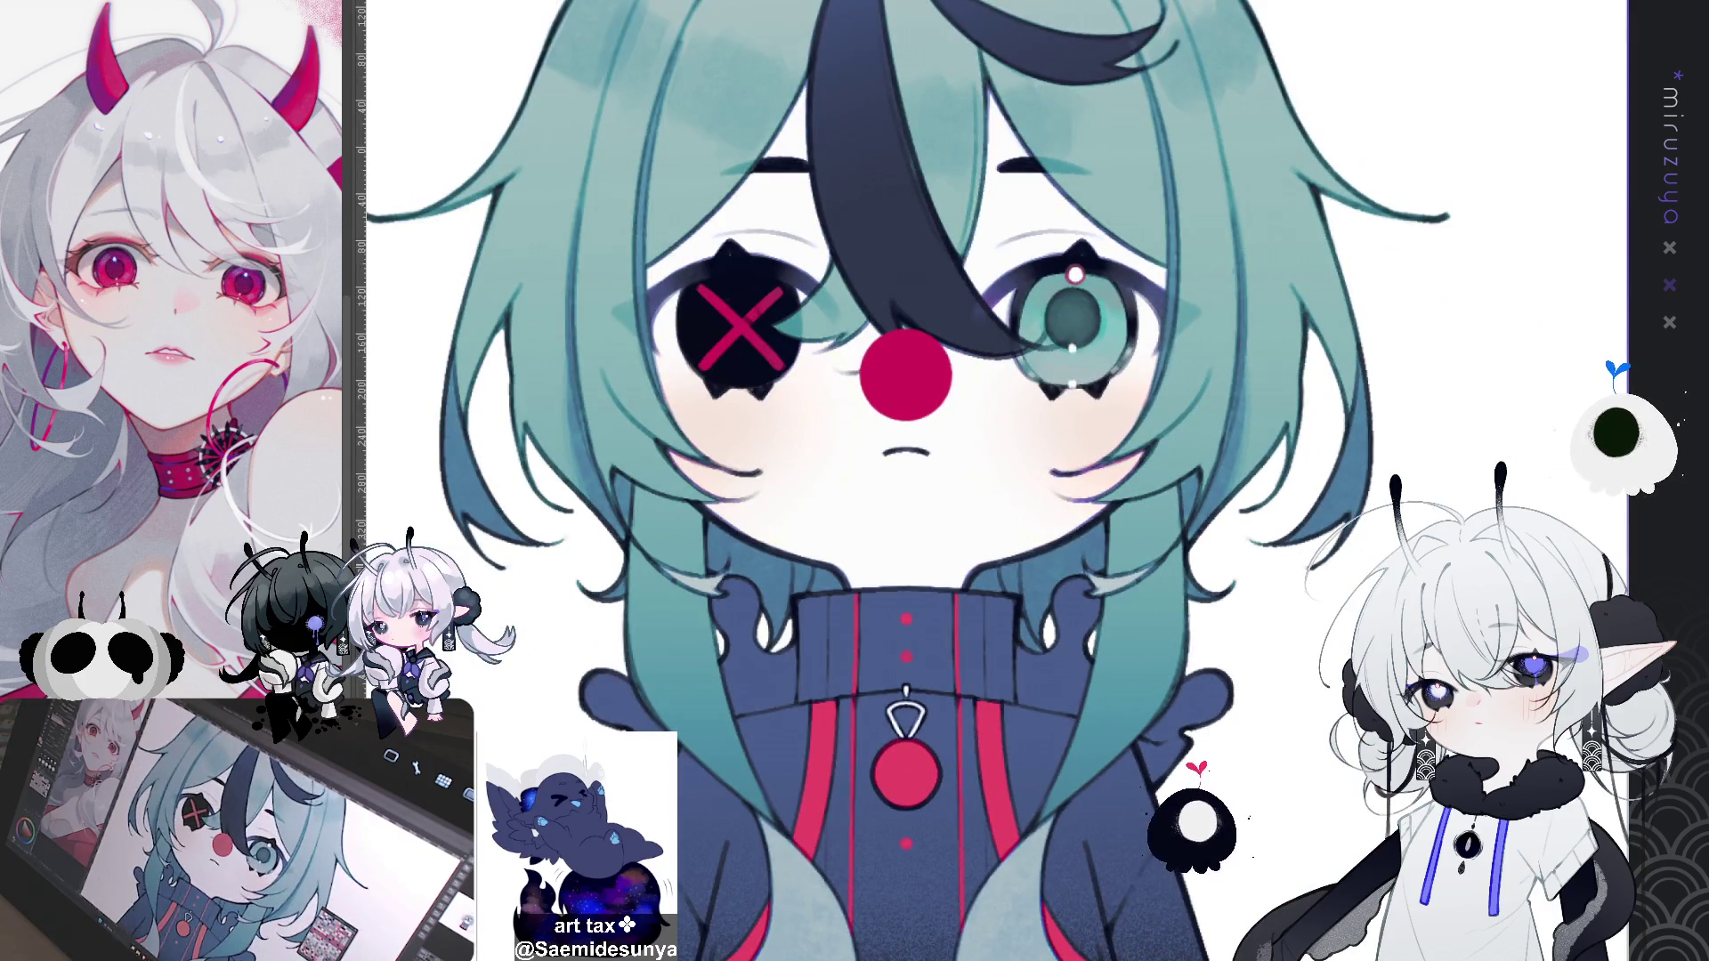
left_click_drag(1248, 644, 1032, 713)
left_click_drag(979, 401, 917, 422)
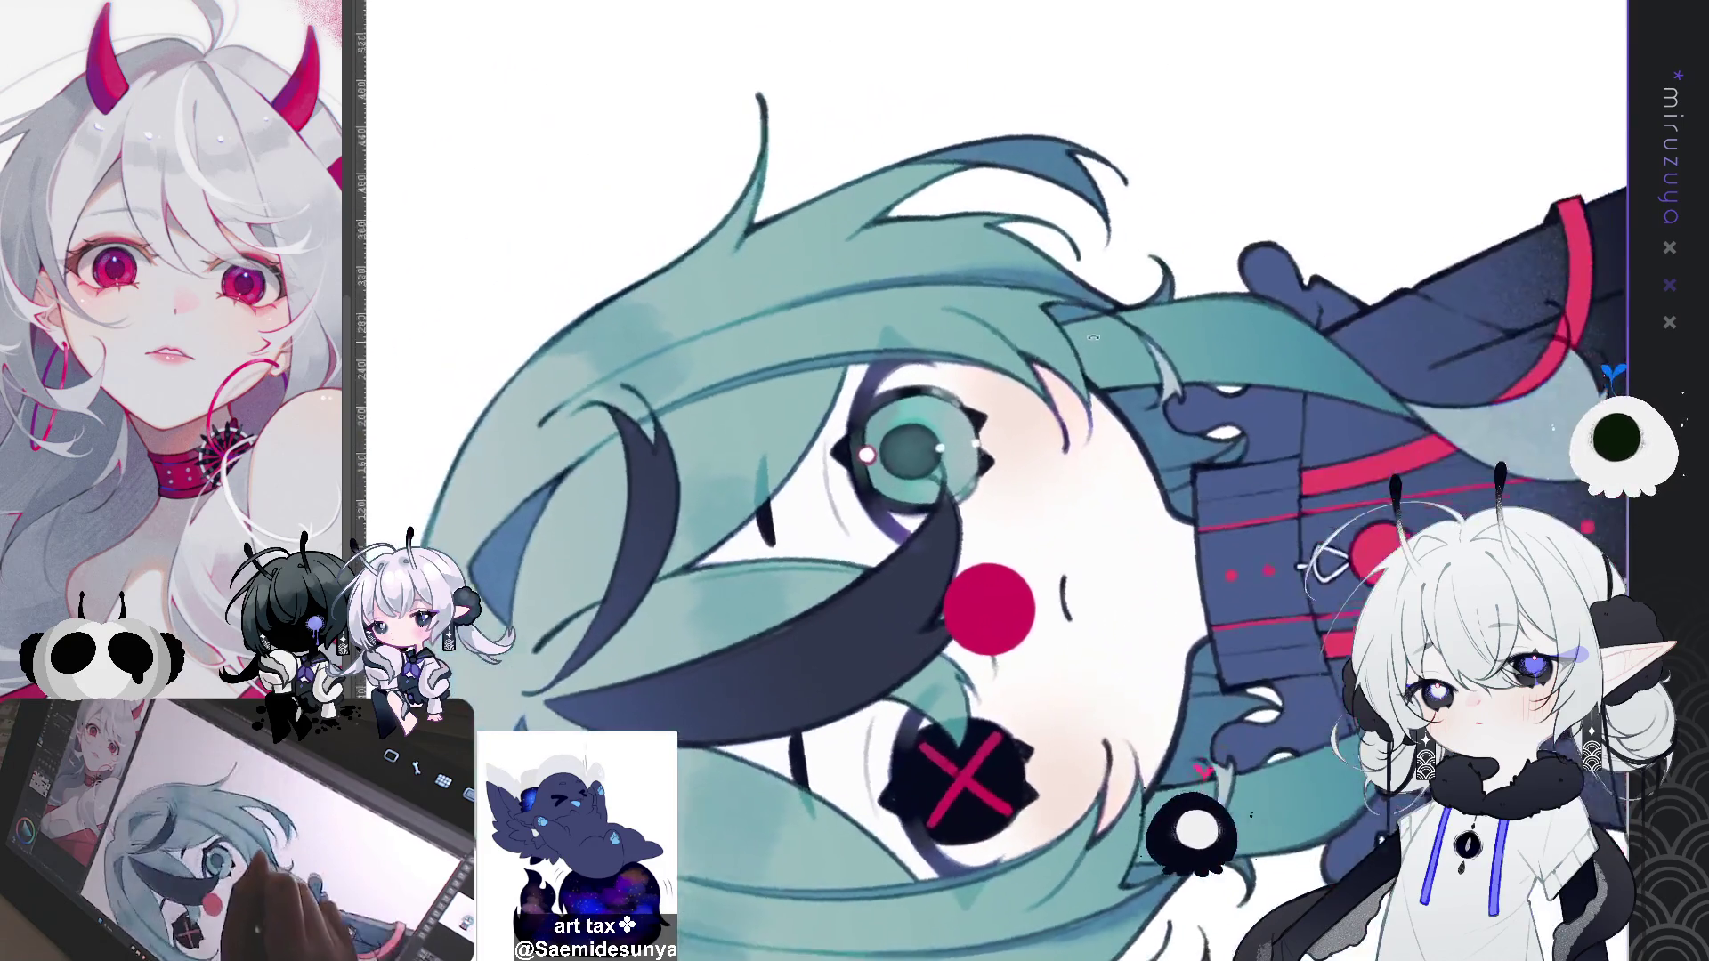
left_click_drag(1081, 597, 1008, 237)
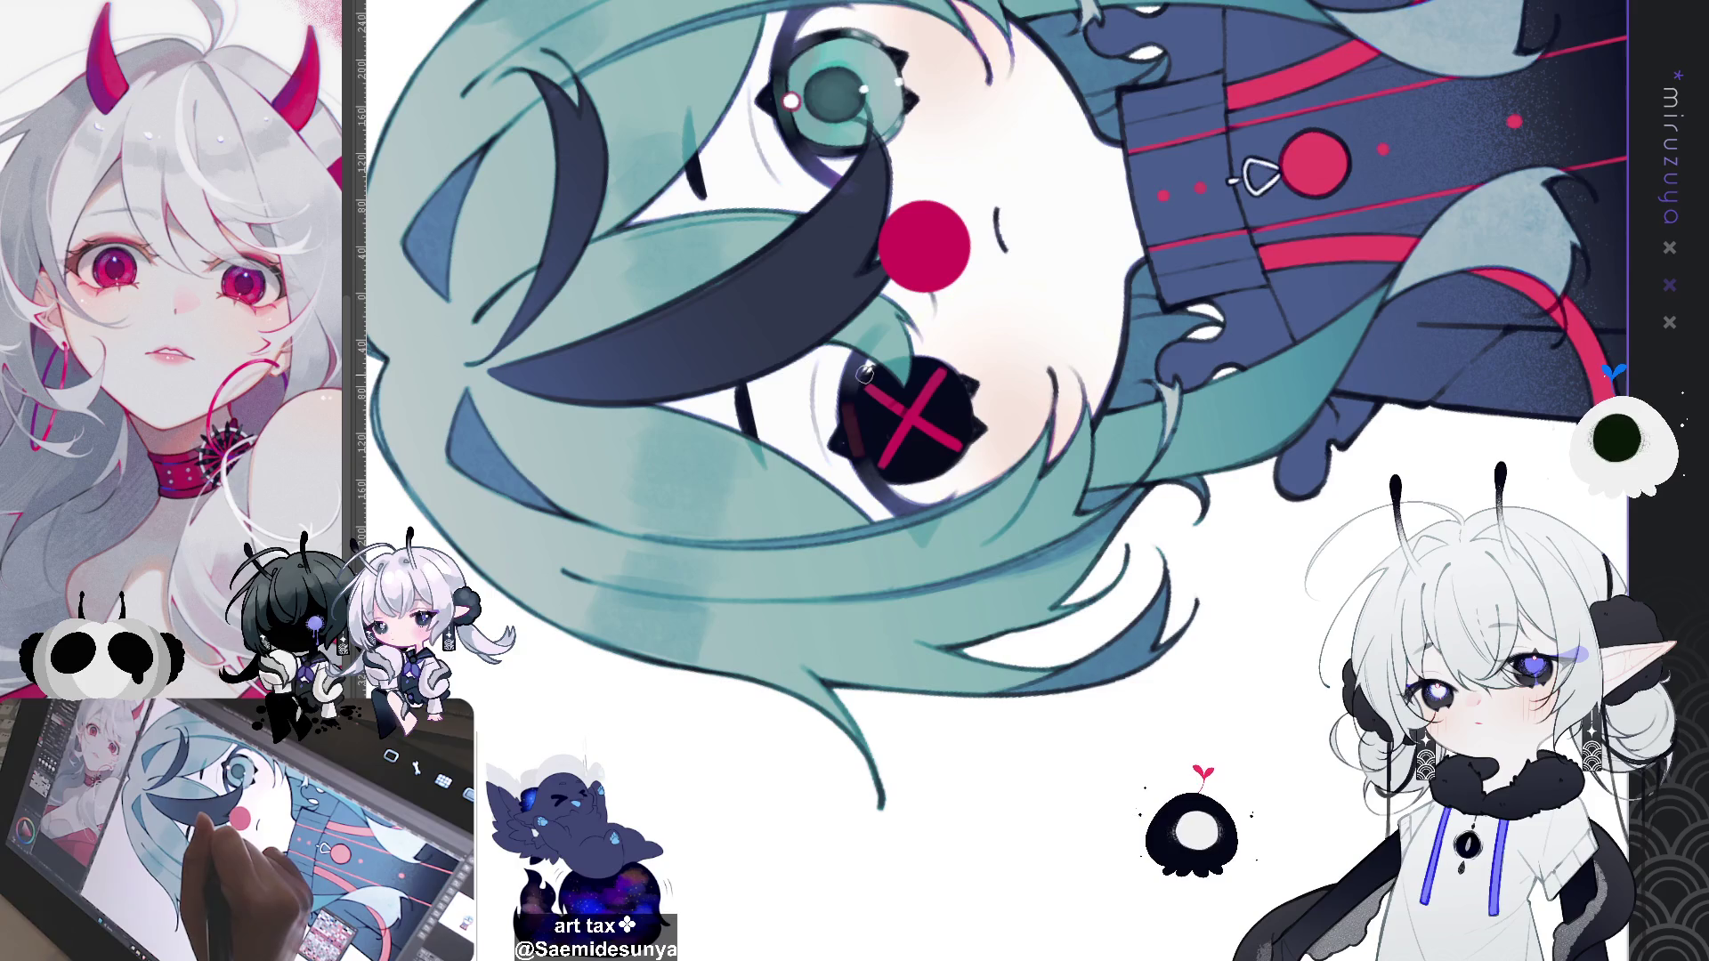
key("ctrl+@")
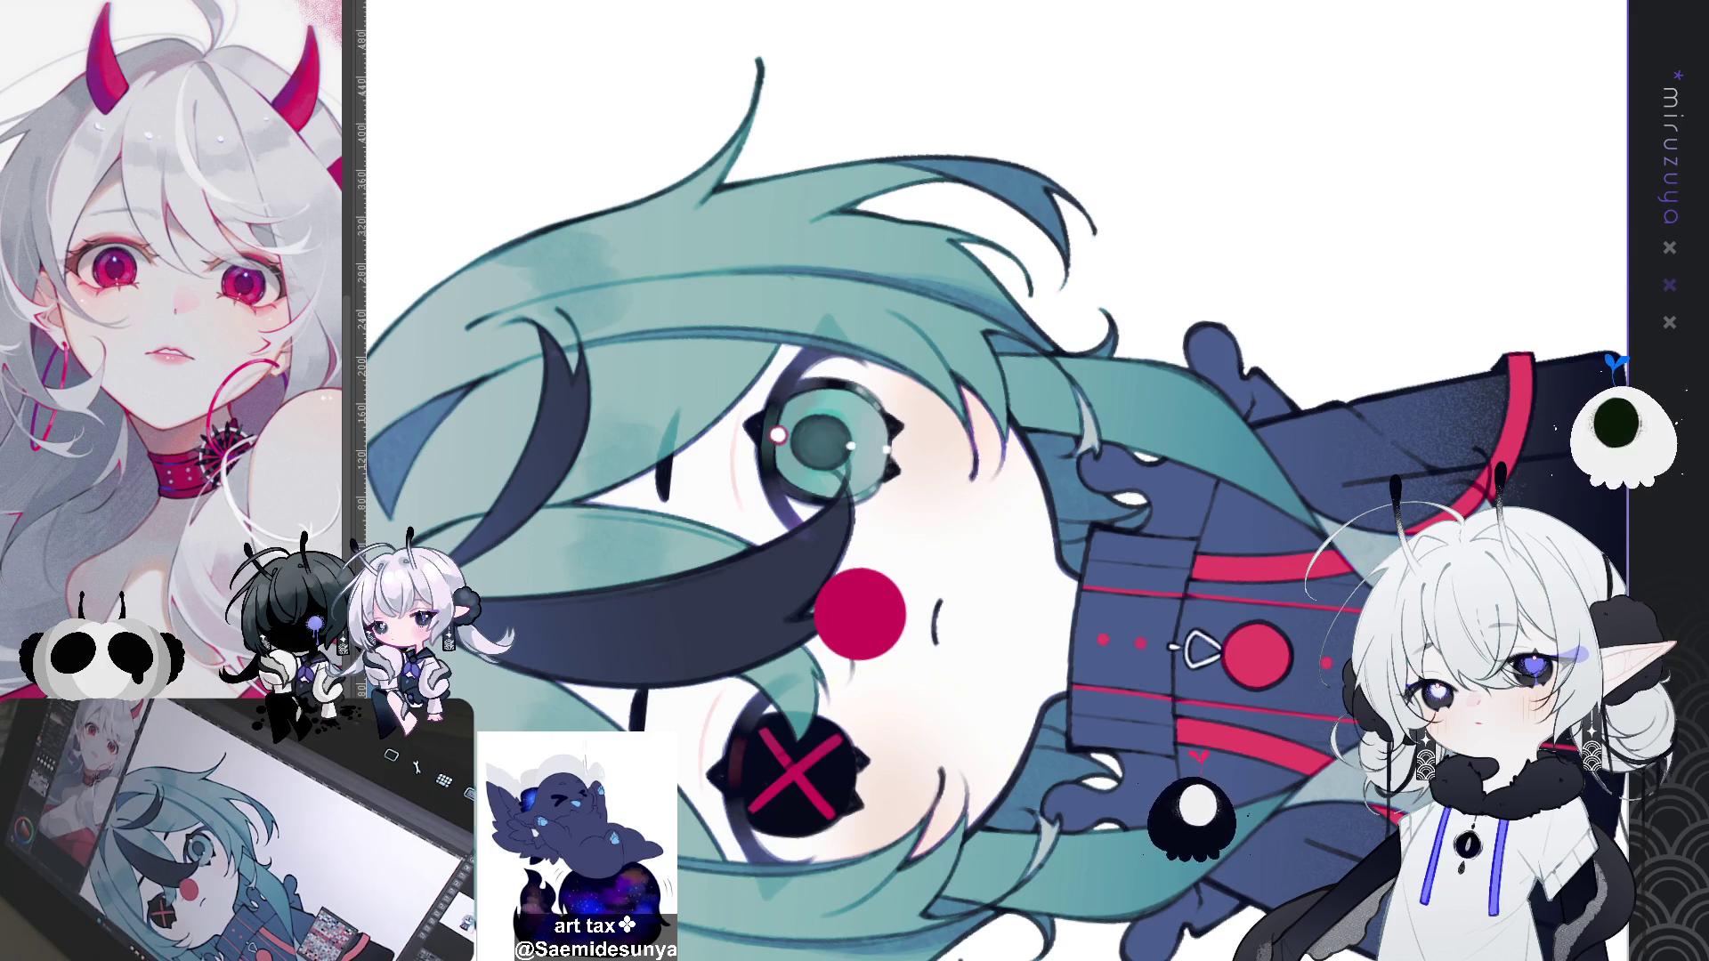
key("ctrl+0")
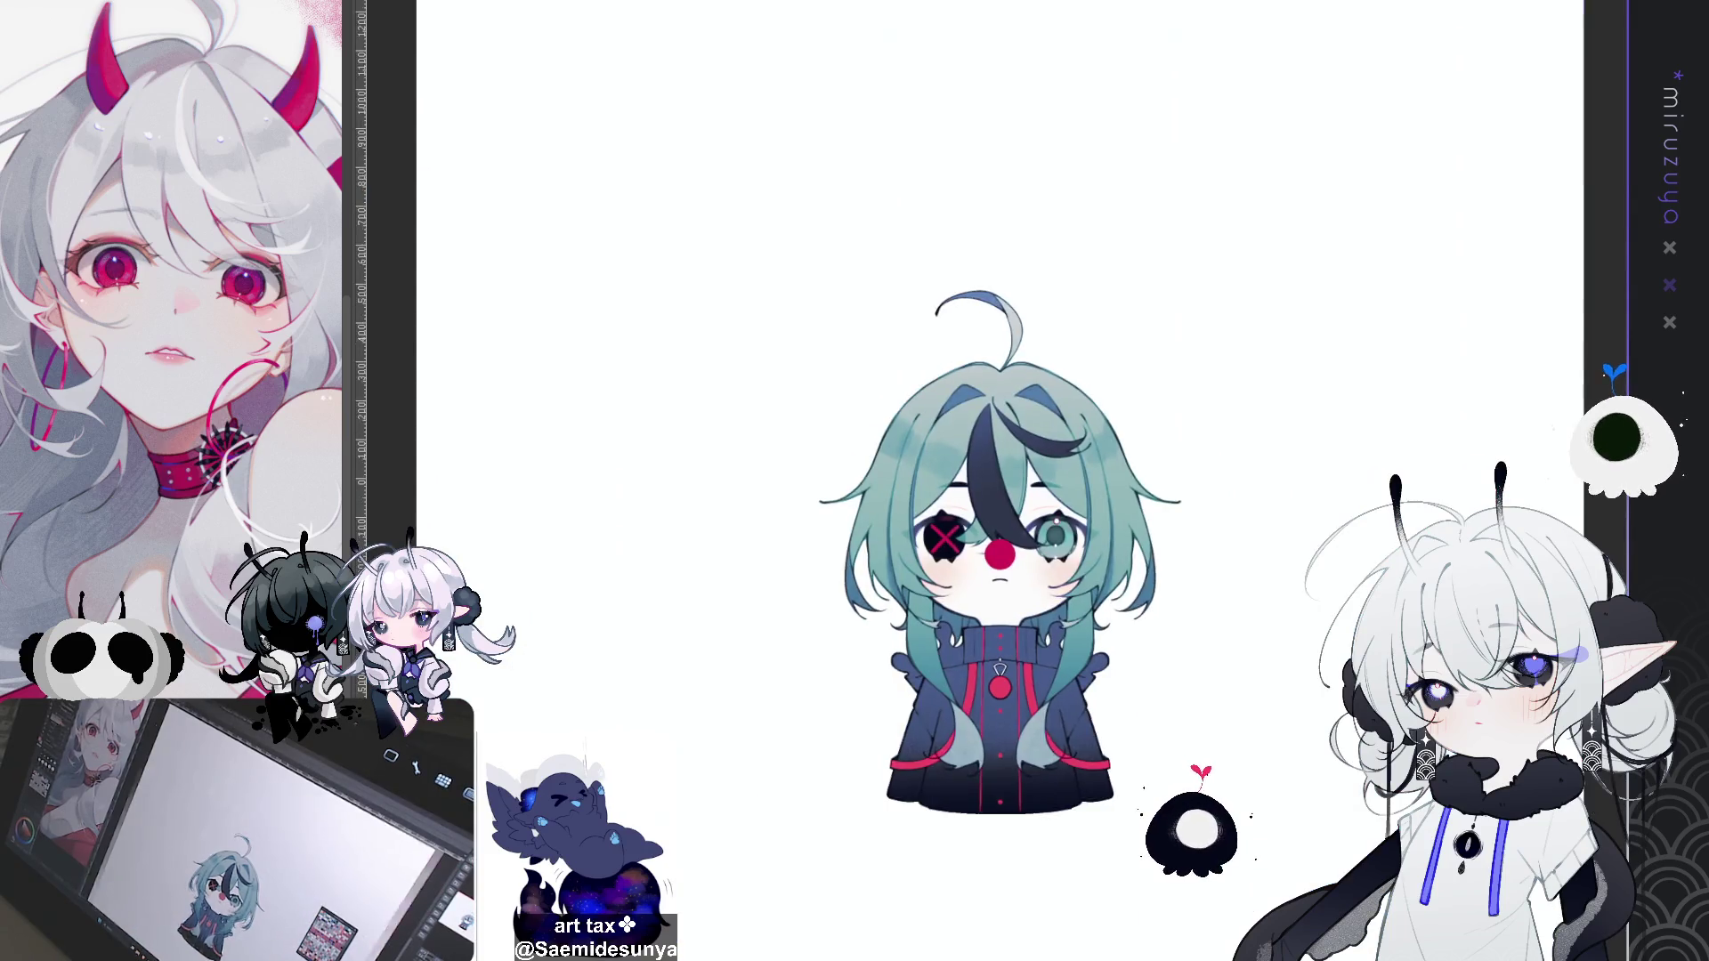
Step: Keep the eyelid and lash lines after comparing them, and add a short dark stroke near the eye
scroll(1113, 421, "up", 5)
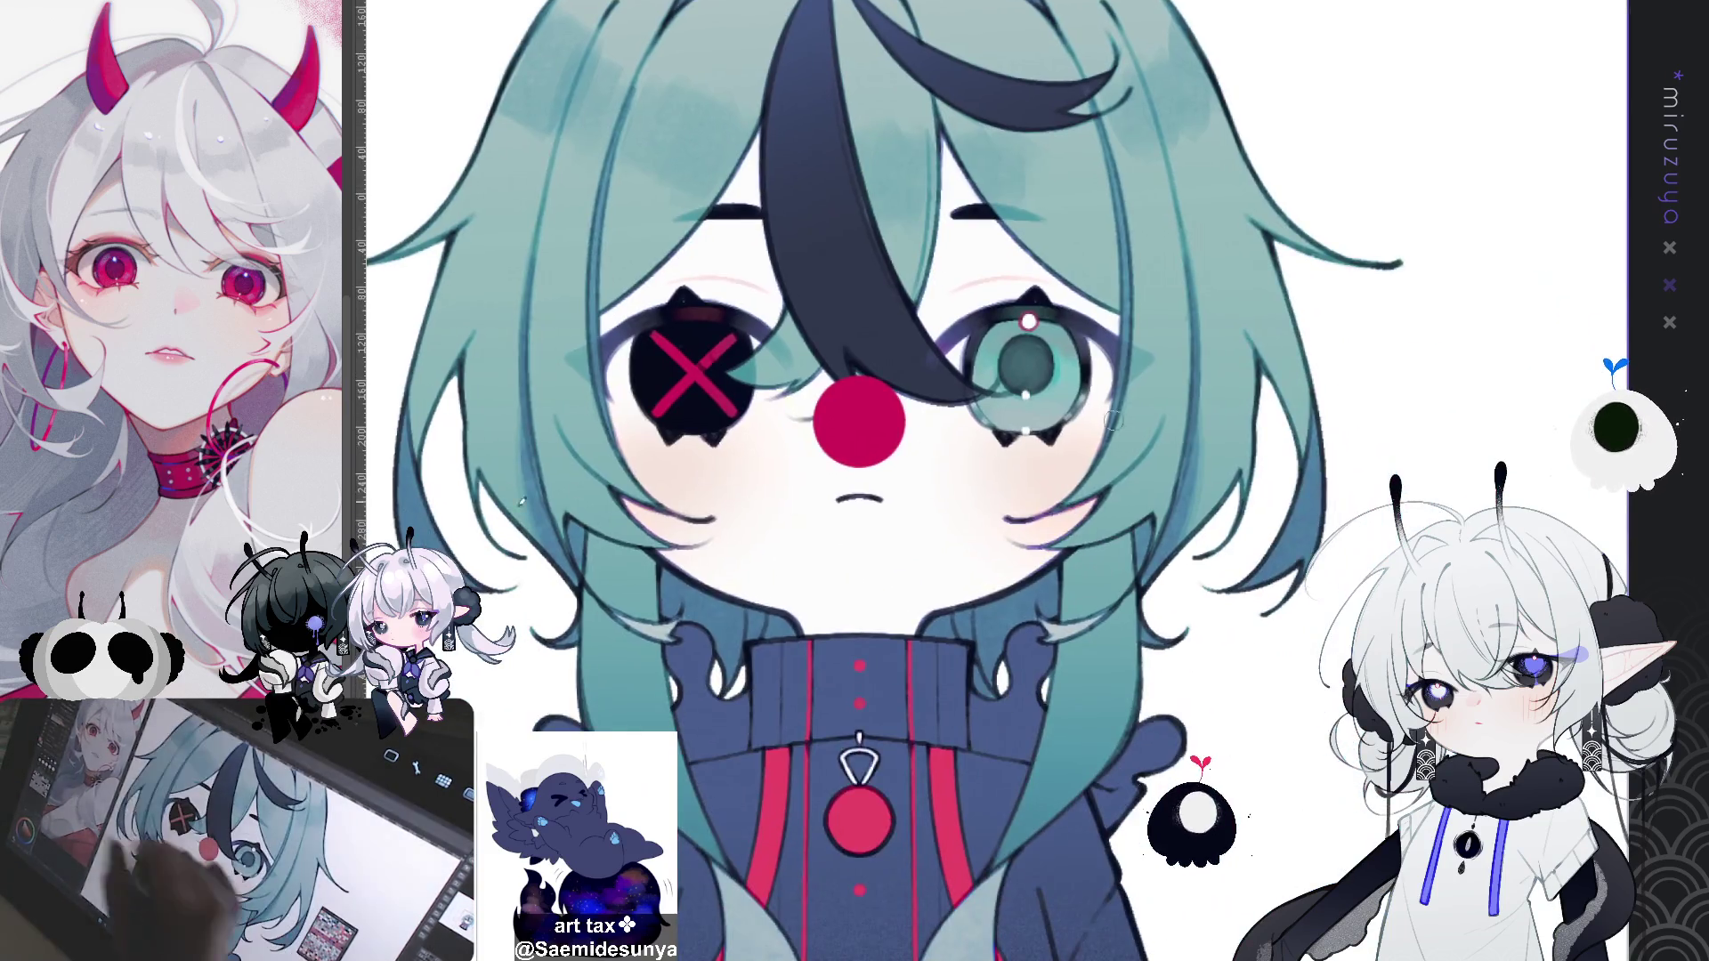
left_click_drag(1026, 395, 973, 532)
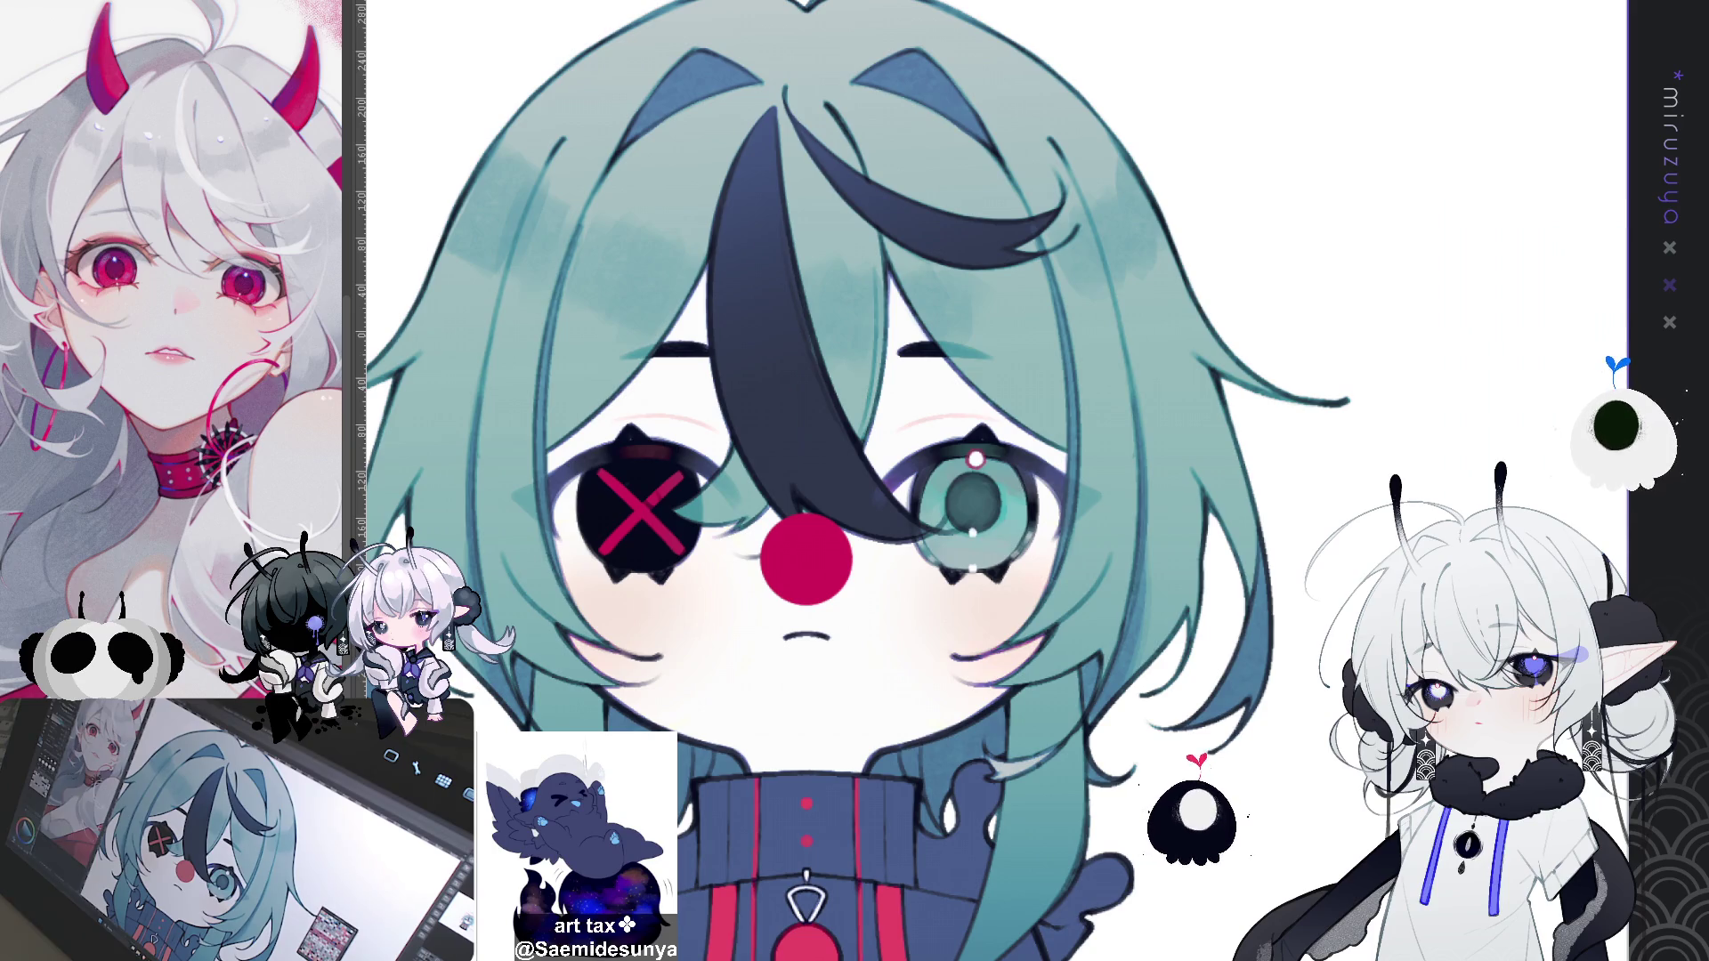
key("ctrl+z")
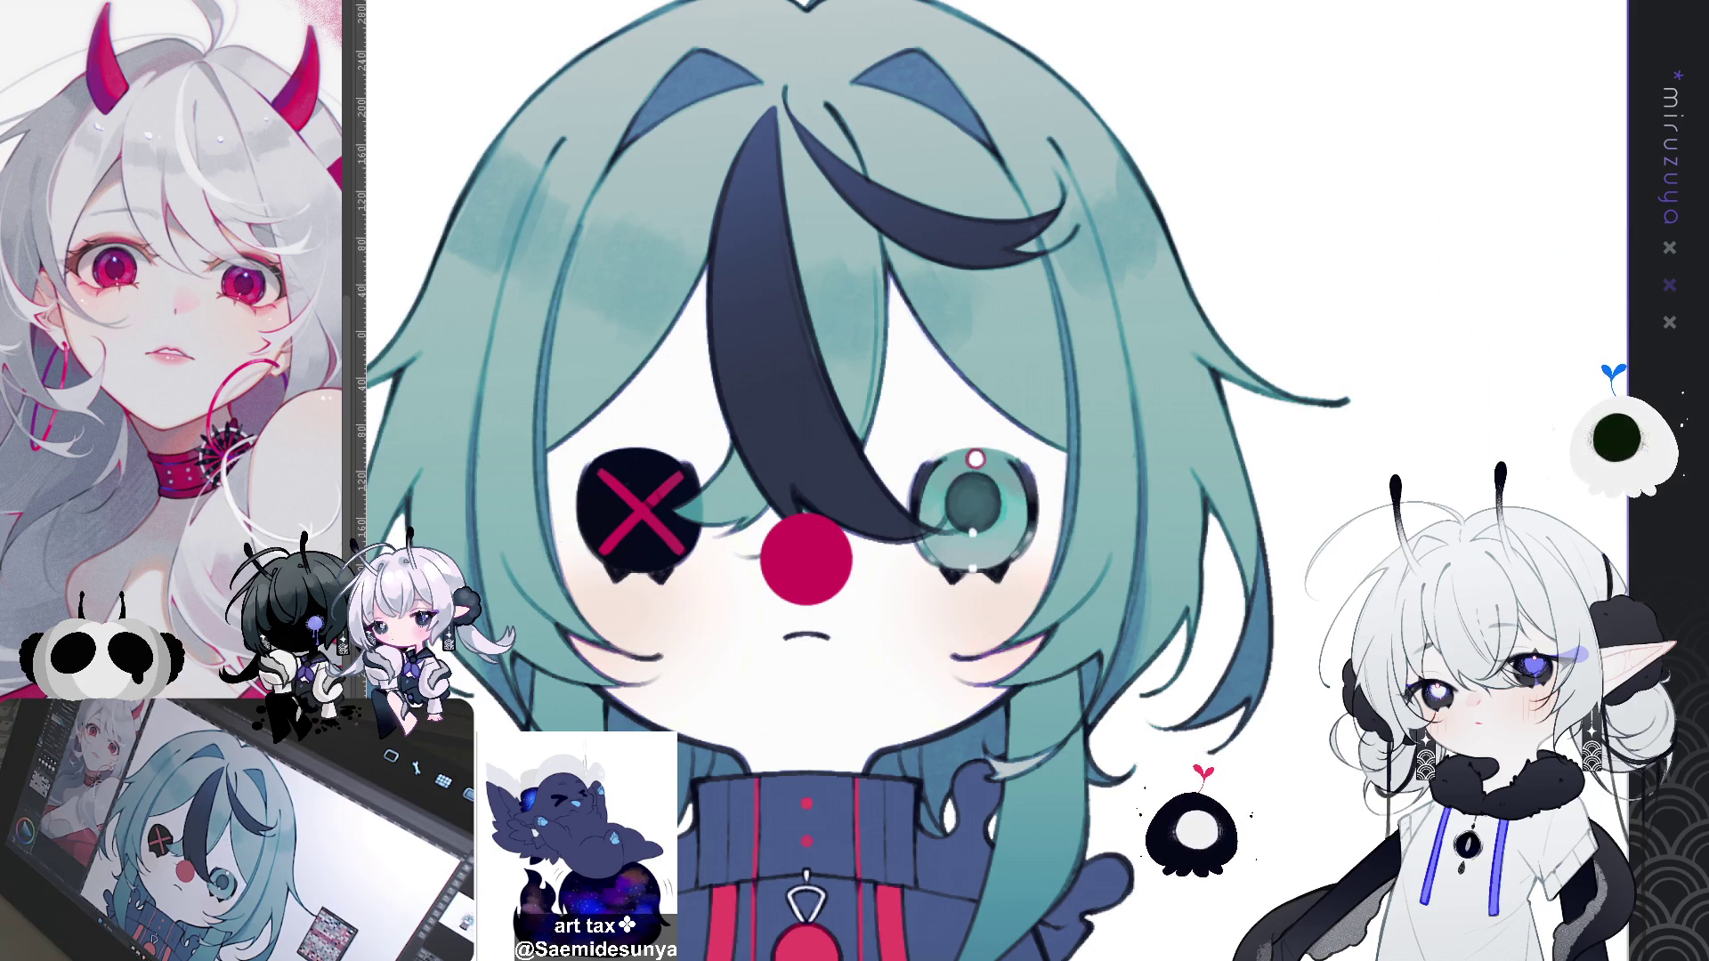
key("ctrl+y")
left_click_drag(899, 353, 944, 349)
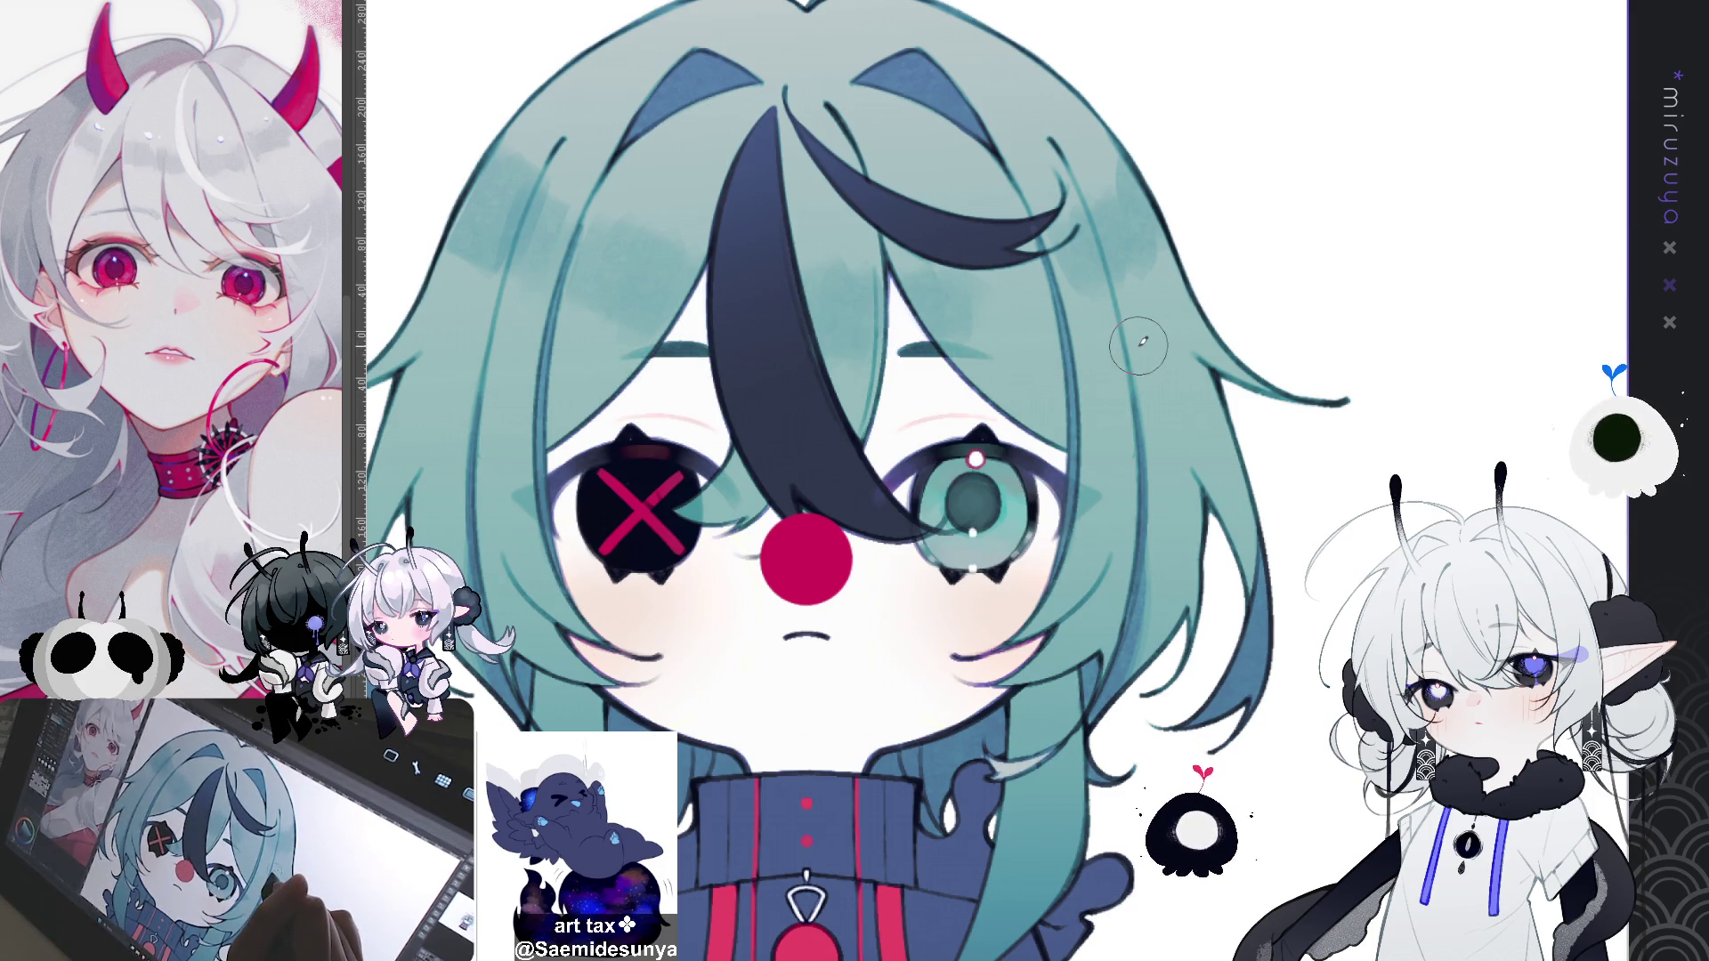
left_click_drag(1120, 358, 1182, 344)
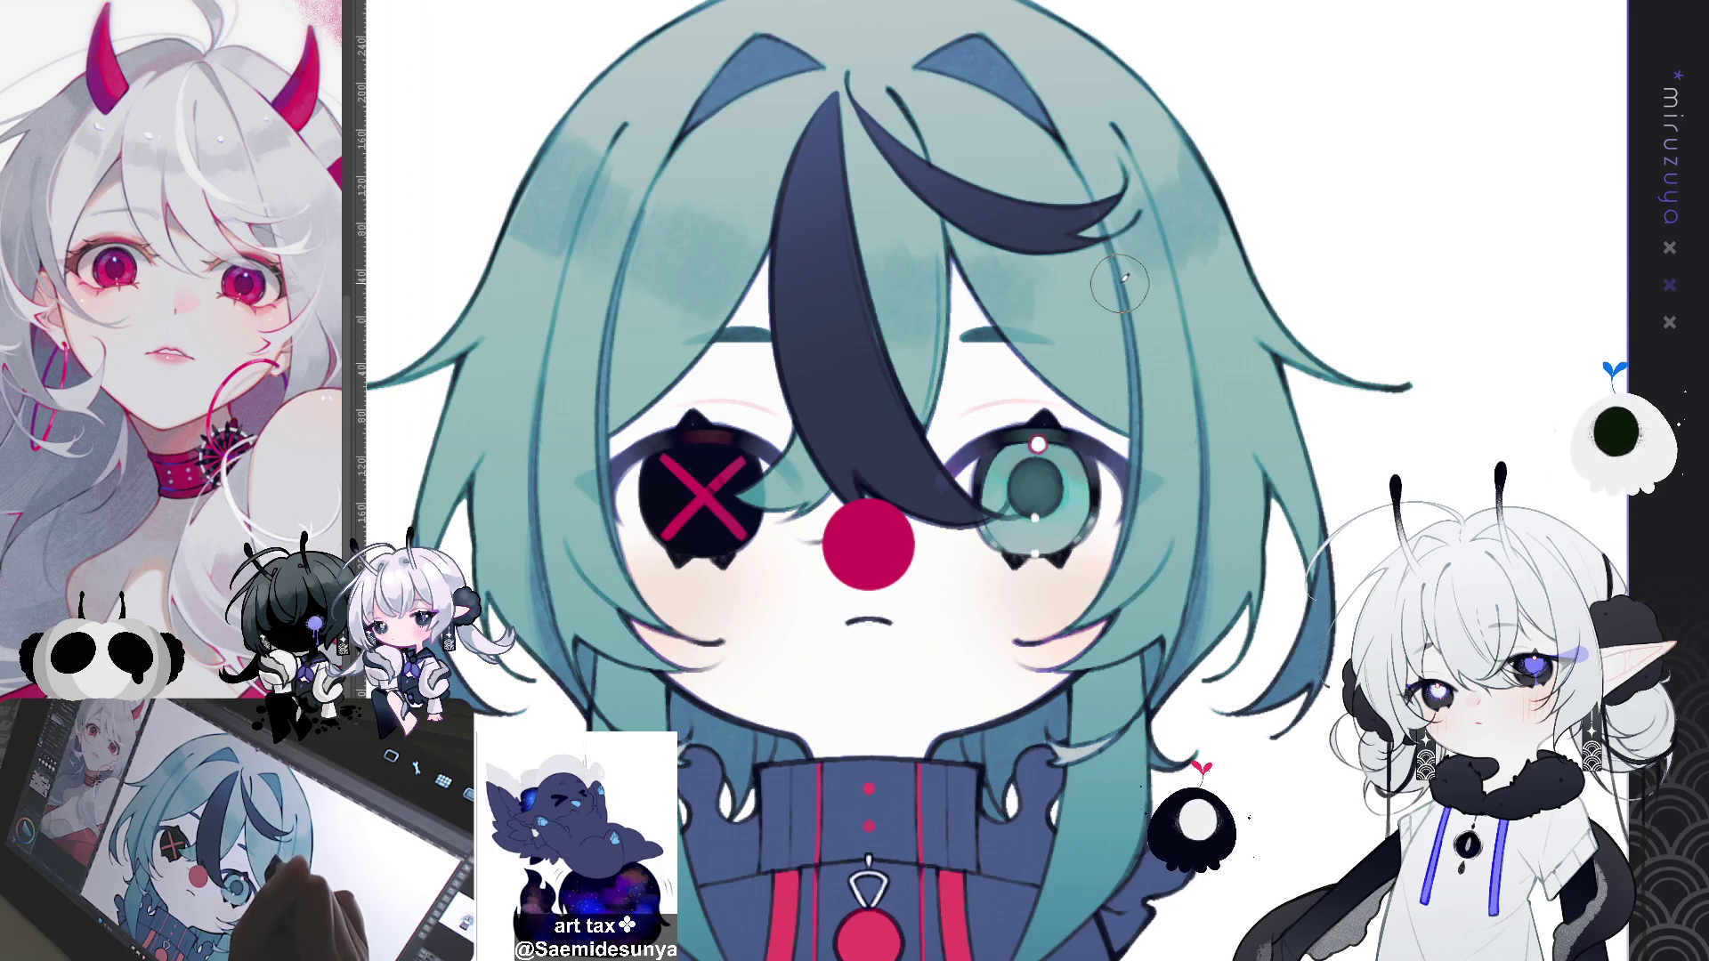
mouse_move(1271, 907)
left_mouse_down()
mouse_move(1262, 702)
mouse_move(1309, 499)
mouse_move(1210, 663)
left_mouse_up()
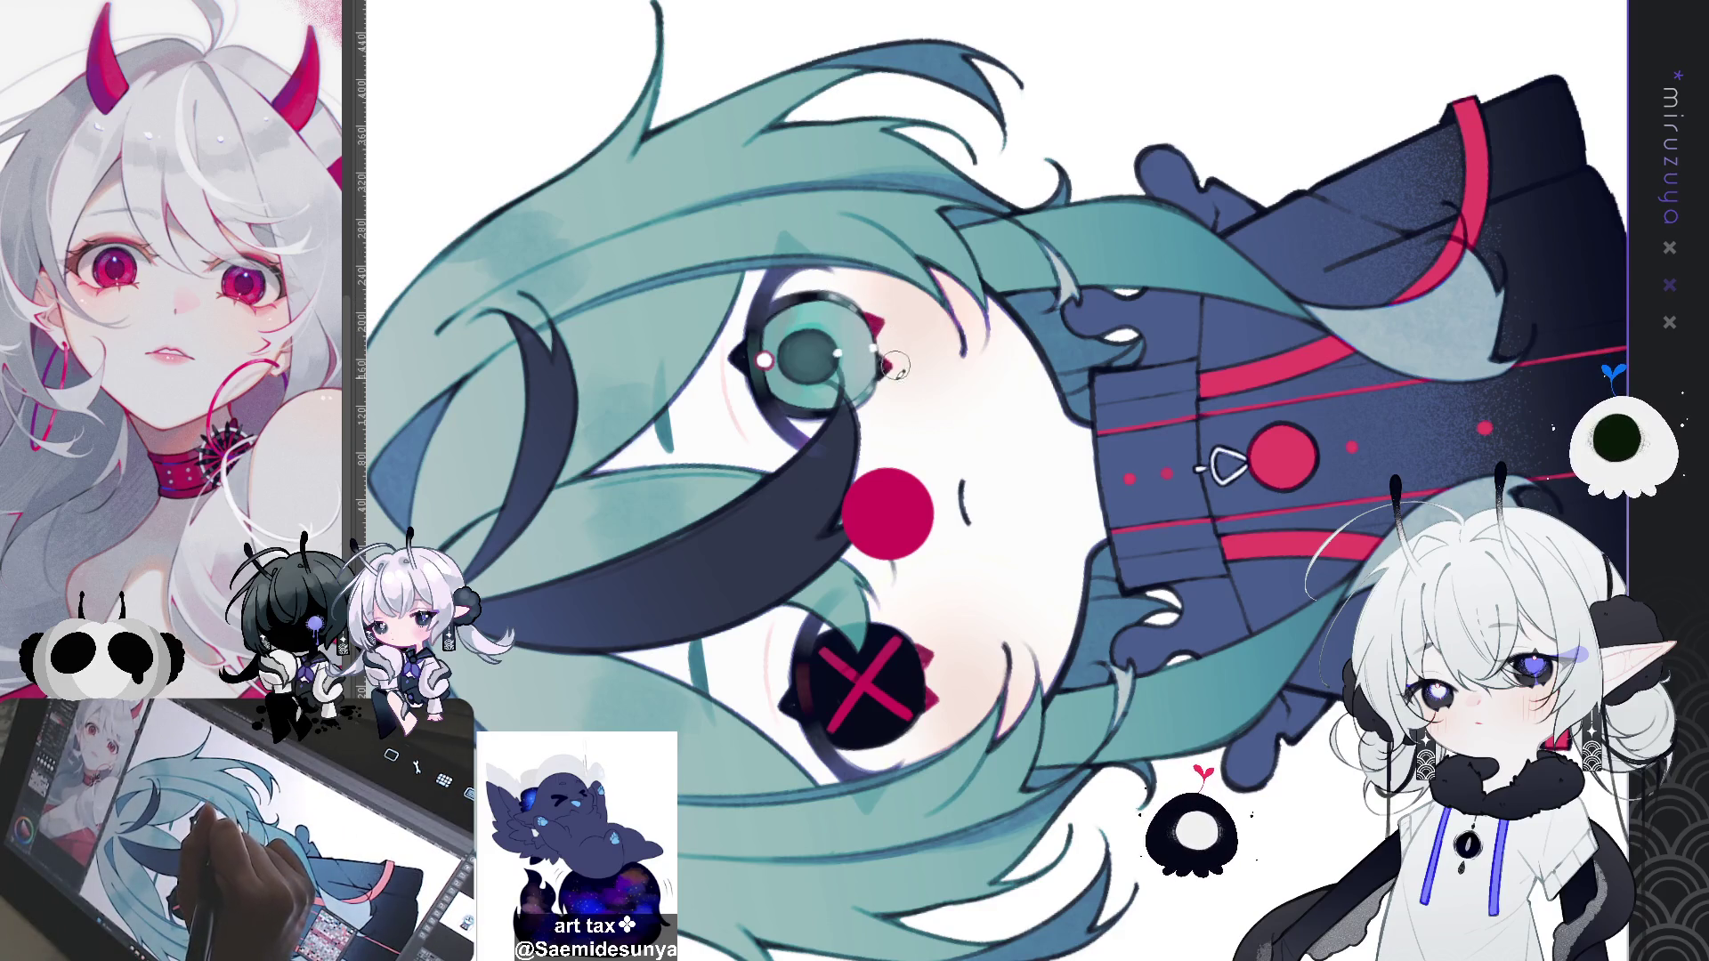
key("ctrl+0")
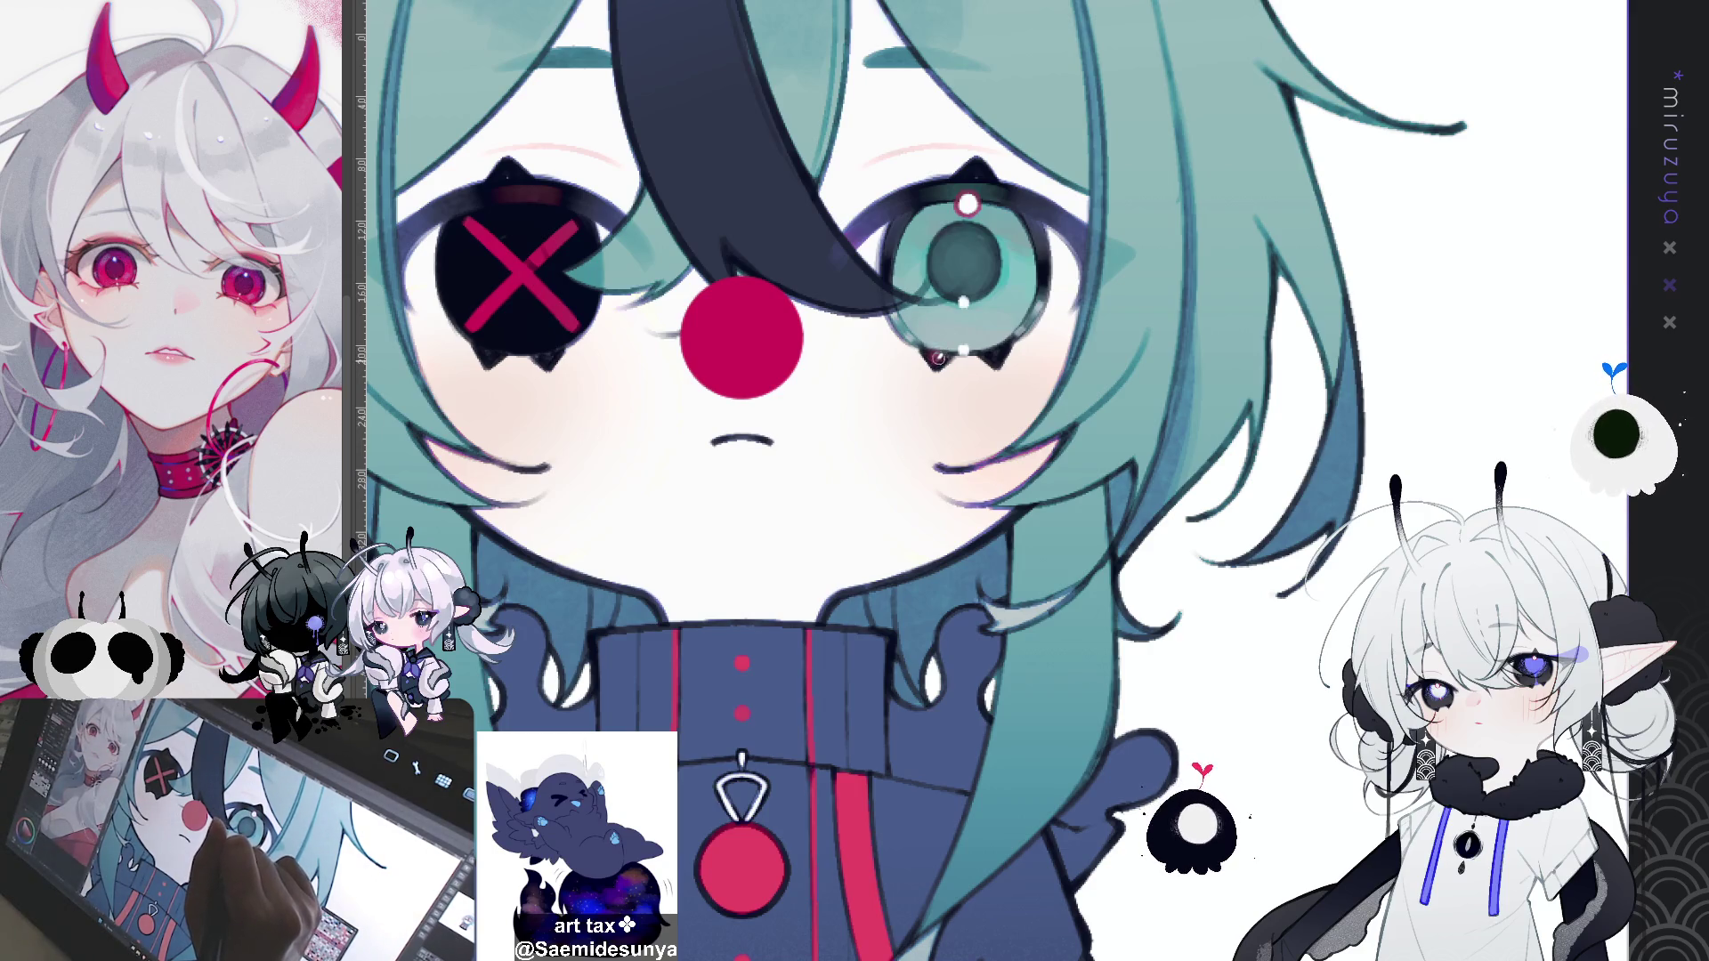
Step: Paint red over the lower lashes of the right and left eyes
left_click_drag(986, 353, 997, 359)
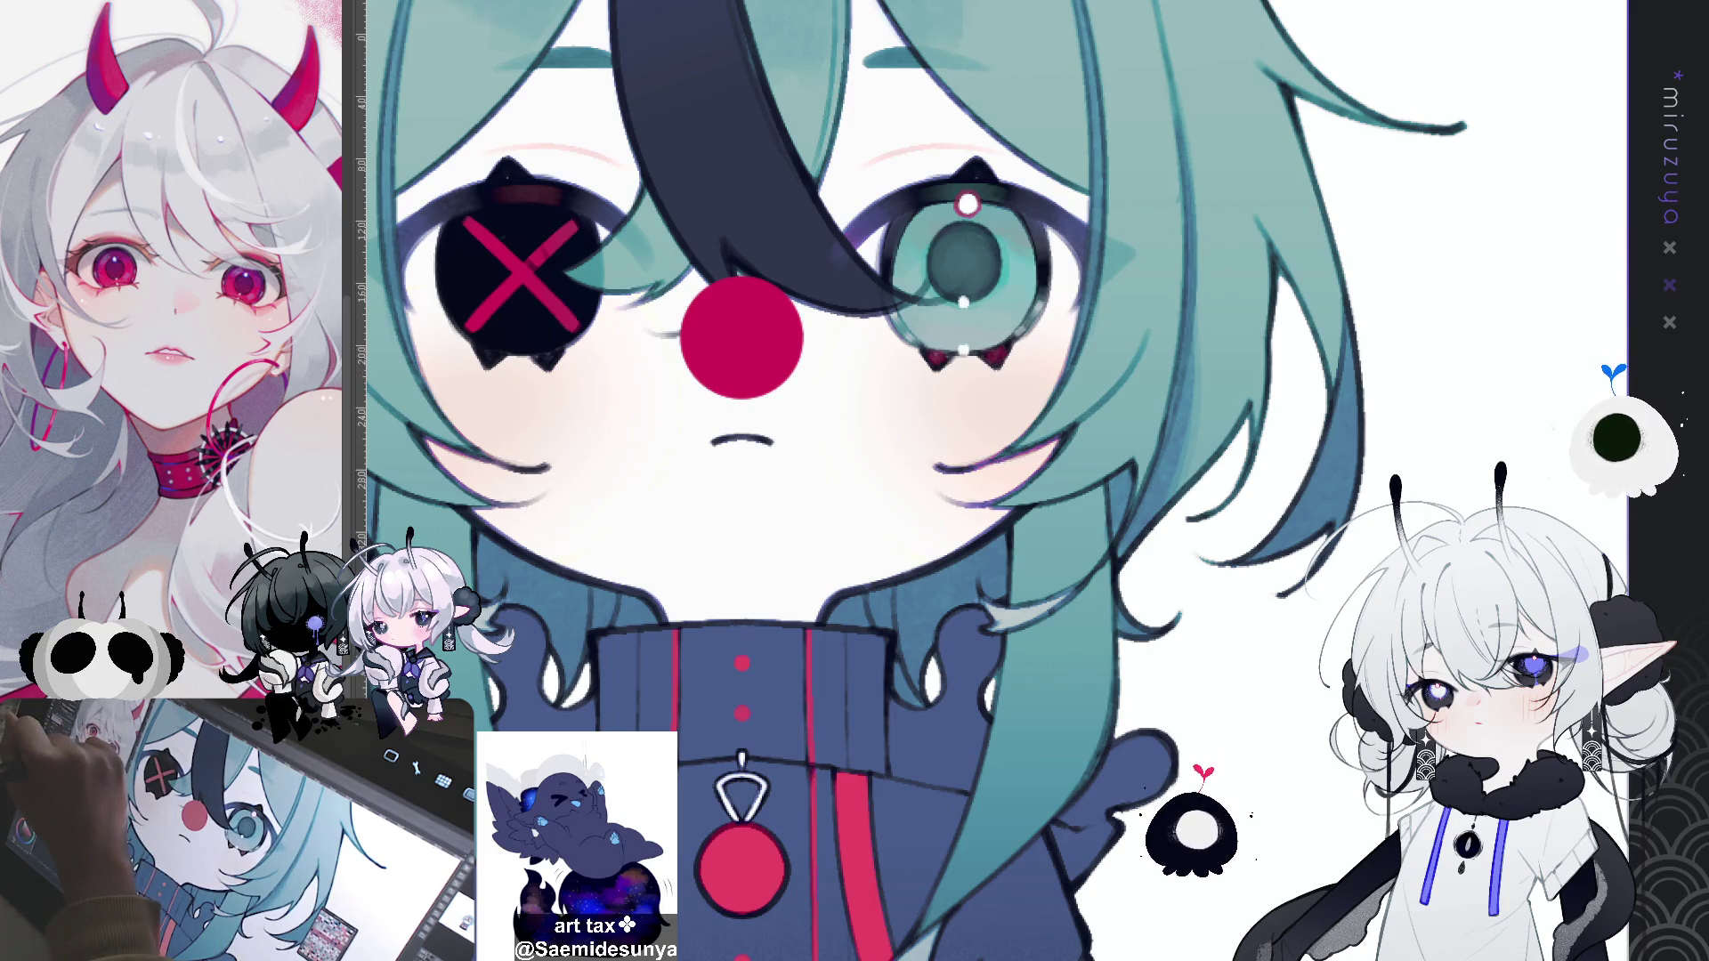
left_click_drag(482, 349, 541, 356)
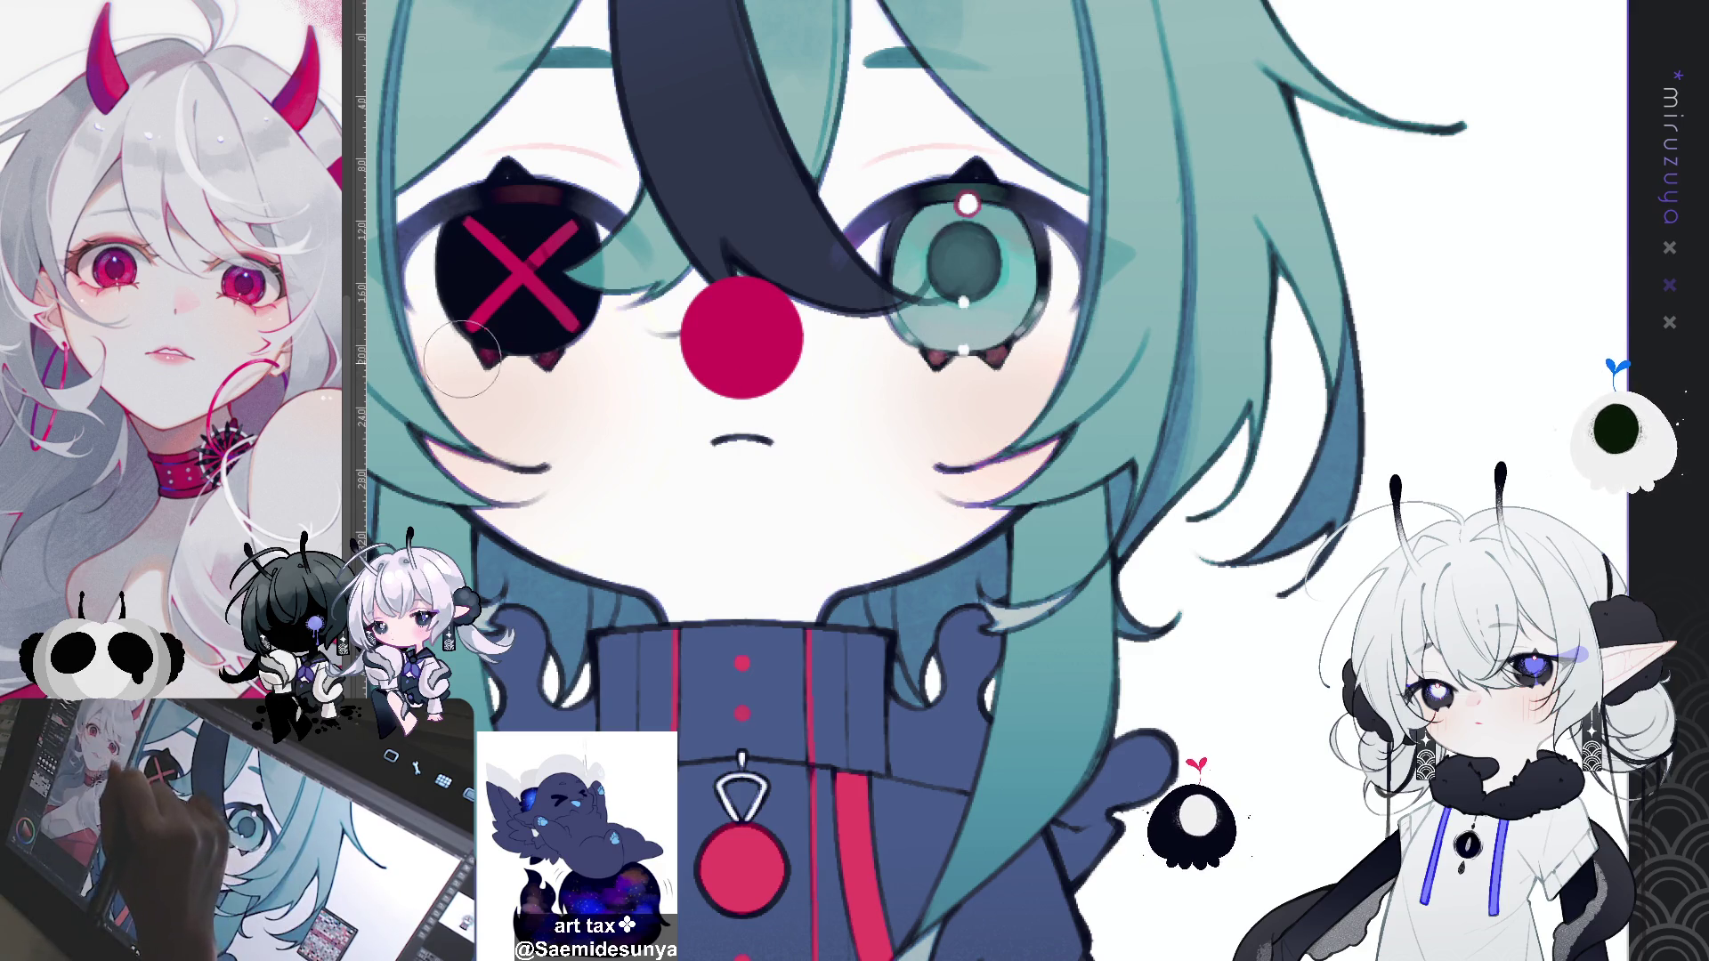
left_click_drag(1153, 362, 1222, 453)
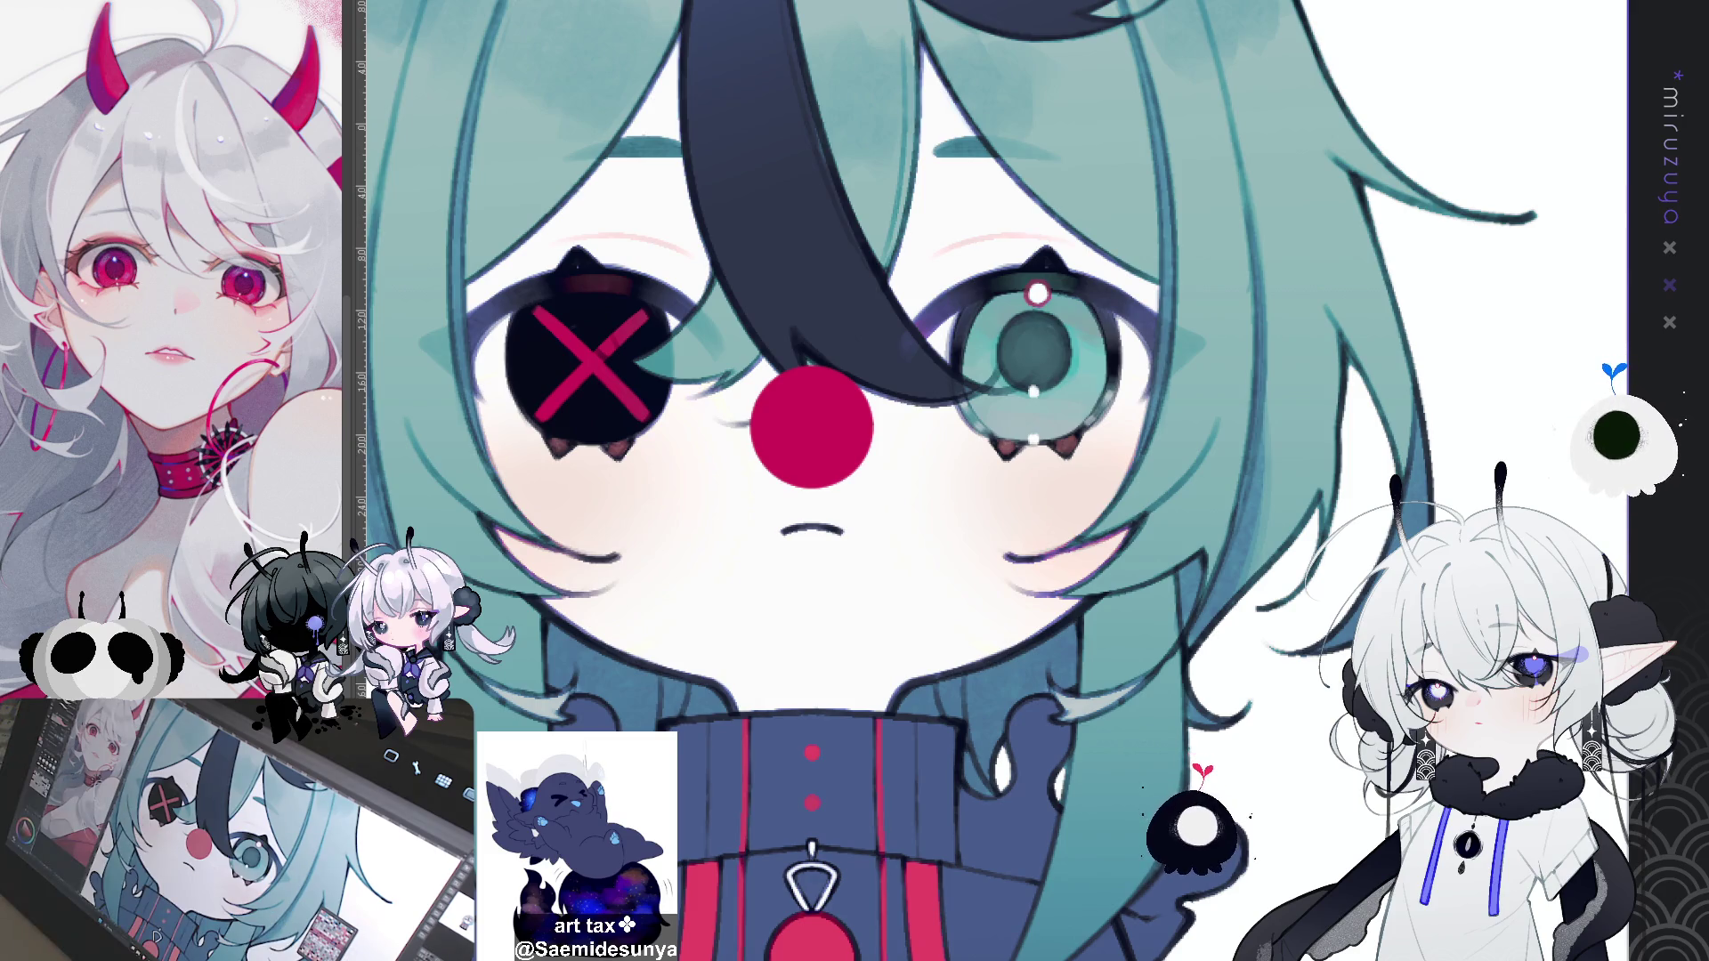
key("ctrl+0")
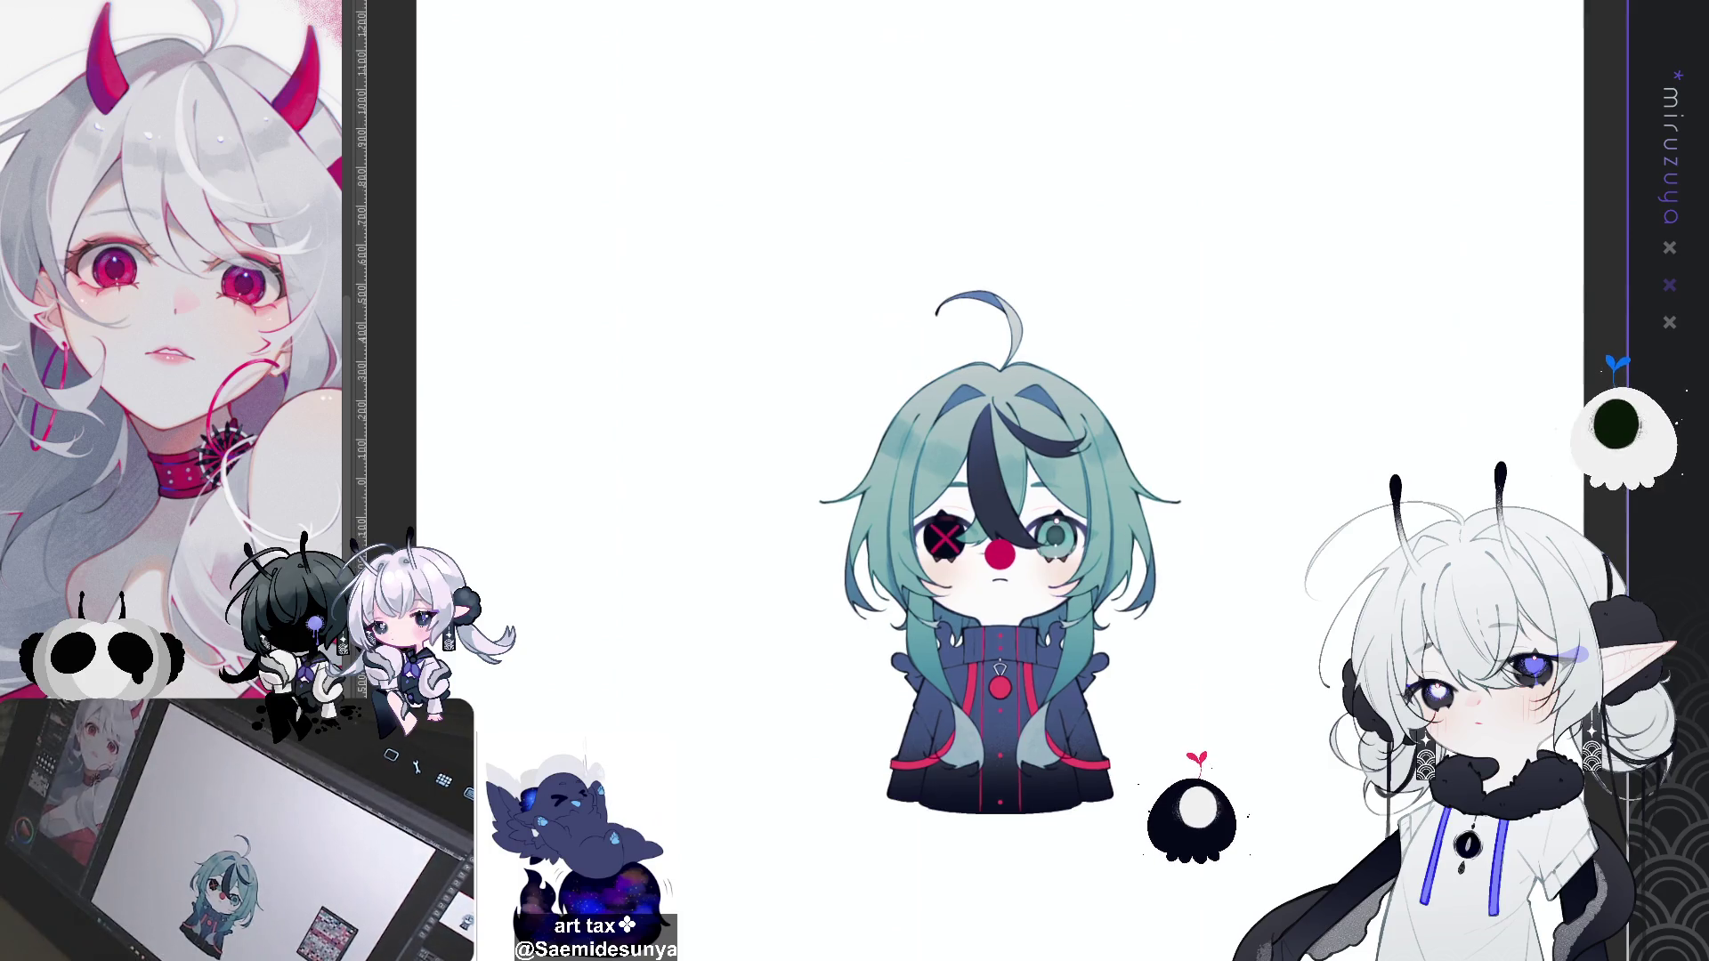
scroll(997, 535, "up", 3)
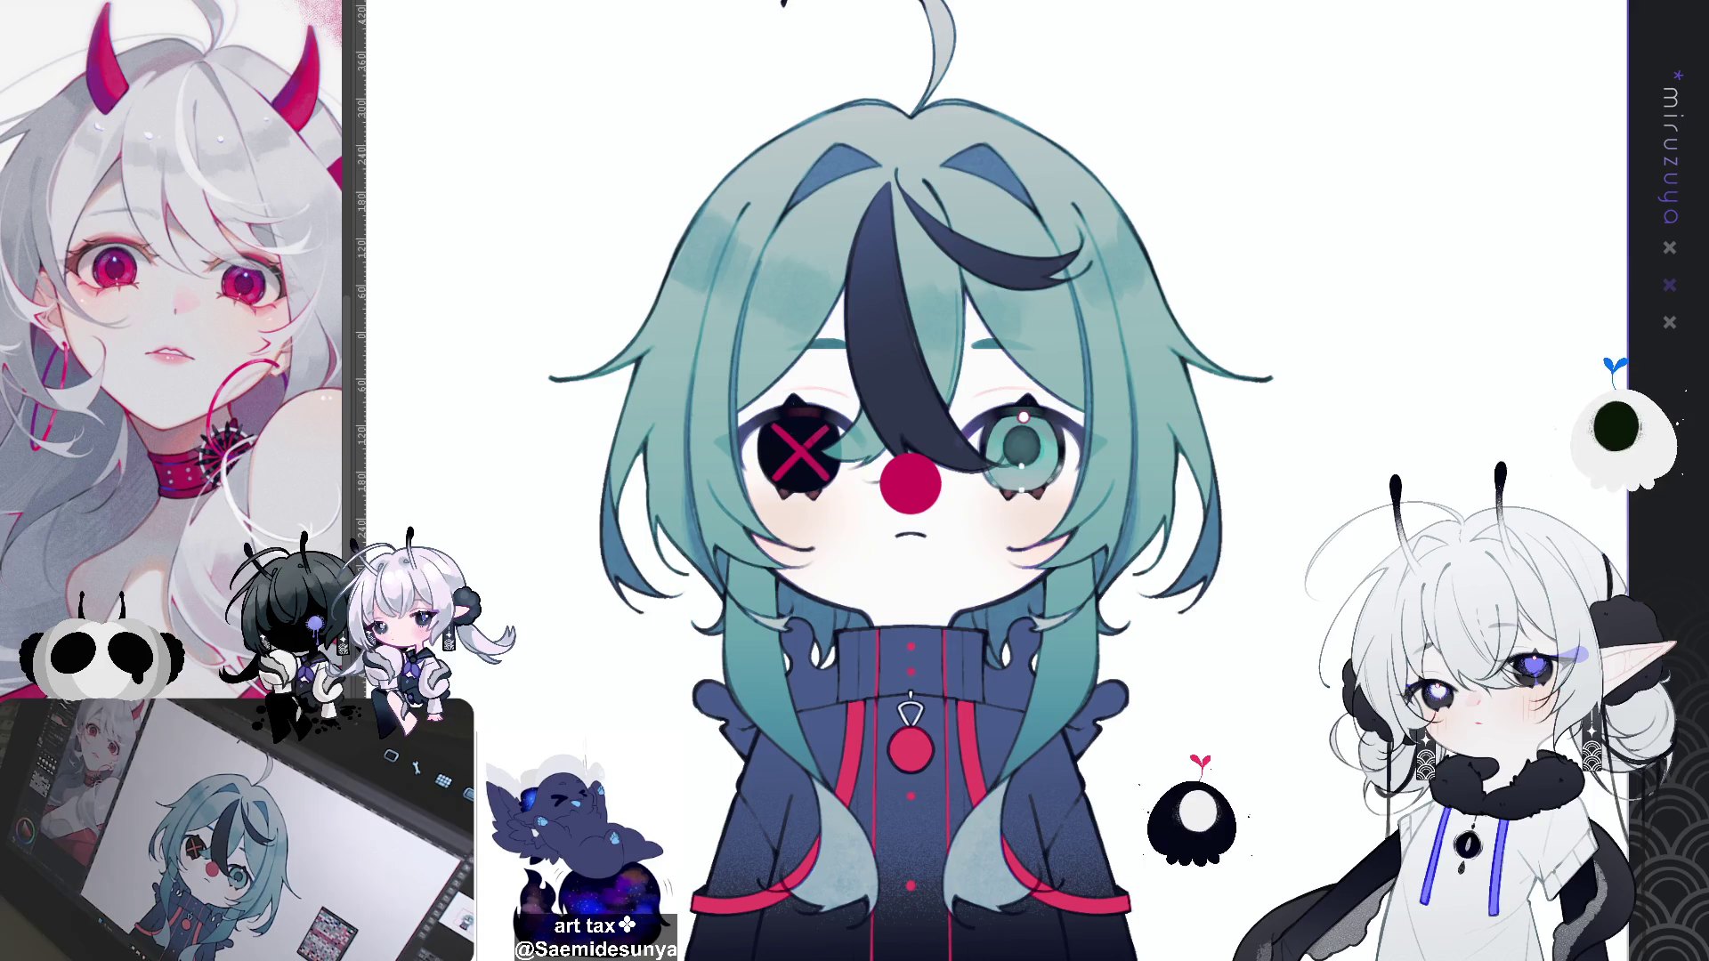
left_click_drag(908, 481, 782, 283)
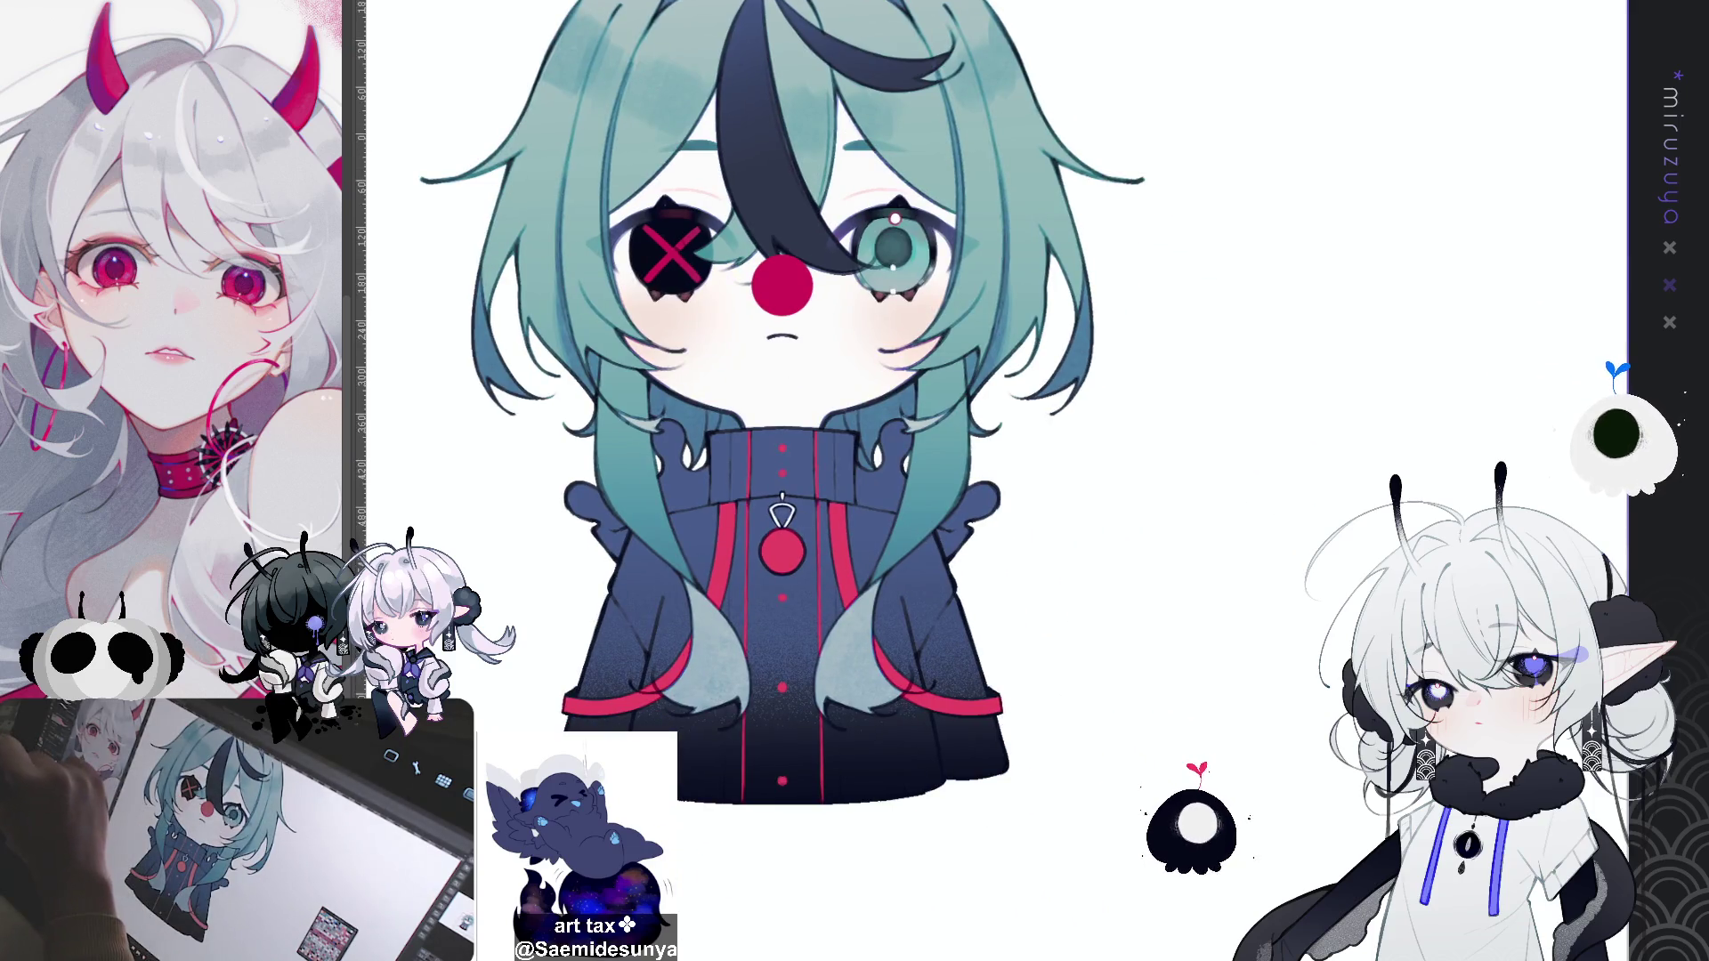
left_click_drag(782, 282, 839, 418)
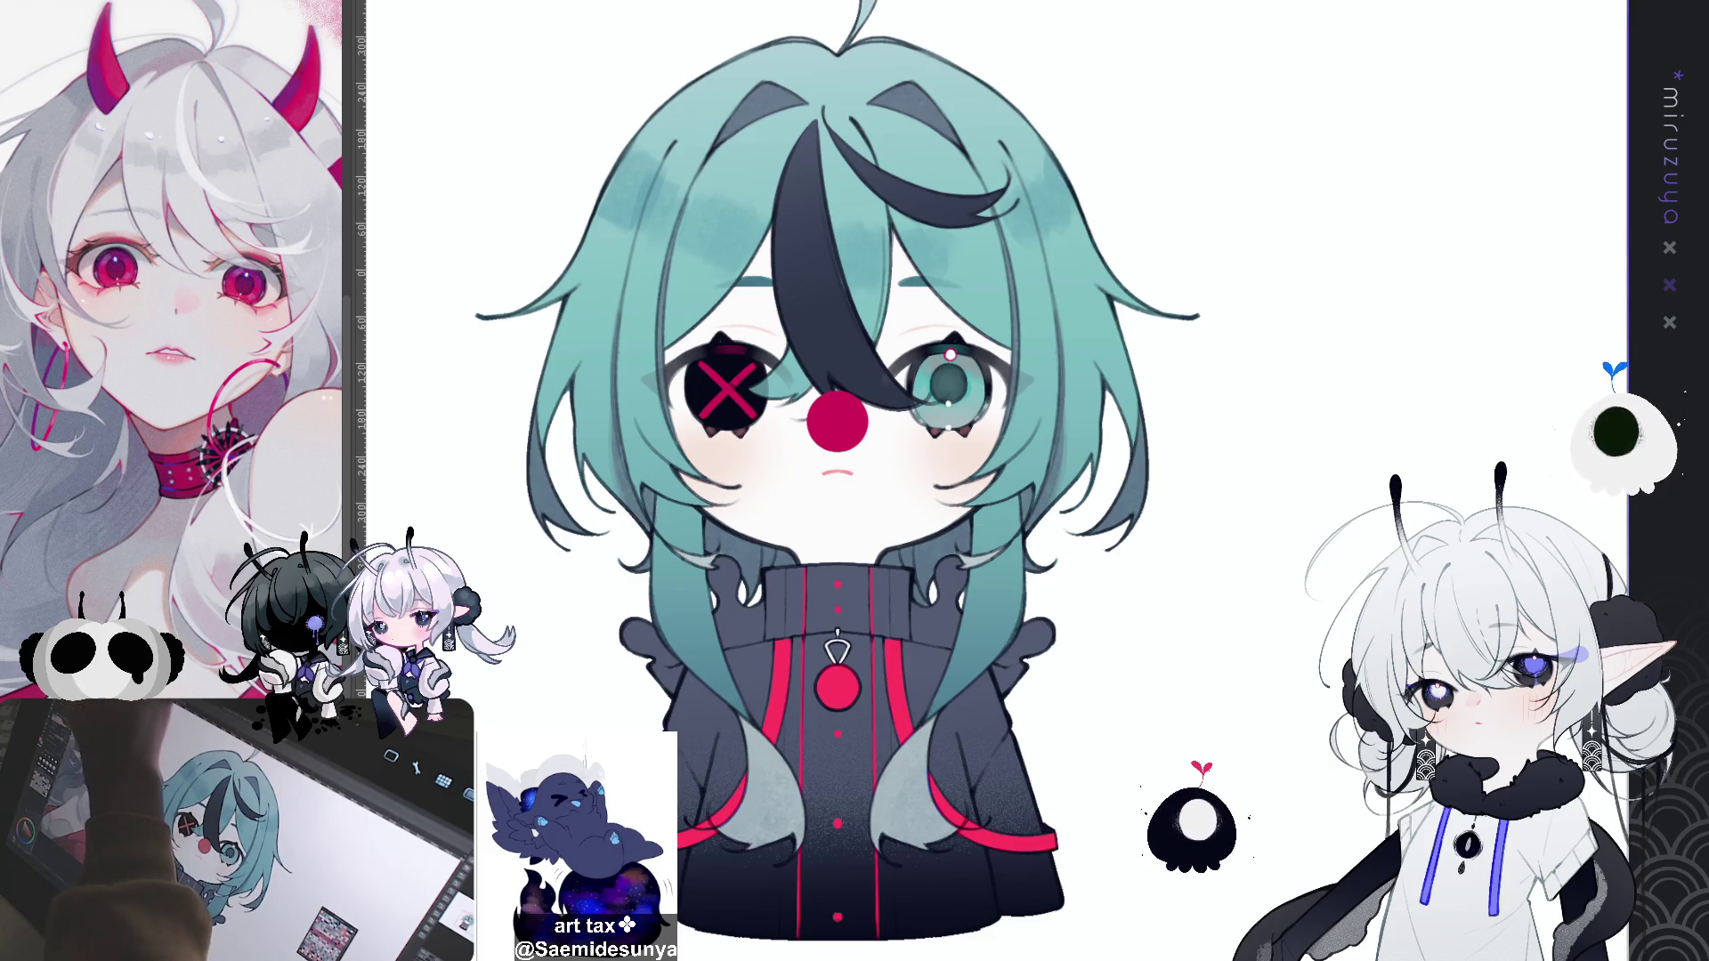
key("ctrl+u")
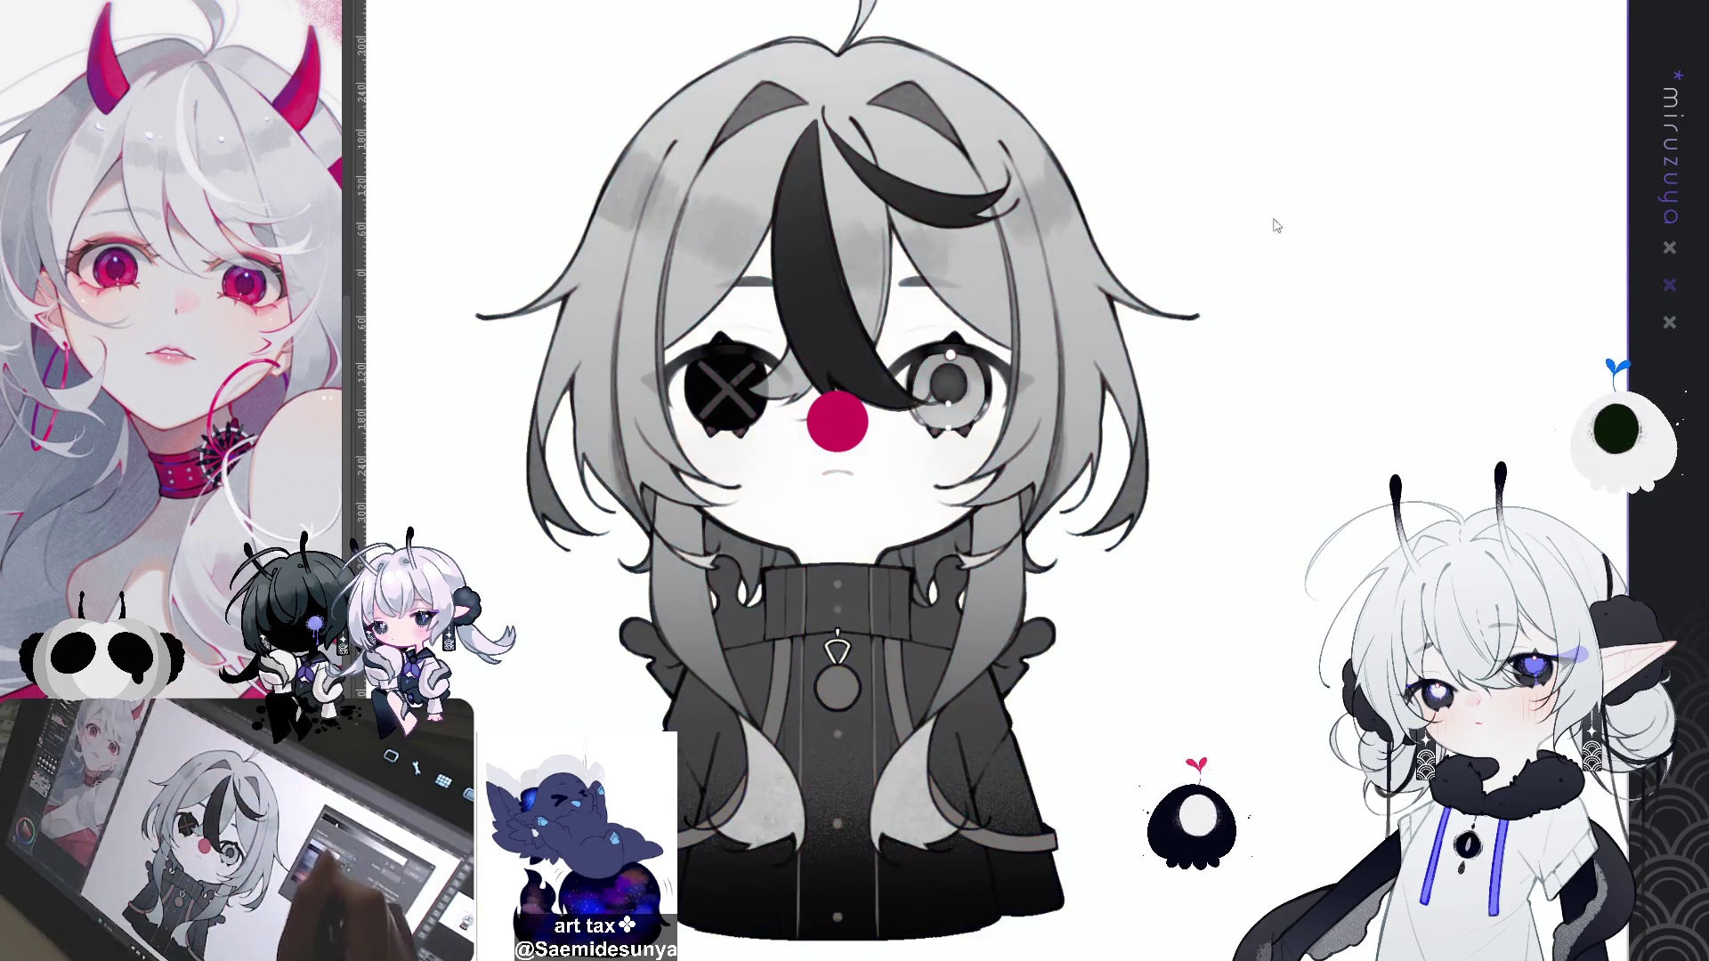
left_click(1315, 267)
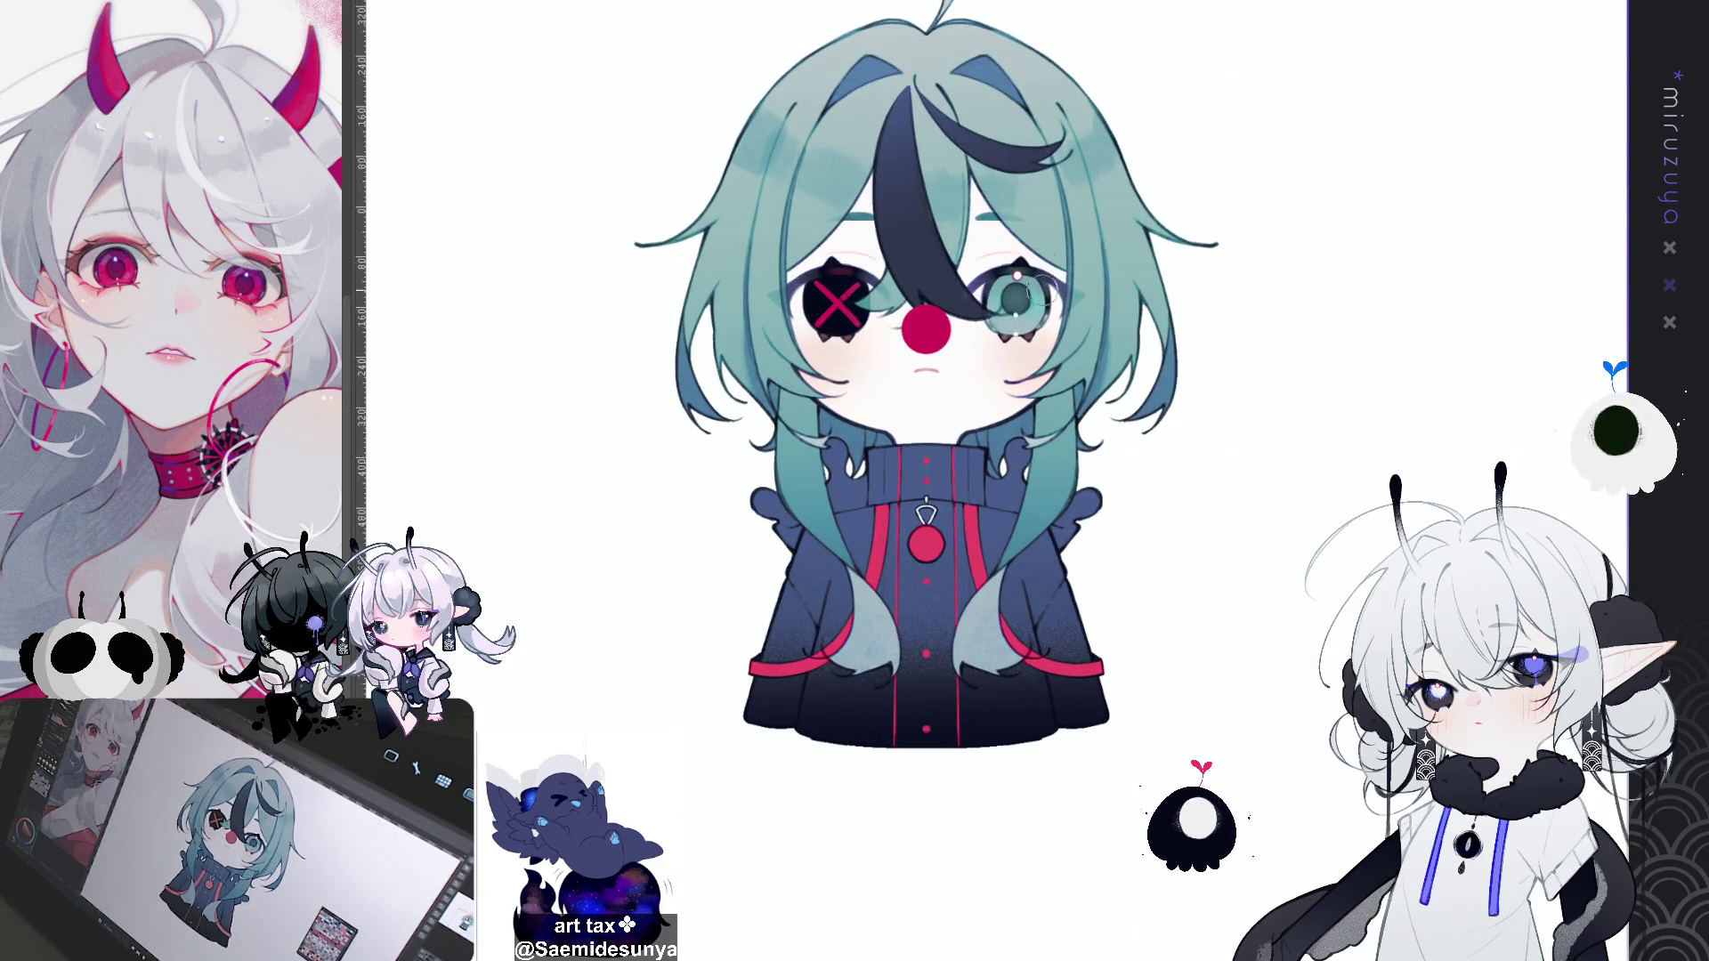
scroll(1045, 349, "up", 2)
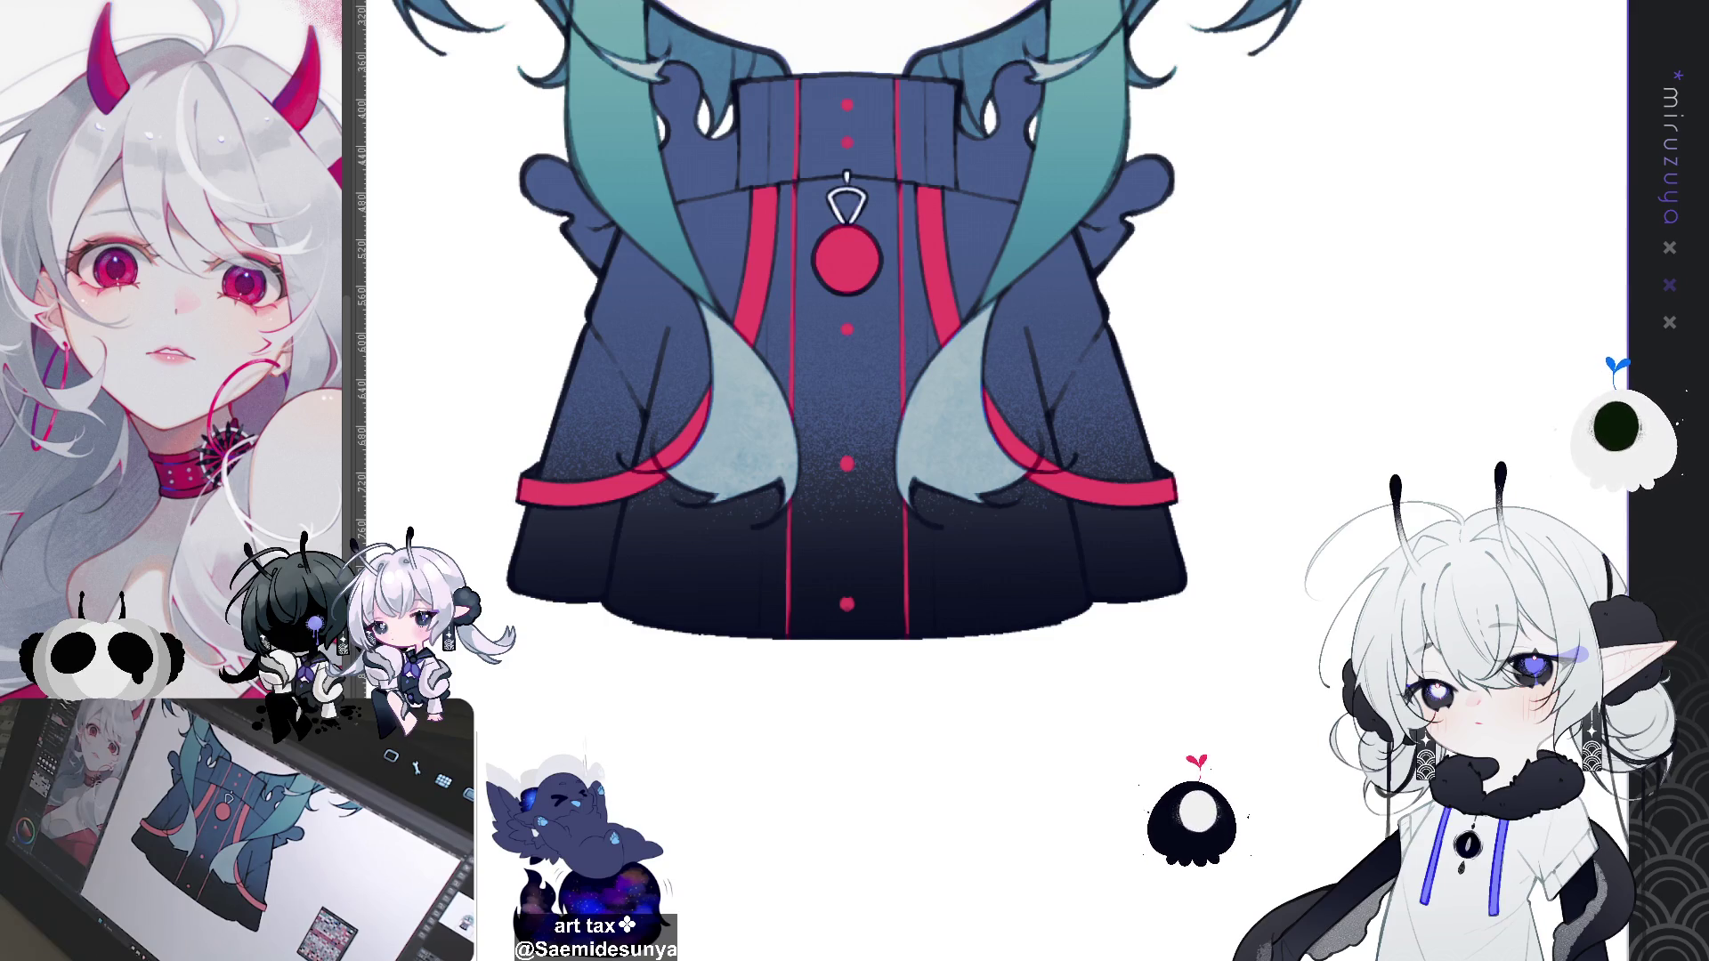
Step: Zoom into the coat and try a magenta highlight on the pendant, then undo it
key("ctrl+plus")
key("ctrl+plus")
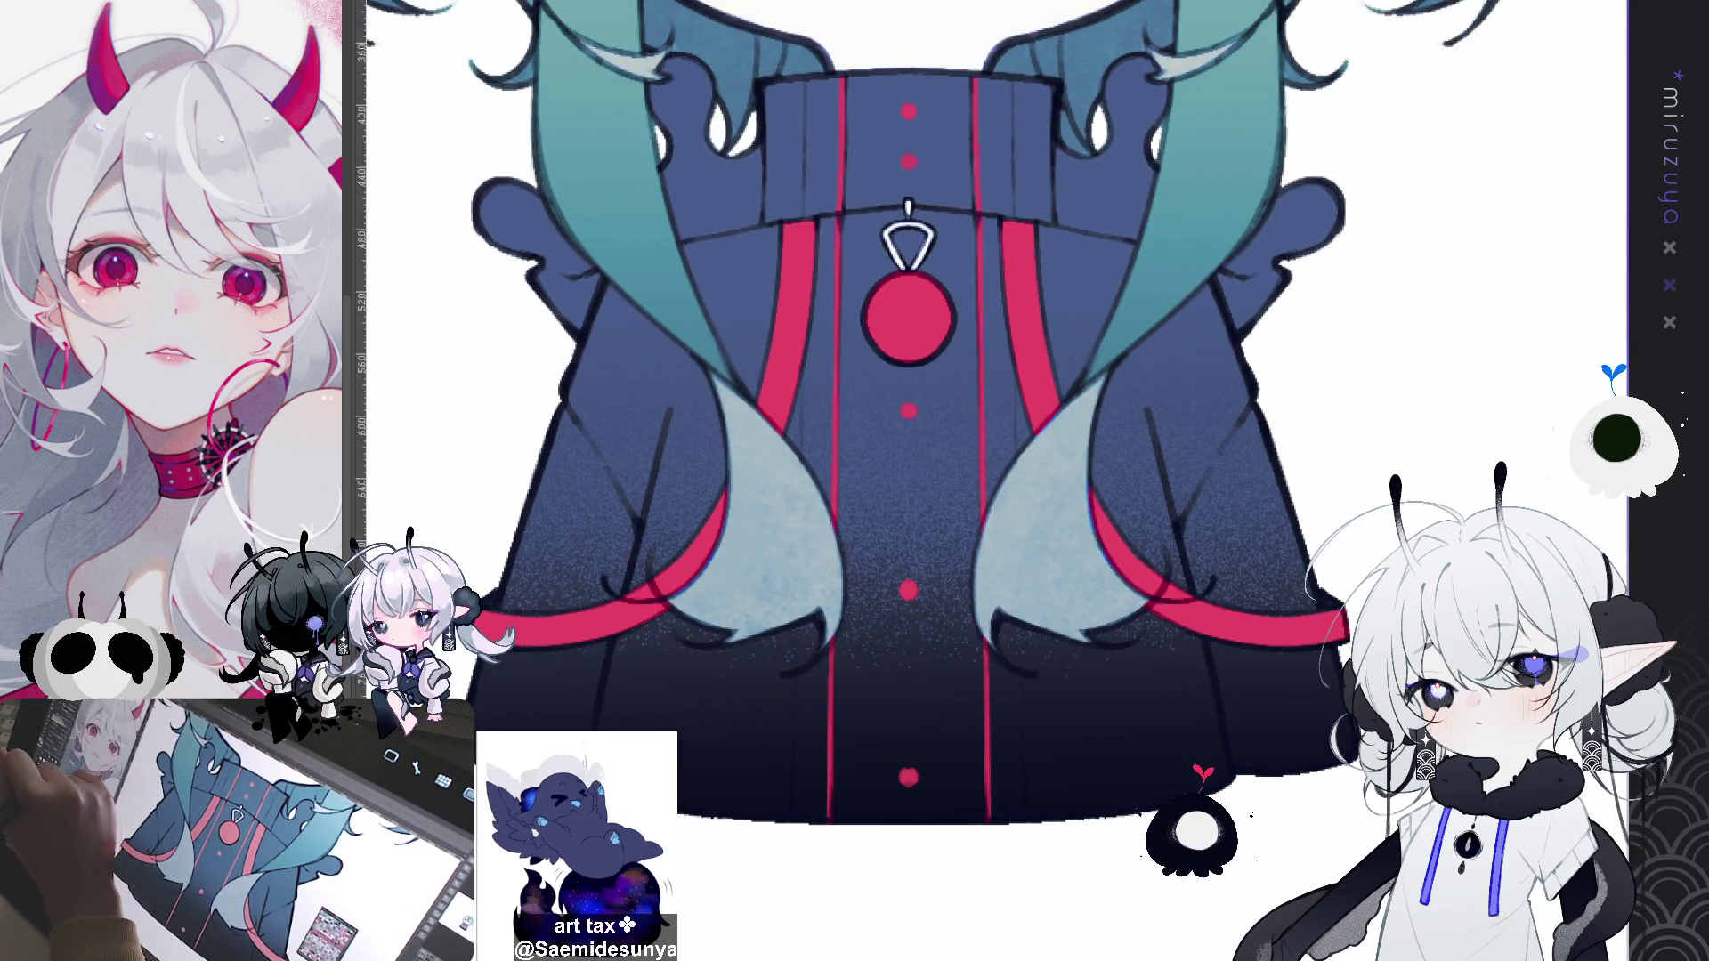
left_click_drag(1123, 397, 926, 468)
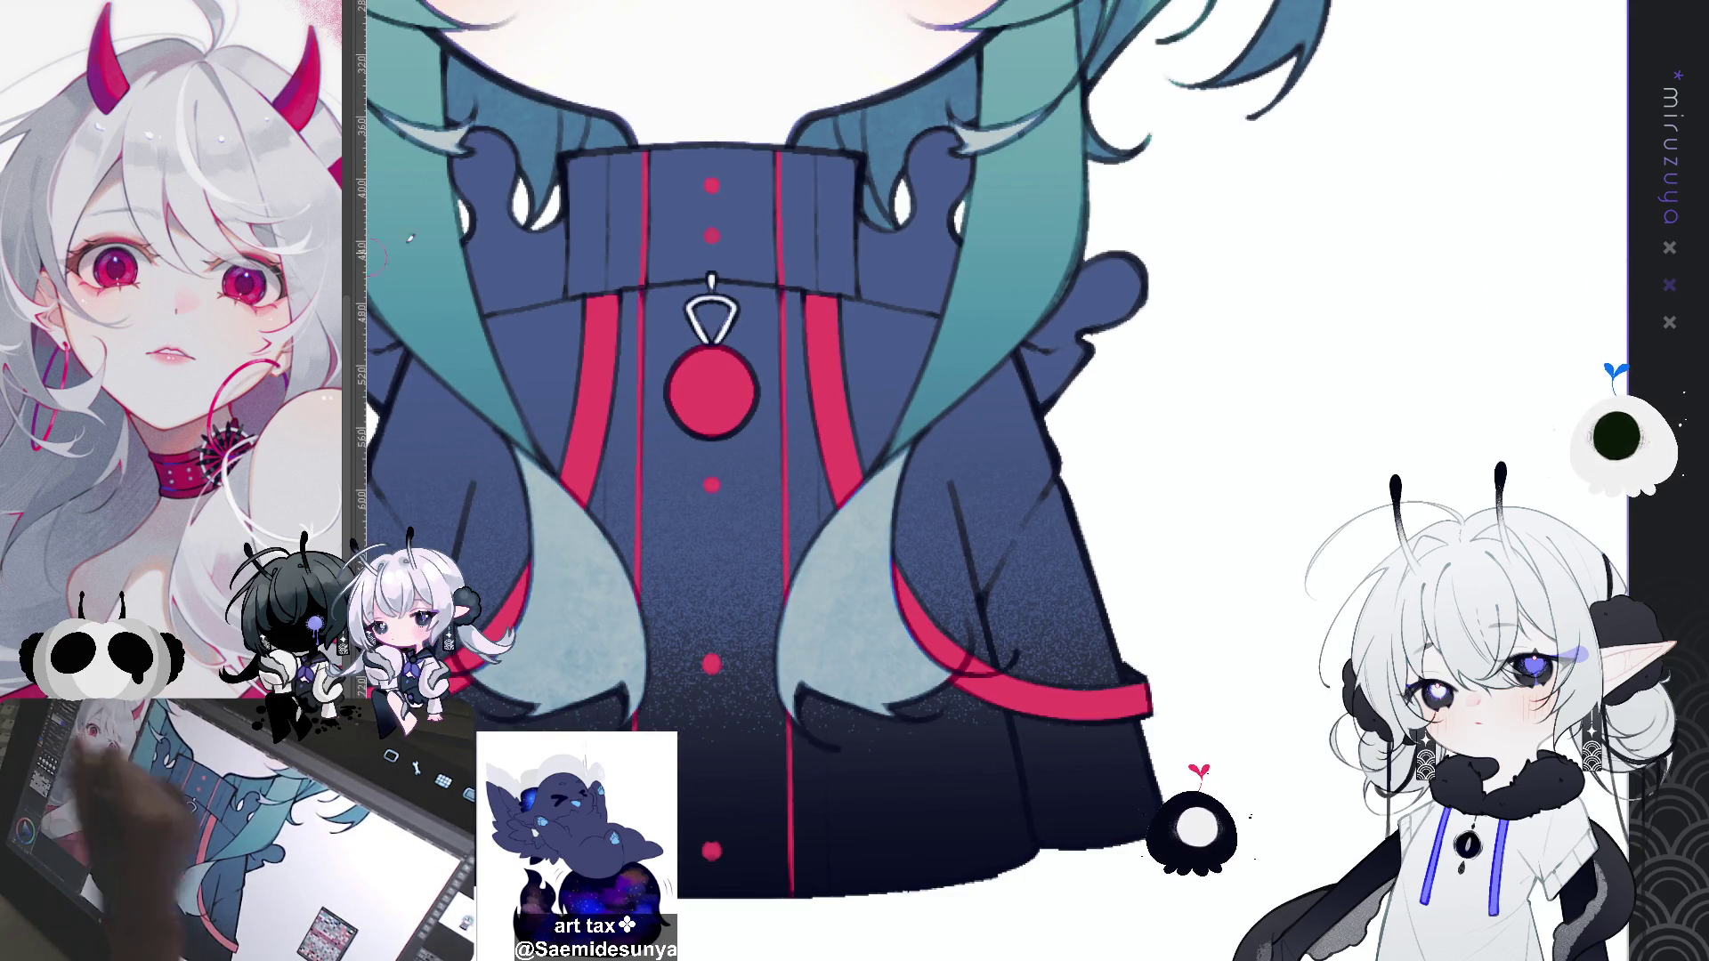
mouse_move(712, 361)
left_mouse_down()
mouse_move(695, 406)
mouse_move(726, 383)
mouse_move(703, 374)
mouse_move(694, 392)
mouse_move(719, 405)
left_mouse_up()
key("ctrl+z")
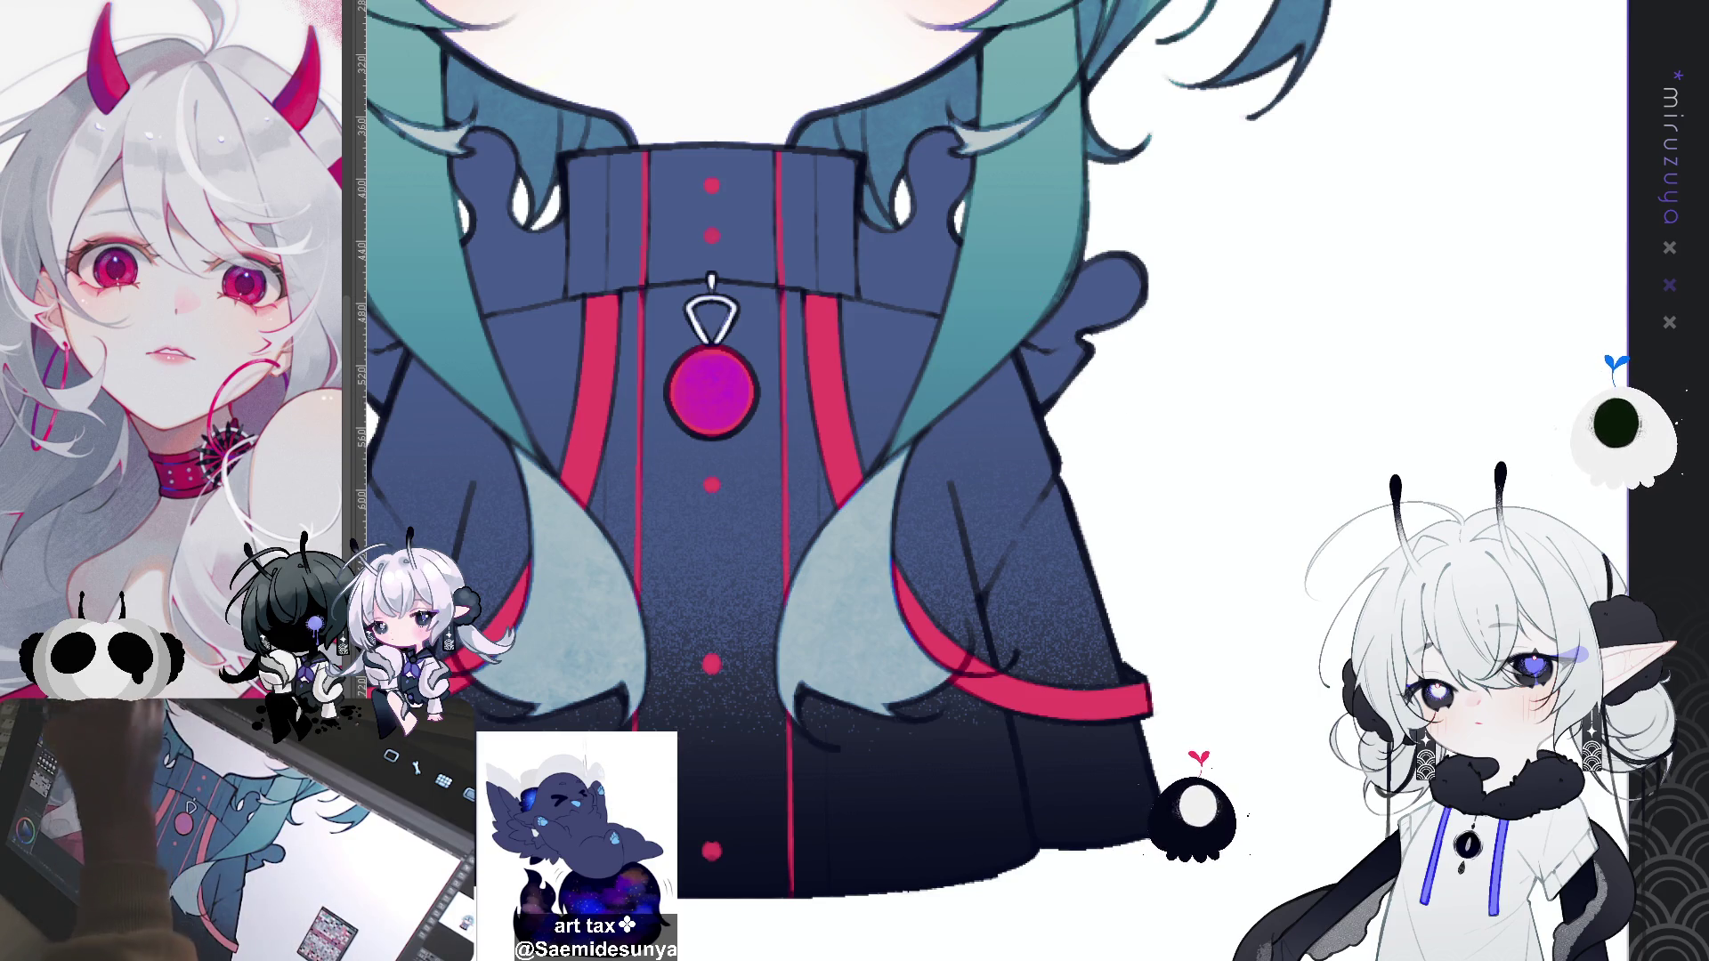
Step: Repaint the round pendant a uniform solid red
mouse_move(738, 330)
left_mouse_down()
mouse_move(708, 356)
mouse_move(715, 327)
mouse_move(721, 392)
mouse_move(721, 330)
left_mouse_up()
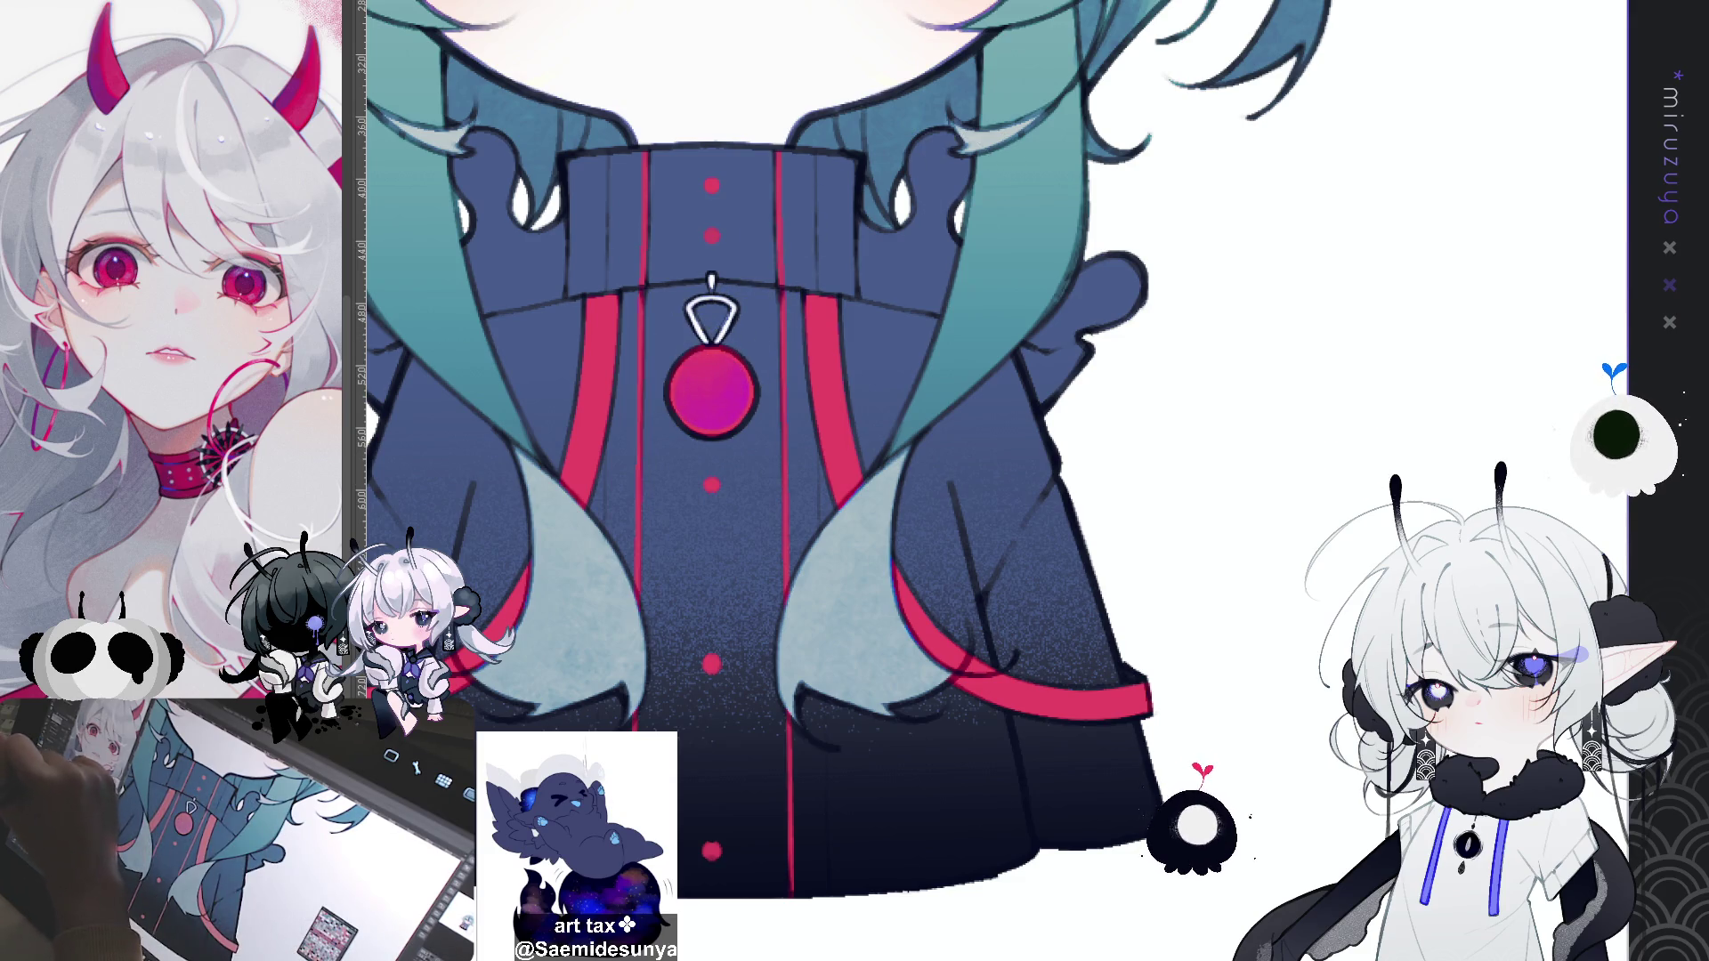
left_click_drag(712, 365, 712, 414)
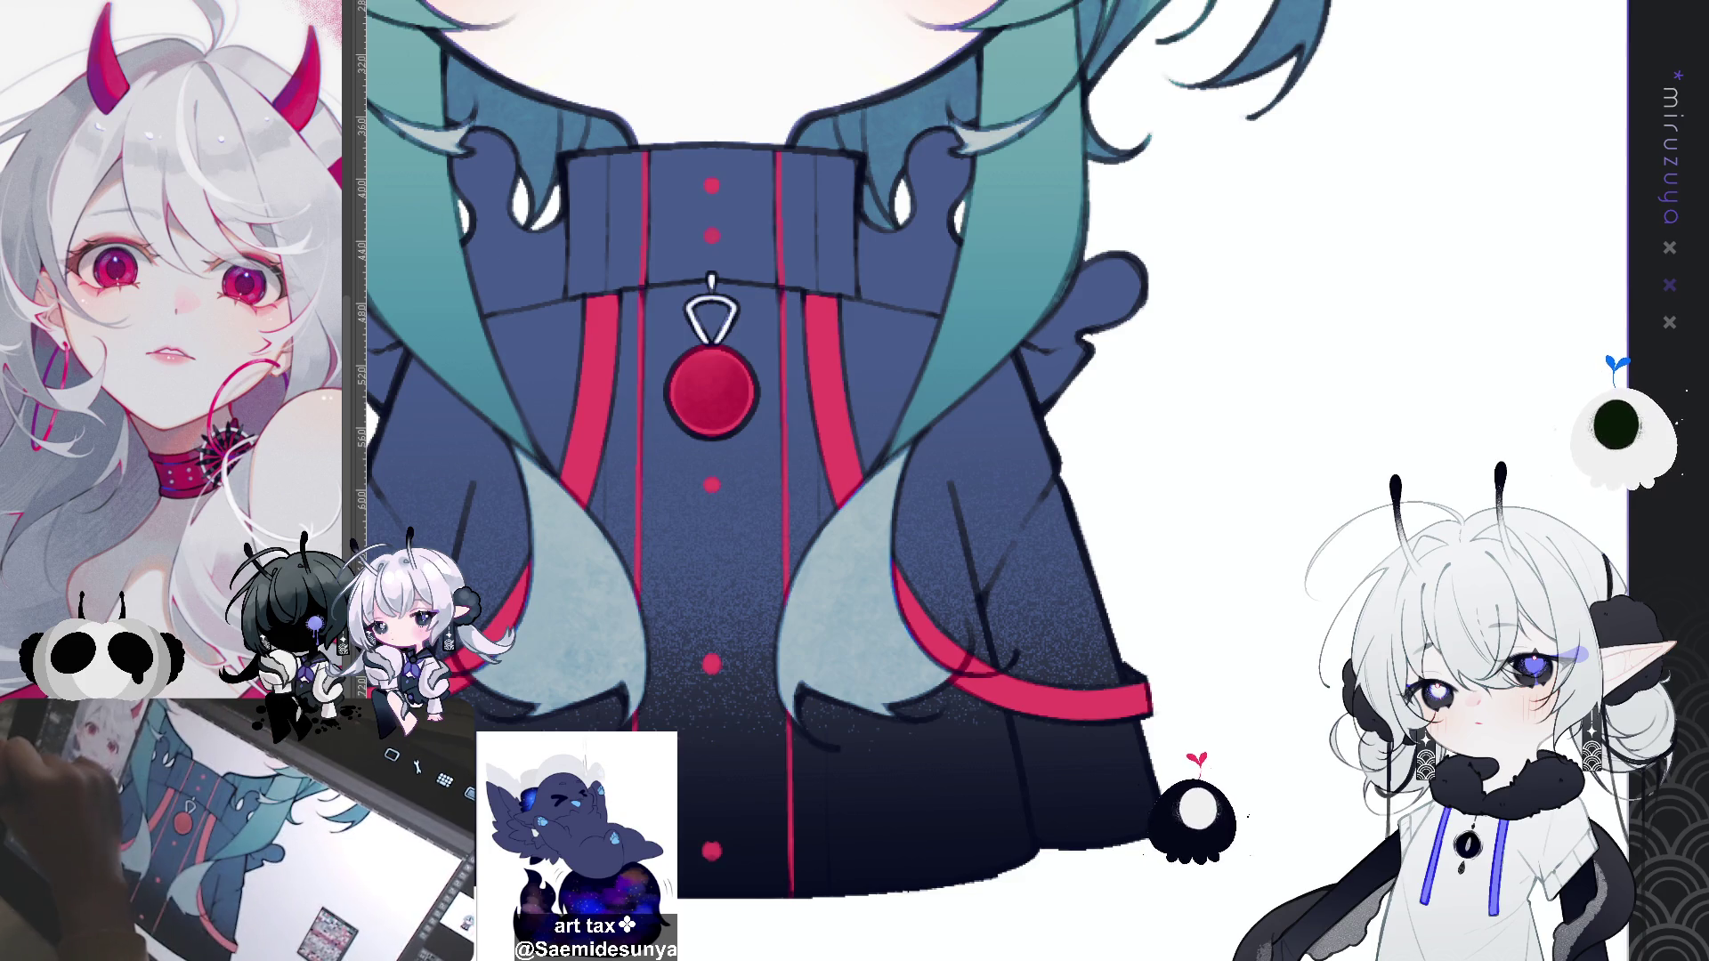
mouse_move(1209, 480)
left_mouse_down()
mouse_move(1306, 440)
mouse_move(1271, 517)
left_mouse_up()
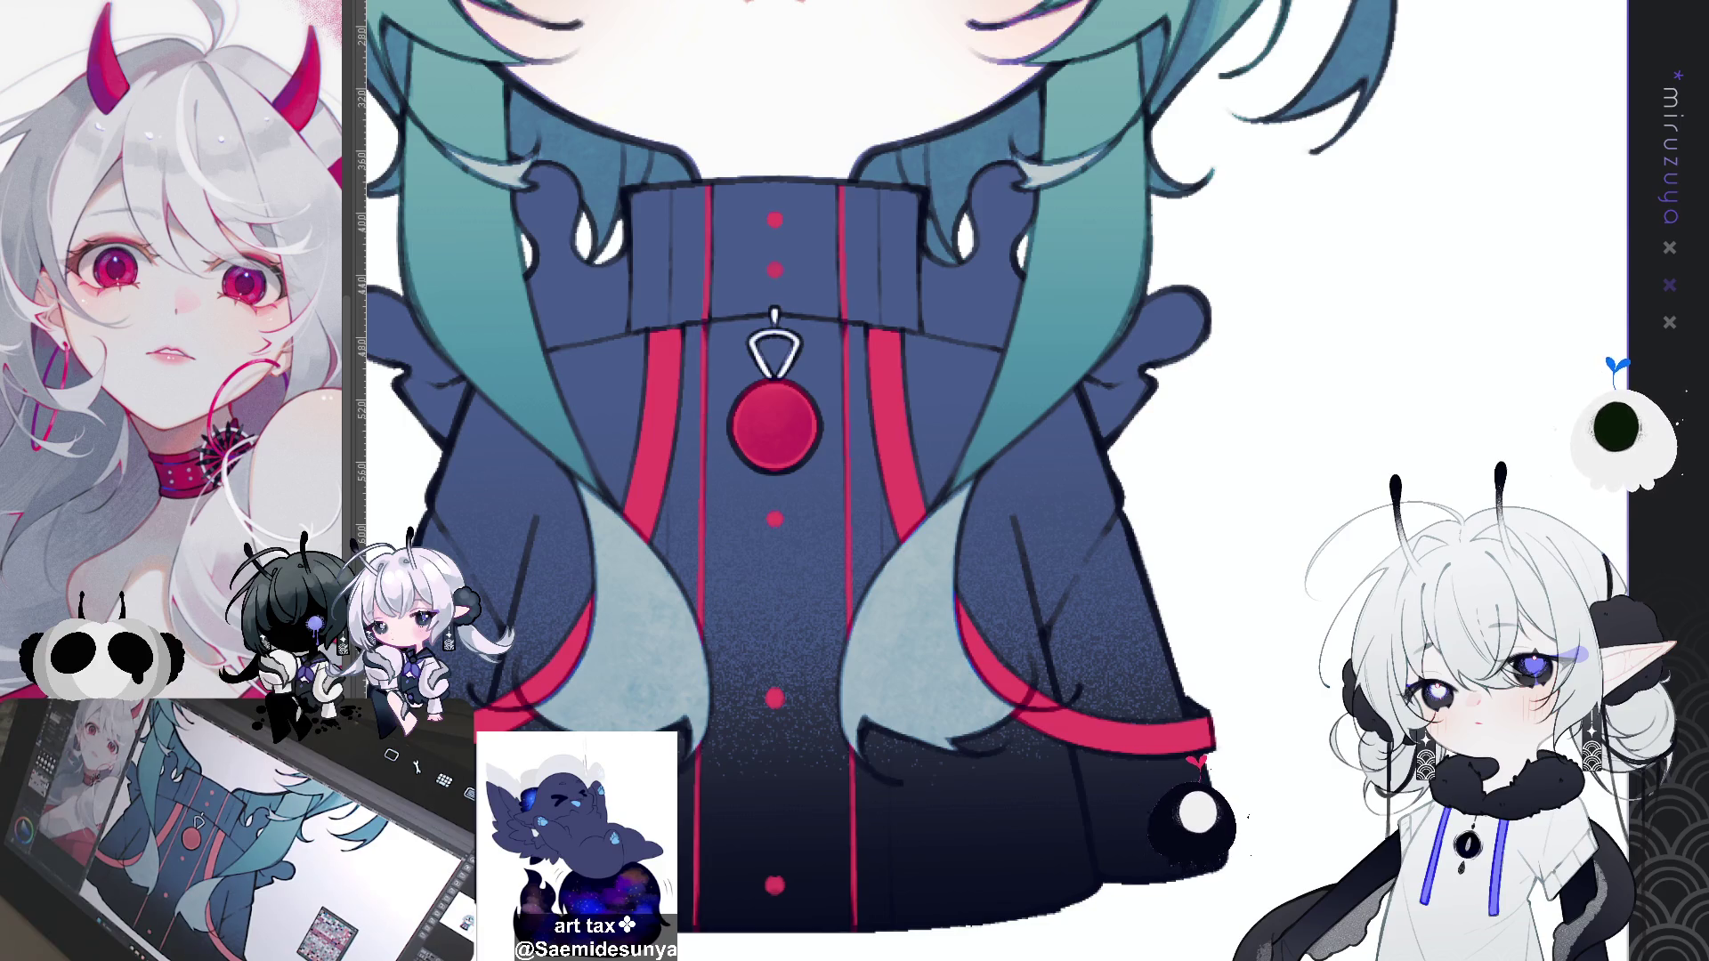
scroll(881, 481, "down", 5)
scroll(881, 480, "up", 4)
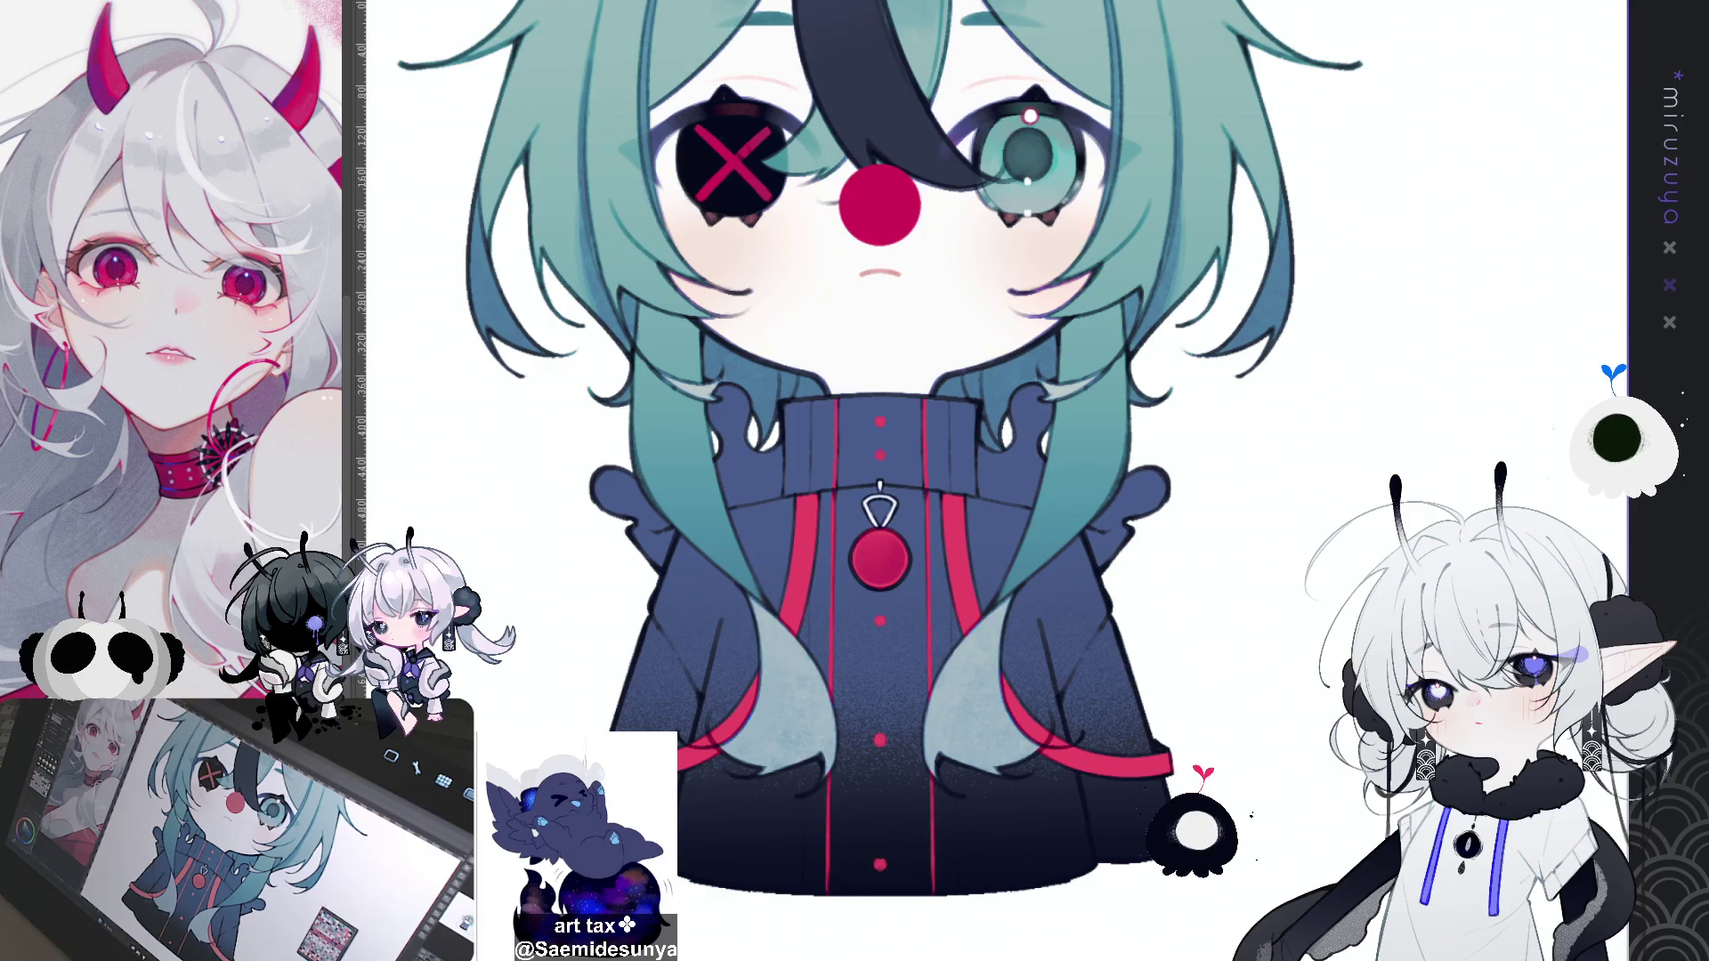
Step: Hide the red circle over the nose and pan around the reference sketch
key("ctrl+z")
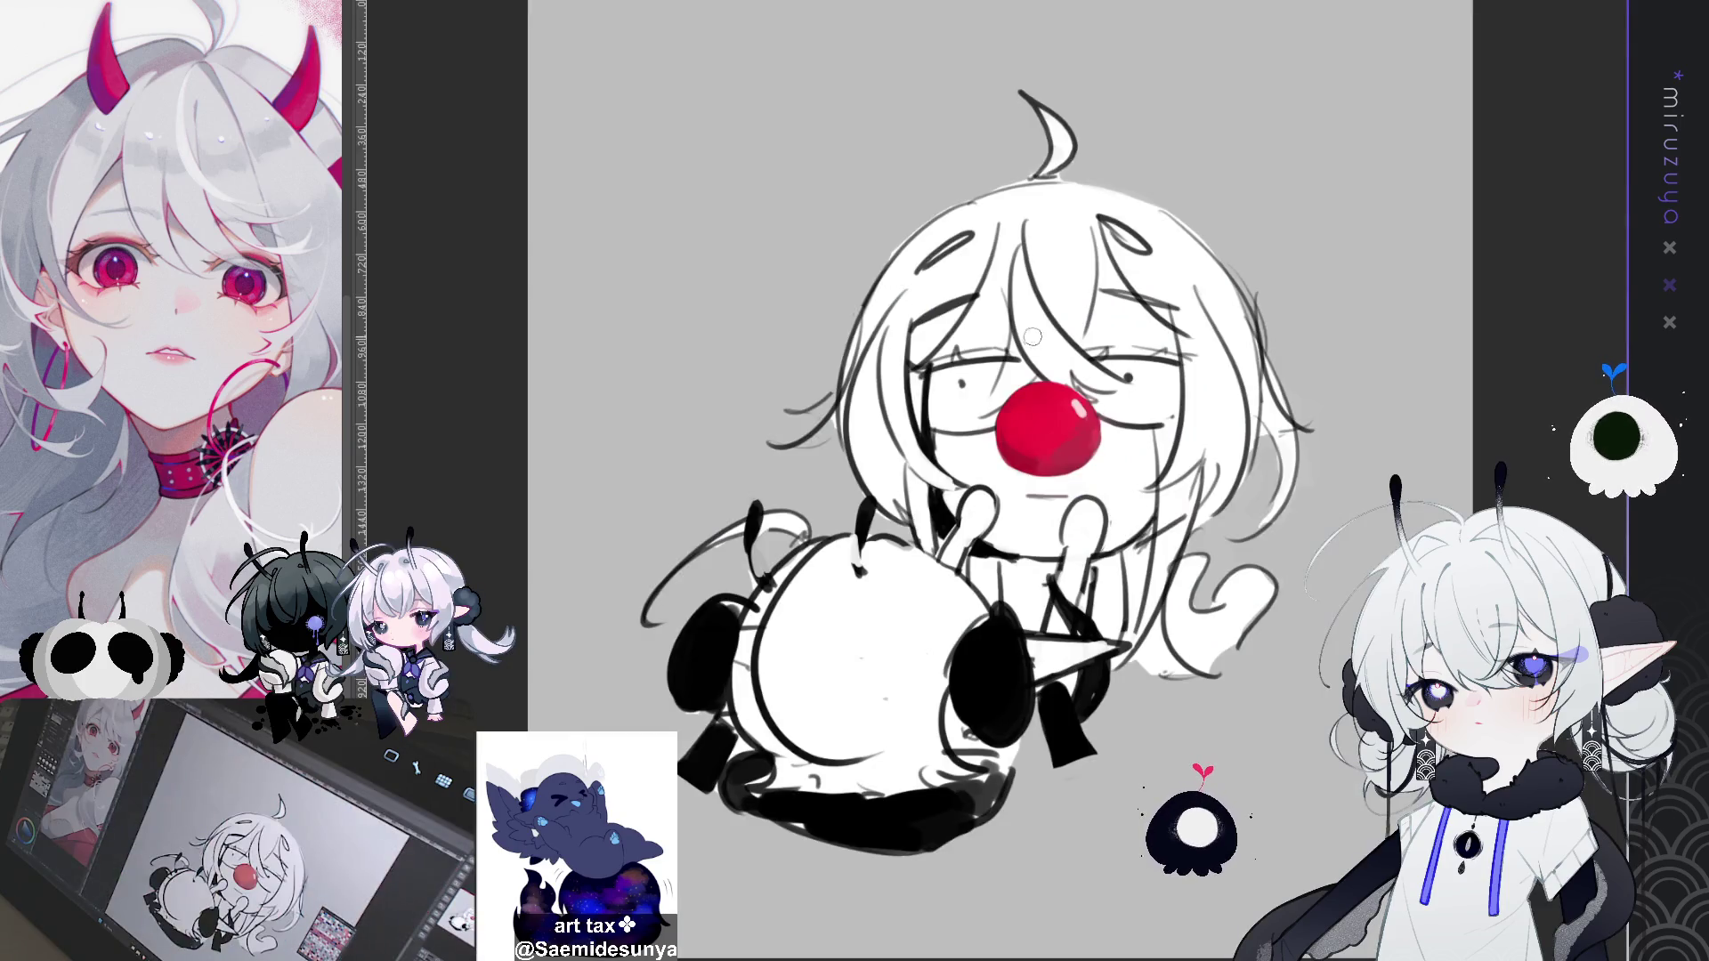
left_click_drag(906, 273, 895, 281)
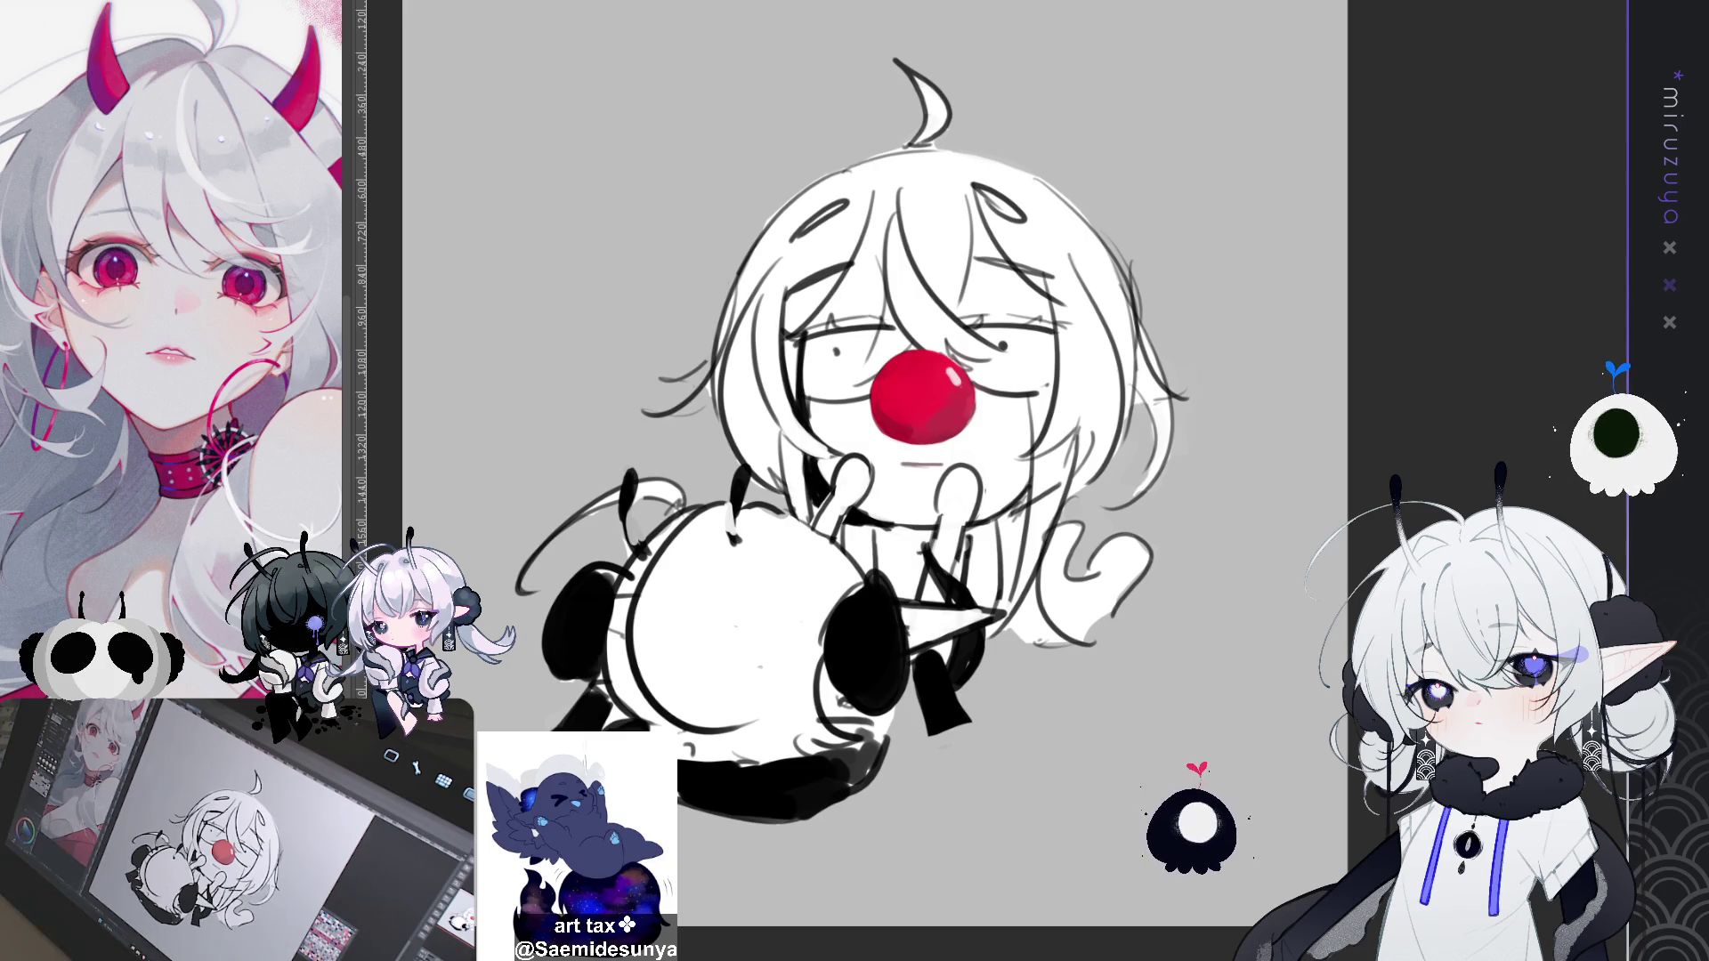
mouse_move(1120, 523)
left_mouse_down()
mouse_move(1067, 610)
mouse_move(1081, 558)
mouse_move(1181, 460)
left_mouse_up()
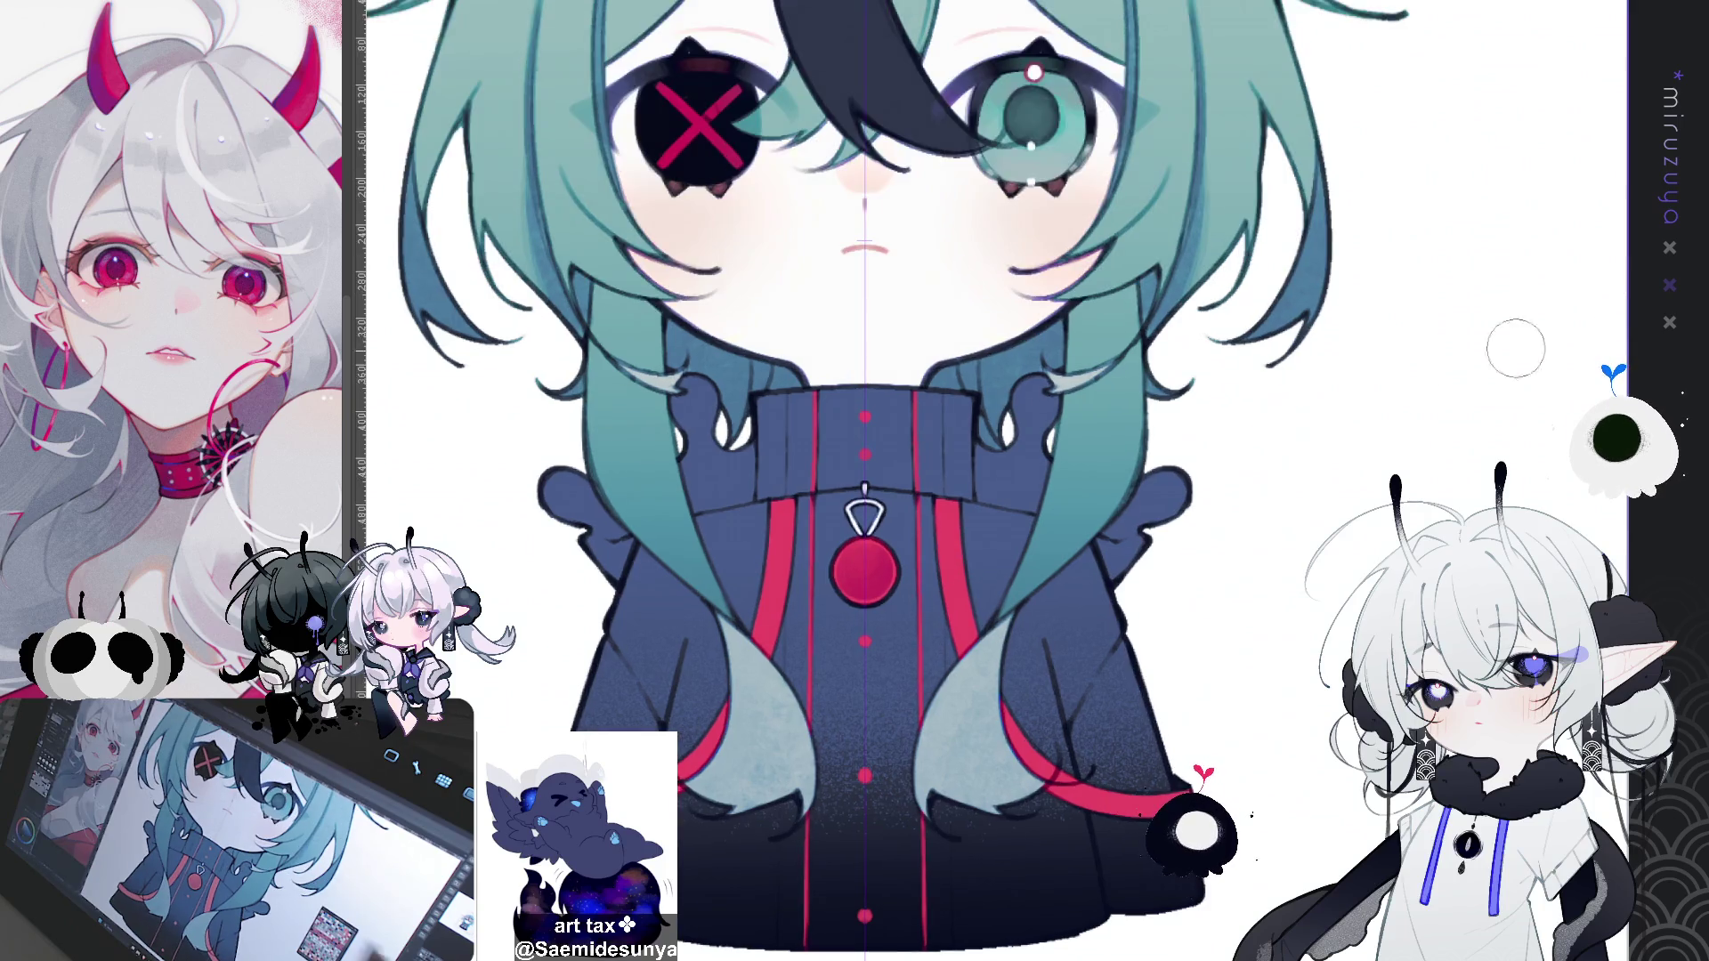
Step: Stamp a mirrored round red blush dot on each cheek, discarding the first solid attempt
key("ctrl+plus")
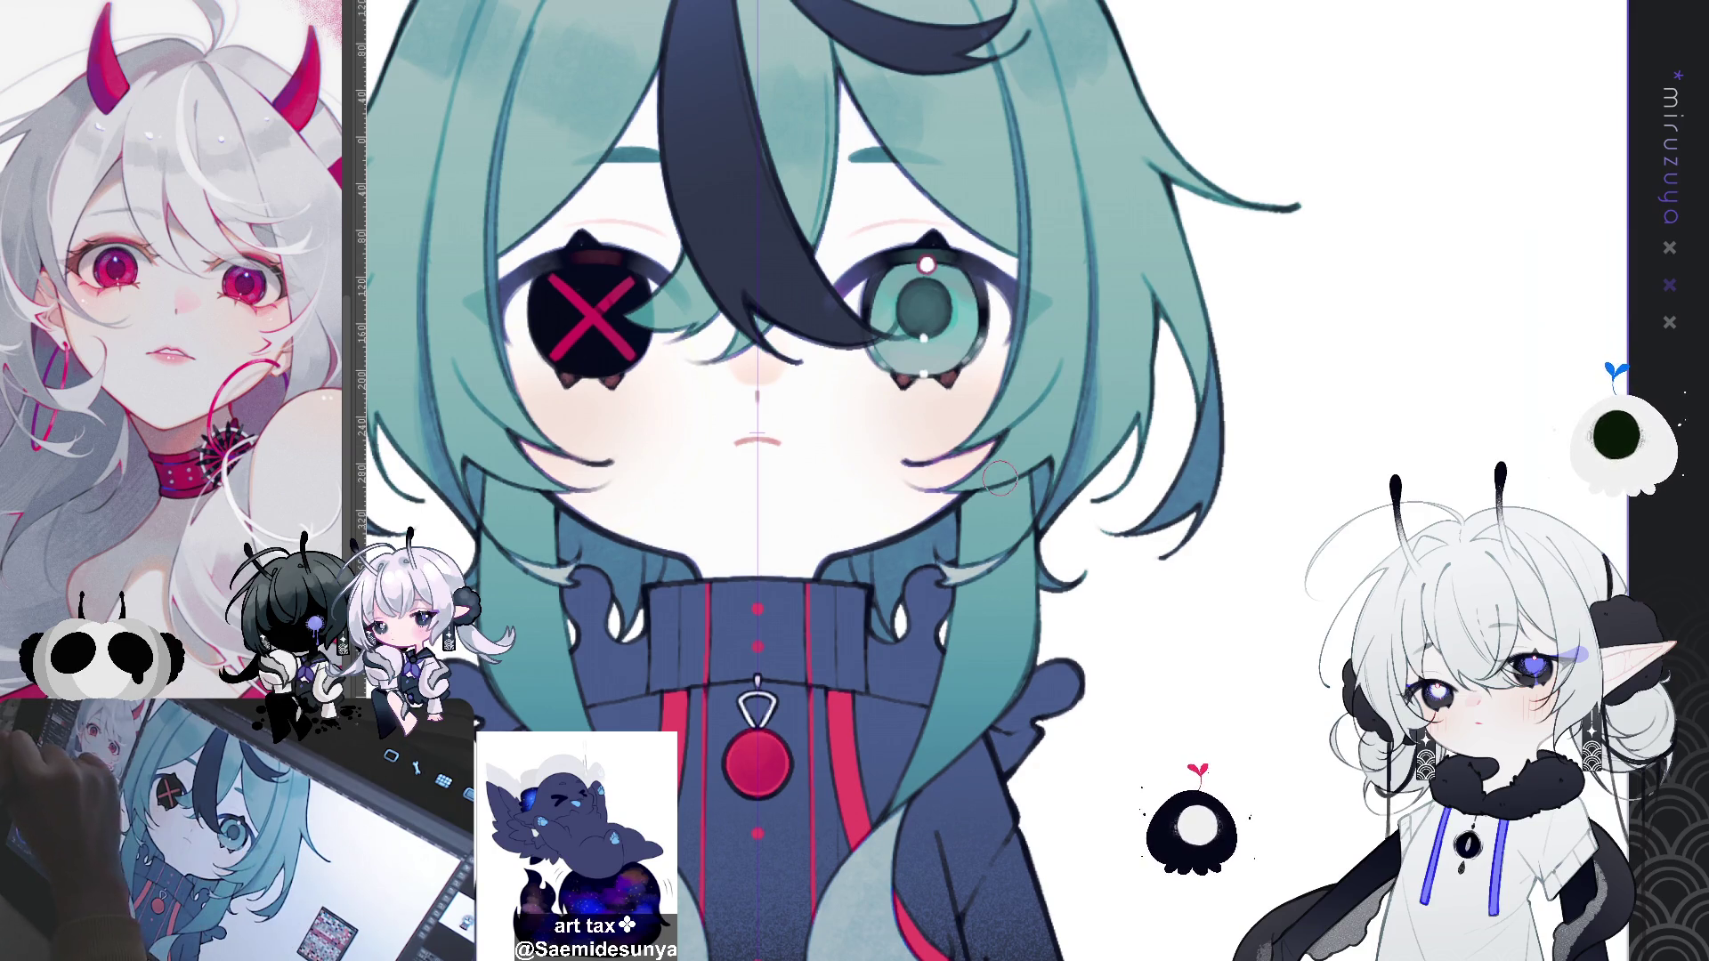
left_click(924, 417)
left_click_drag(924, 417, 925, 419)
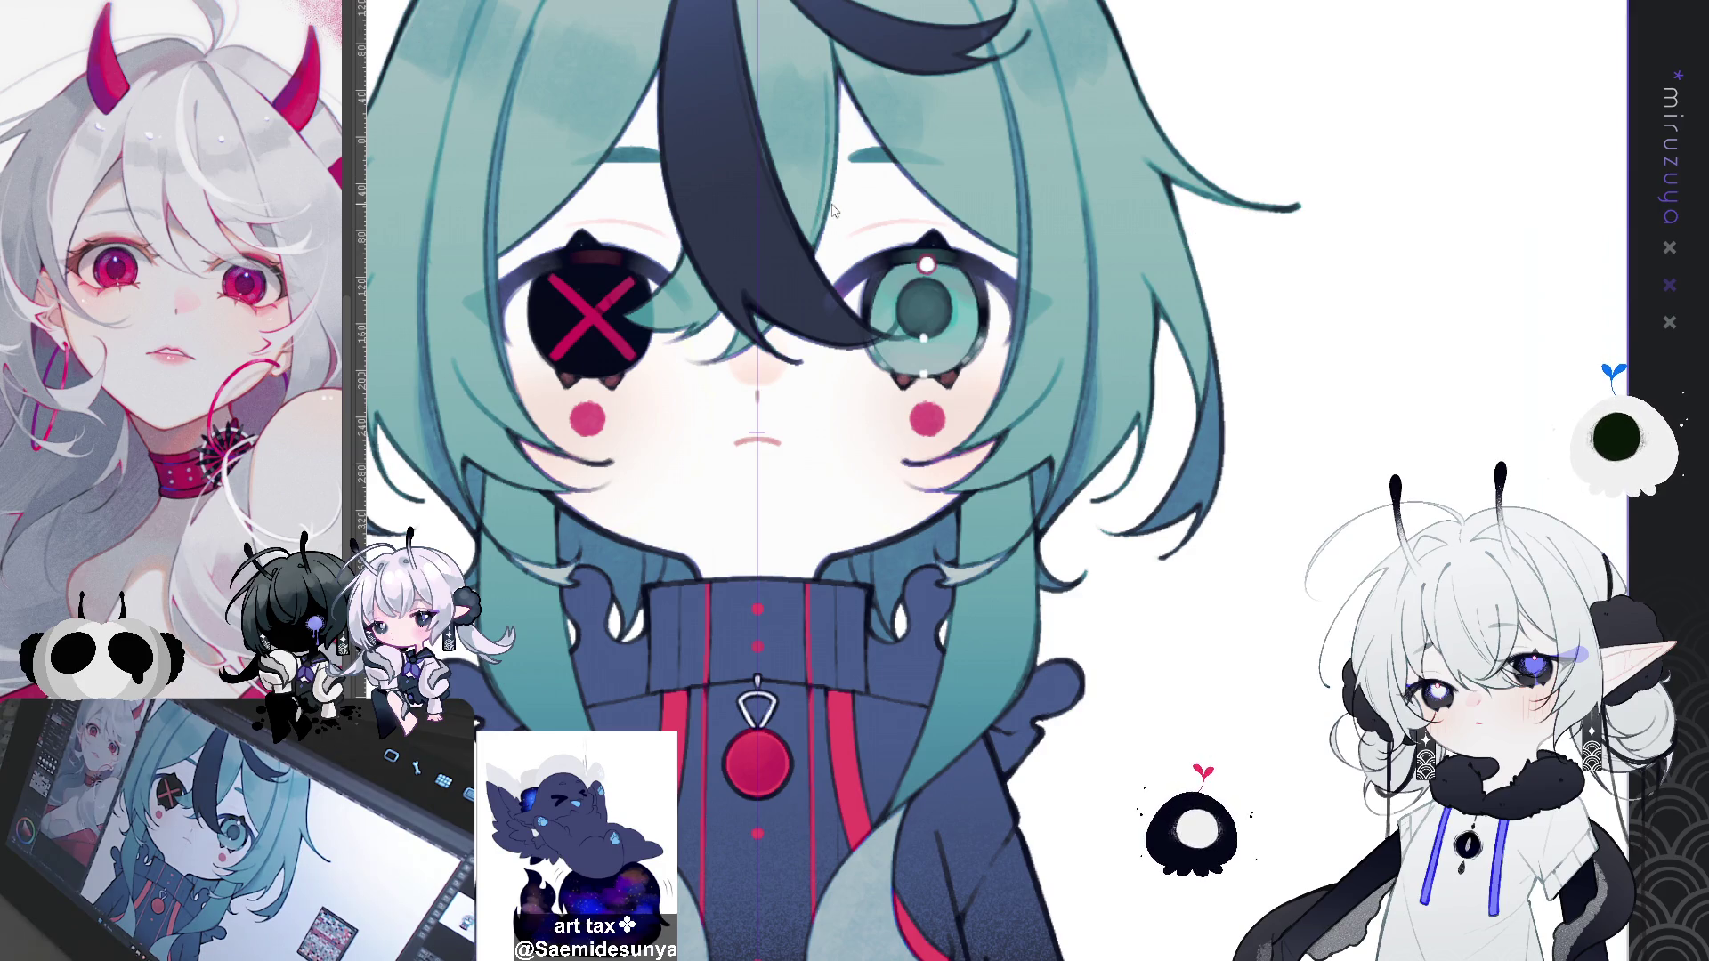
key("ctrl+z")
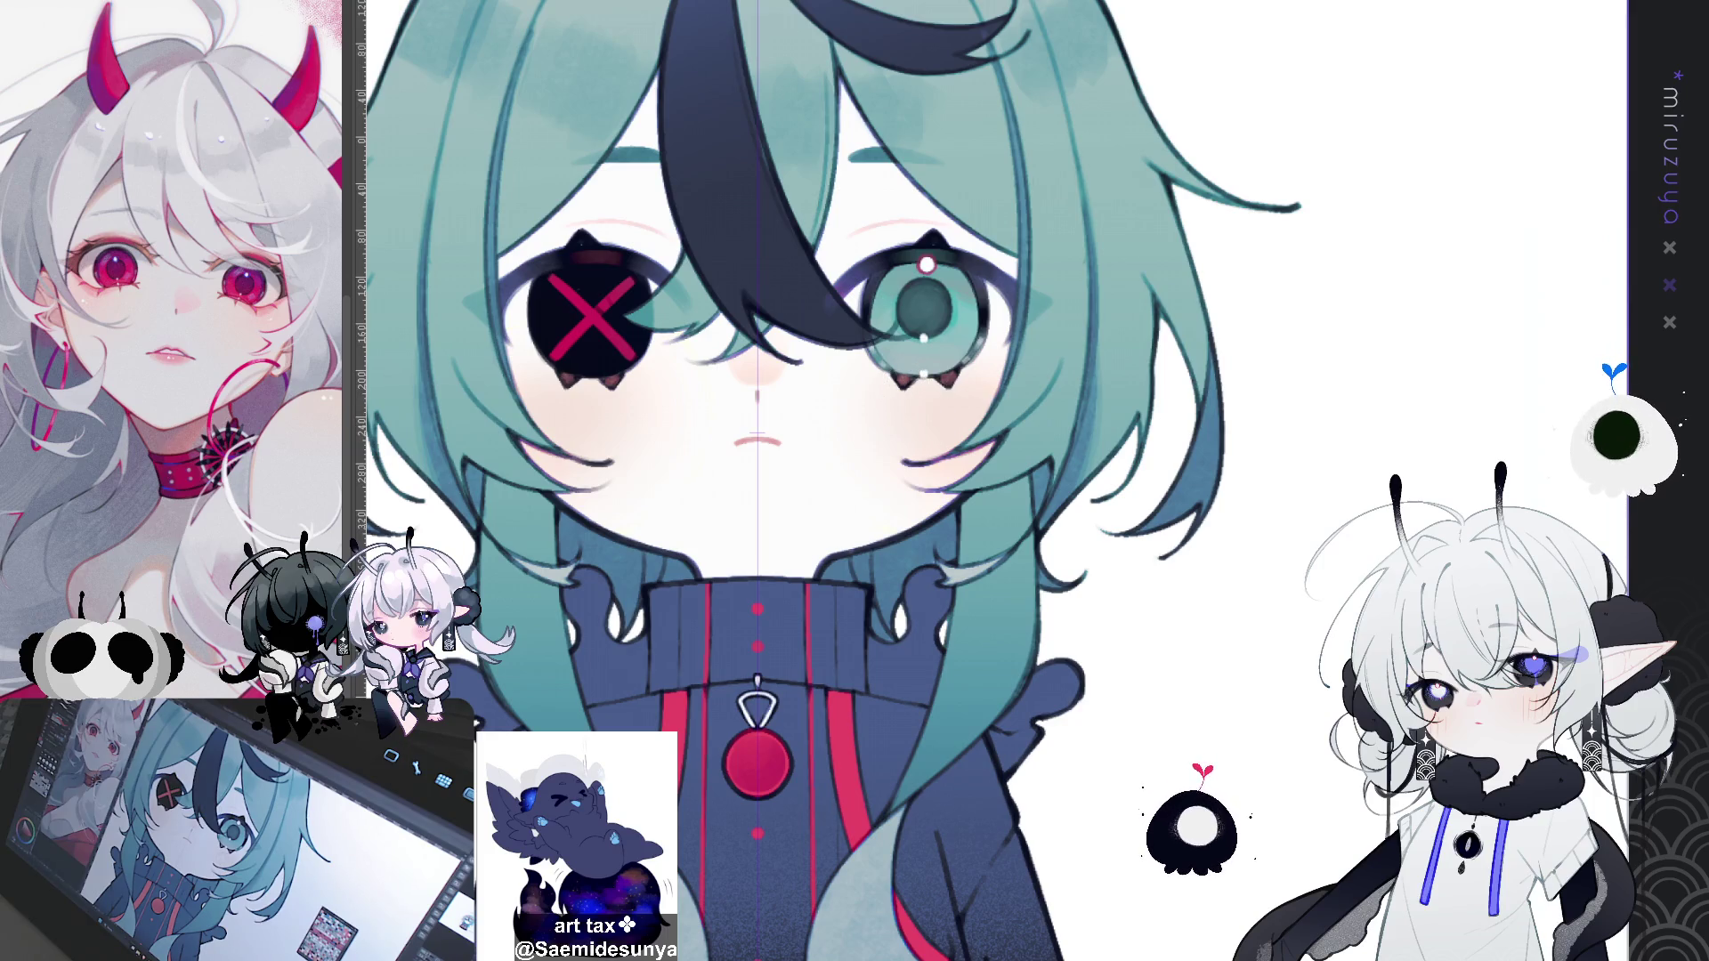
left_click(928, 417)
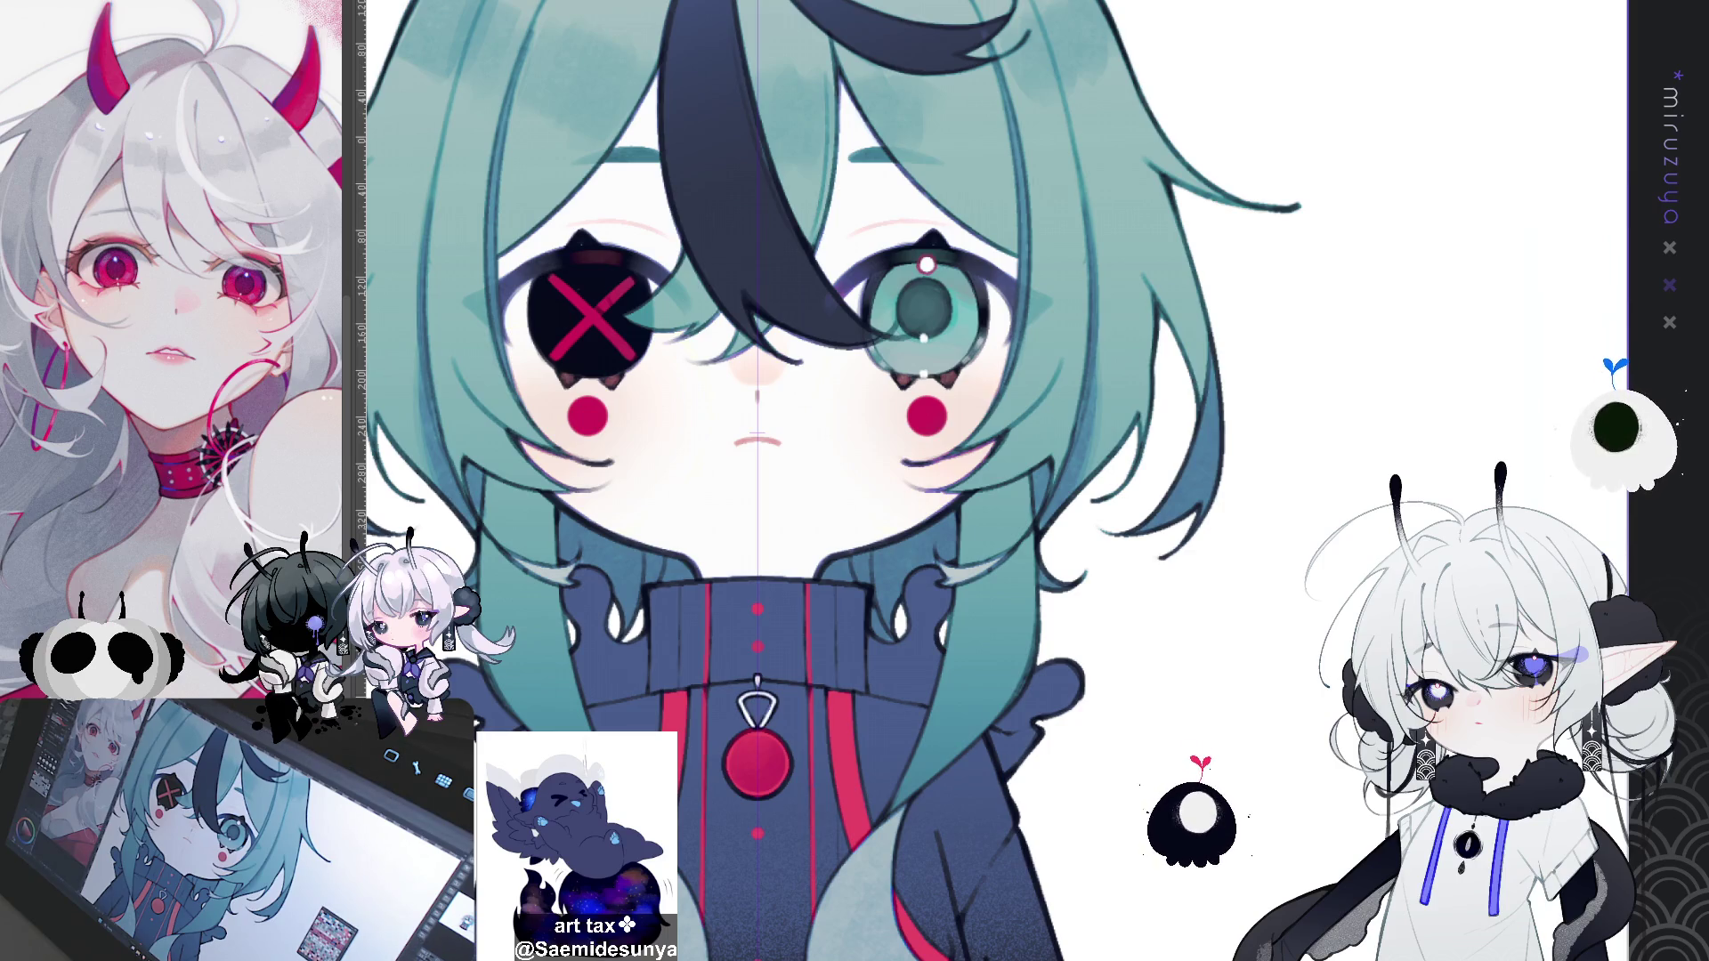
left_click_drag(990, 550, 1074, 496)
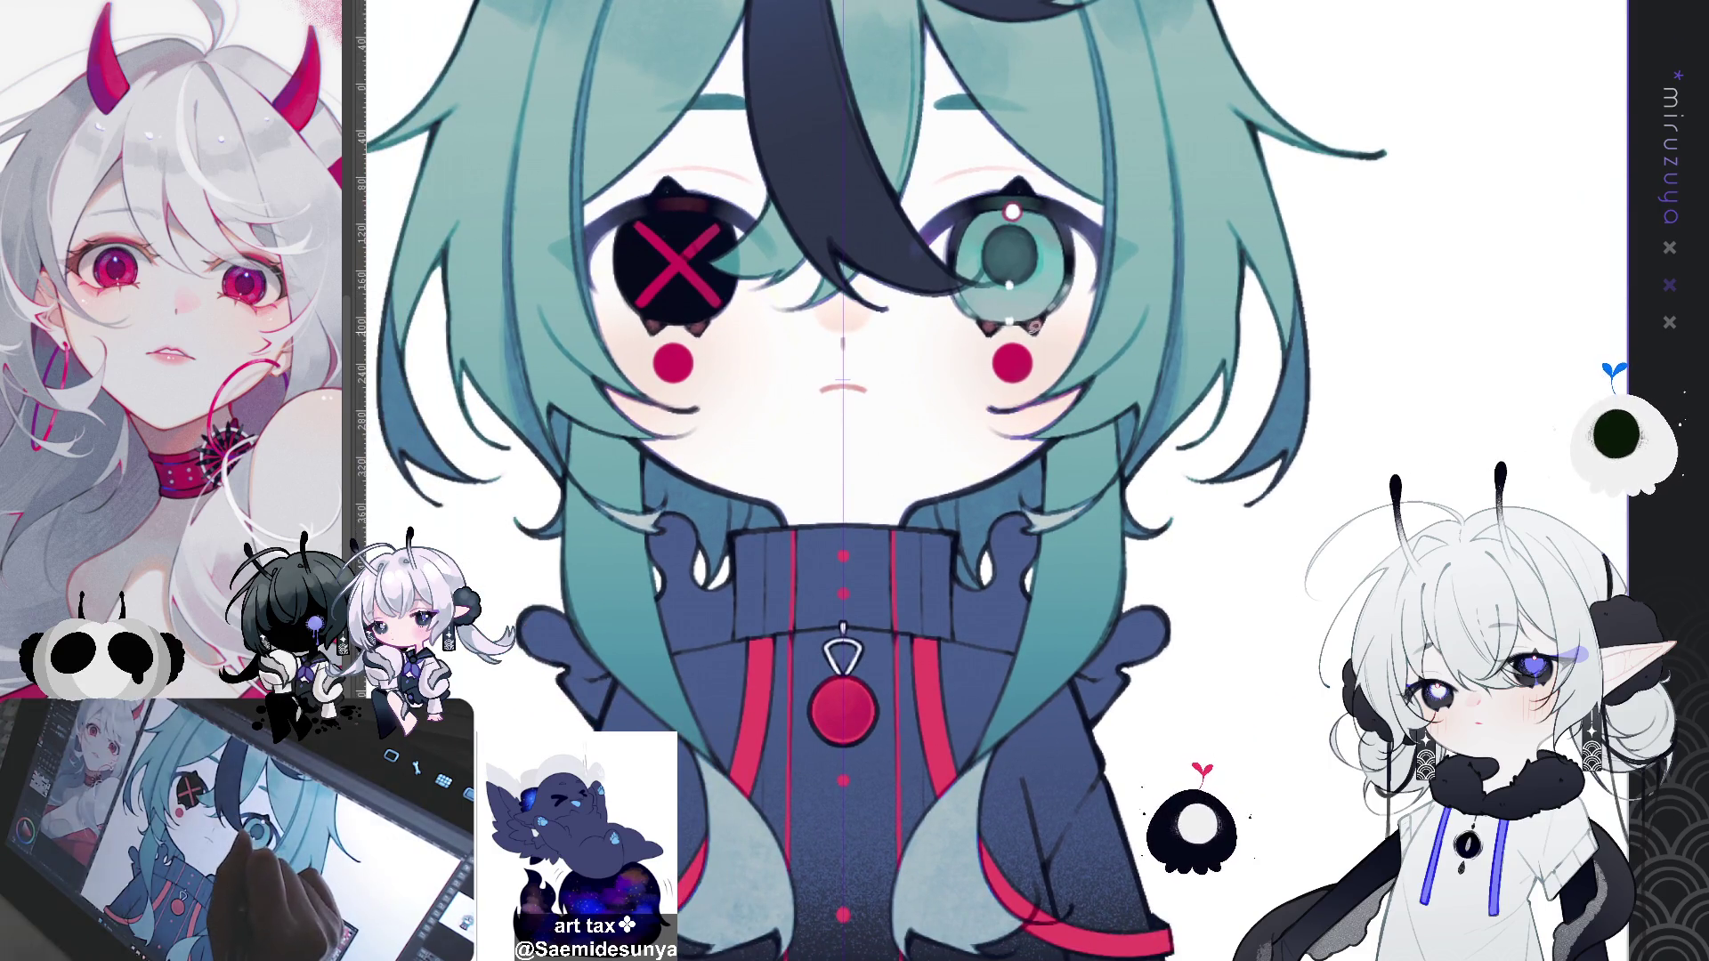
Step: Fill a thin lasso shape beside each eye with red blush
mouse_move(993, 332)
left_mouse_down()
mouse_move(1079, 307)
mouse_move(1024, 328)
left_mouse_up()
key("alt+BackSpace")
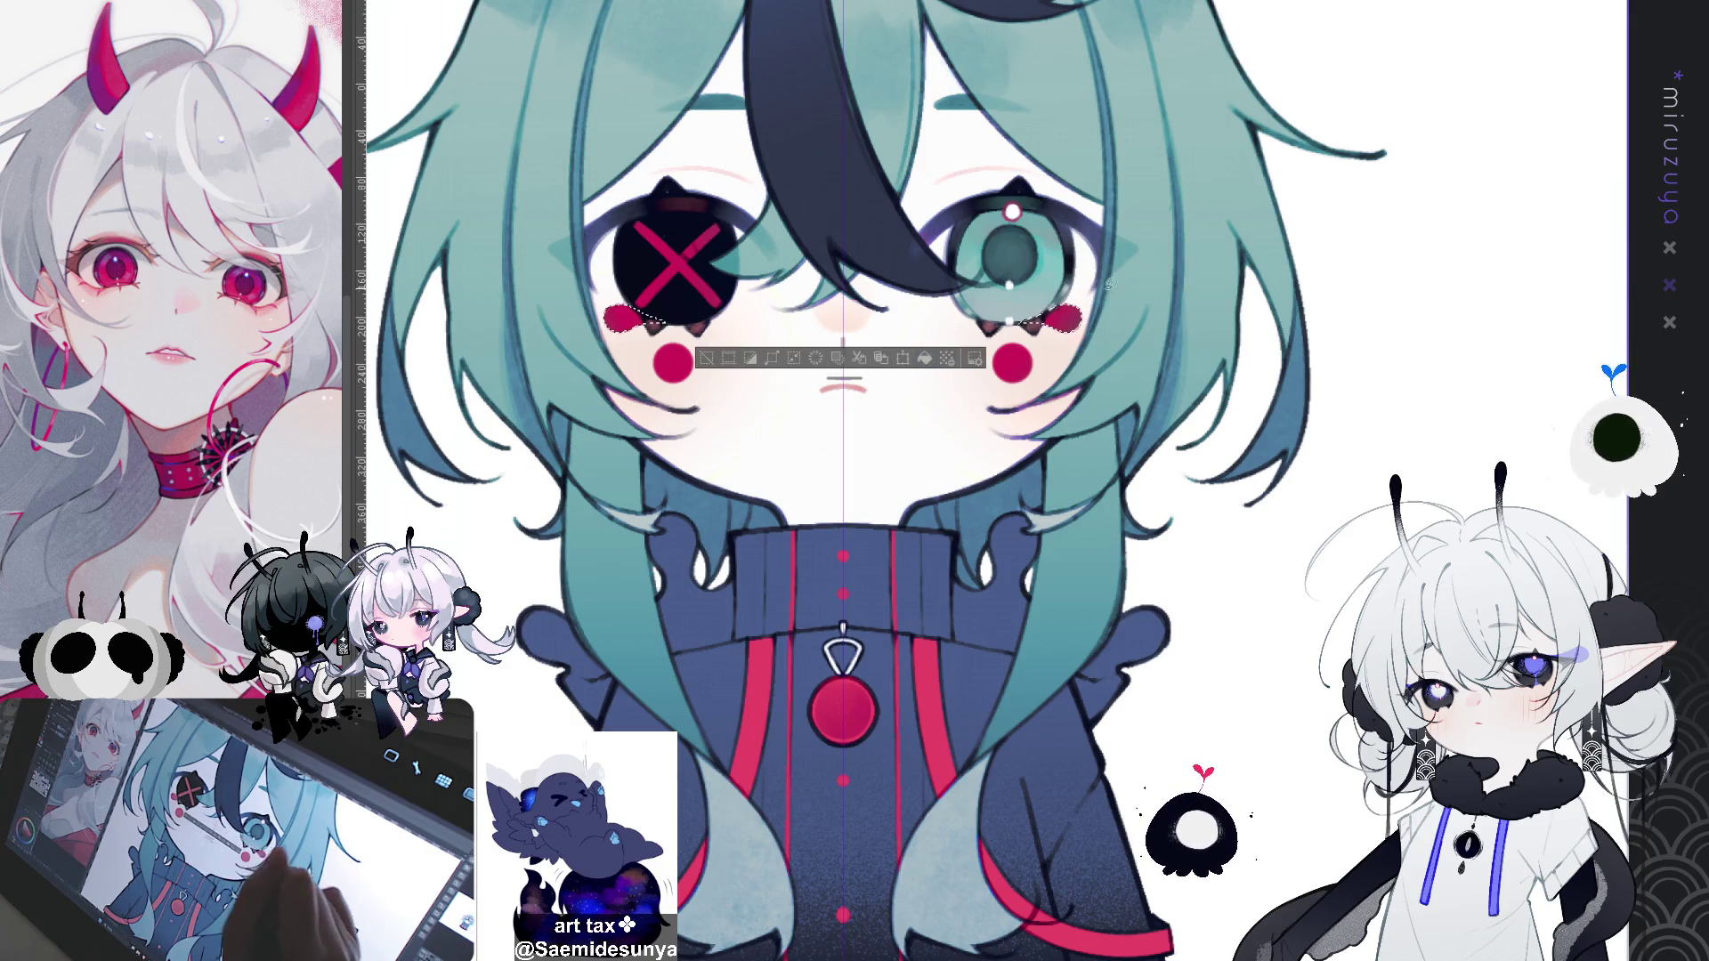
key("ctrl+d")
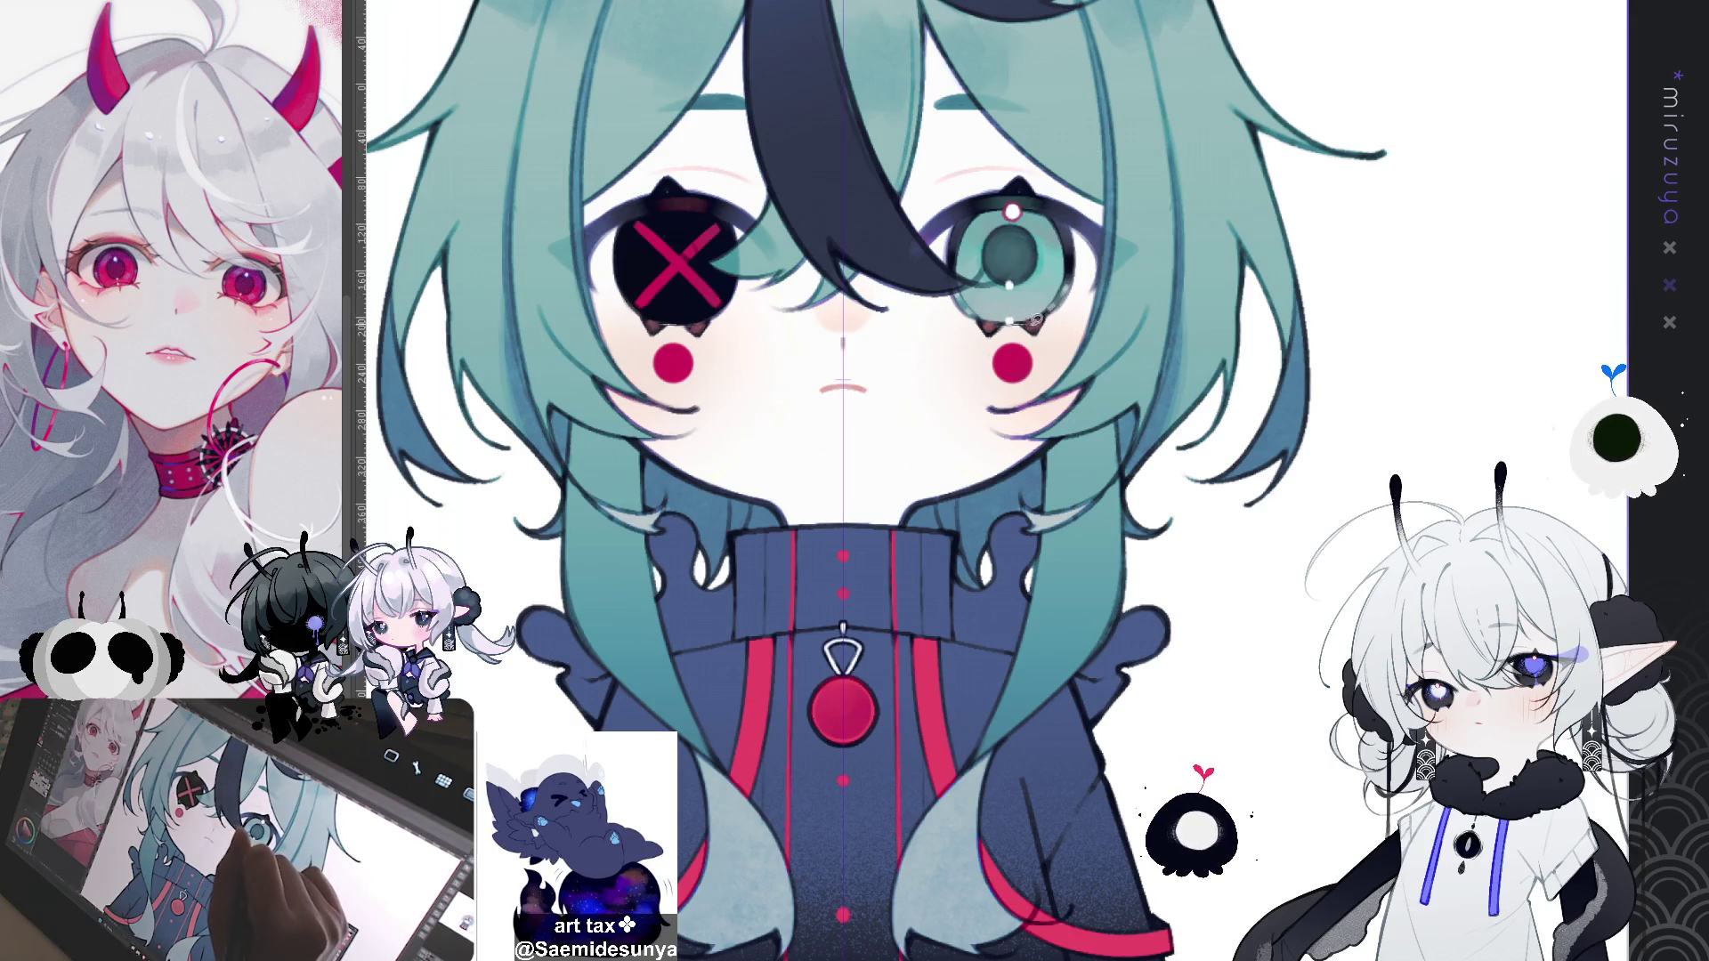
Step: Outline small areas under both lower eyelids and fill them with red blush
mouse_move(1016, 319)
left_mouse_down()
mouse_move(1051, 331)
mouse_move(1048, 309)
left_mouse_up()
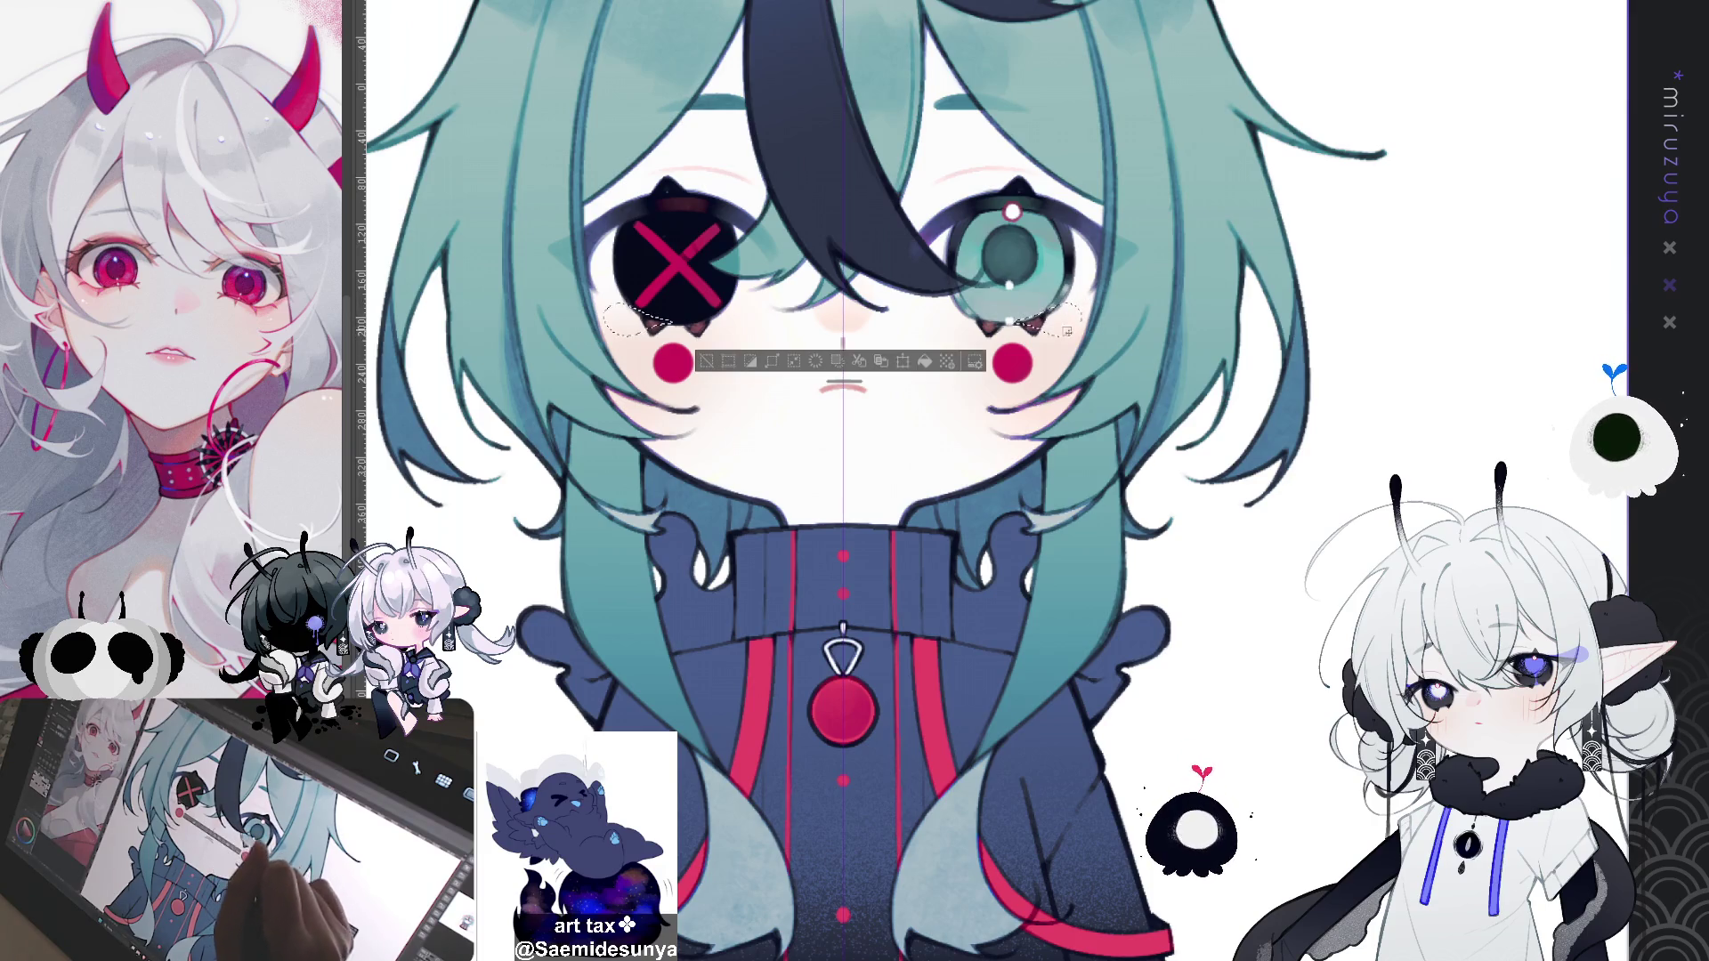
key("alt+BackSpace")
key("ctrl+d")
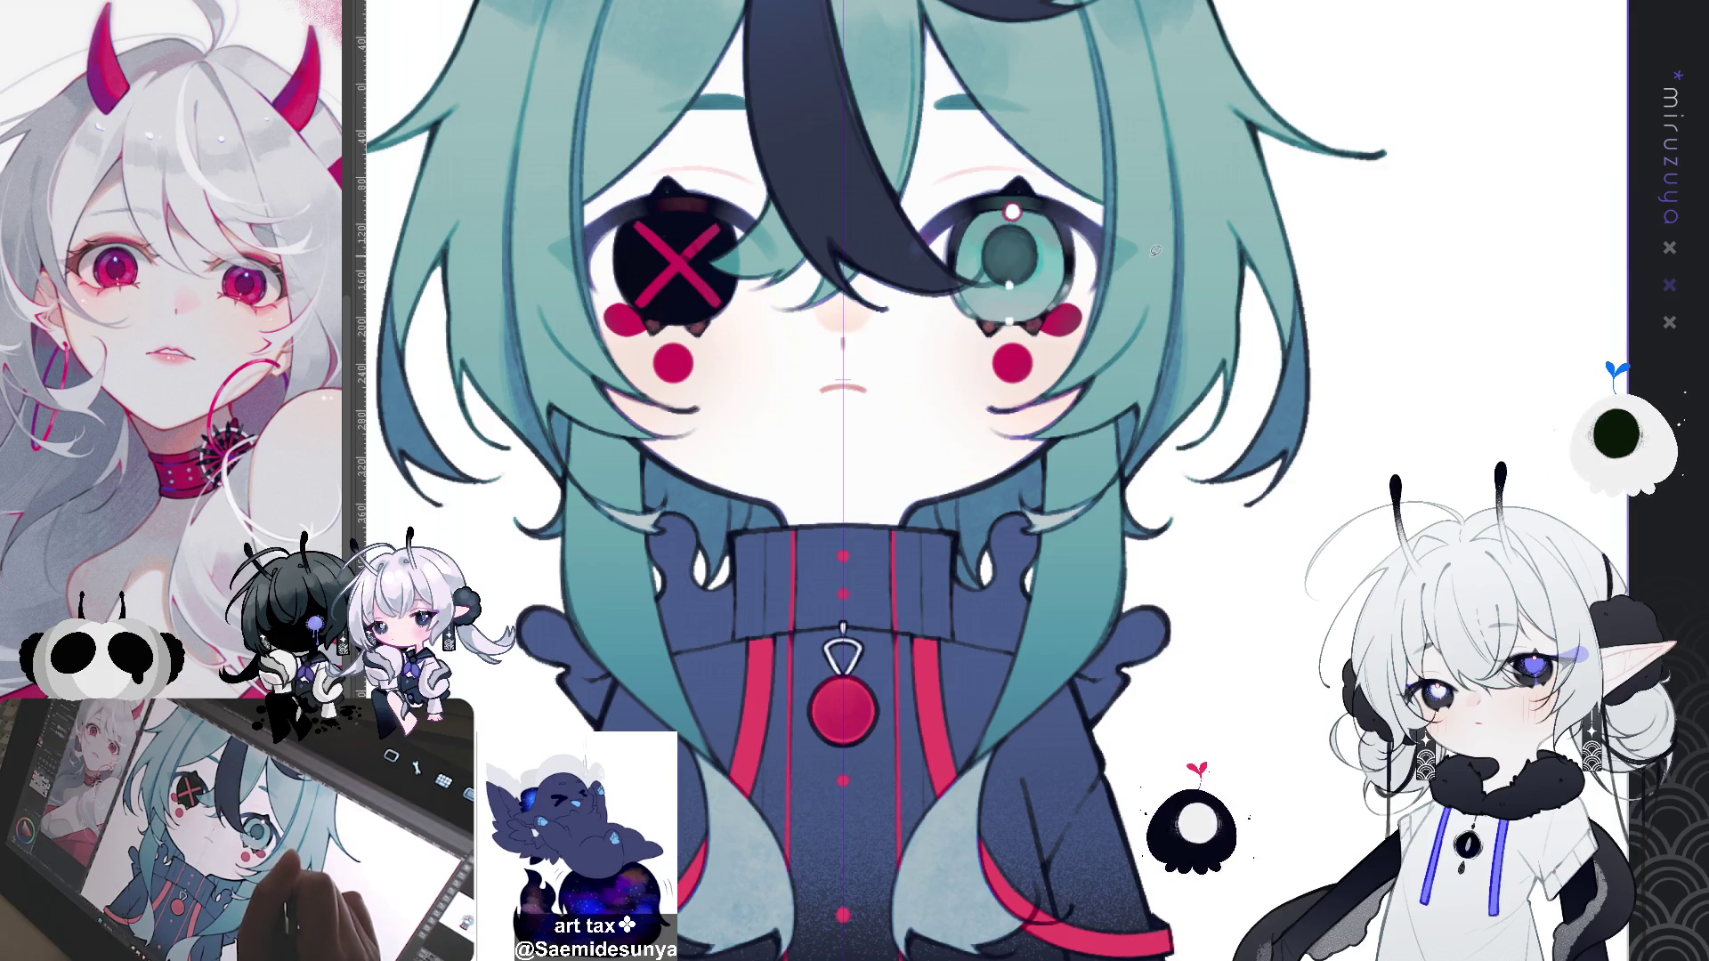
left_click_drag(1111, 199, 1111, 194)
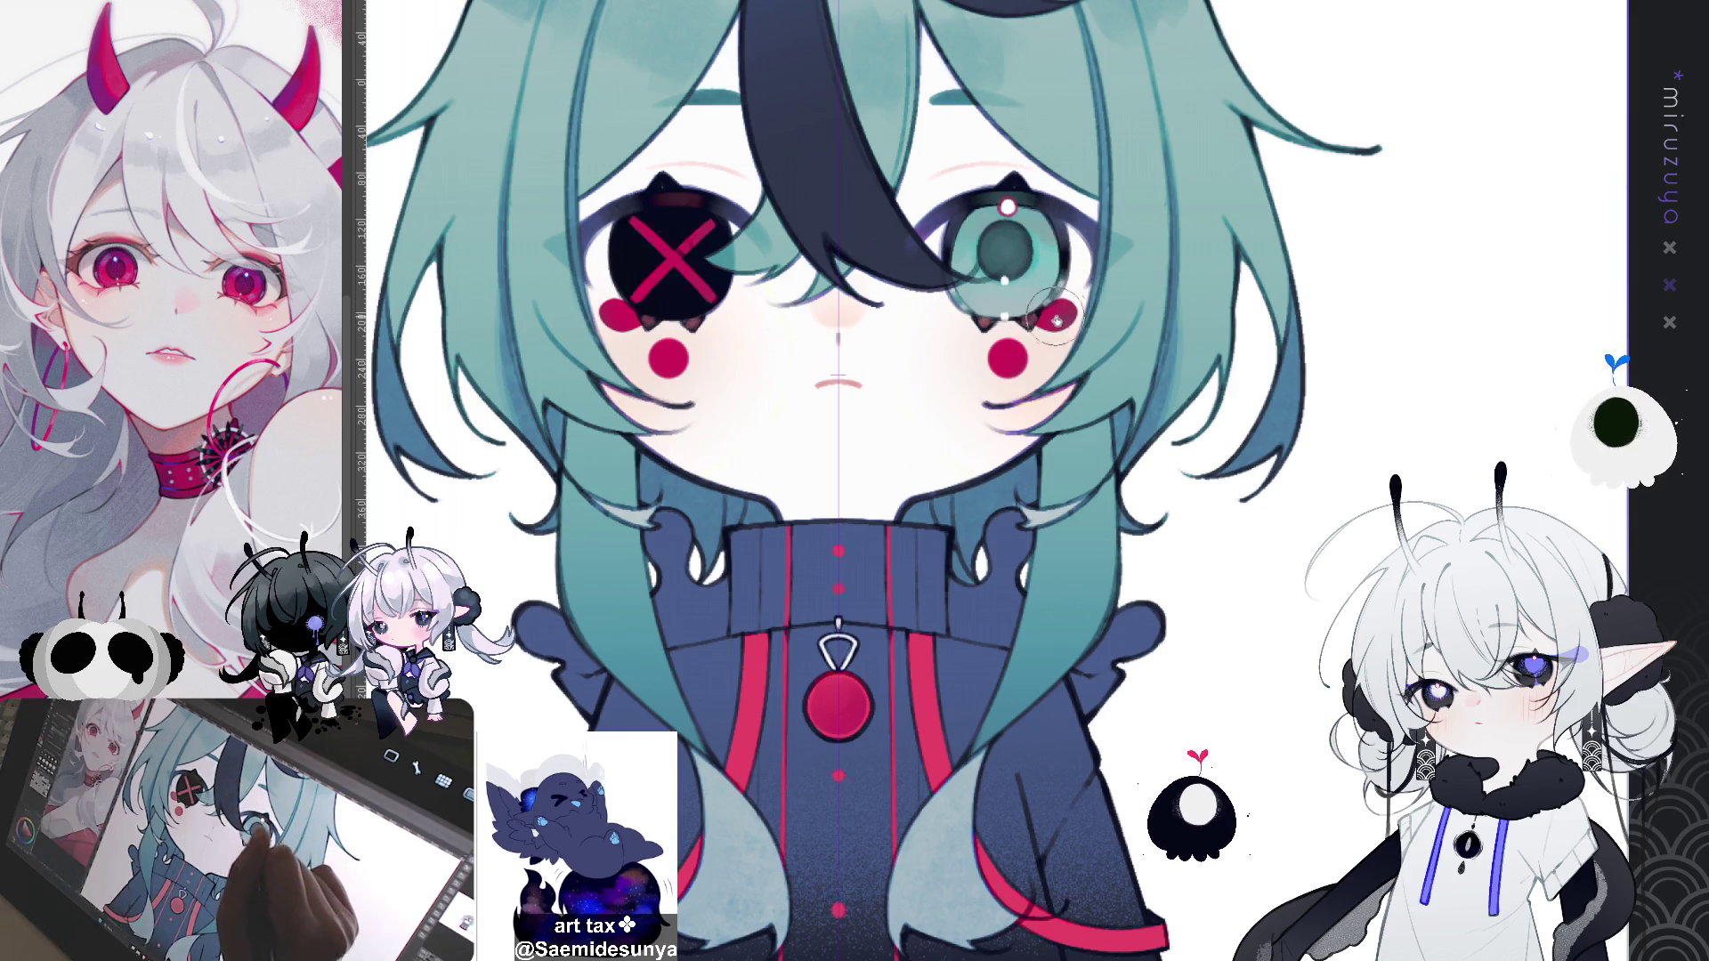
left_click_drag(1055, 319, 1037, 353)
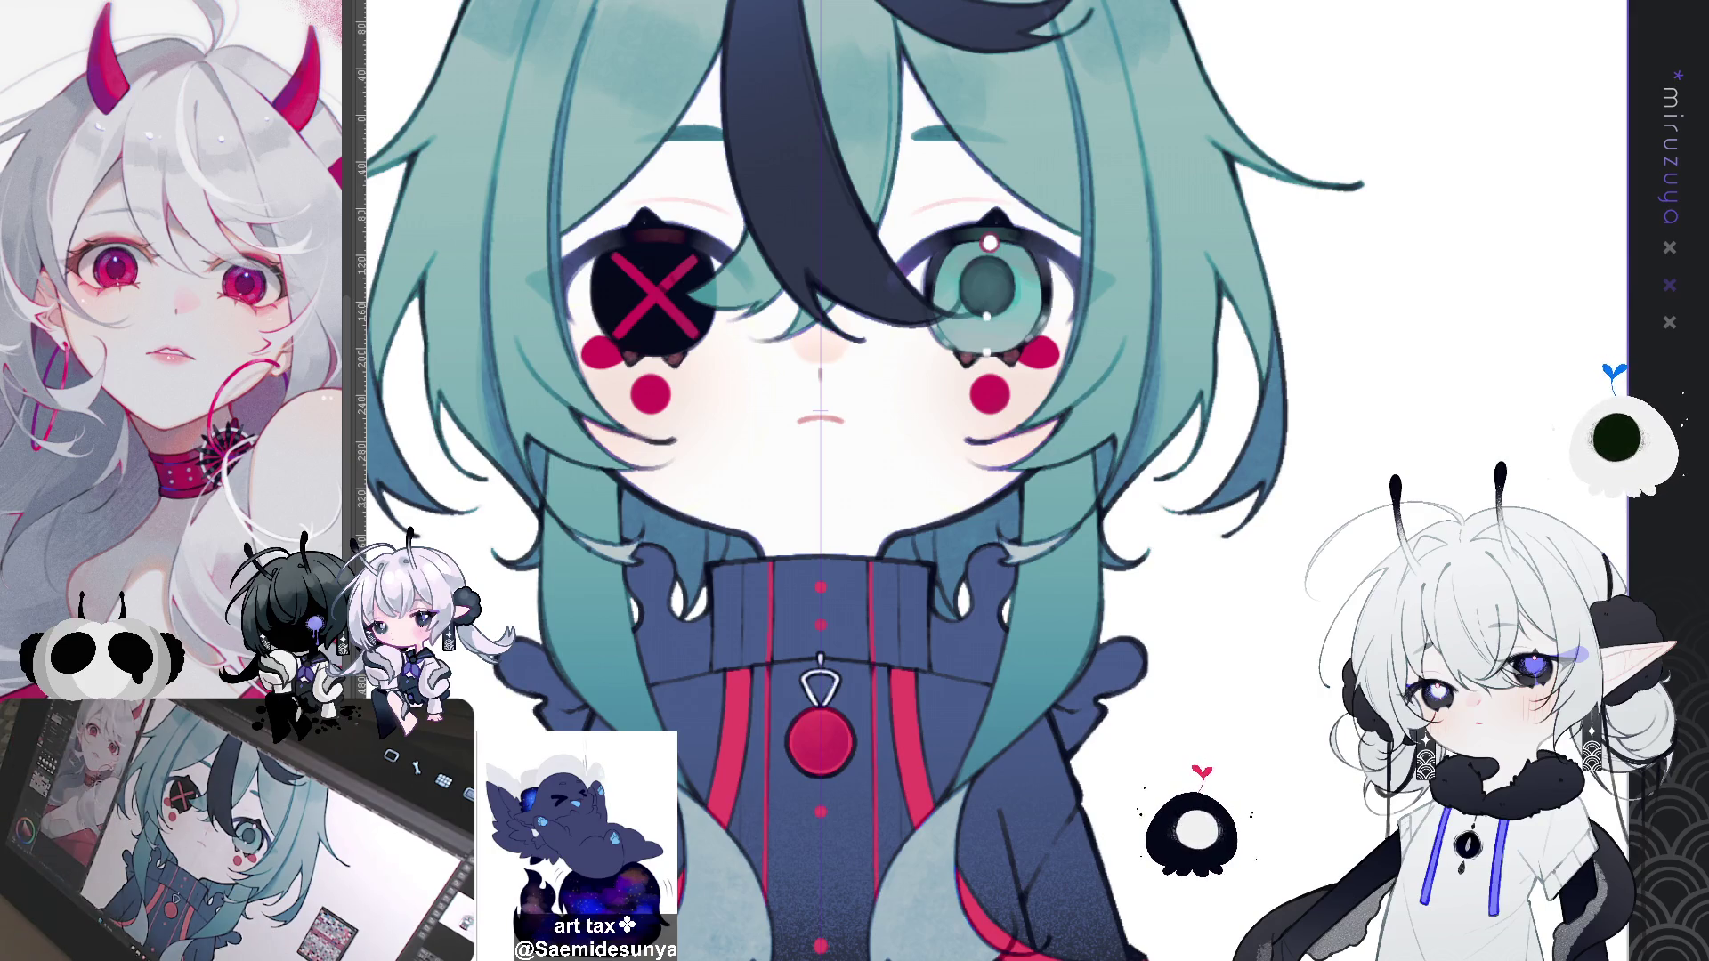
Step: Check colours with hue-shift and grayscale previews, then brighten the cheek blush to vivid red
key("ctrl+u")
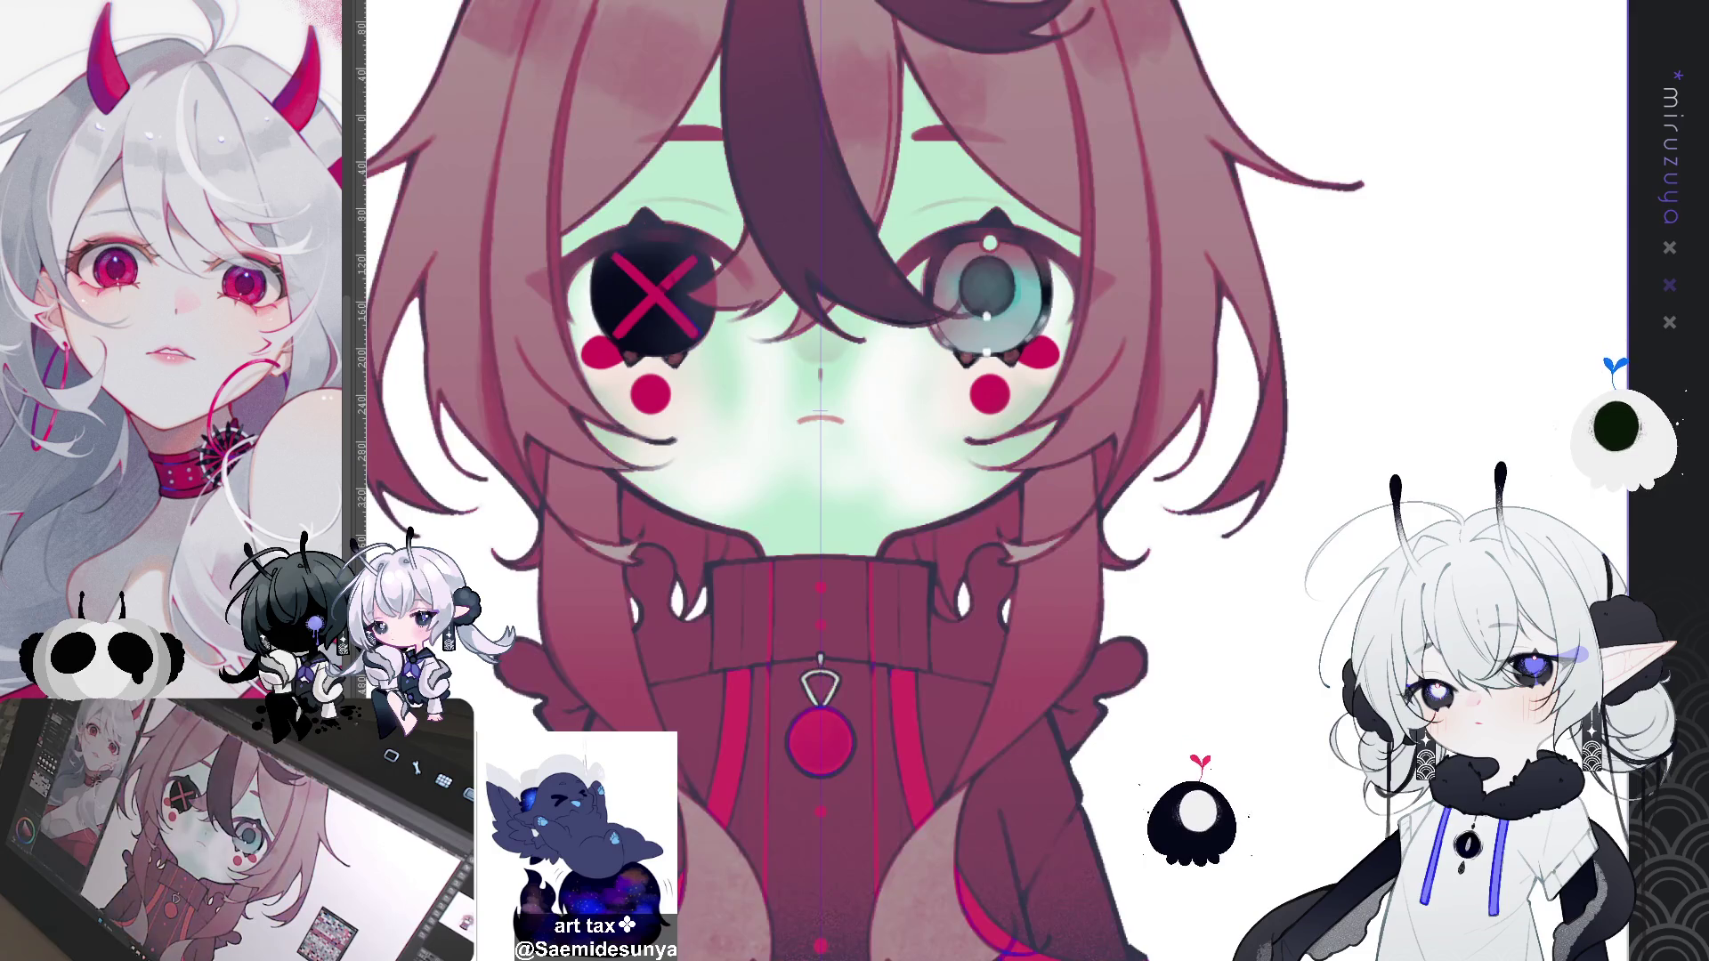
key("ctrl+z")
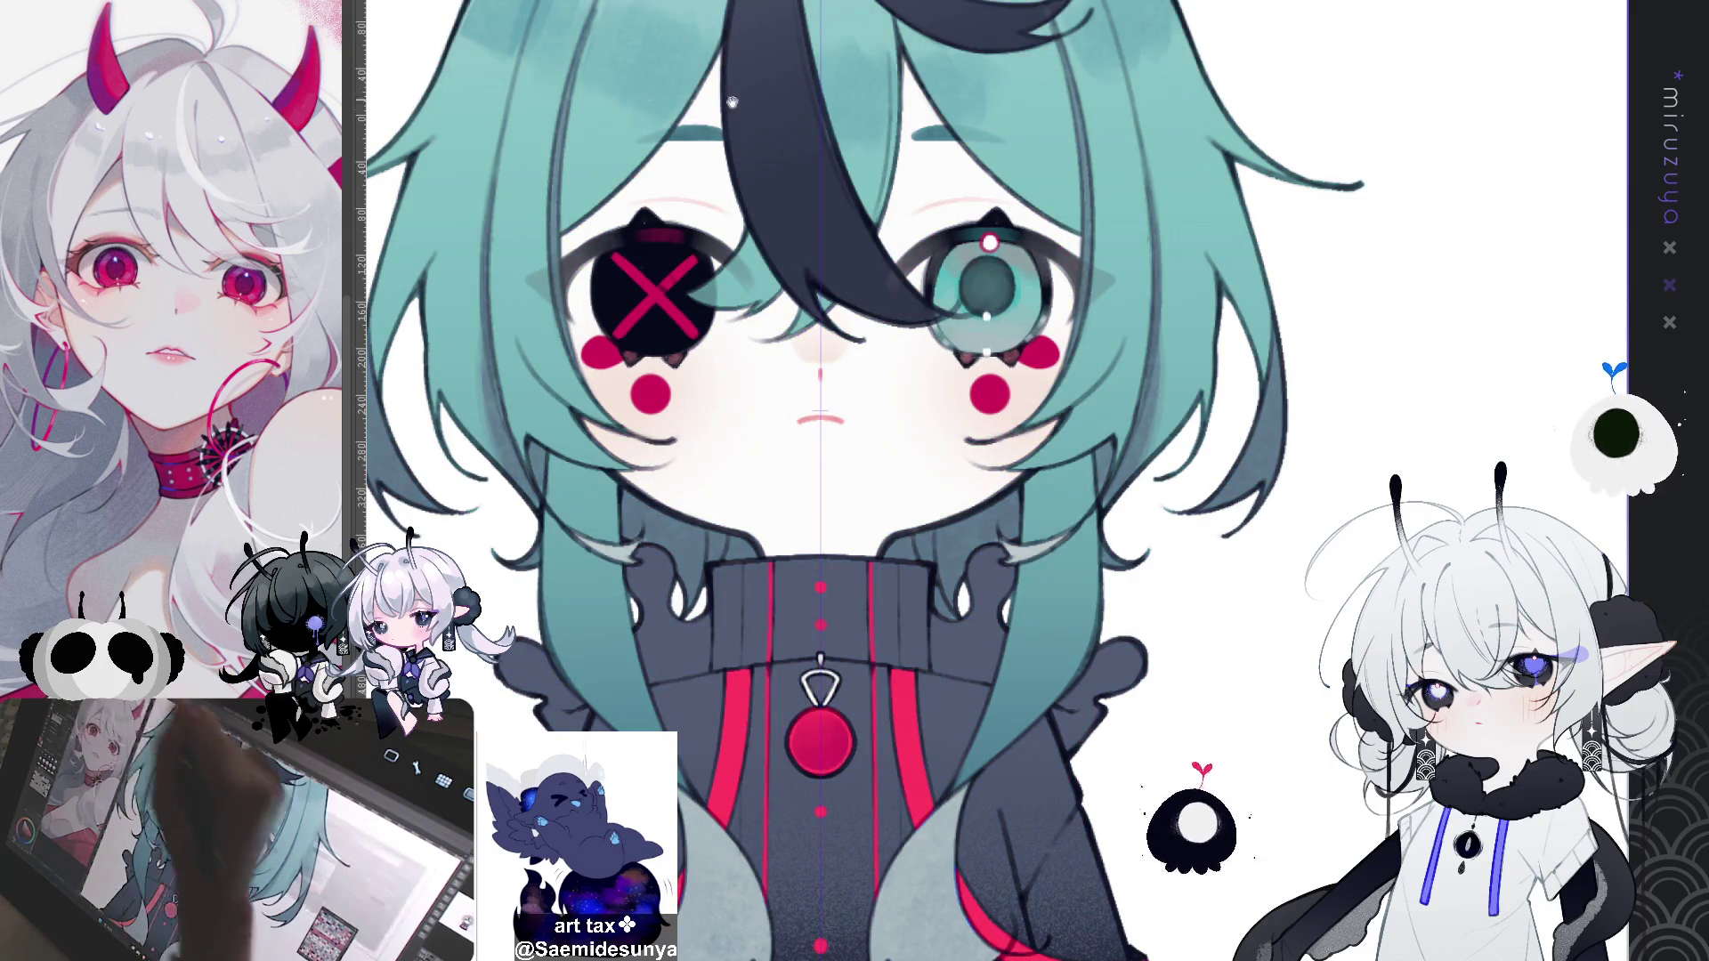
key("ctrl+shift+u")
key("ctrl+z")
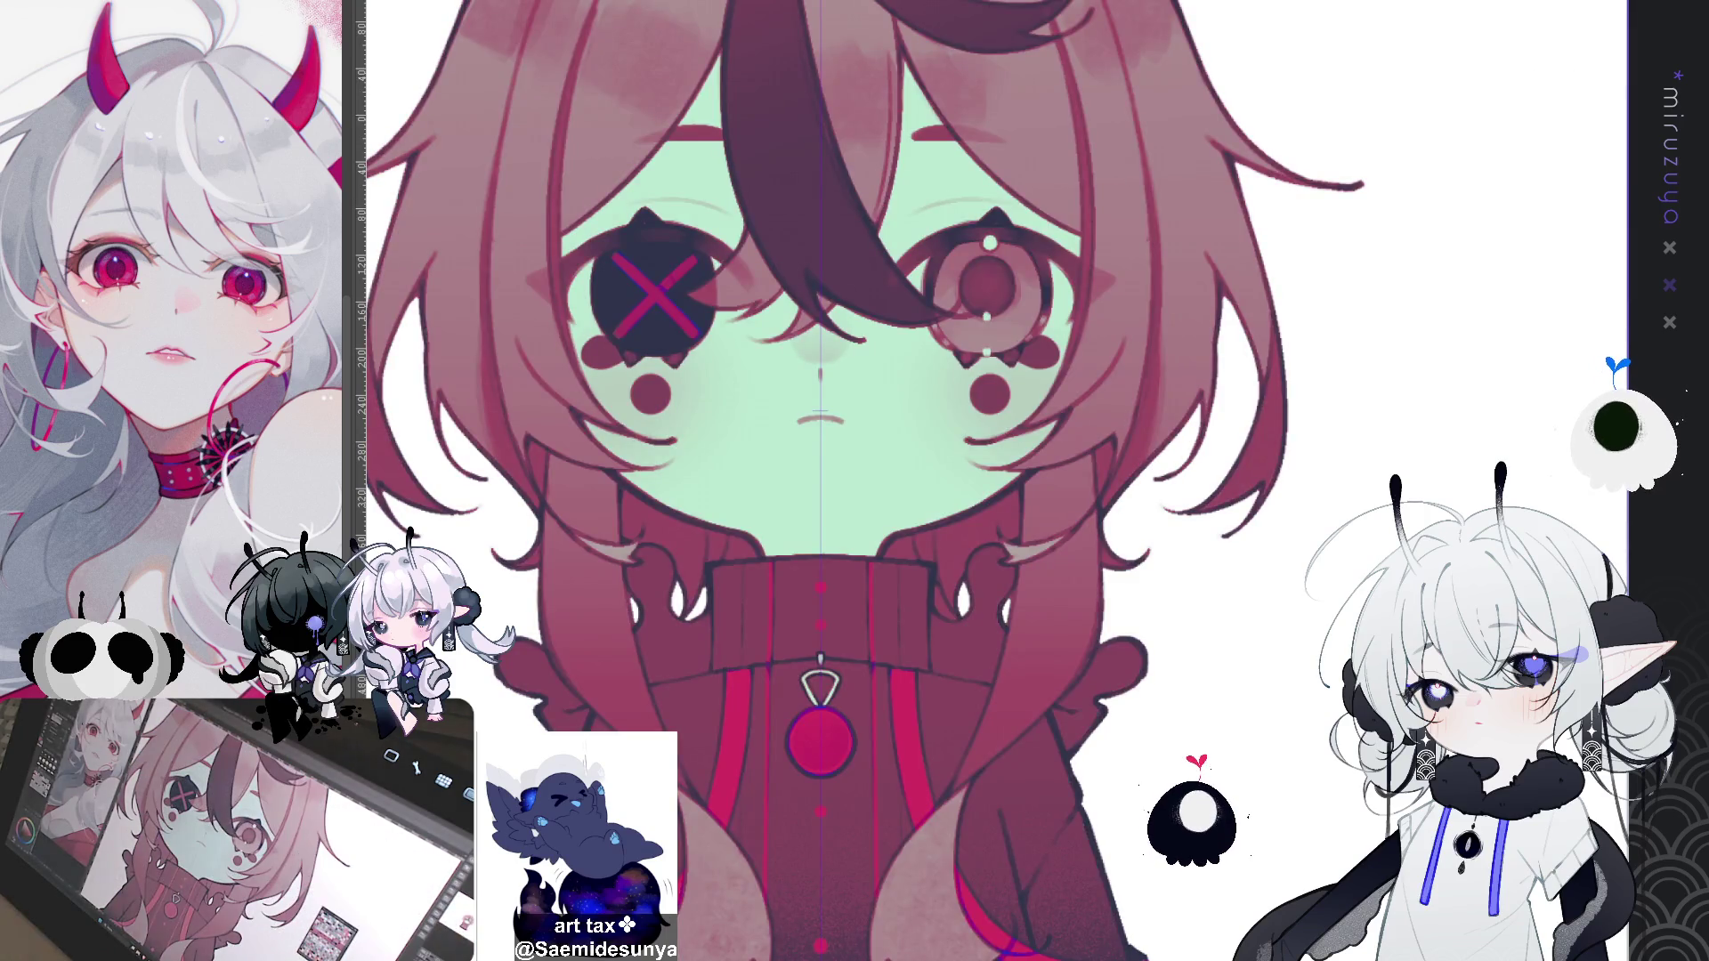
key("ctrl+z")
key("ctrl+y")
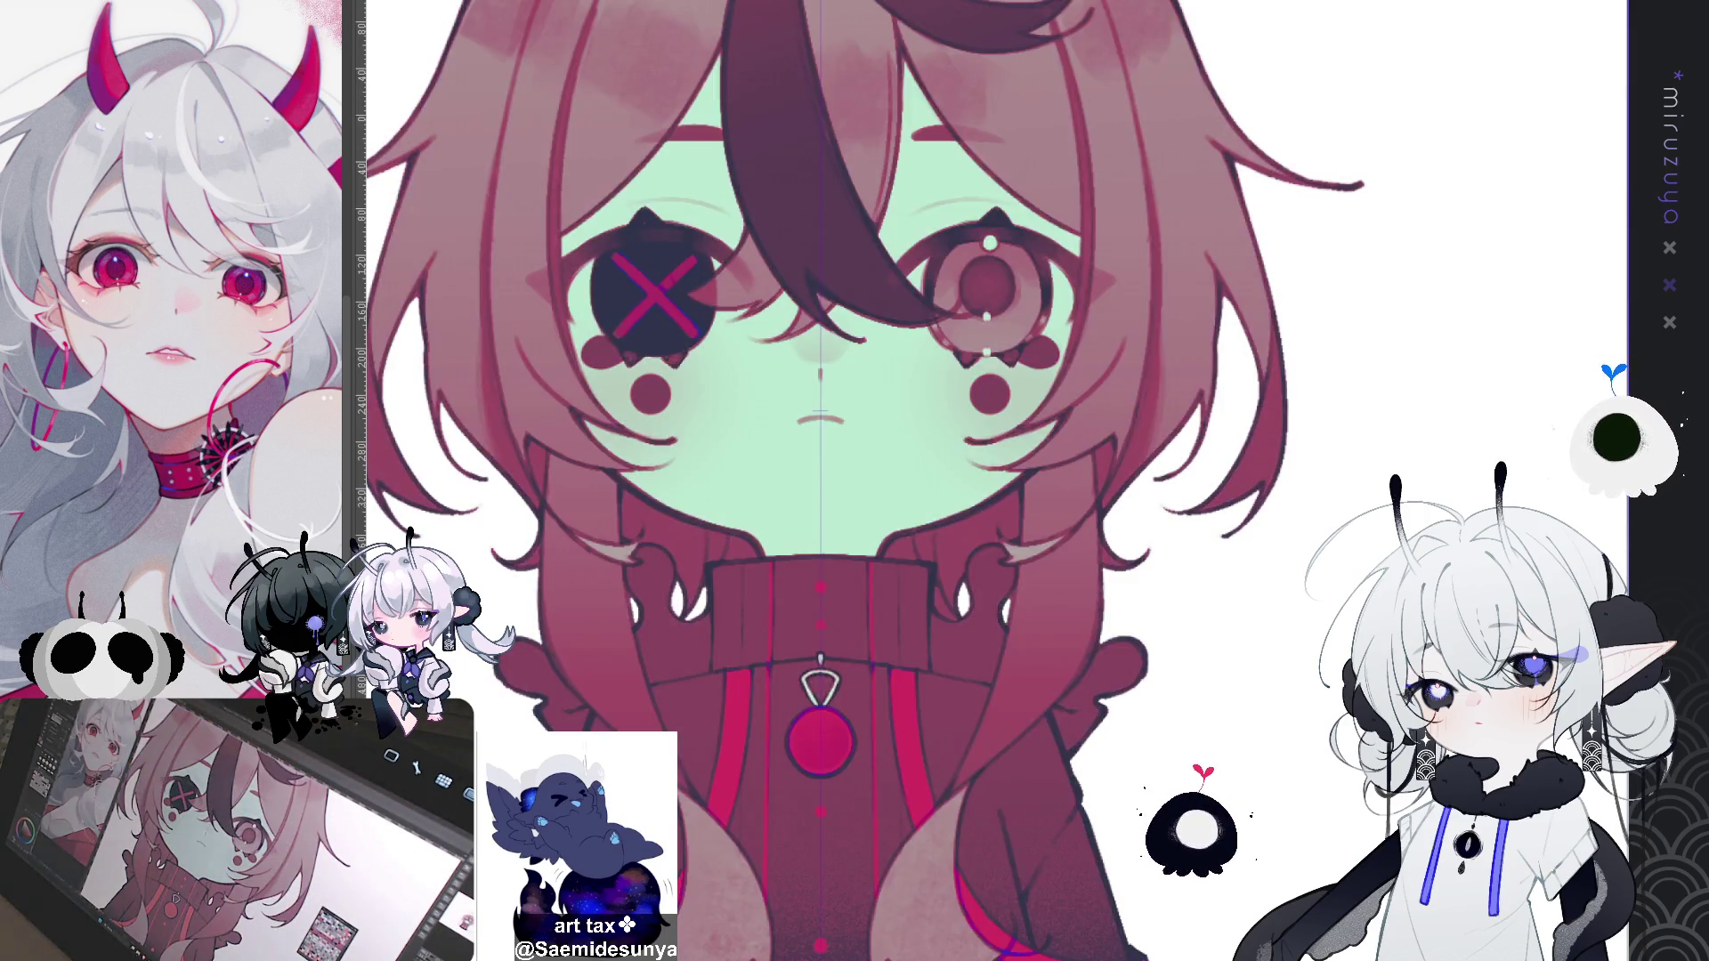
key("ctrl+z")
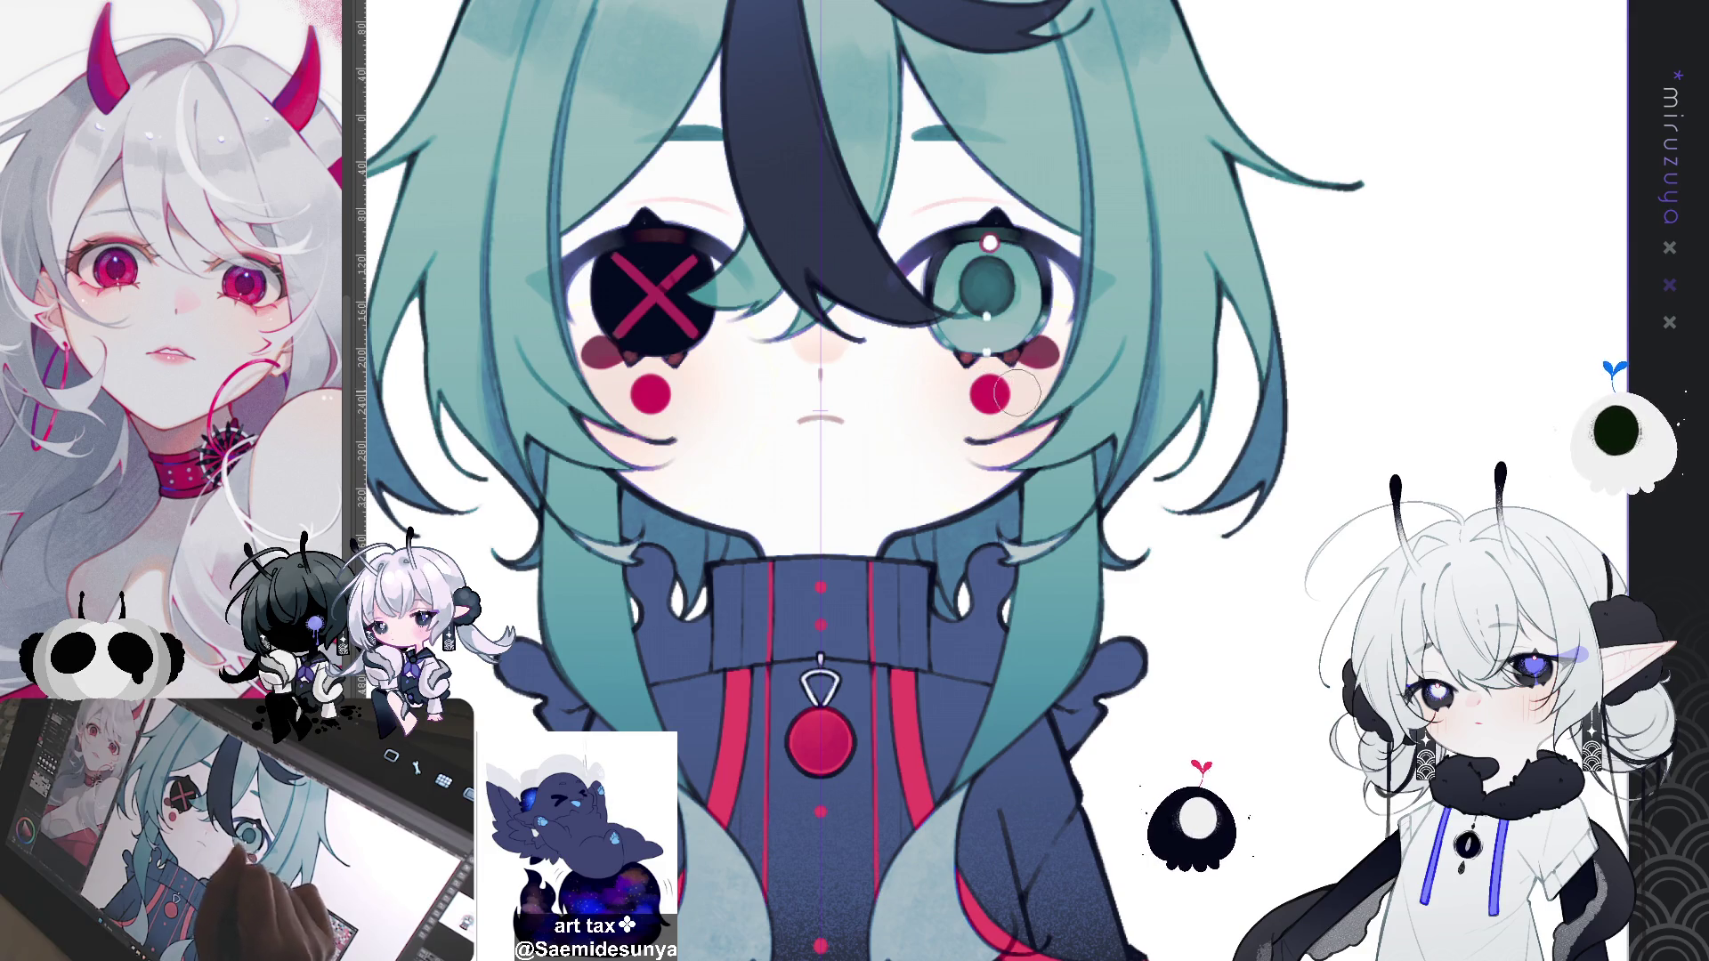
key("ctrl+z")
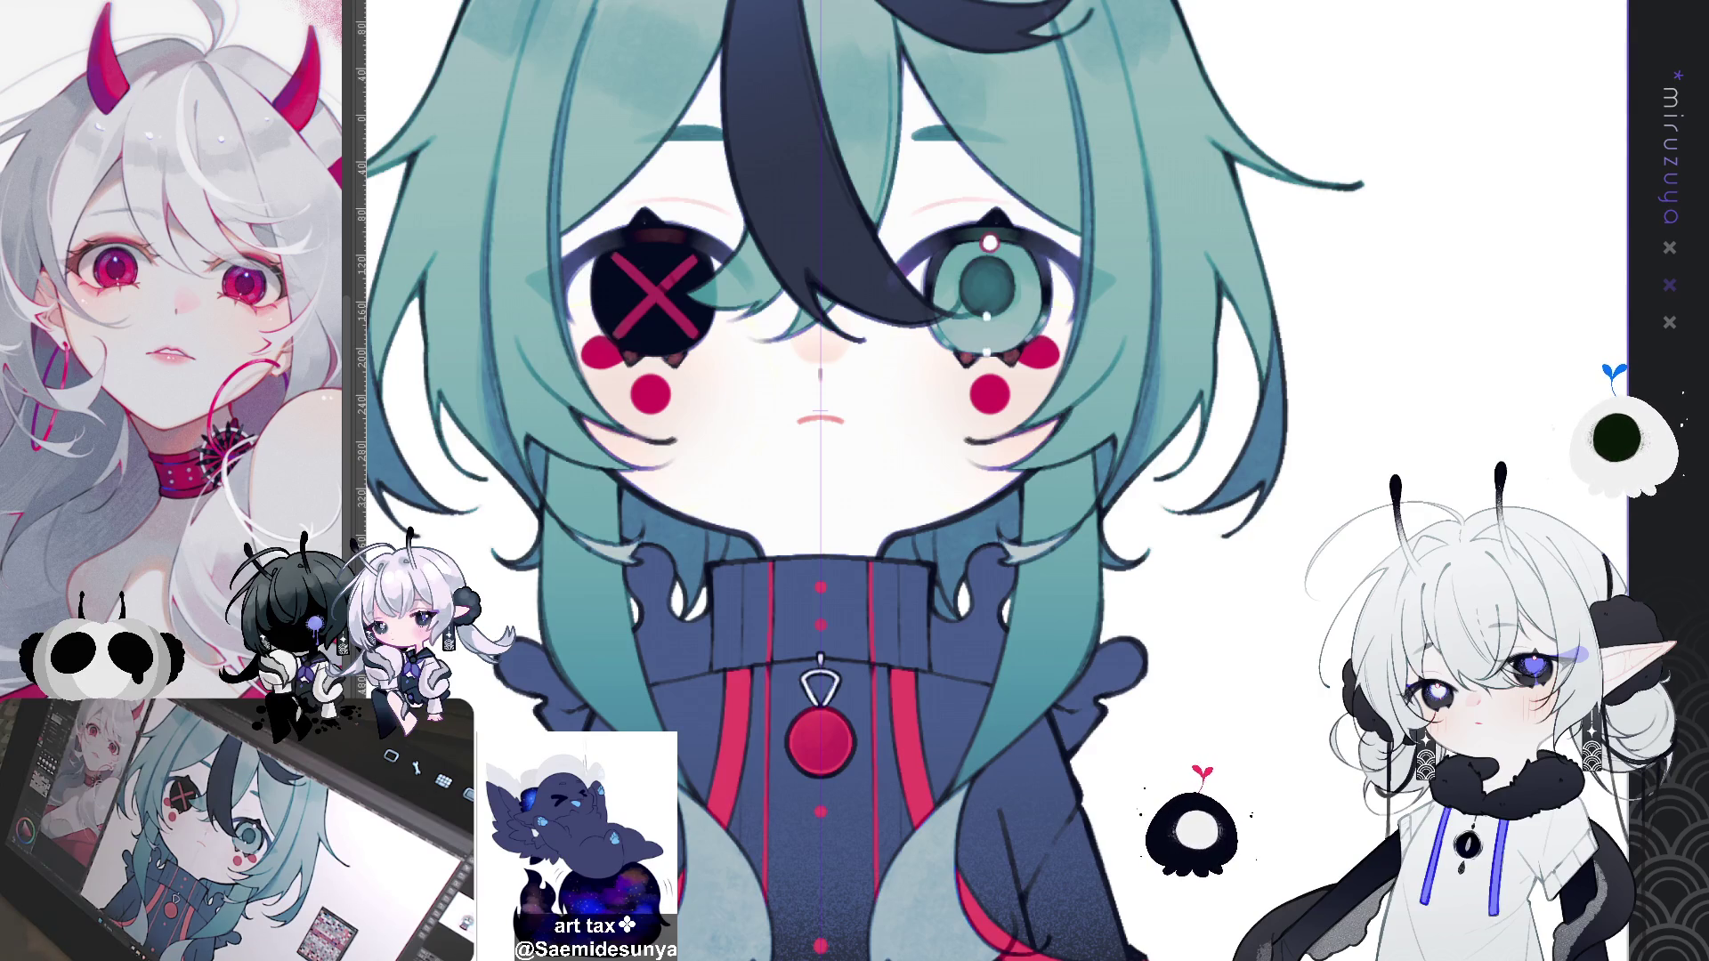
Step: Pan down to the lower navy coat and hem, then select the red cheek blushes
key("ctrl+minus")
key("ctrl+minus")
key("ctrl+minus")
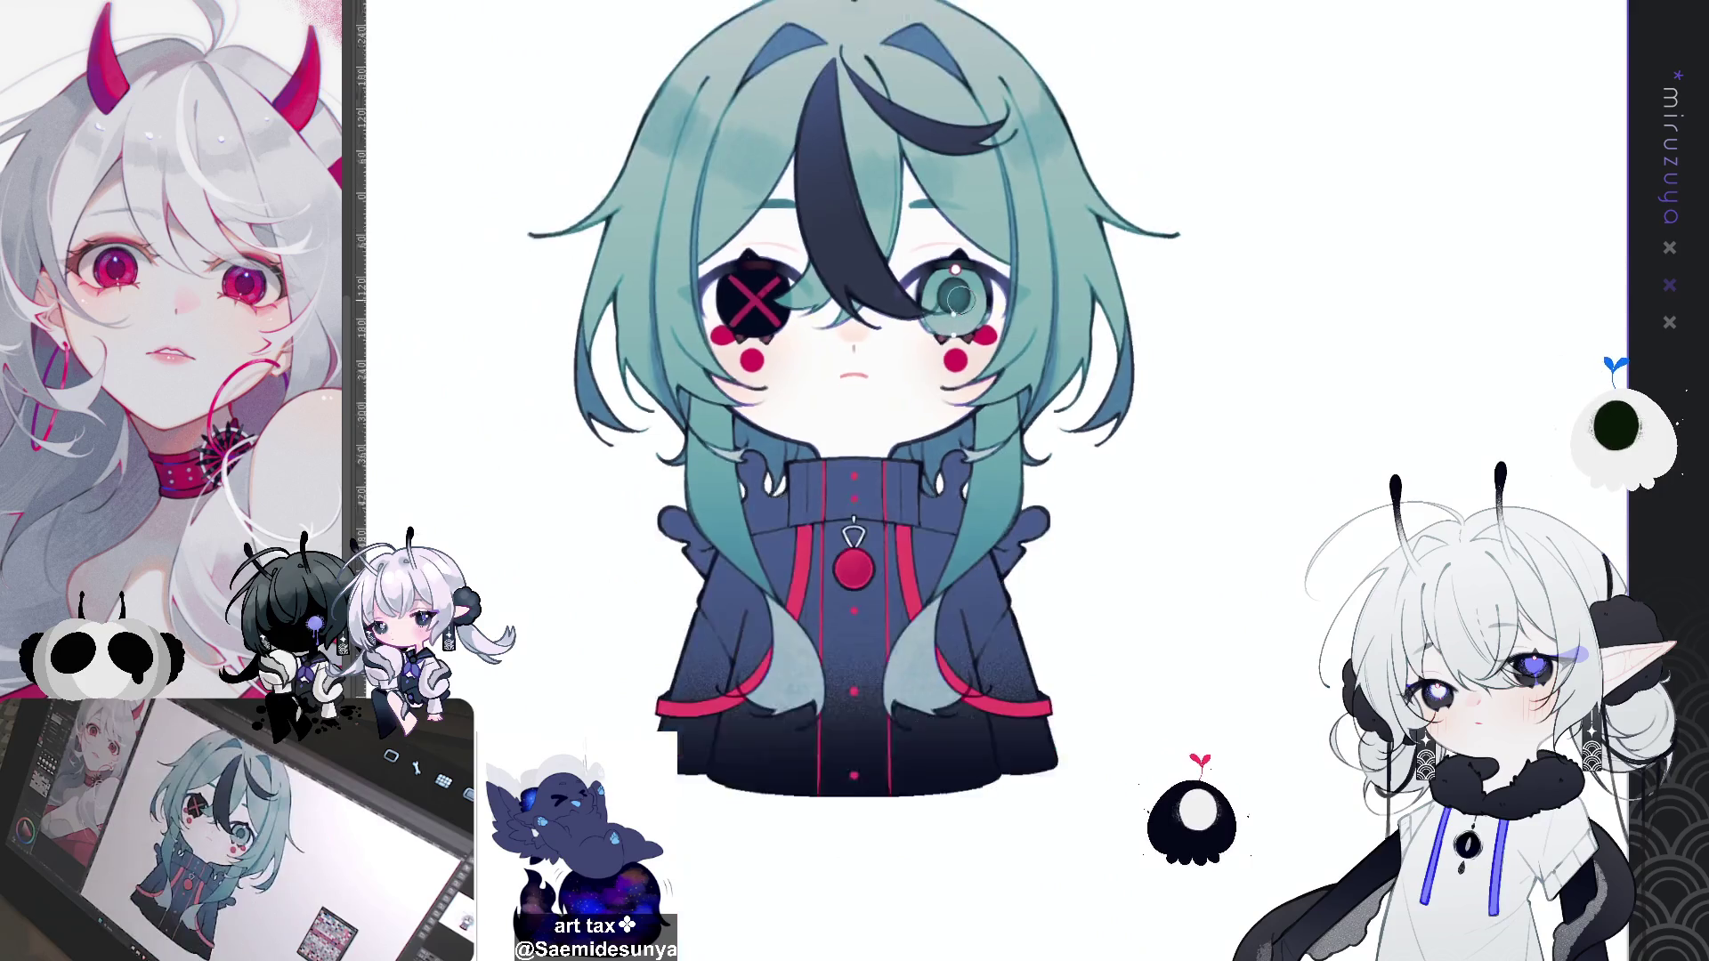
key("ctrl+plus")
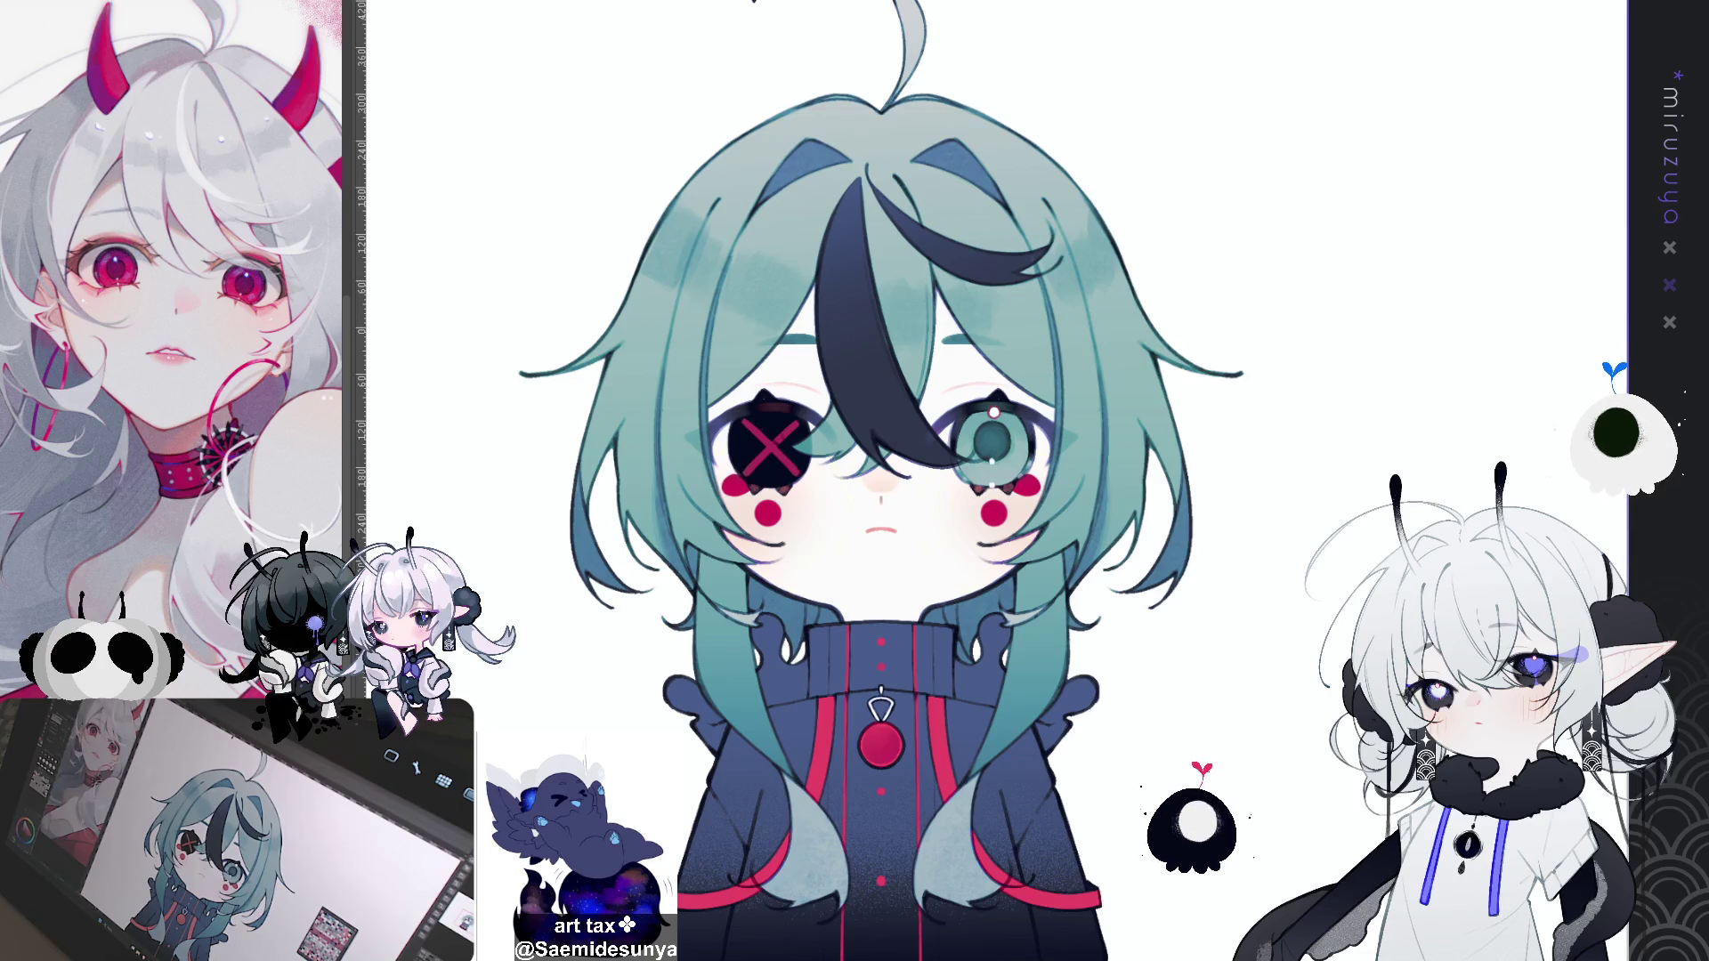
mouse_move(1279, 841)
left_mouse_down()
mouse_move(1318, 592)
mouse_move(1288, 644)
mouse_move(1309, 679)
left_mouse_up()
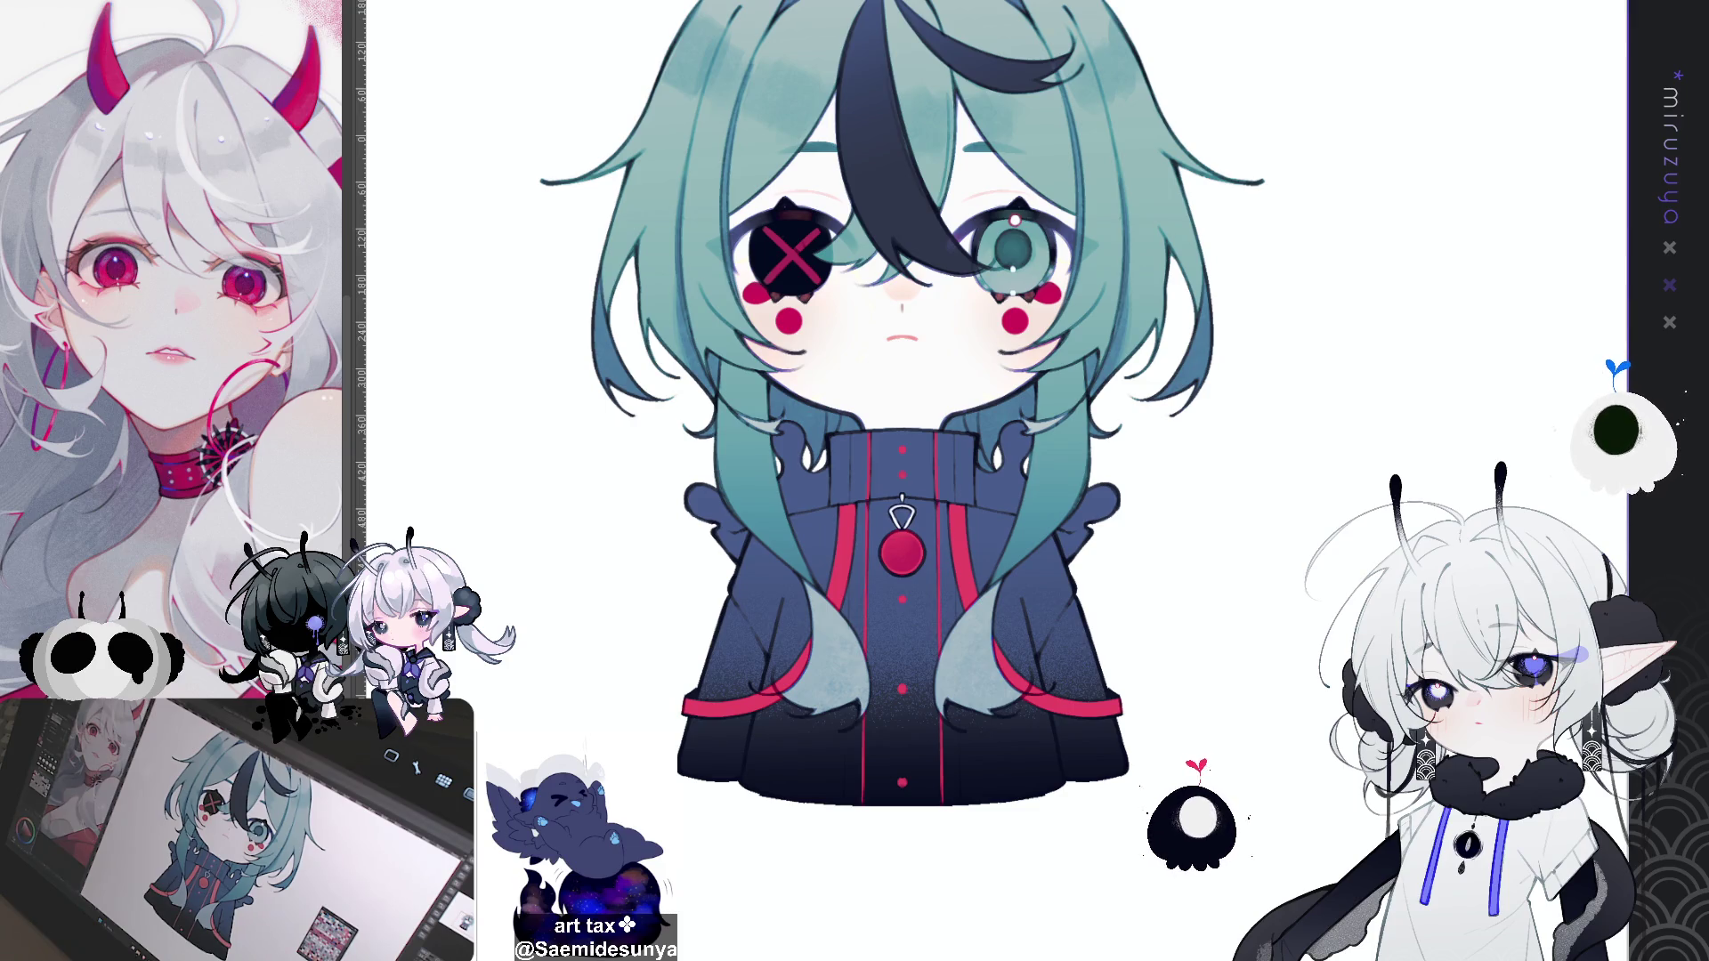
left_click(766, 294)
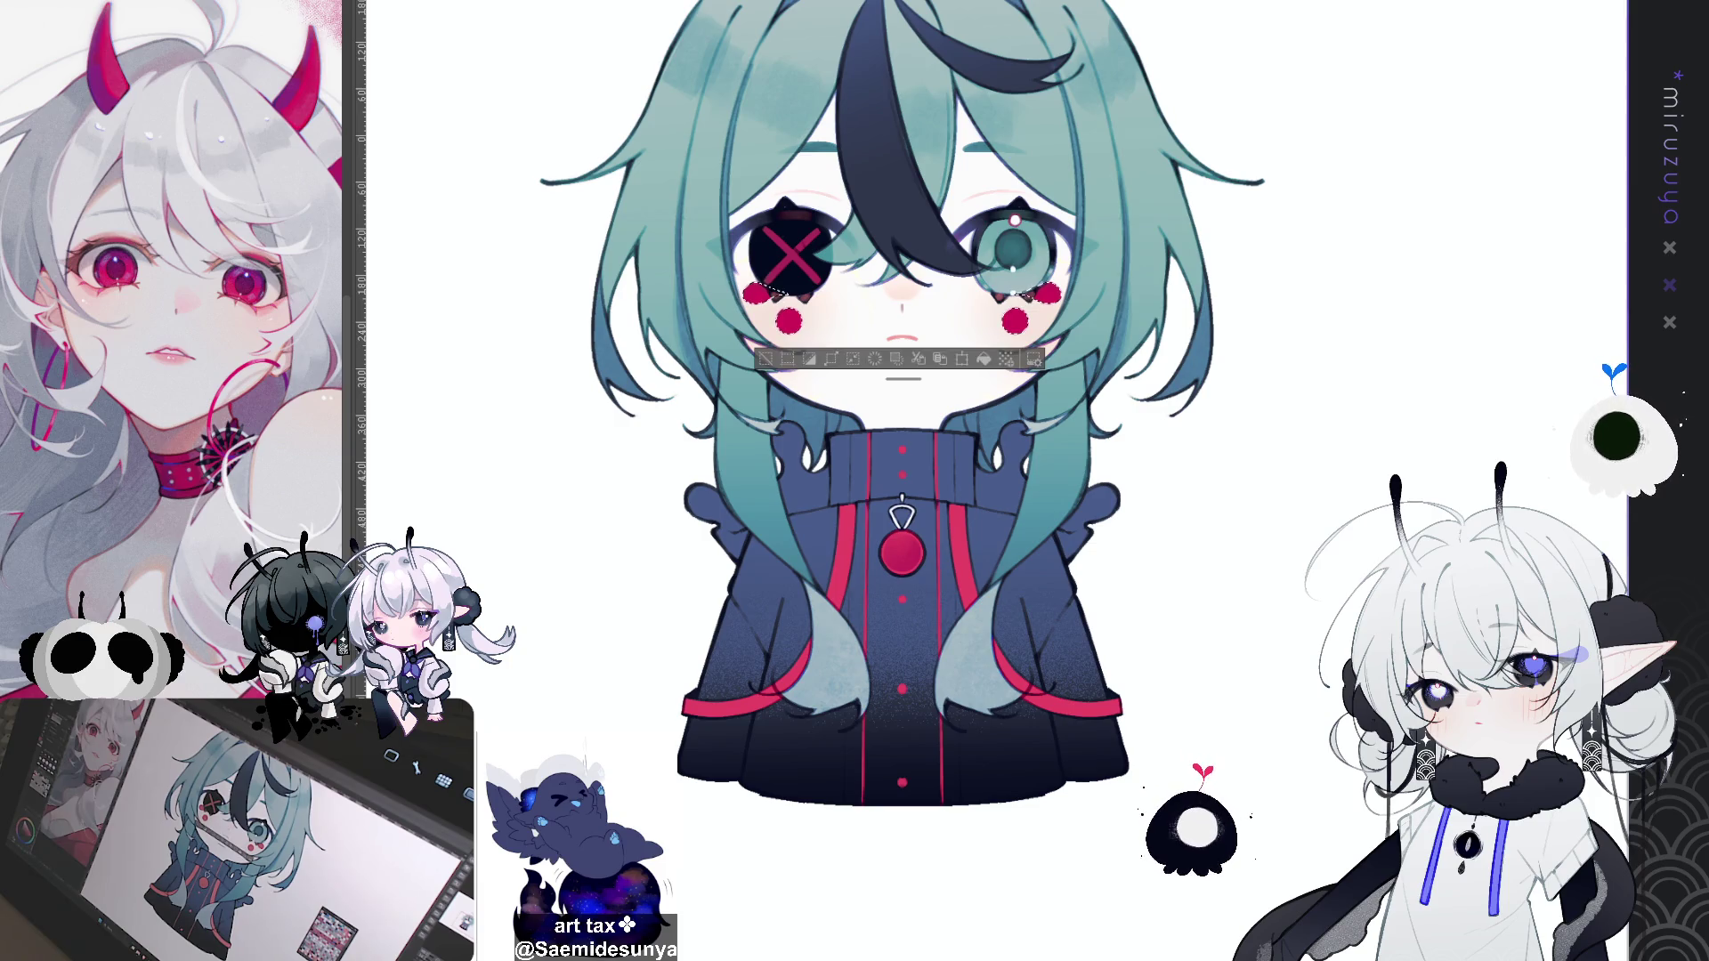
Step: Delete the red cheek blushes and dab two soft pink blush marks on each cheek
key("Delete")
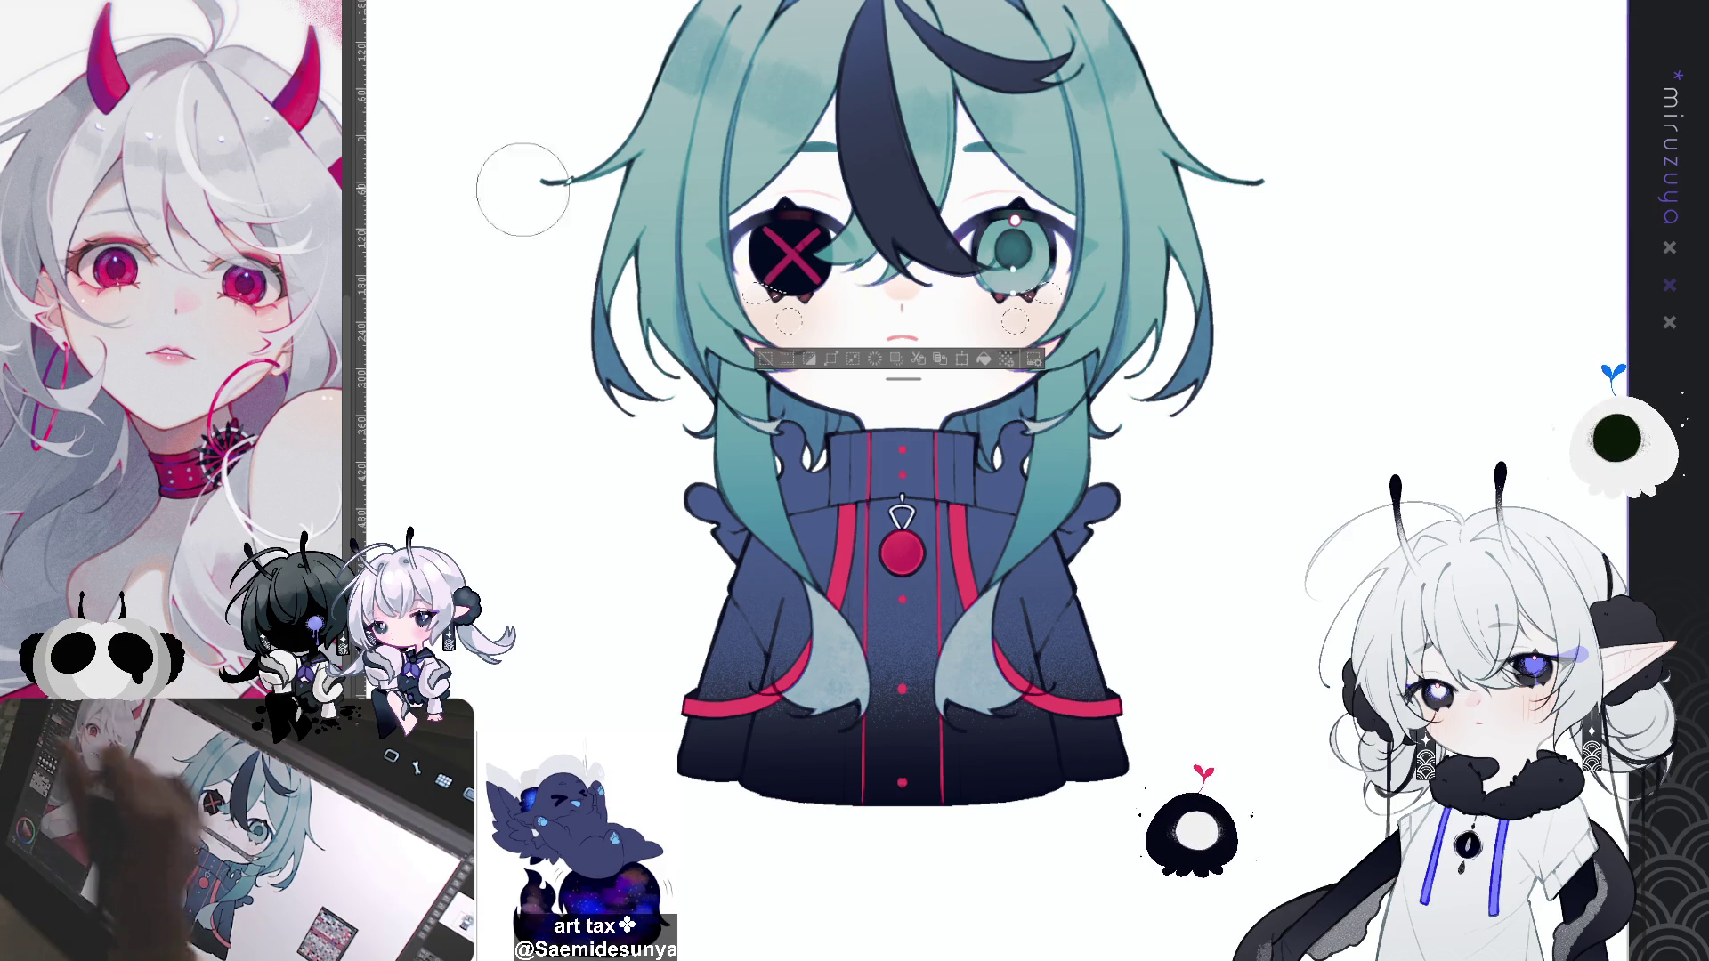
left_click_drag(753, 295, 794, 322)
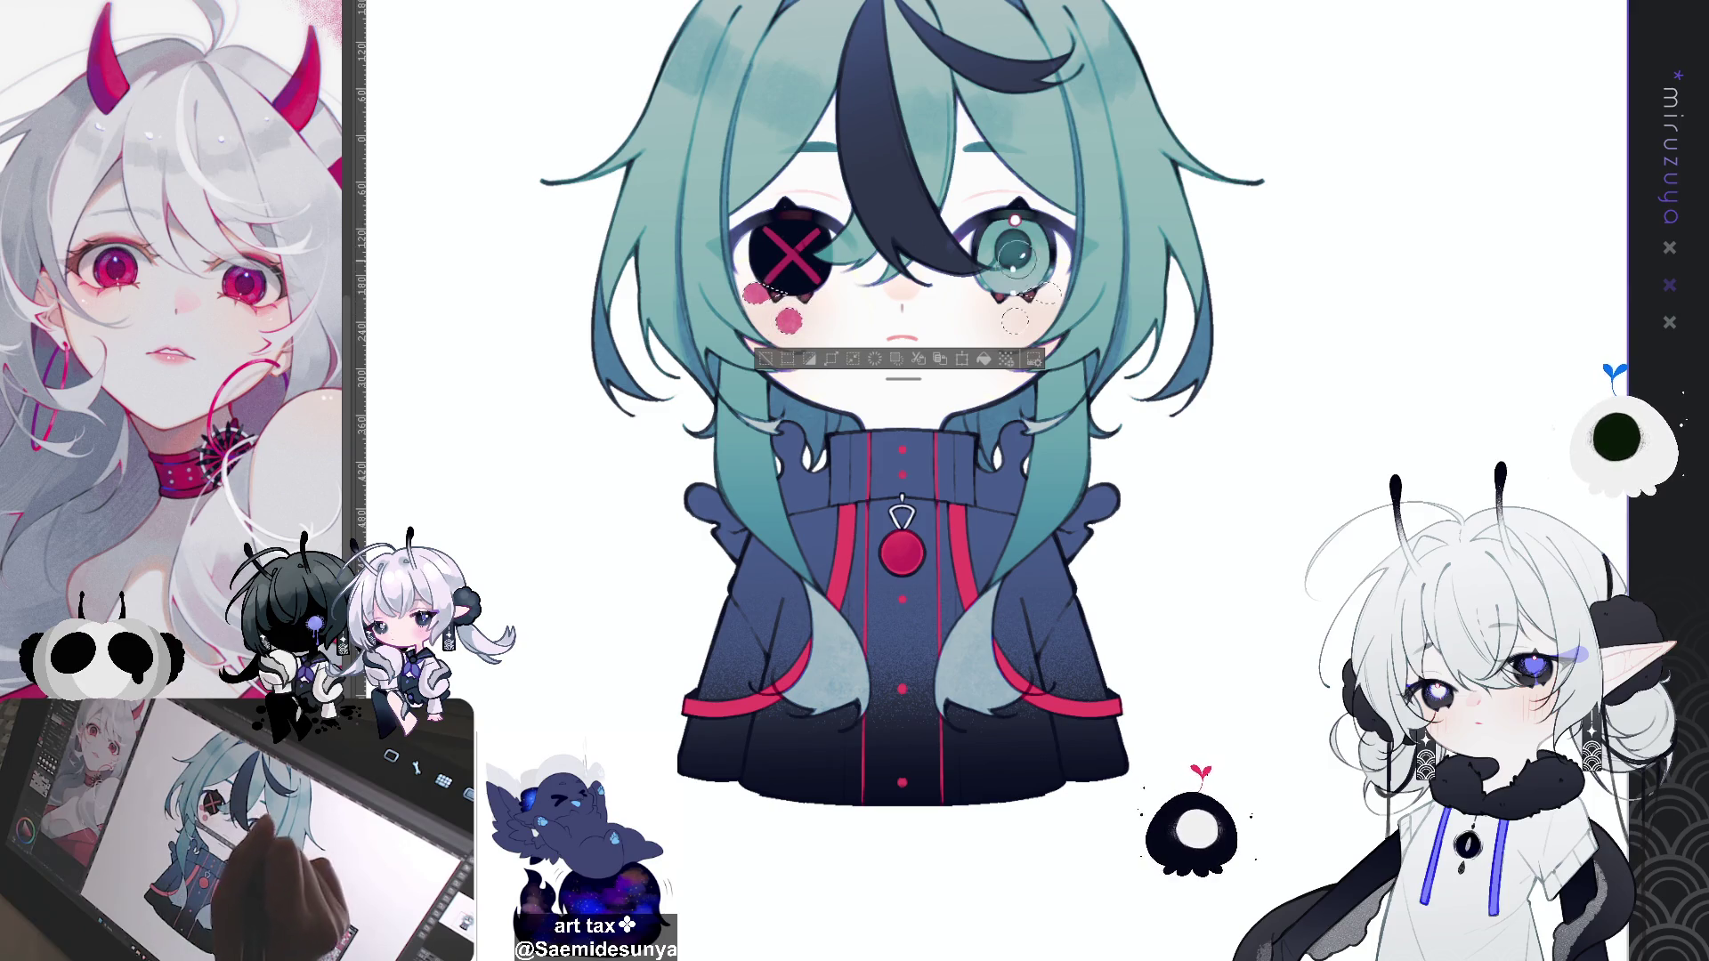
left_click(1015, 319)
left_click(1048, 294)
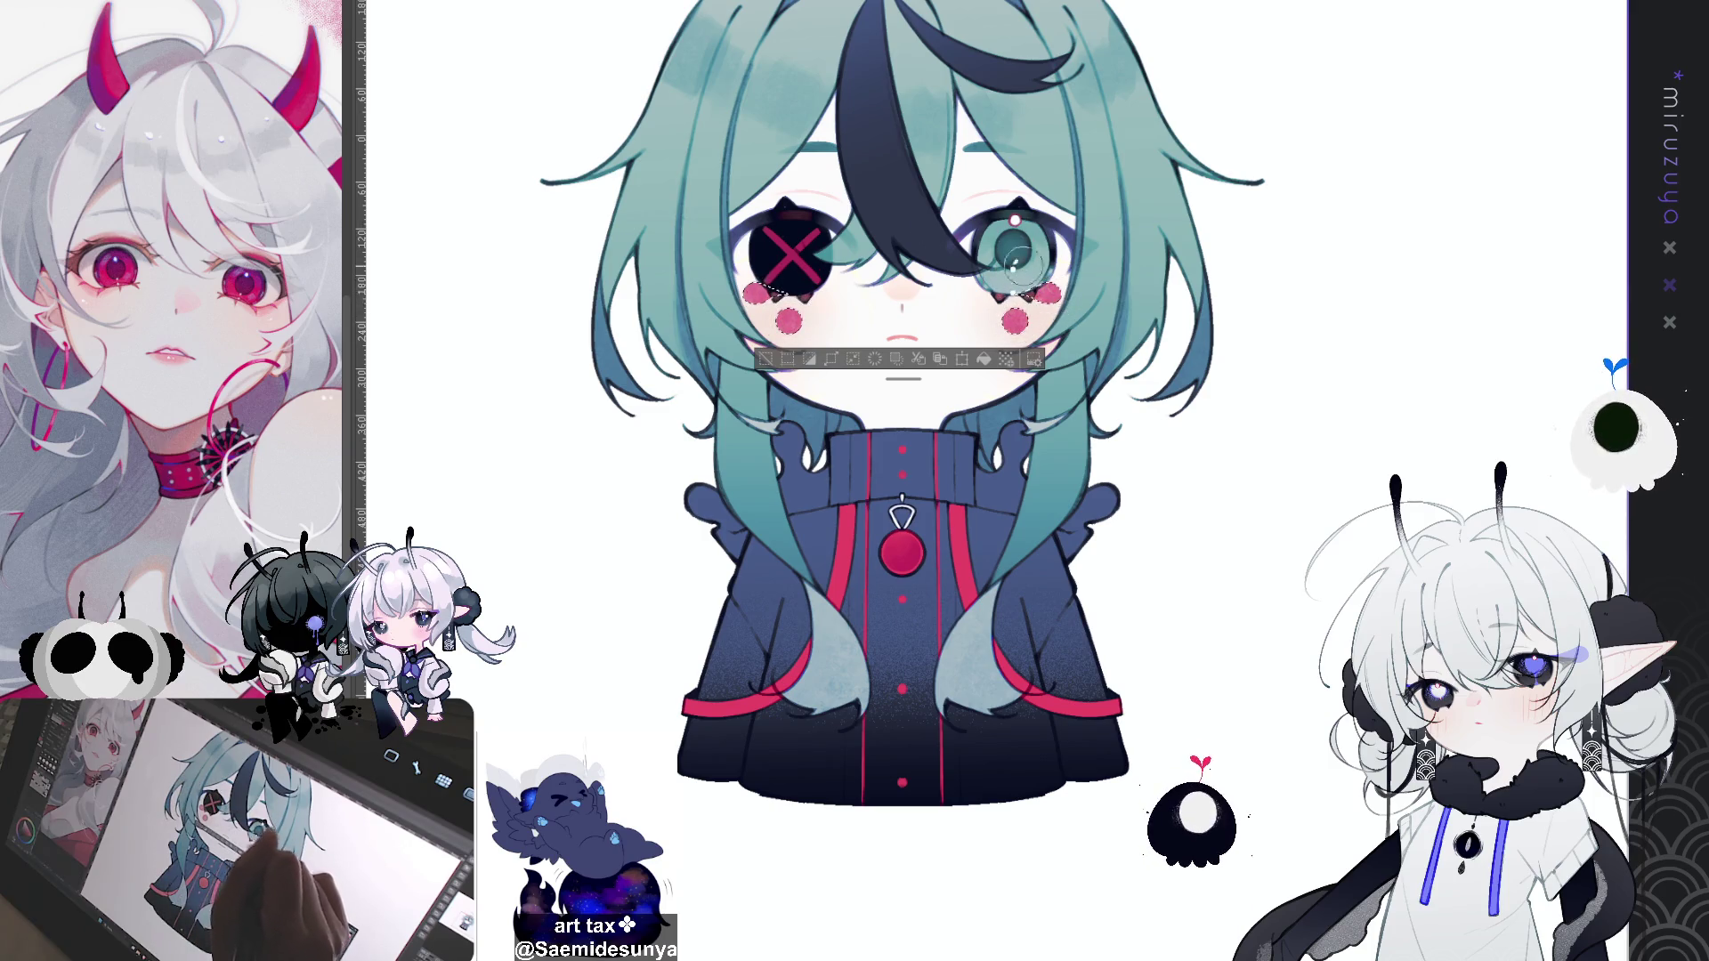
left_click_drag(1139, 669, 1021, 740)
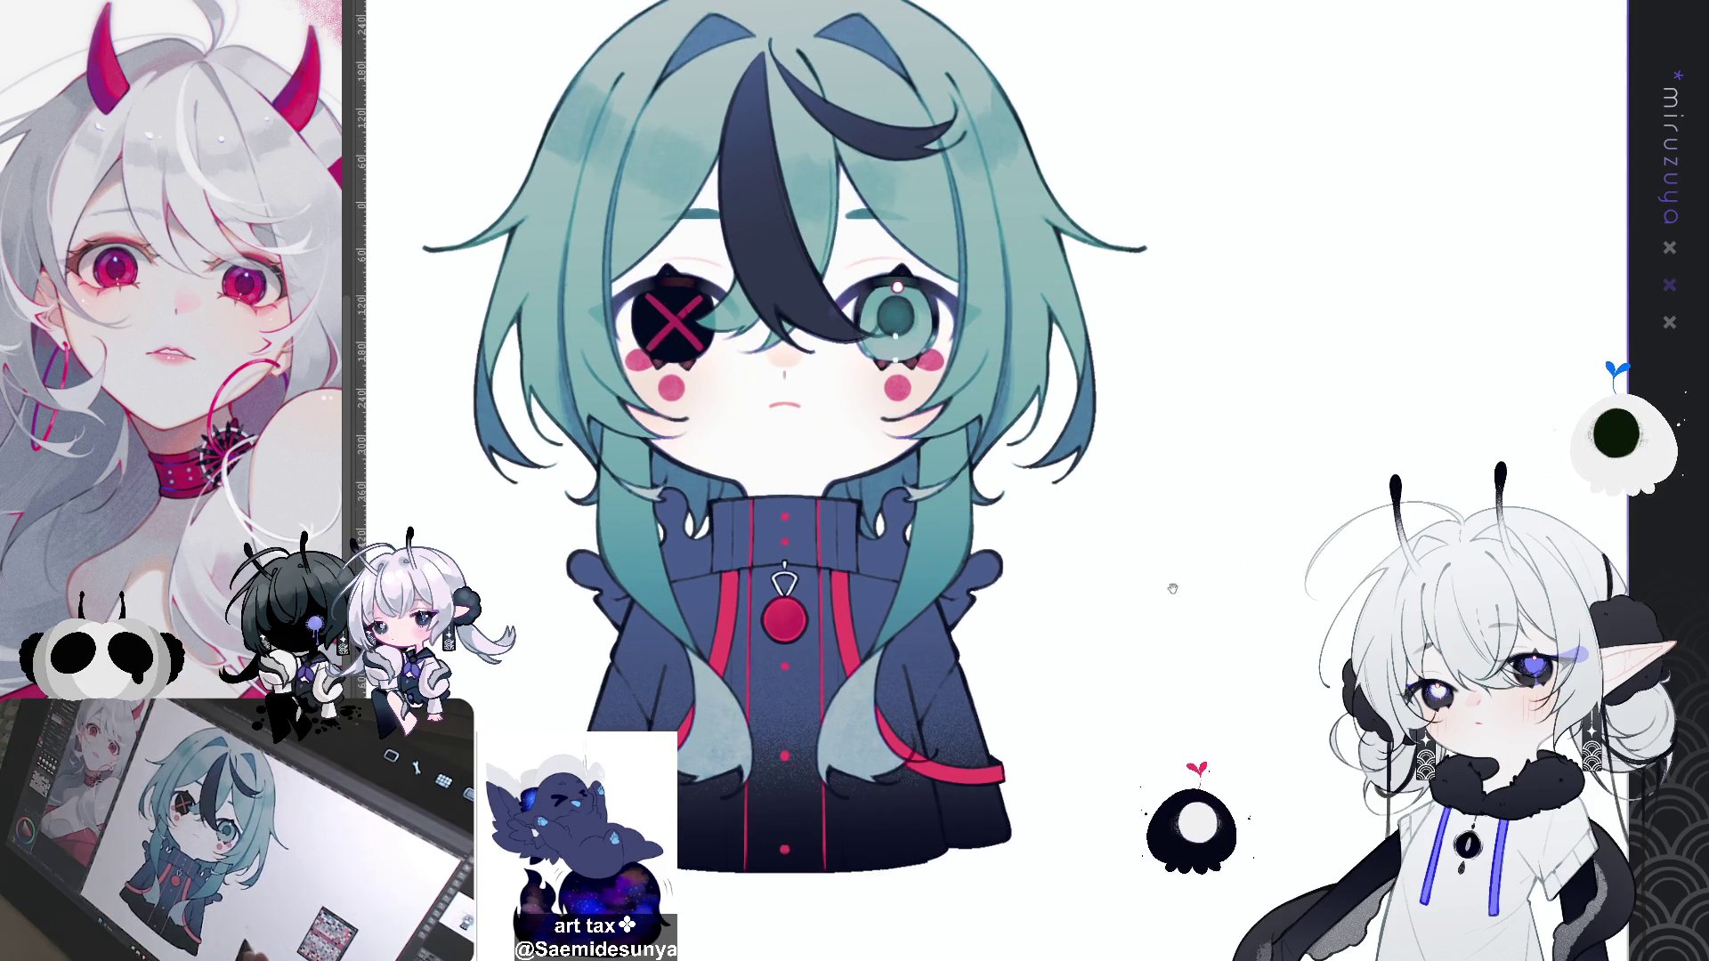
left_click_drag(1333, 703, 1417, 654)
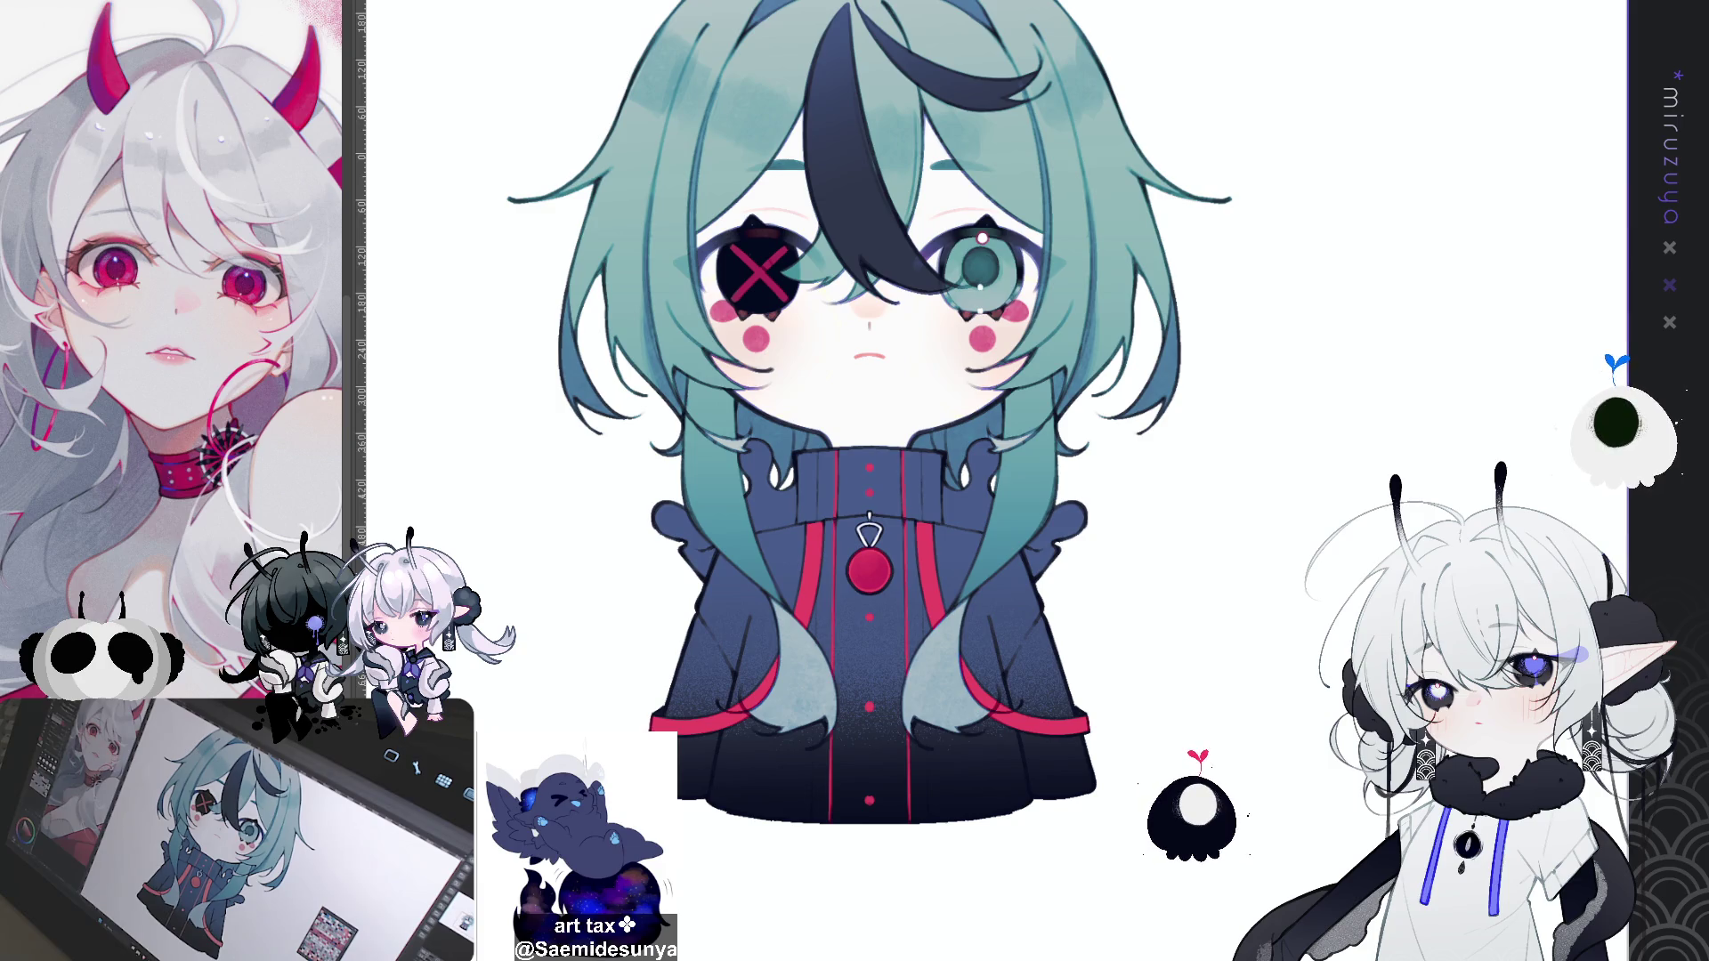
left_click_drag(726, 307, 1019, 311)
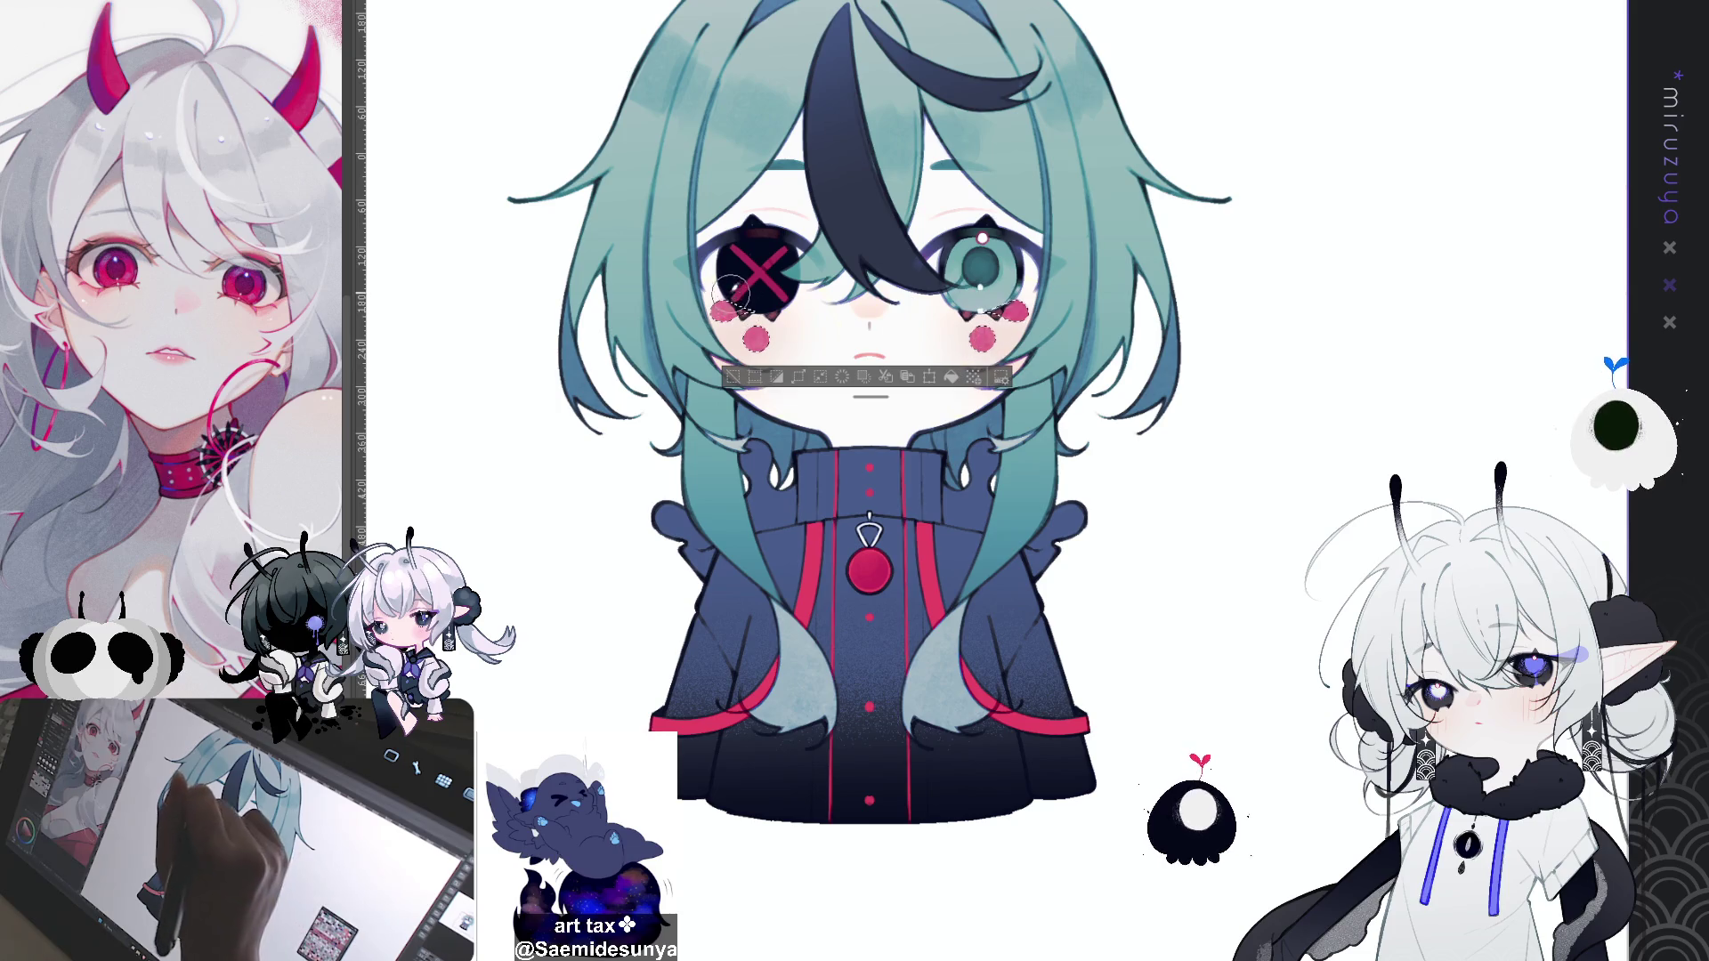
key("ctrl+d")
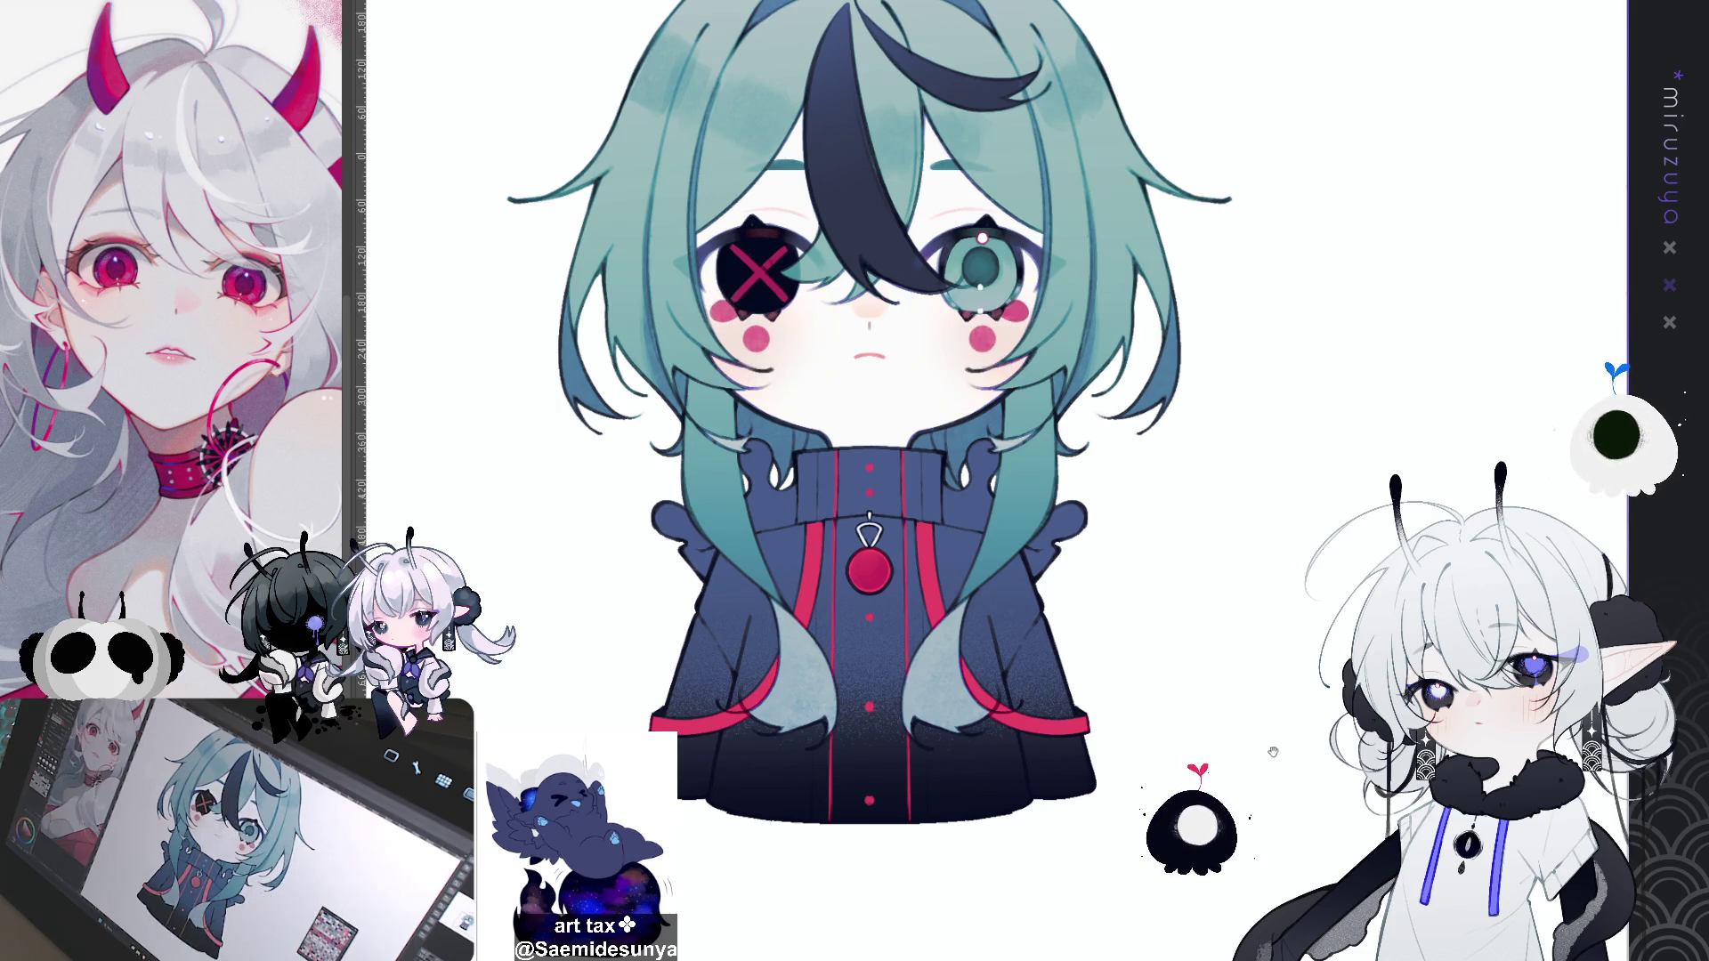
left_click_drag(1278, 743, 1253, 769)
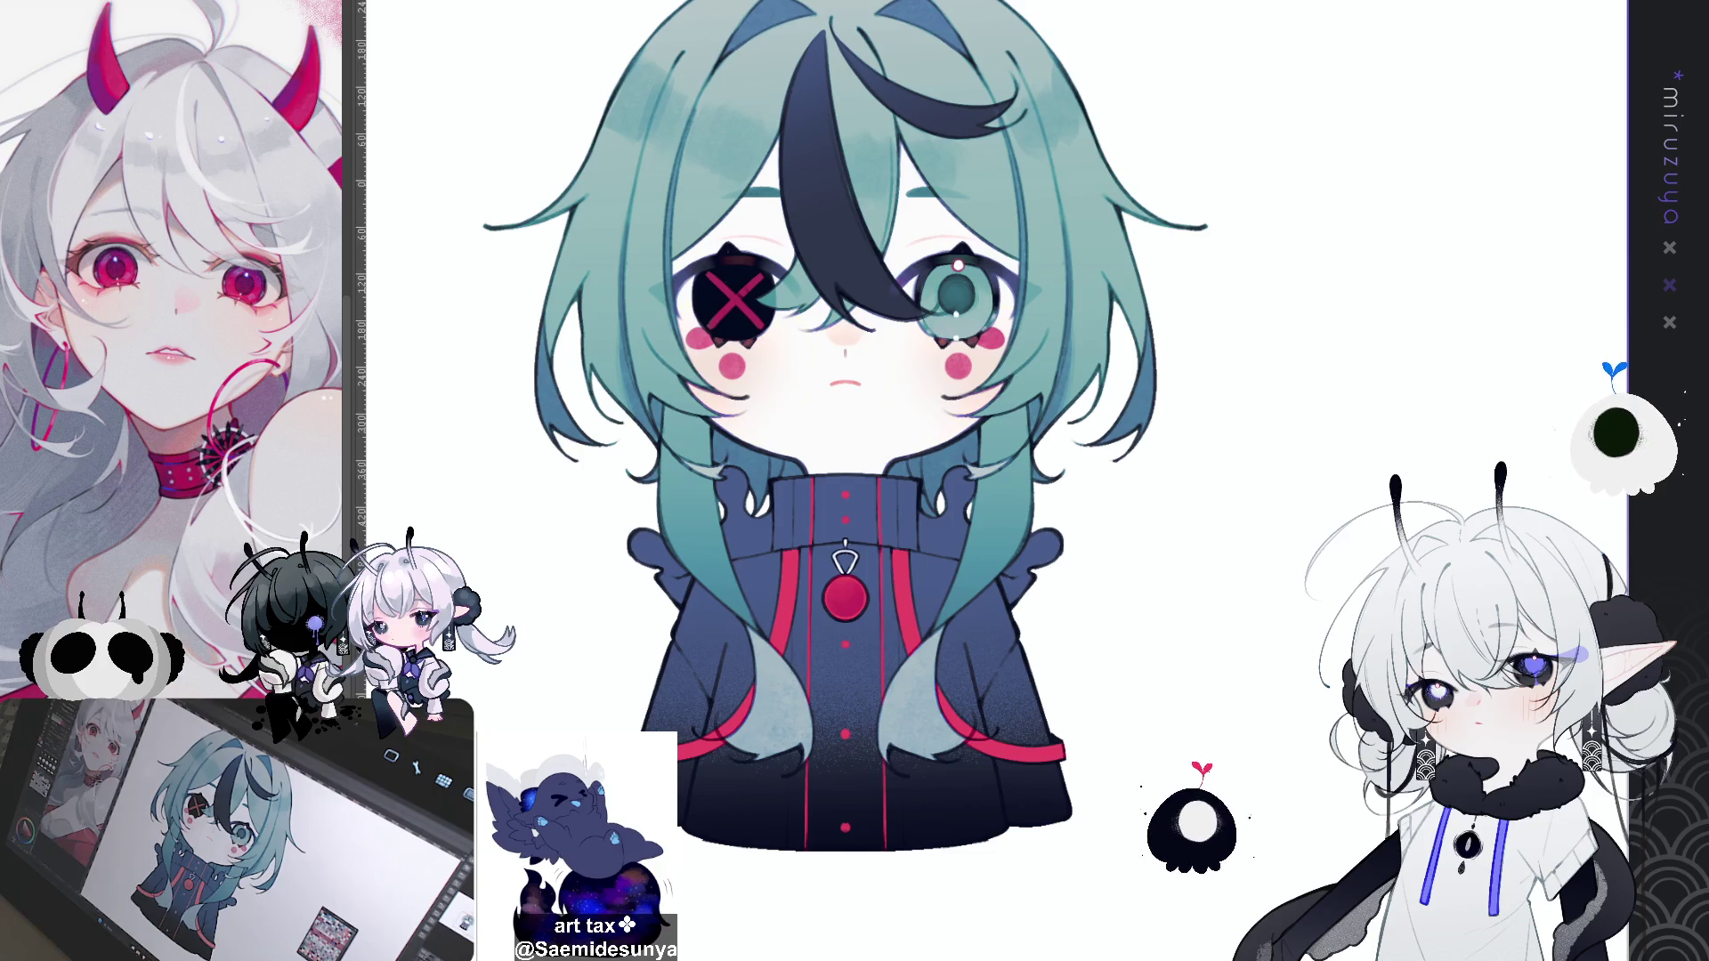
scroll(771, 635, "up", 2)
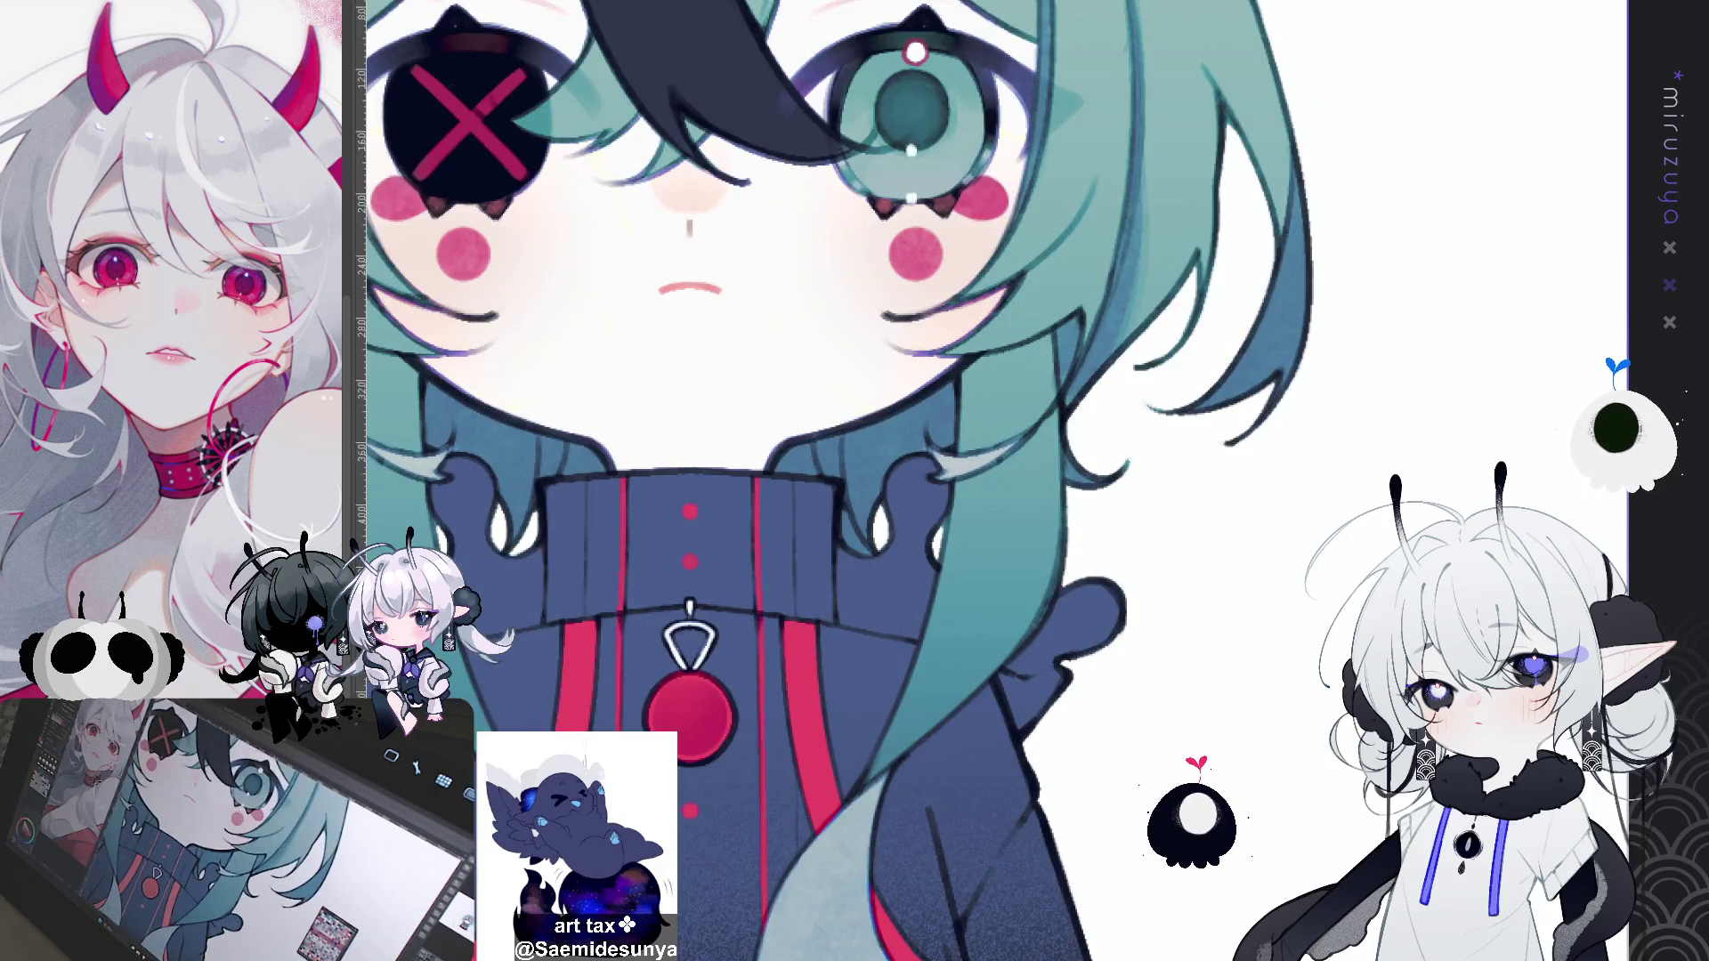
Step: Rotate the canvas sideways, draw a dark mirrored point on the eye edge, then reset rotation
scroll(771, 636, "up", 2)
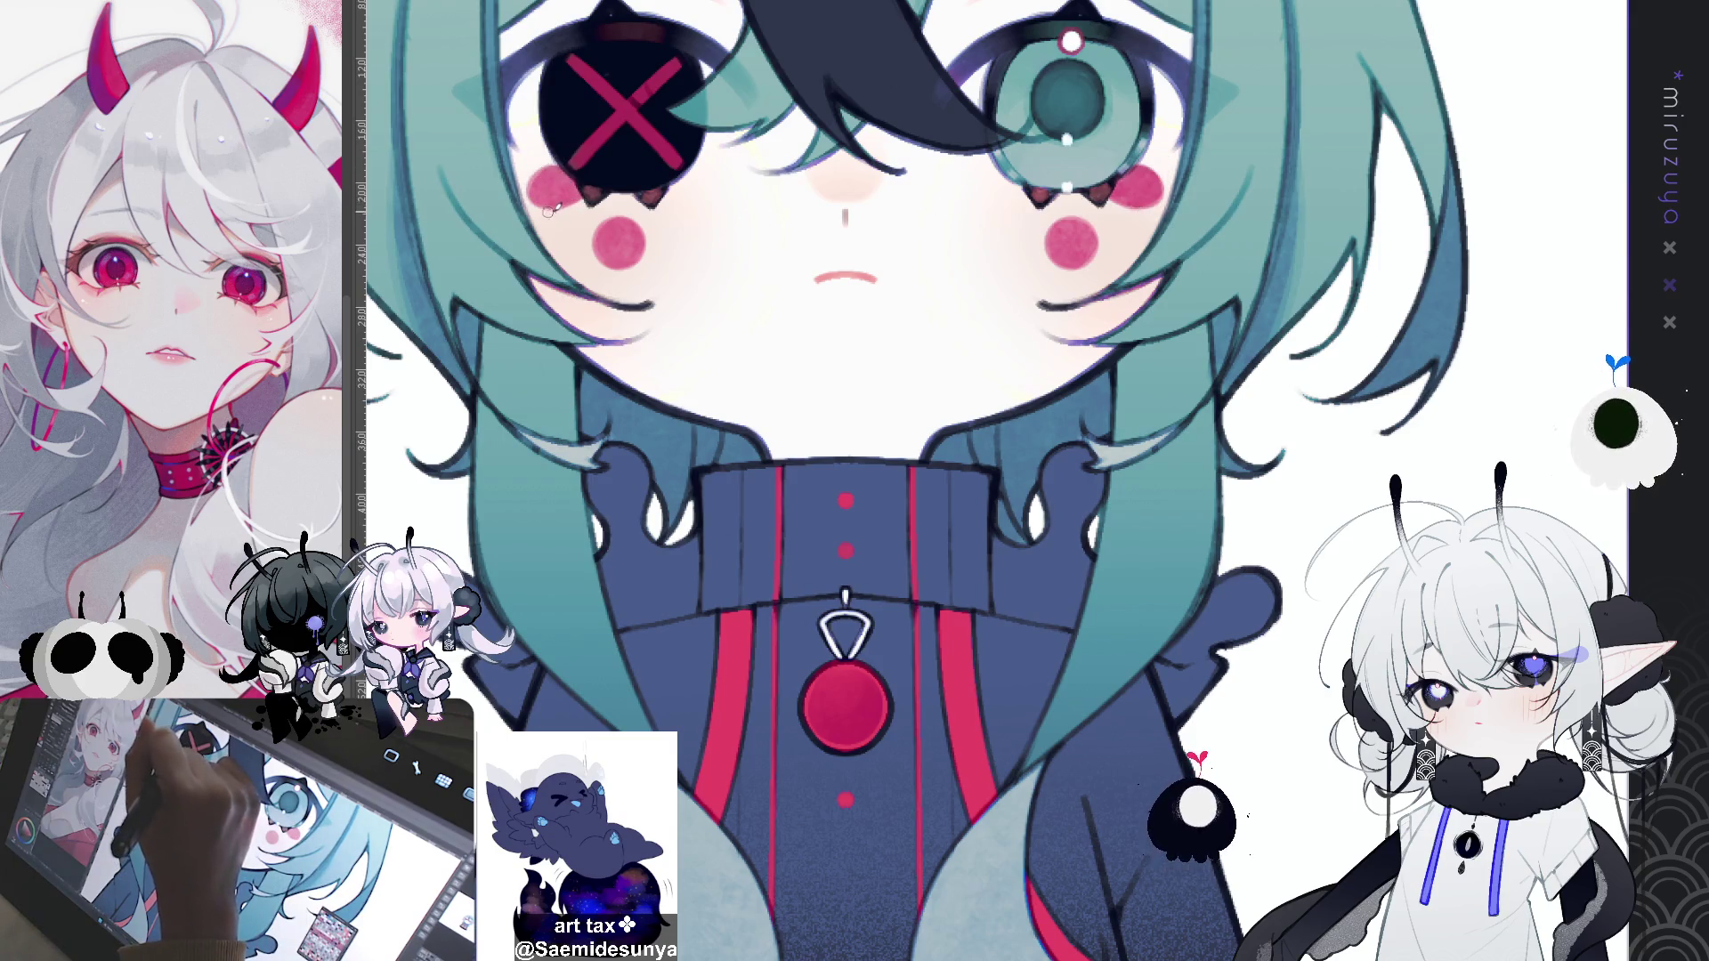
scroll(1400, 309, "down", 2)
mouse_move(1246, 445)
left_mouse_down()
mouse_move(1052, 618)
mouse_move(1320, 482)
left_mouse_up()
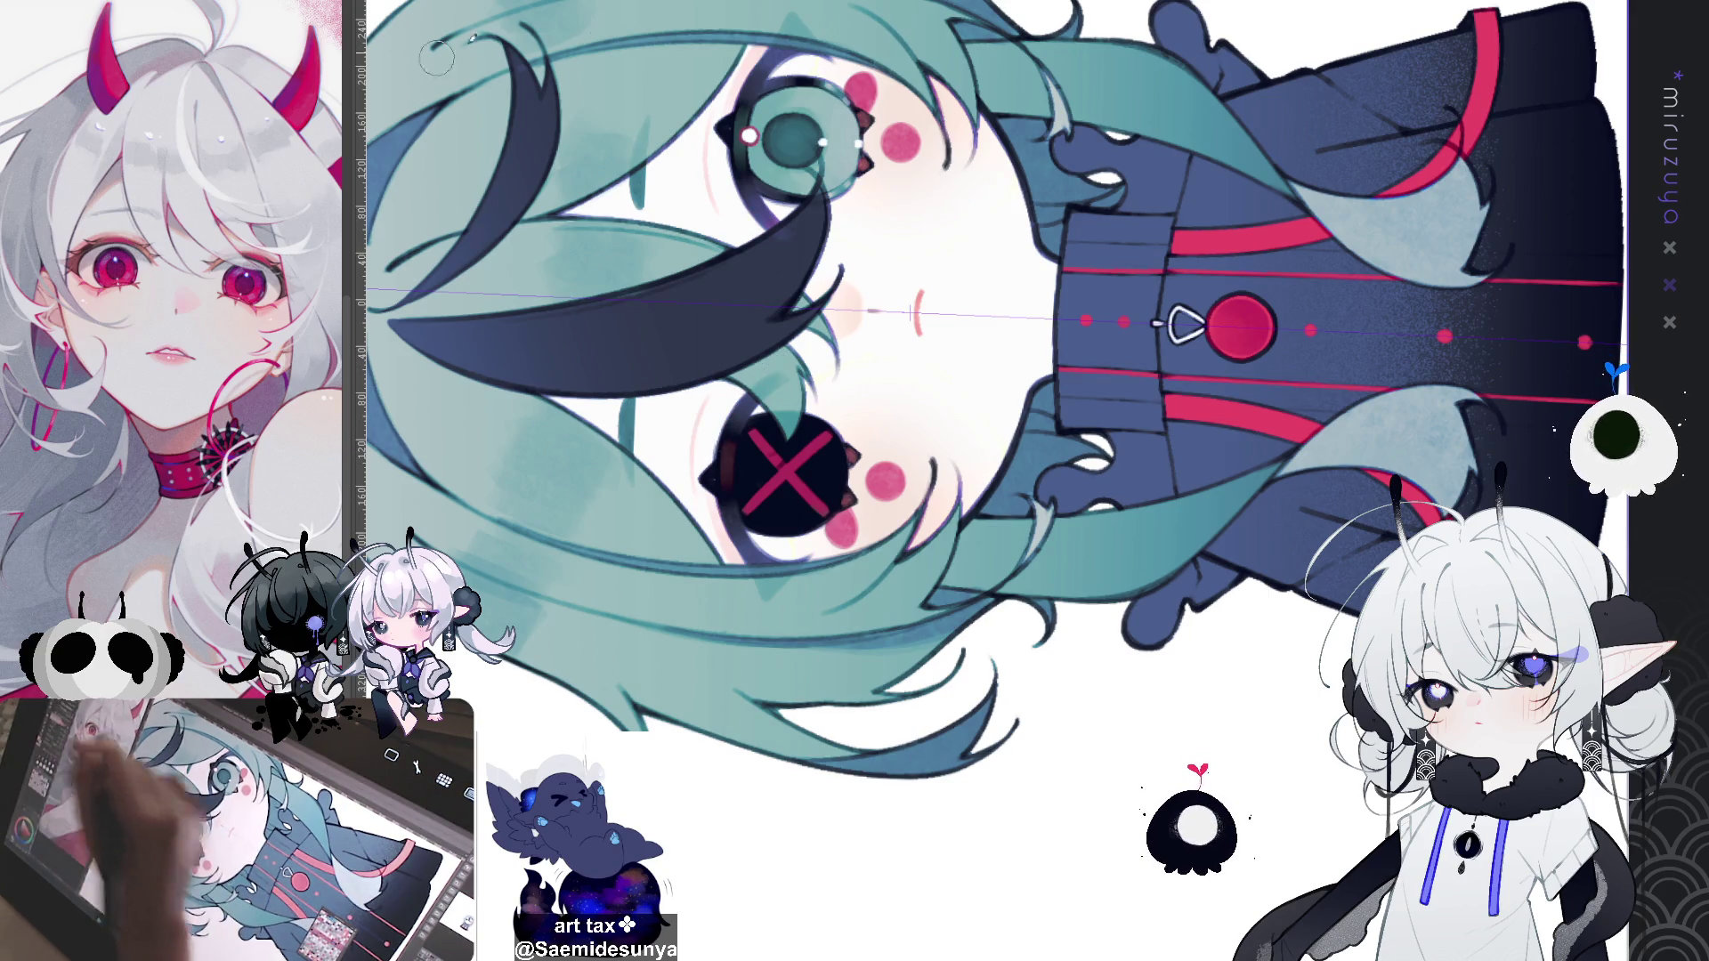
left_click_drag(713, 470, 703, 485)
key("ctrl+z")
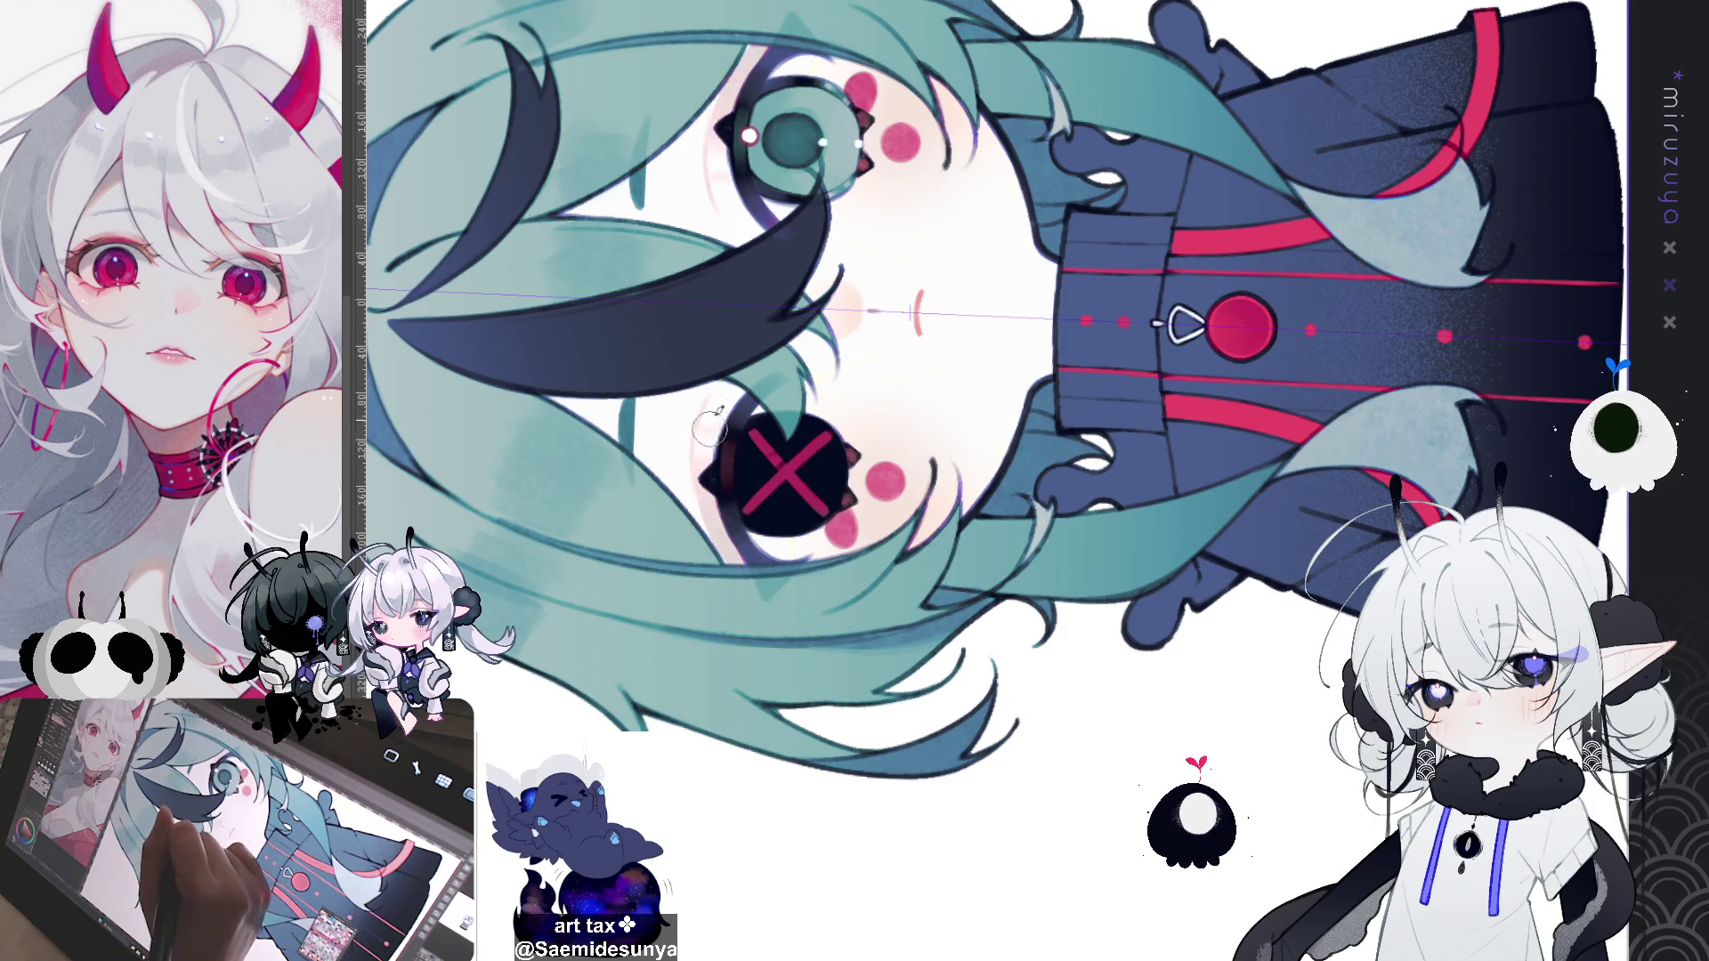
mouse_move(709, 427)
left_mouse_down()
mouse_move(837, 309)
mouse_move(722, 406)
left_mouse_up()
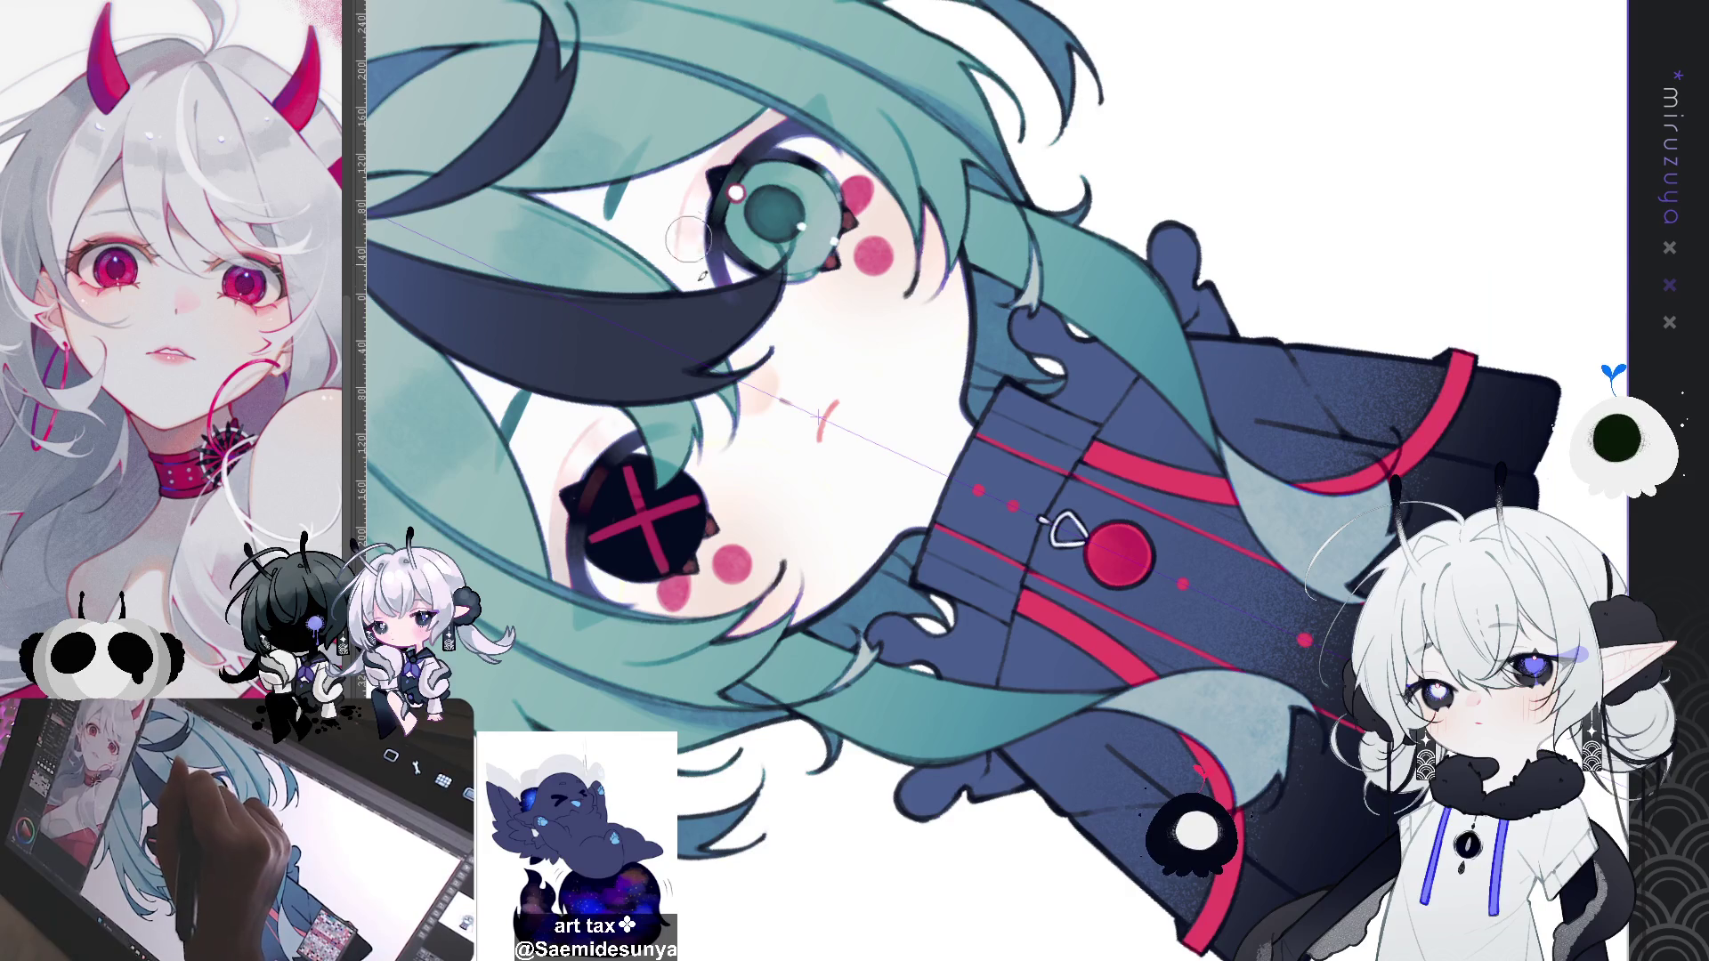
mouse_move(701, 275)
left_mouse_down()
mouse_move(890, 213)
mouse_move(1207, 190)
mouse_move(1113, 89)
left_mouse_up()
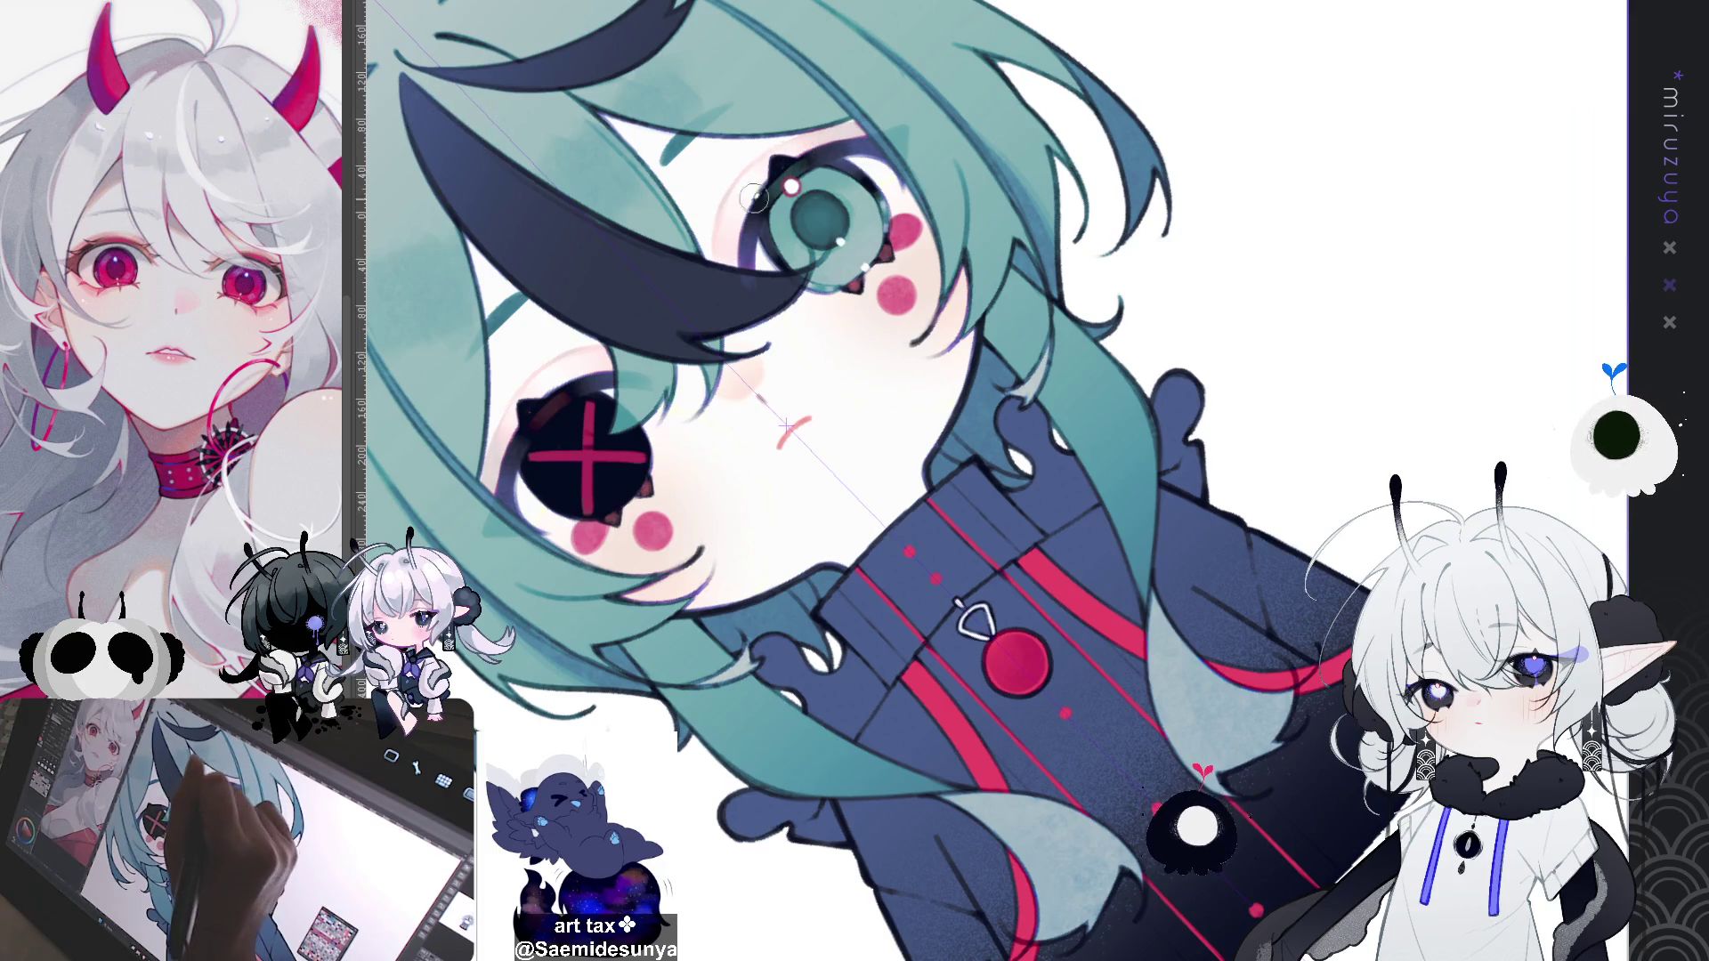
key("ctrl+0")
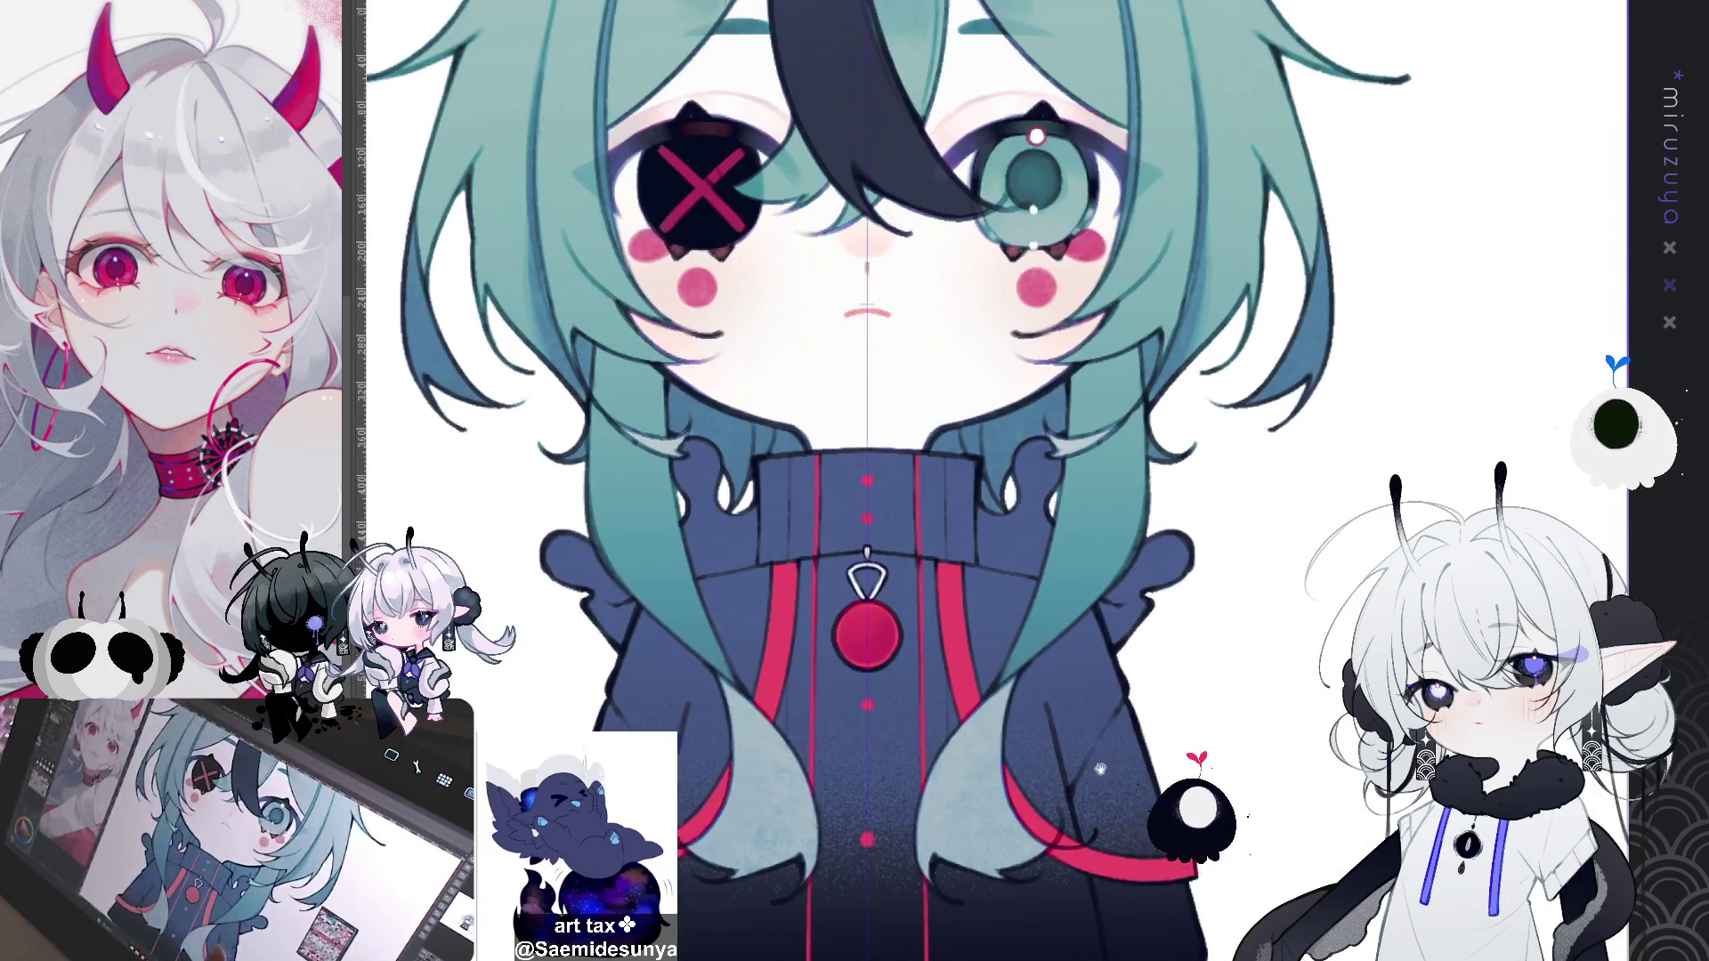
scroll(1055, 853, "up", 2)
left_click_drag(1055, 853, 1028, 885)
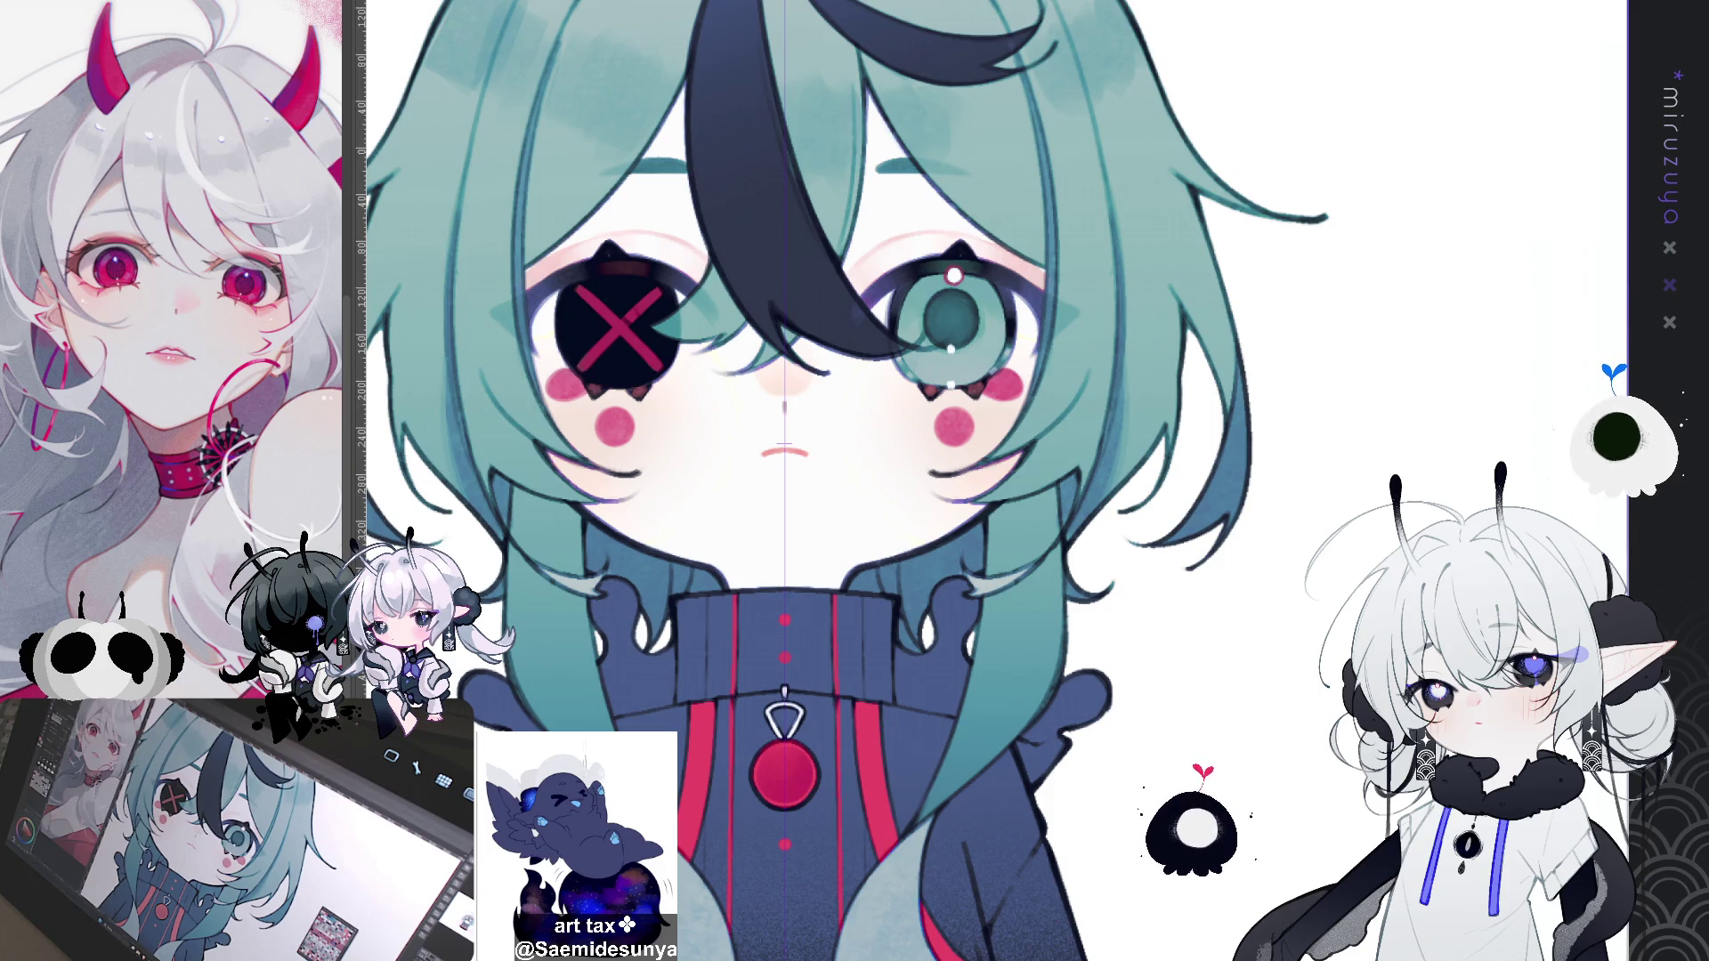
key("ctrl+0")
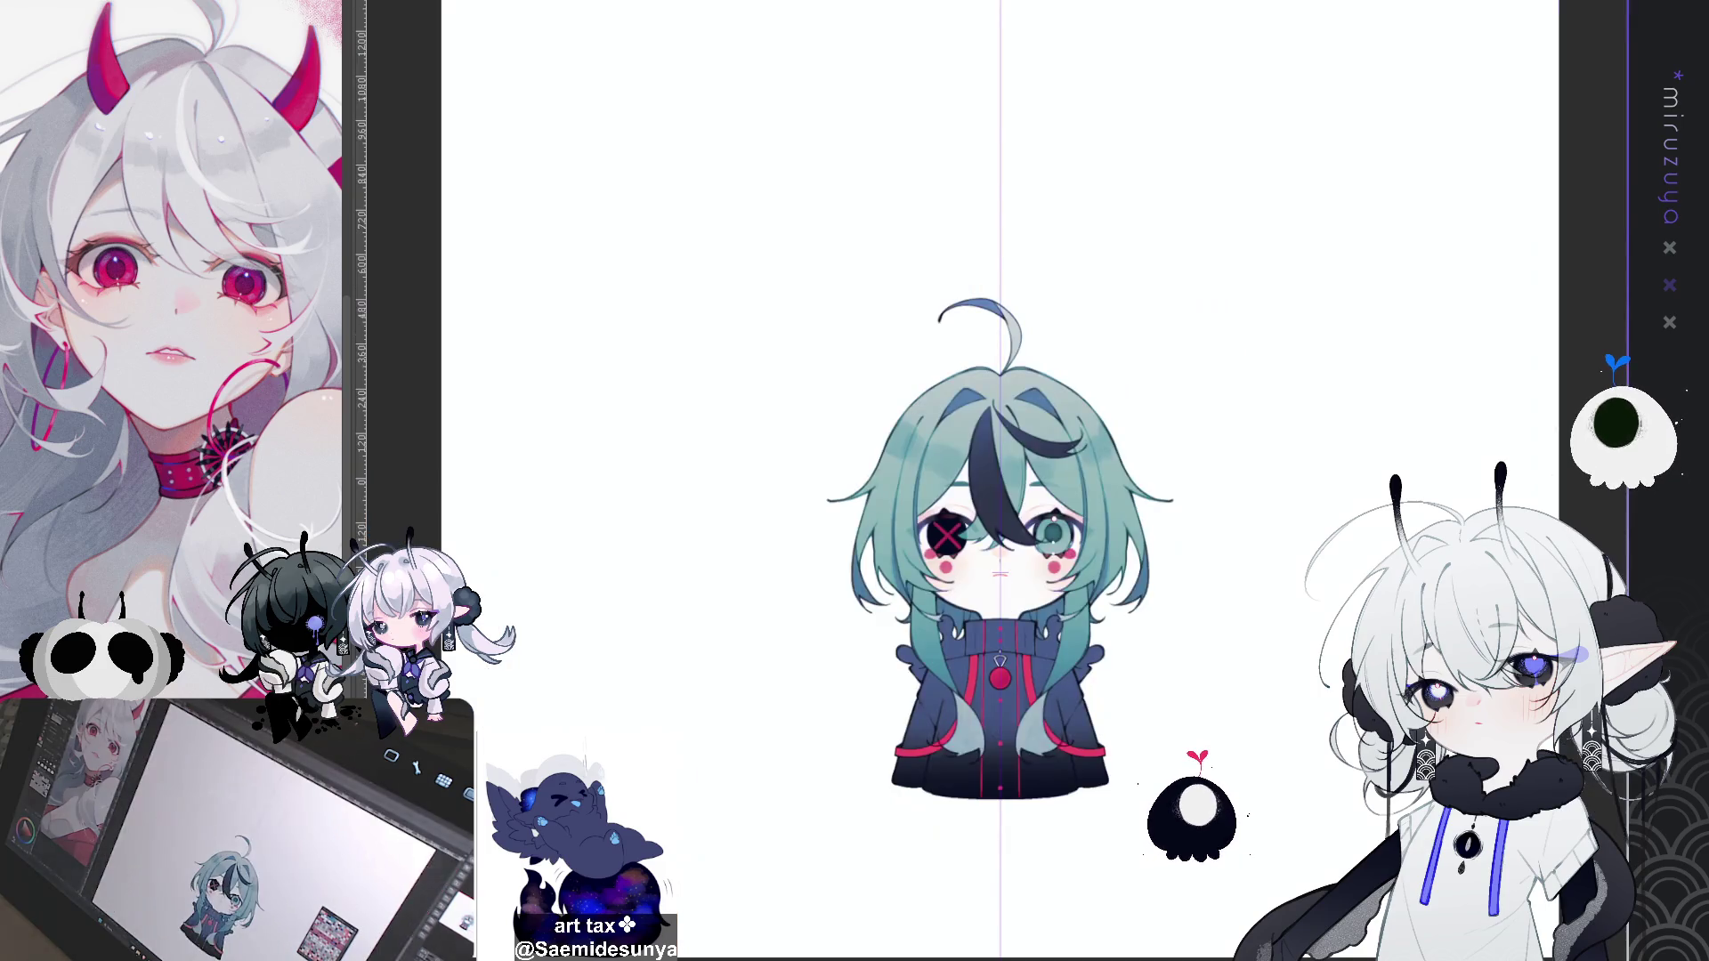
key("ctrl+plus")
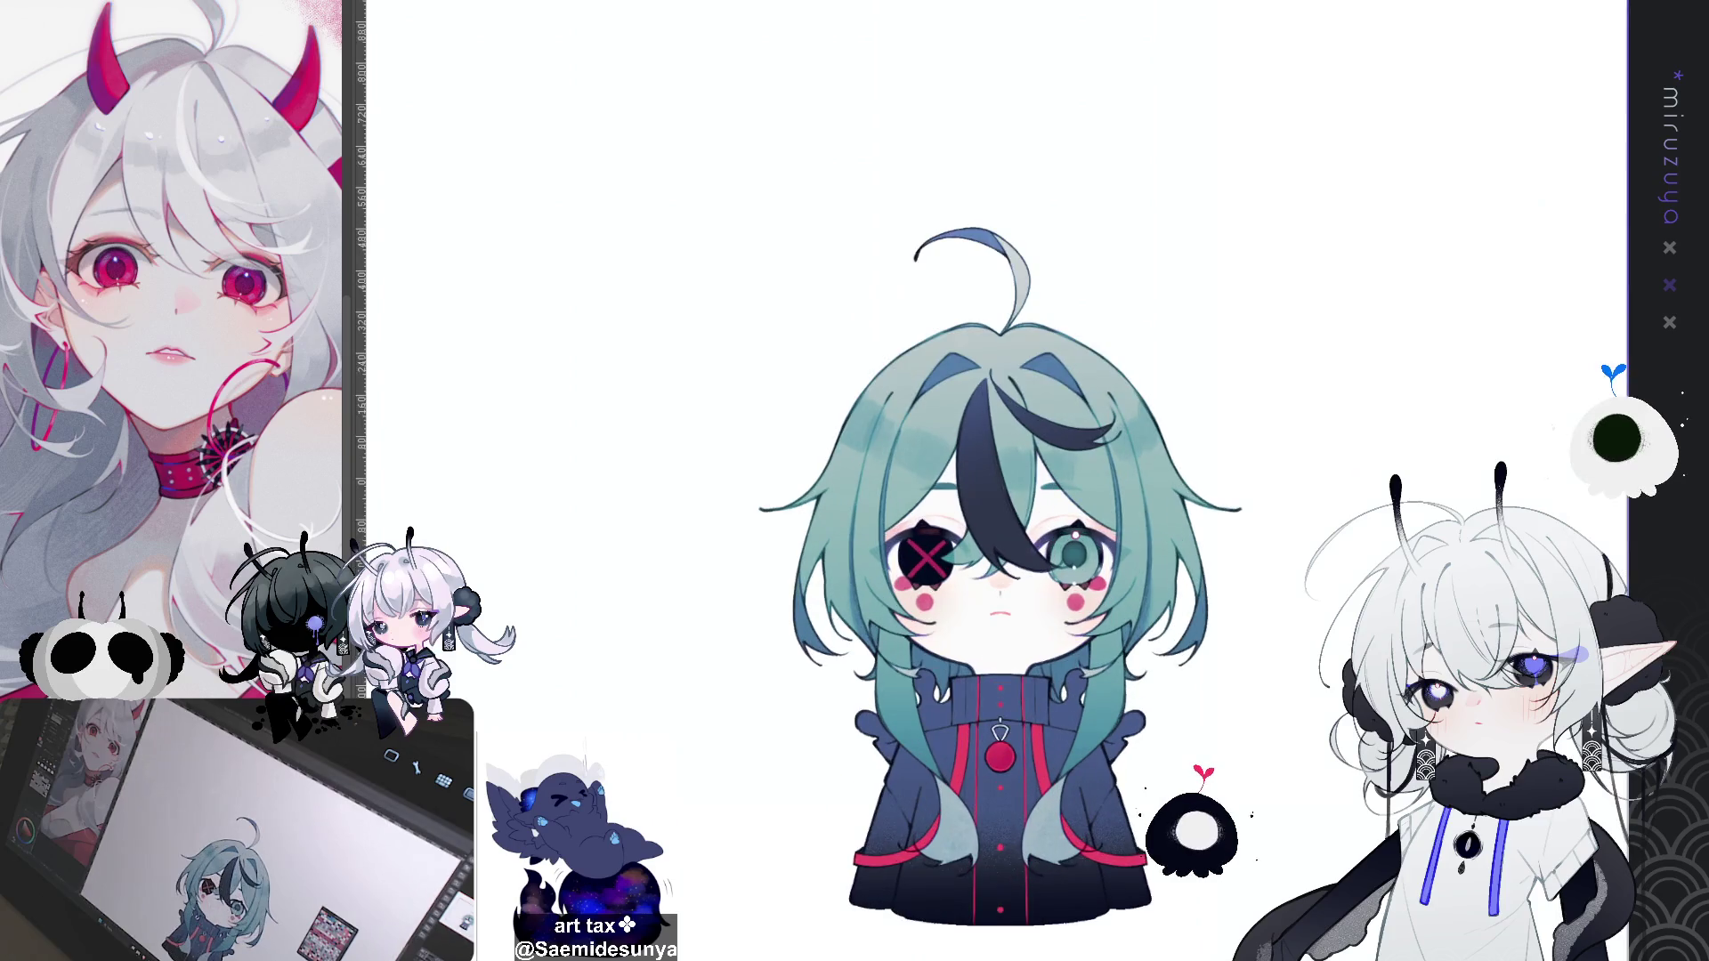
key("ctrl+plus")
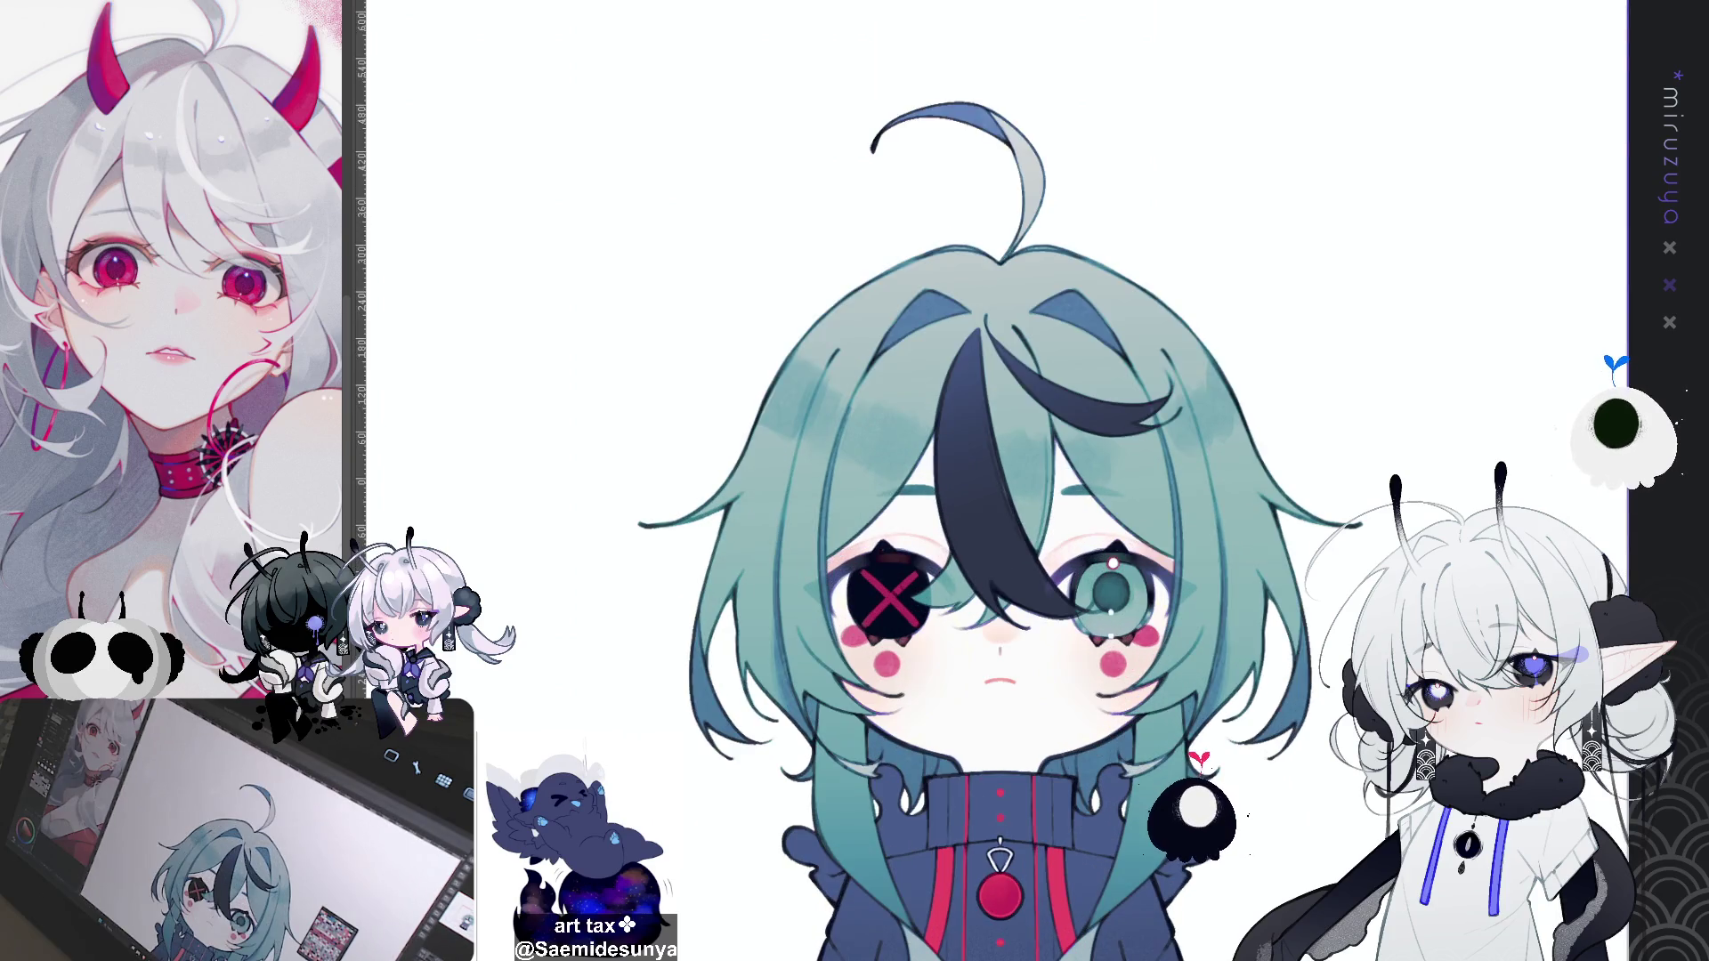
key("ctrl+plus")
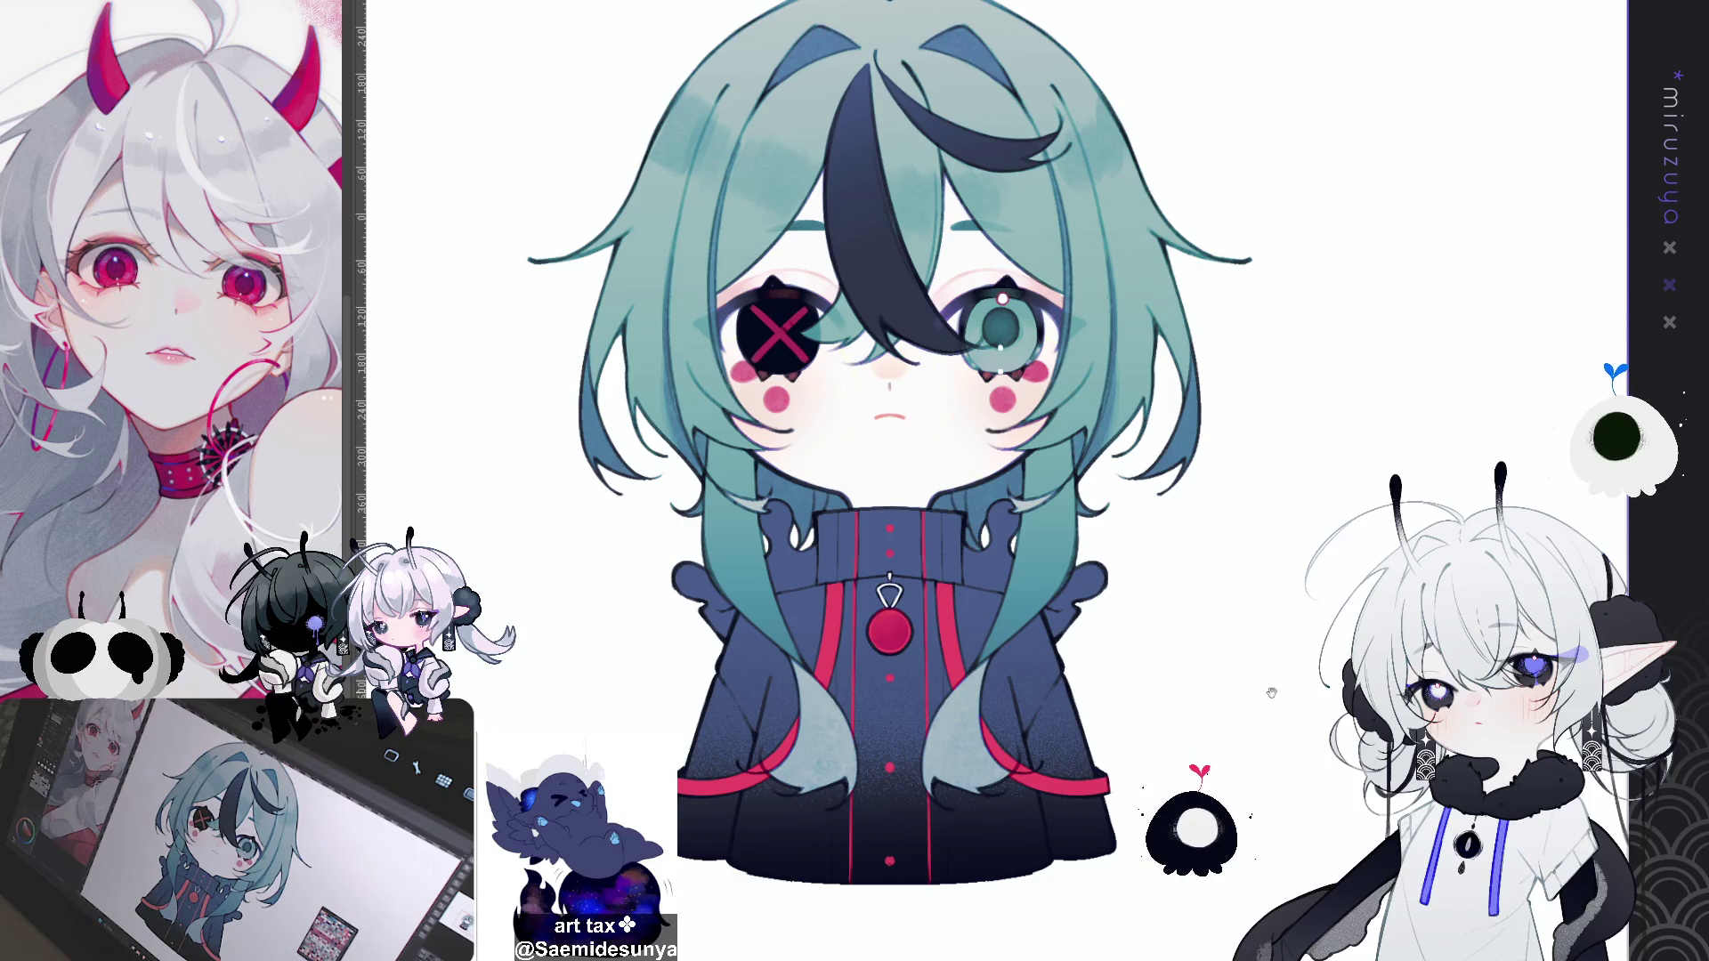
key("ctrl+plus")
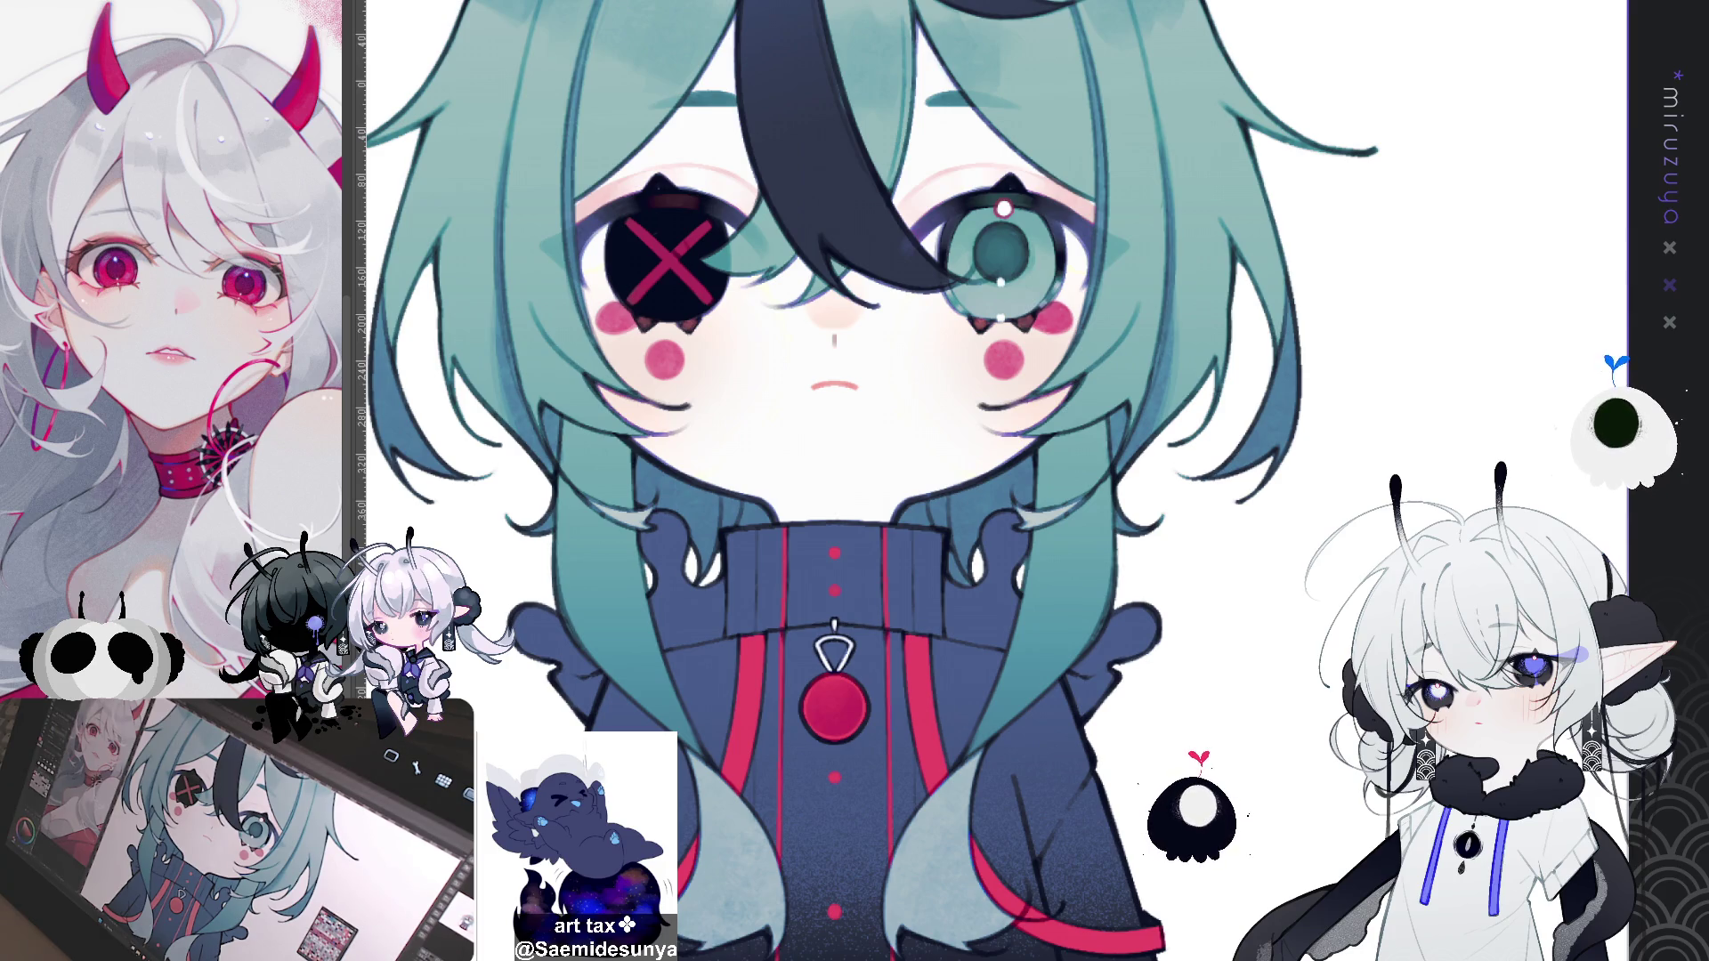
key("ctrl+0")
scroll(997, 579, "up", 2)
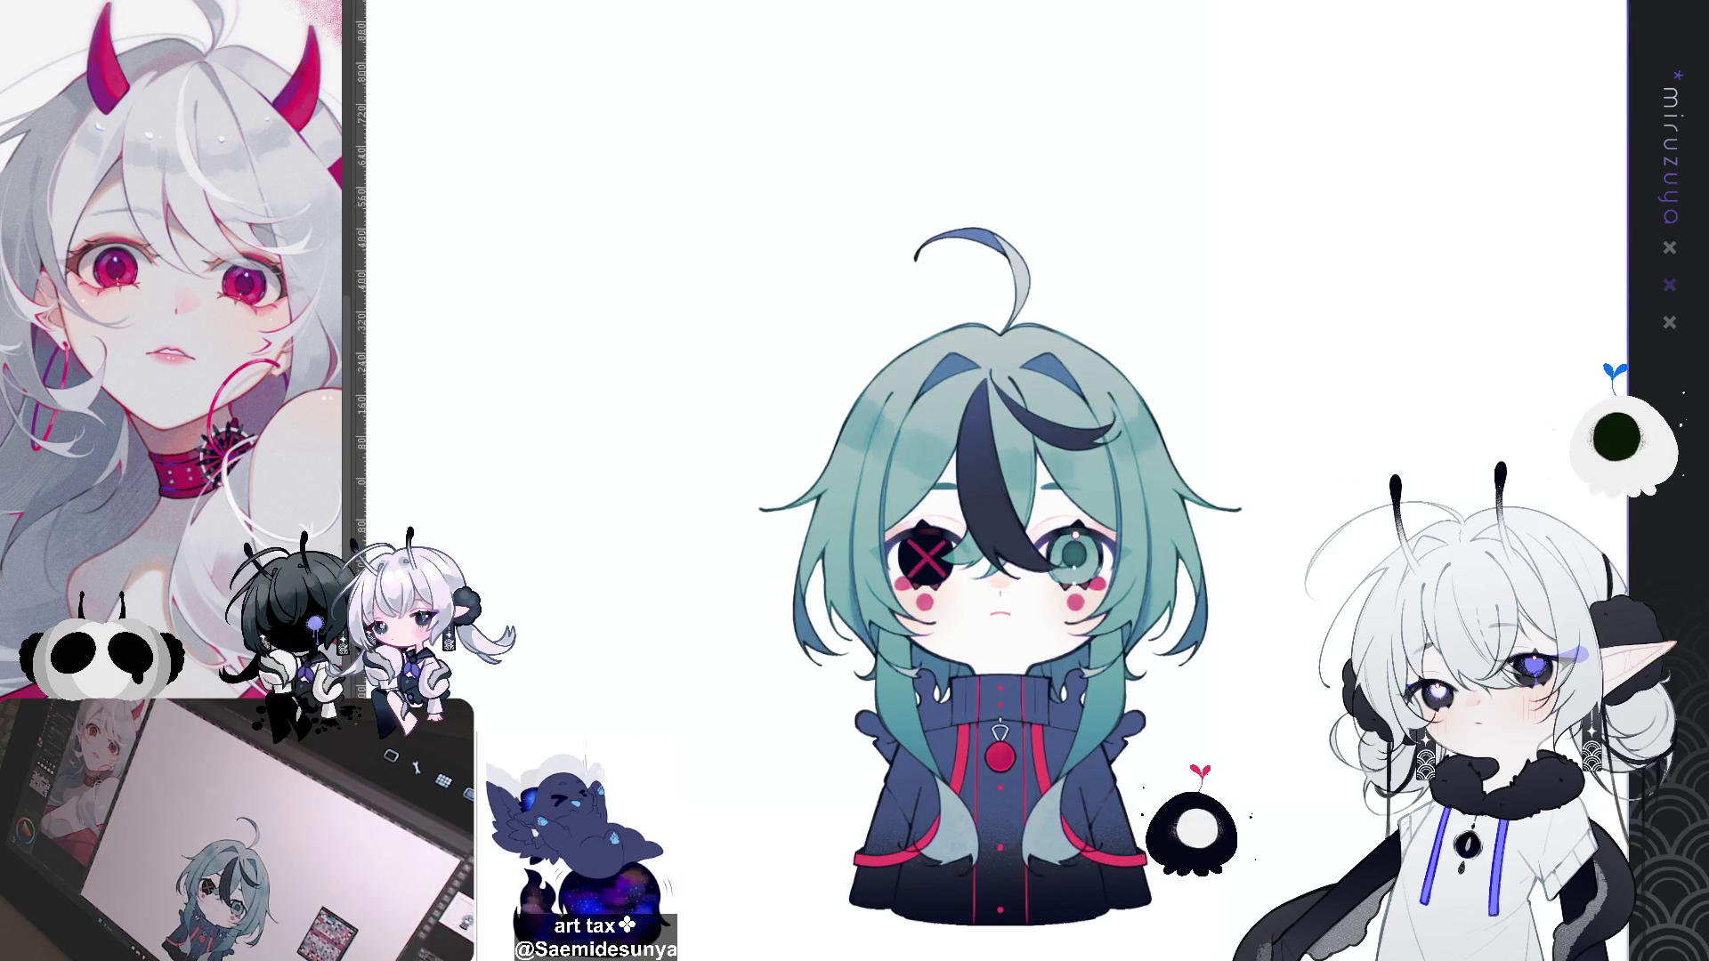
left_click_drag(997, 579, 935, 427)
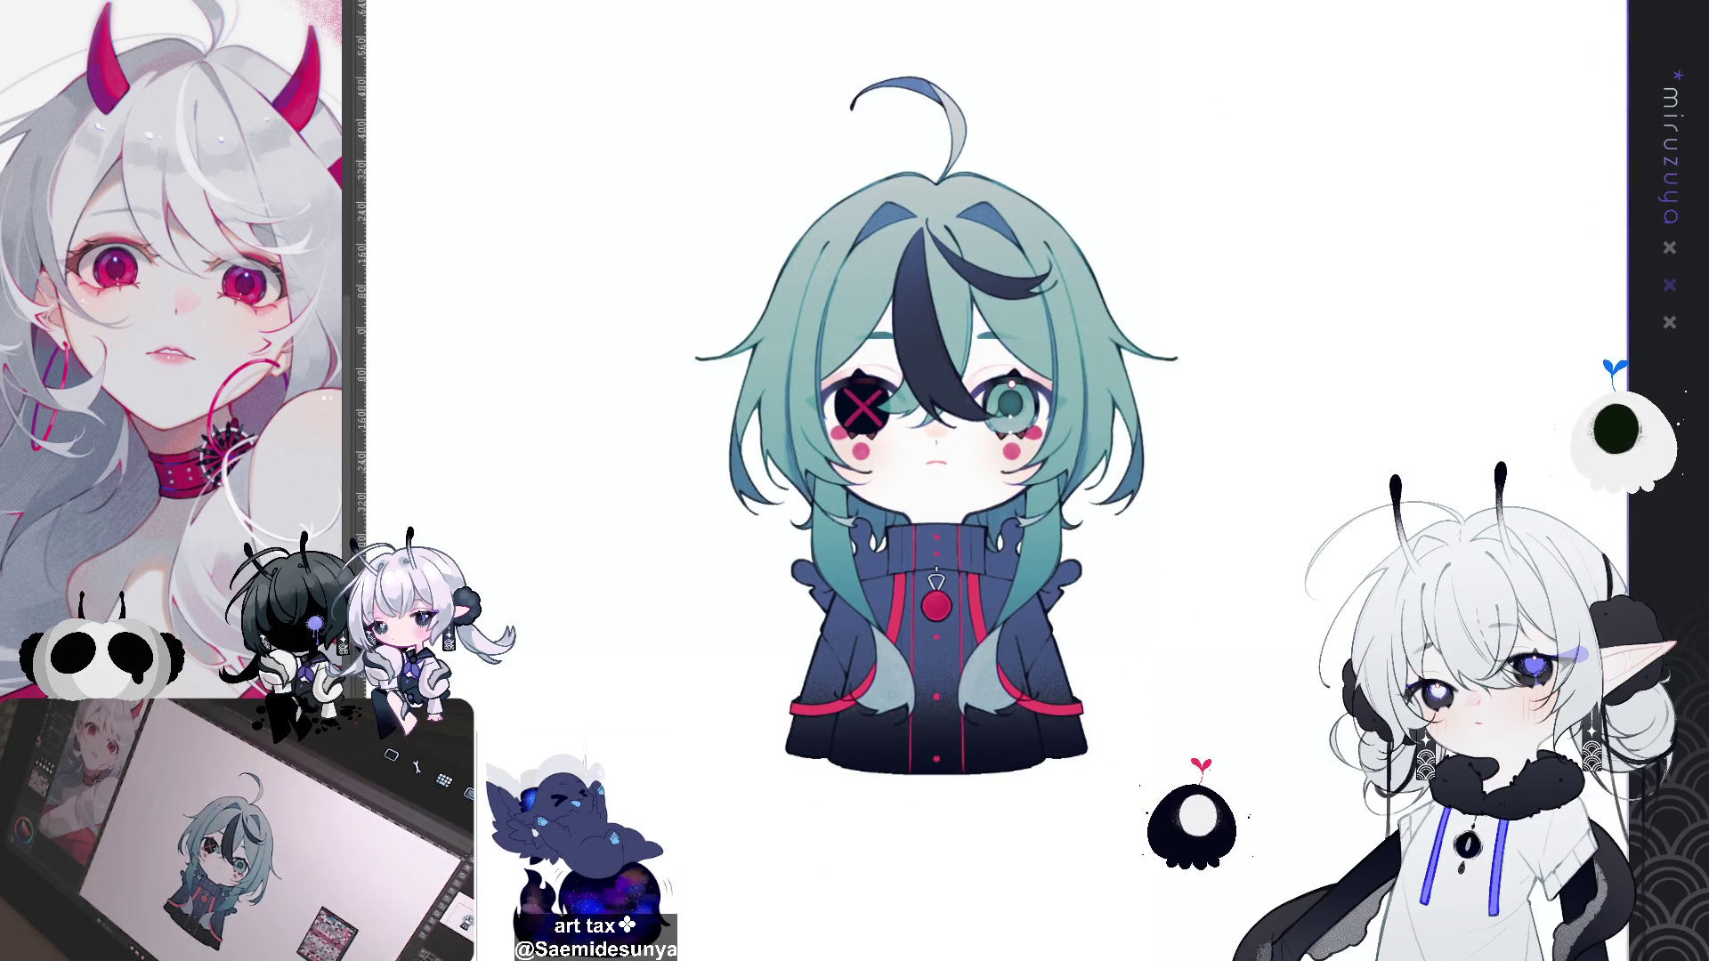
left_click_drag(934, 427, 936, 456)
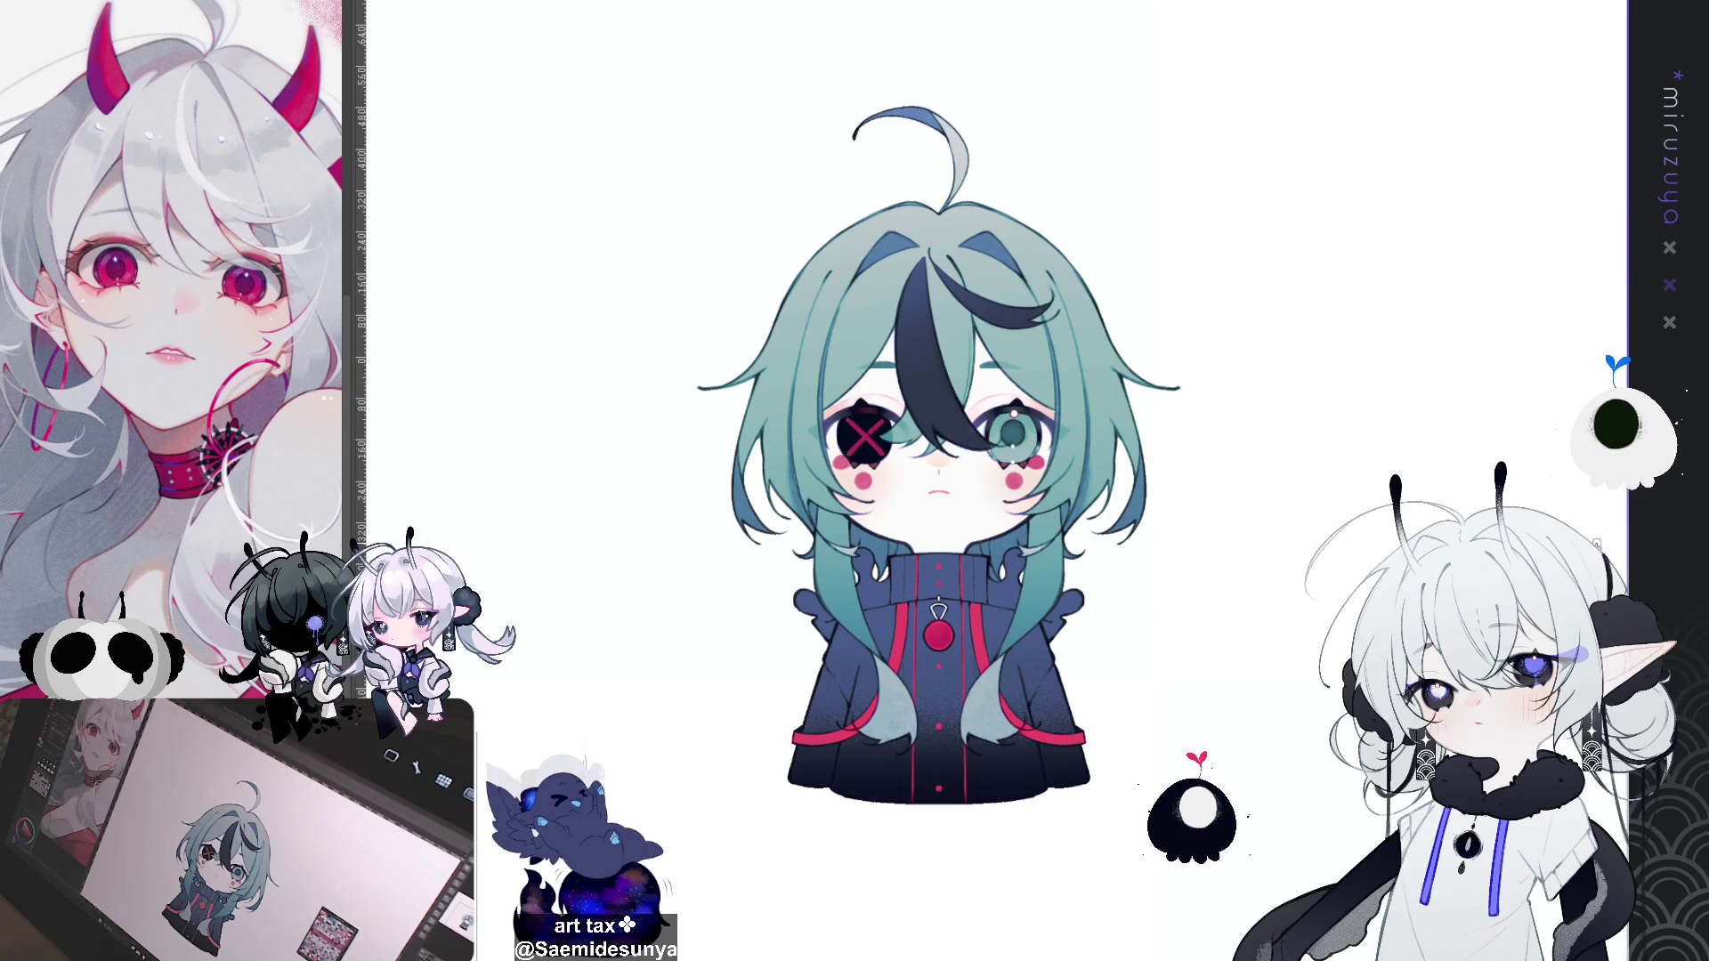
left_click_drag(944, 122, 888, 175)
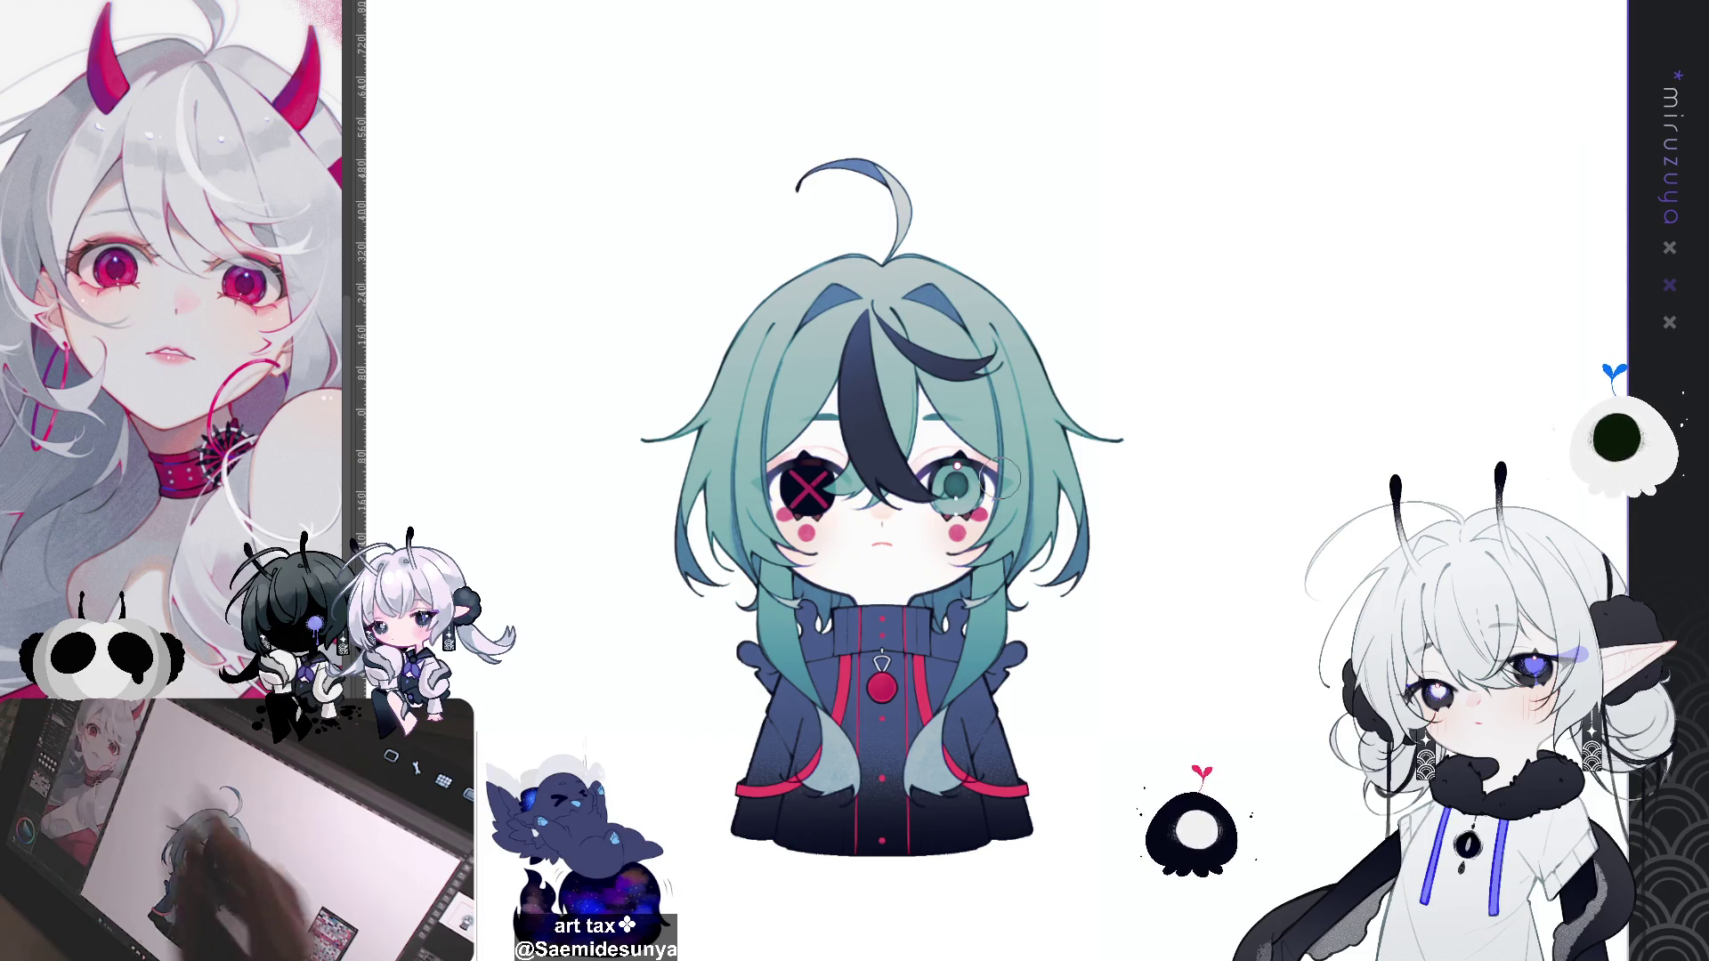
key("ctrl+1")
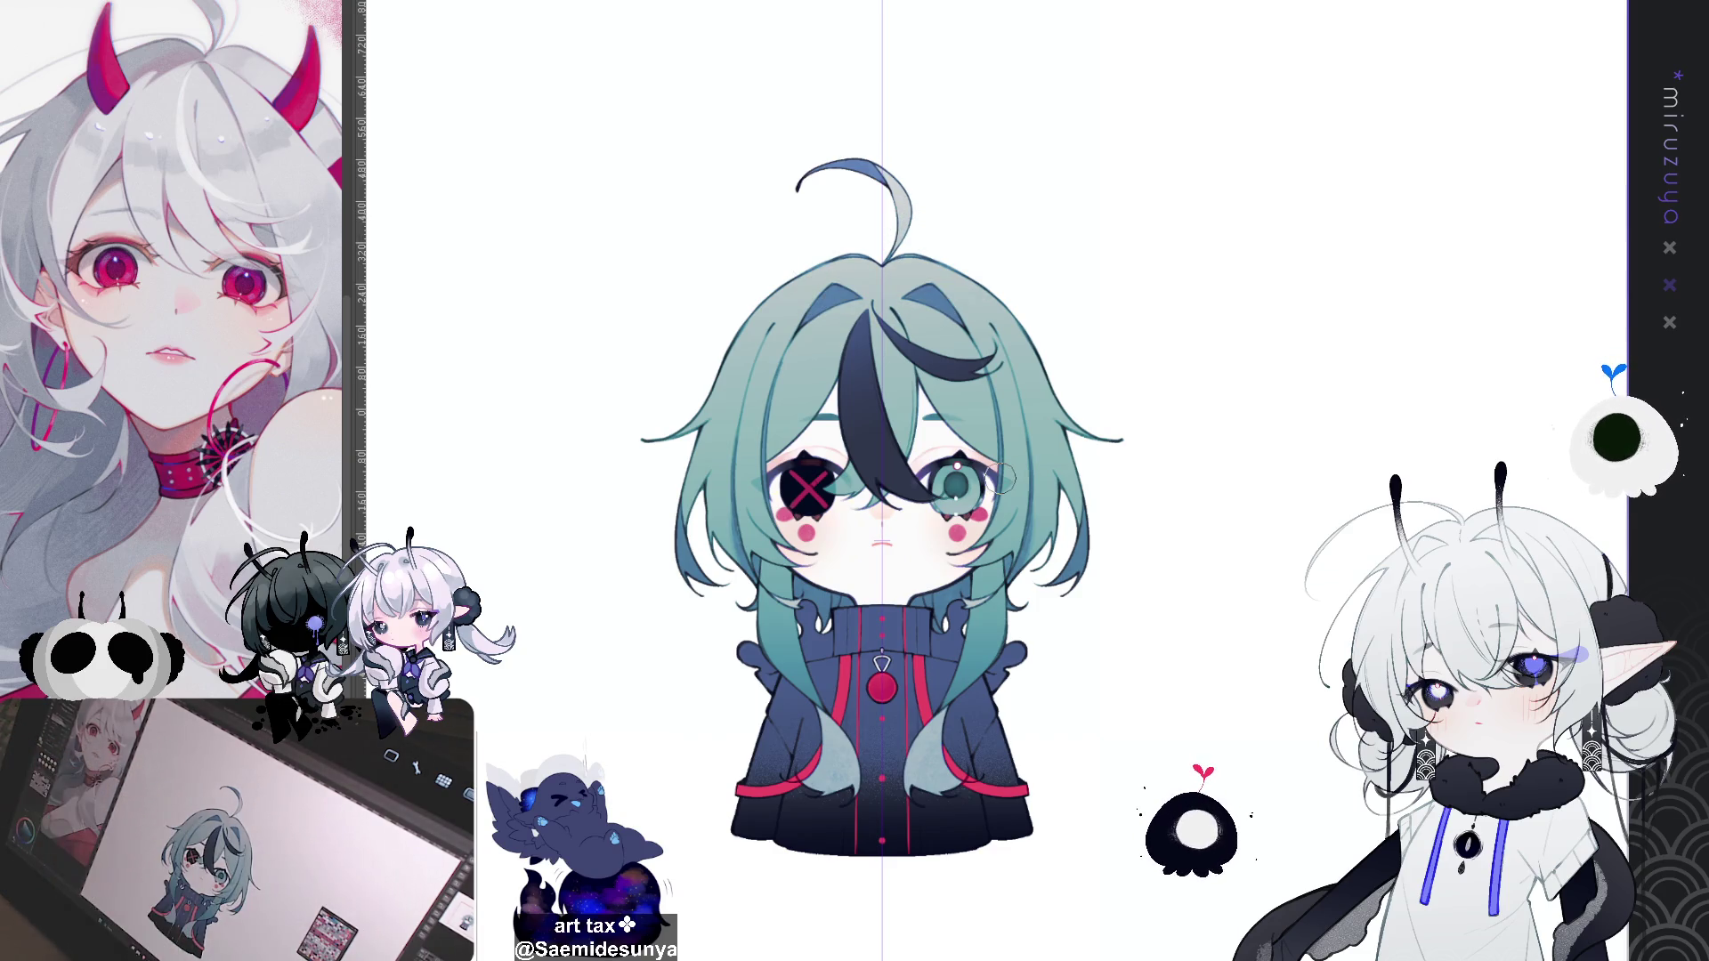
key("ctrl+1")
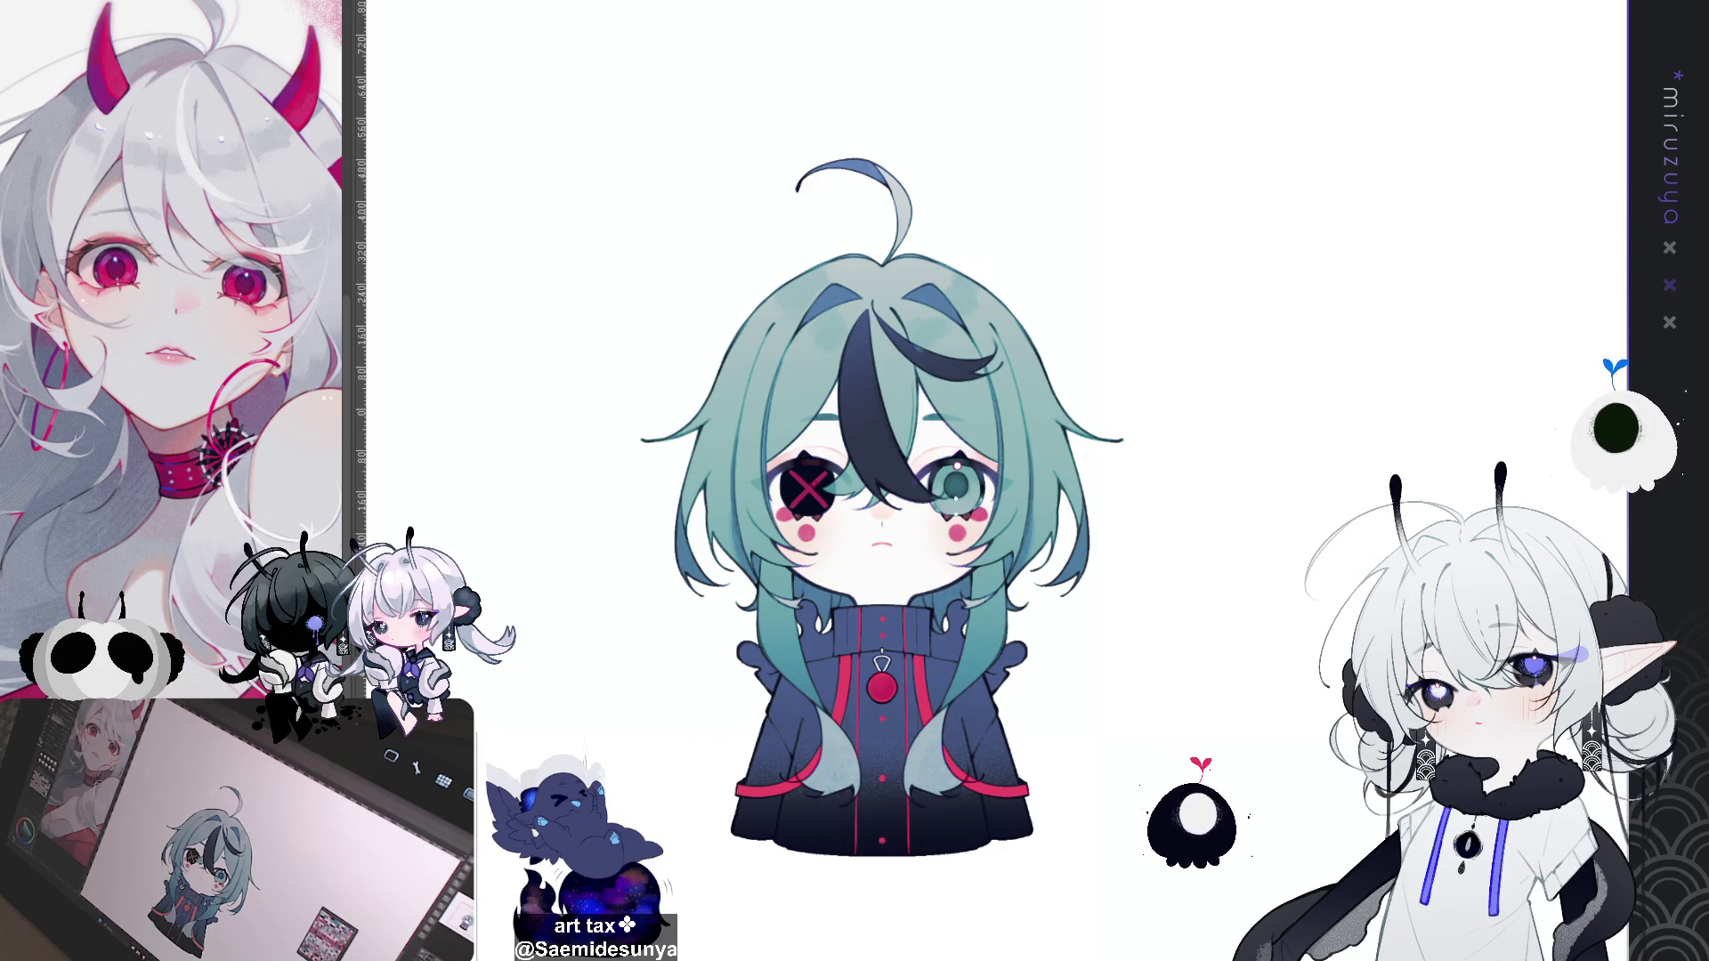
key("ctrl+plus")
key("ctrl+plus")
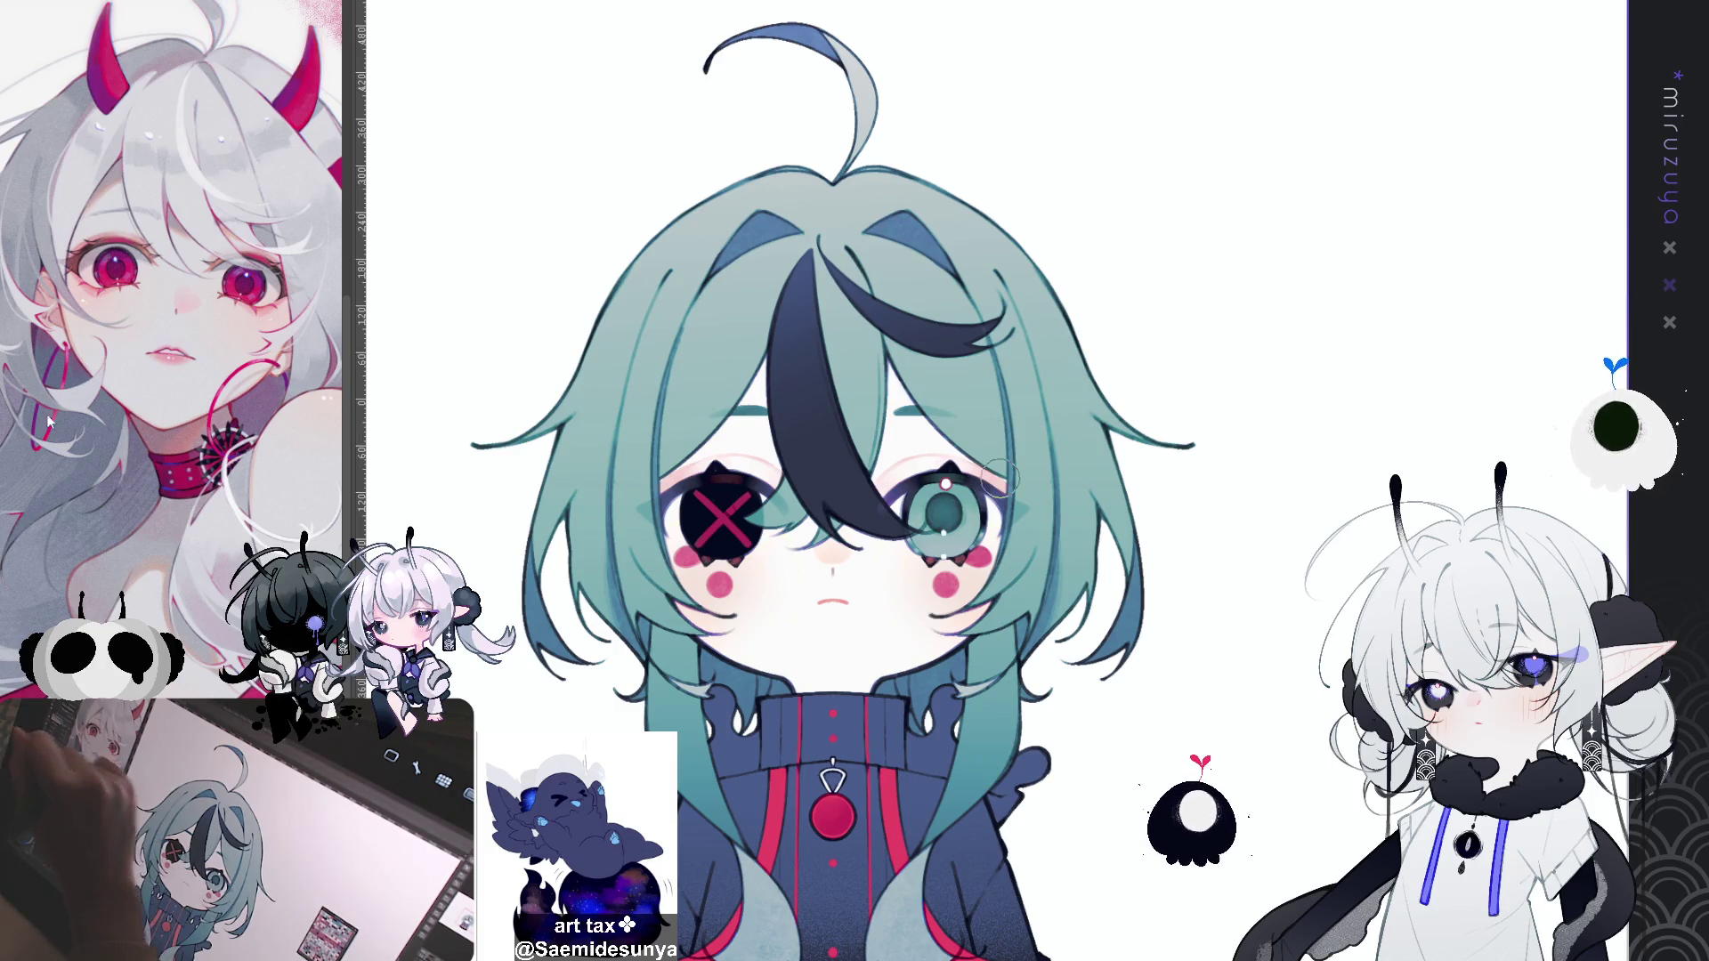
Step: Shade the upper-left hair and bangs with soft, darker teal strokes
mouse_move(714, 206)
left_mouse_down()
mouse_move(698, 236)
mouse_move(730, 280)
mouse_move(719, 296)
mouse_move(743, 285)
mouse_move(770, 329)
mouse_move(850, 330)
mouse_move(932, 283)
mouse_move(951, 227)
left_mouse_up()
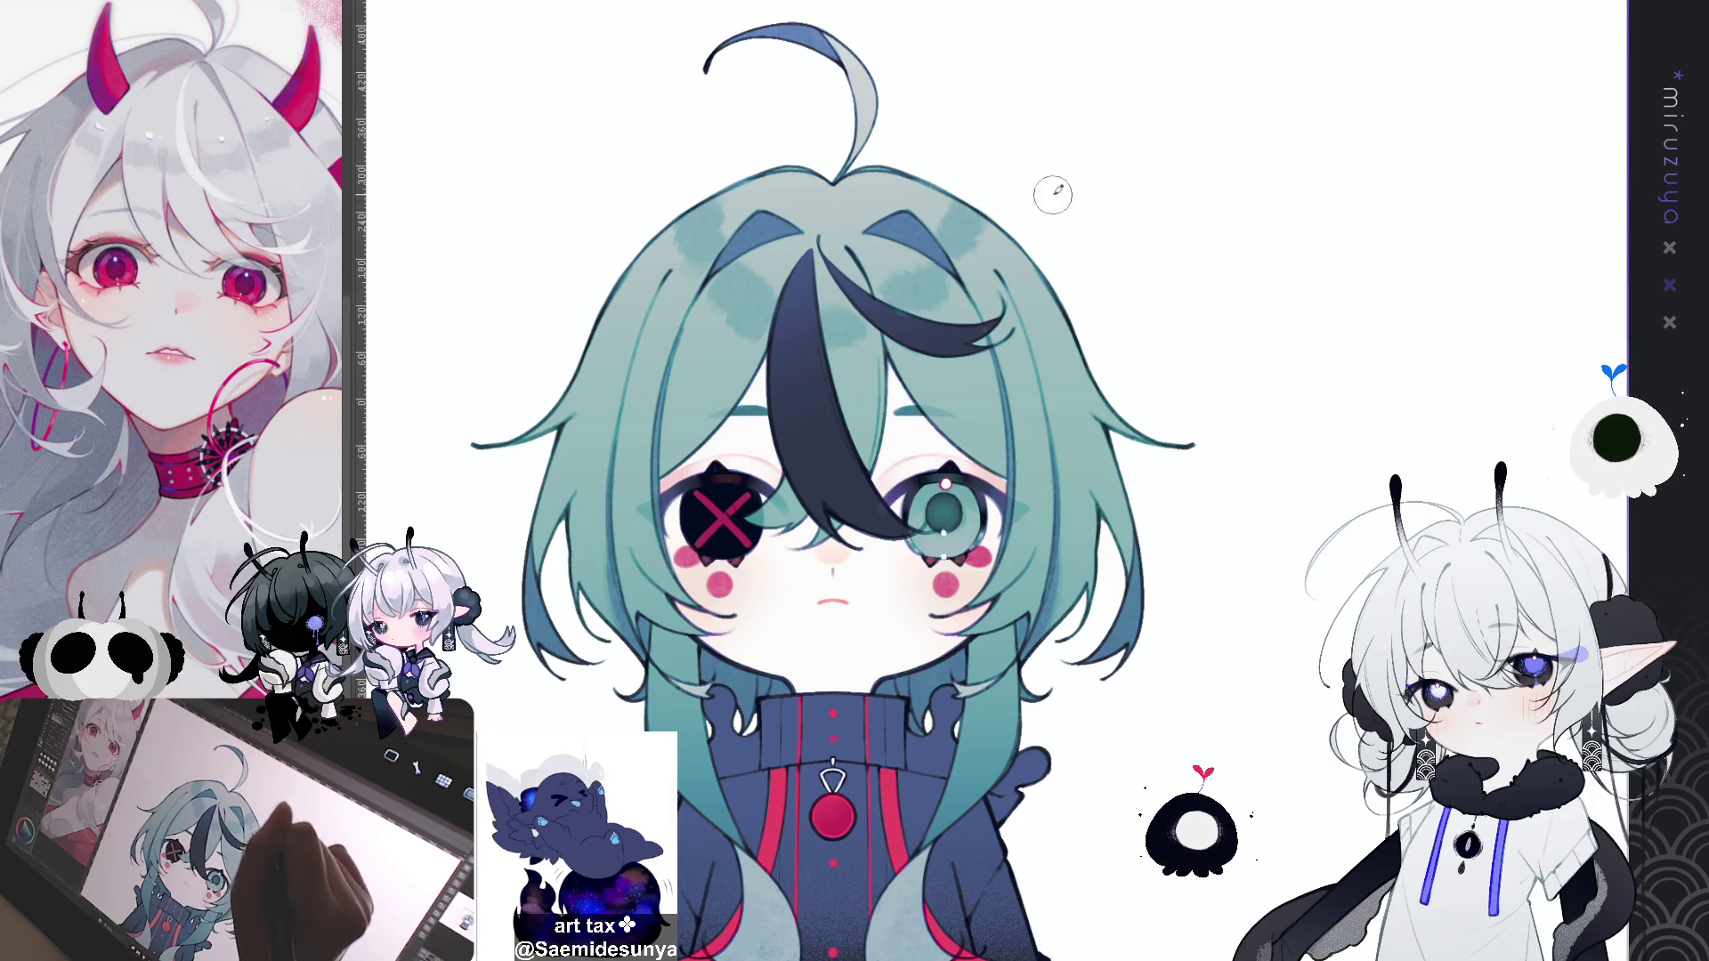
left_click_drag(1118, 212, 1058, 233)
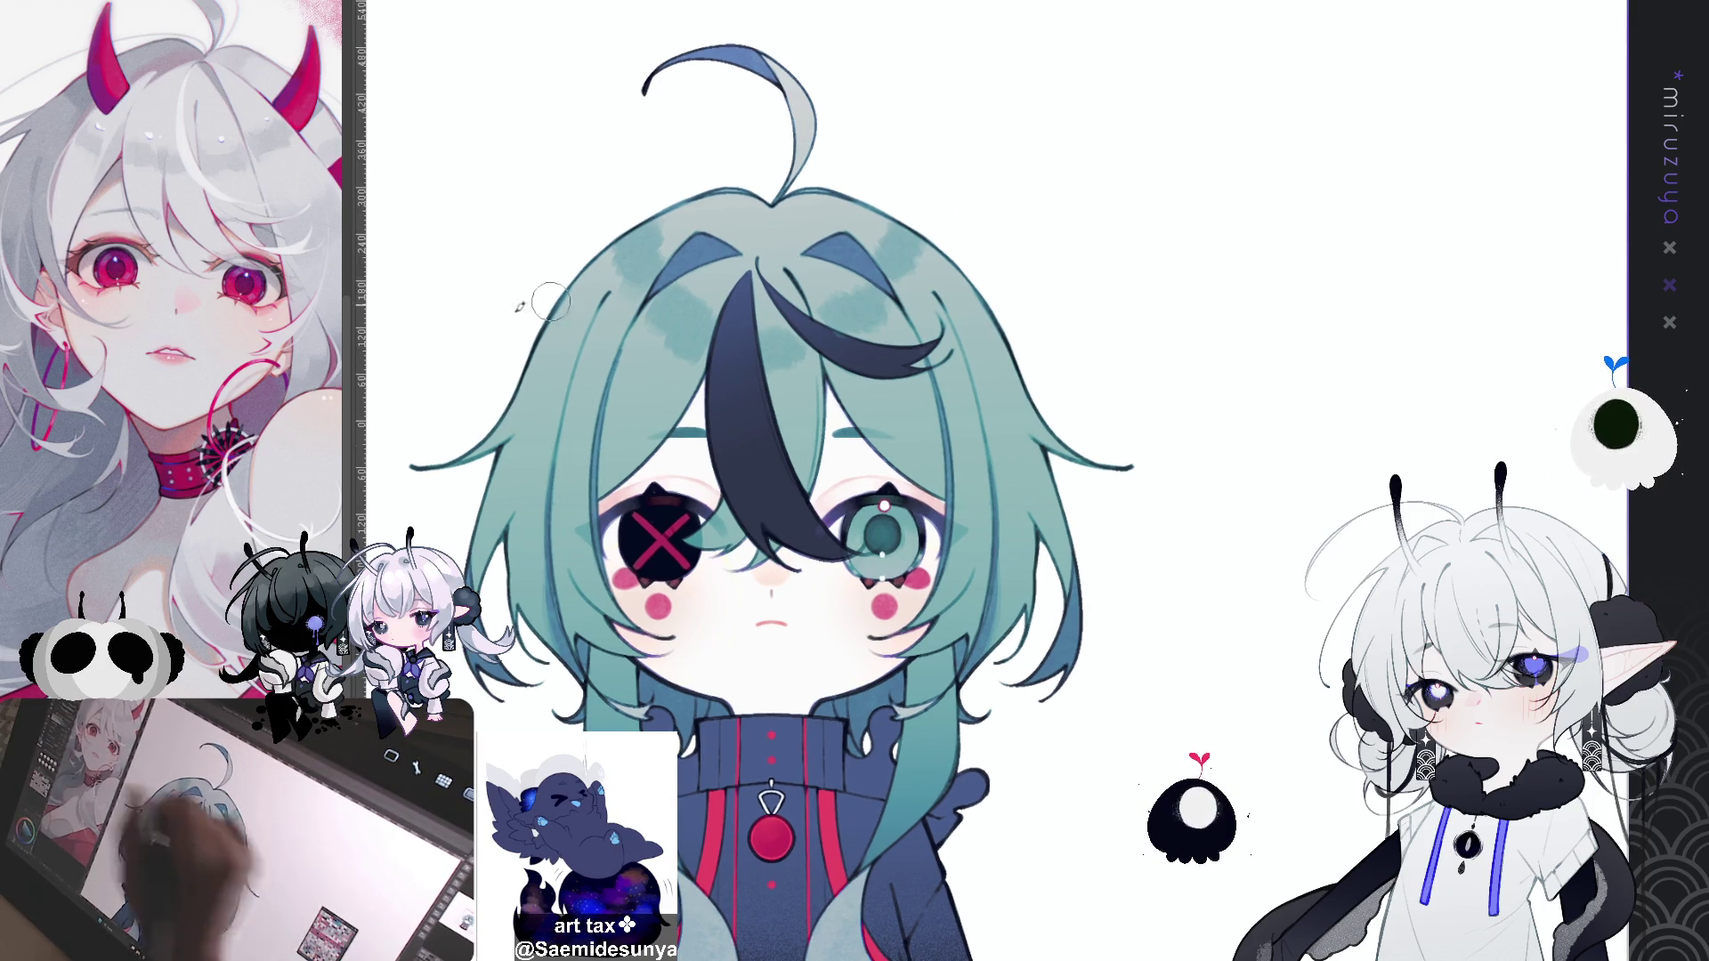
mouse_move(623, 285)
left_mouse_down()
mouse_move(618, 267)
mouse_move(605, 303)
left_mouse_up()
mouse_move(589, 365)
left_mouse_down()
mouse_move(654, 334)
mouse_move(650, 351)
mouse_move(723, 410)
mouse_move(857, 340)
mouse_move(870, 353)
mouse_move(920, 249)
mouse_move(875, 229)
left_mouse_up()
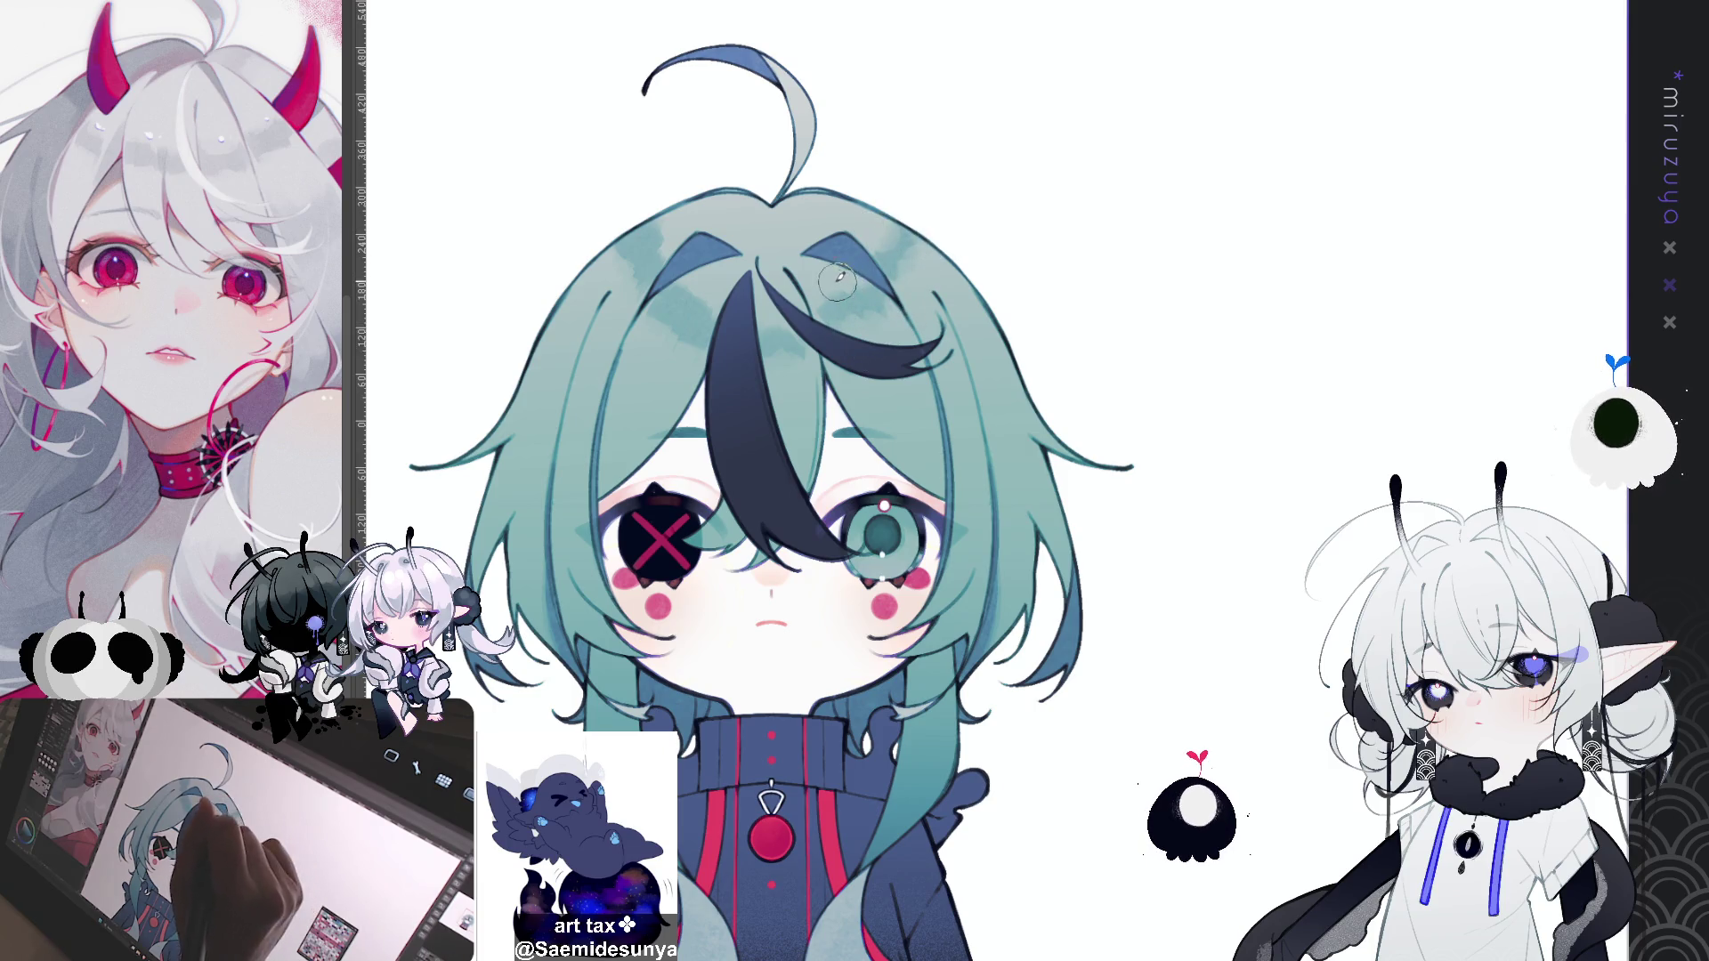
mouse_move(701, 295)
left_mouse_down()
mouse_move(707, 280)
mouse_move(693, 296)
left_mouse_up()
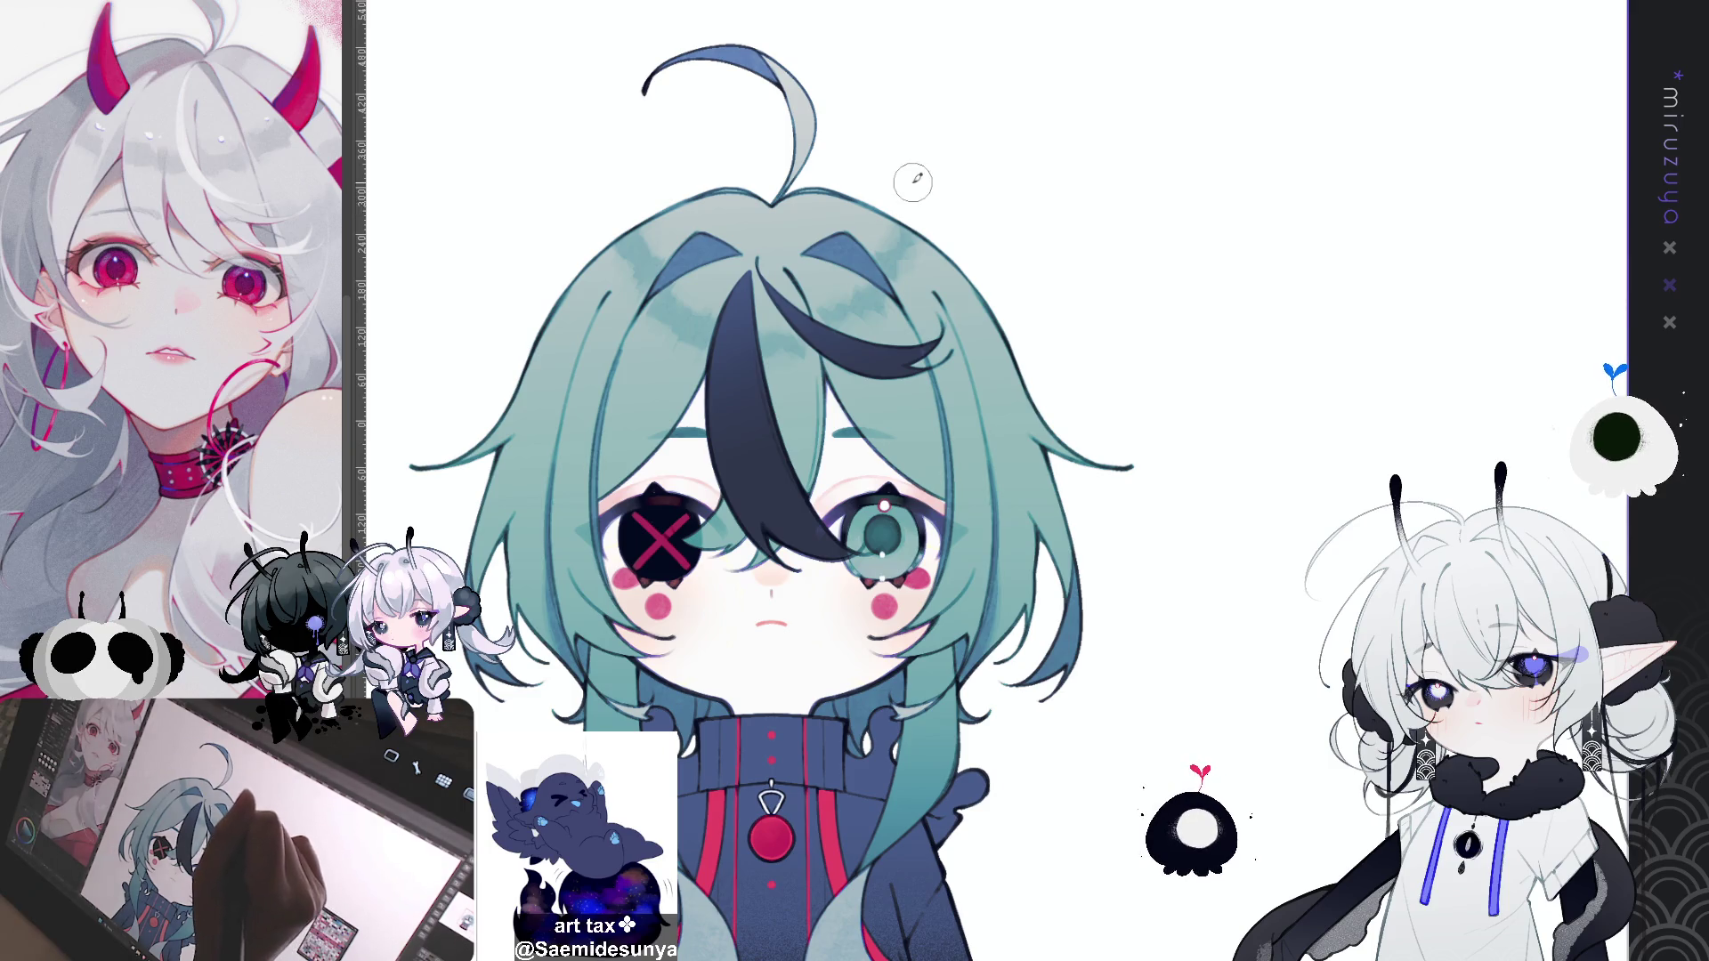
left_click_drag(694, 265, 753, 291)
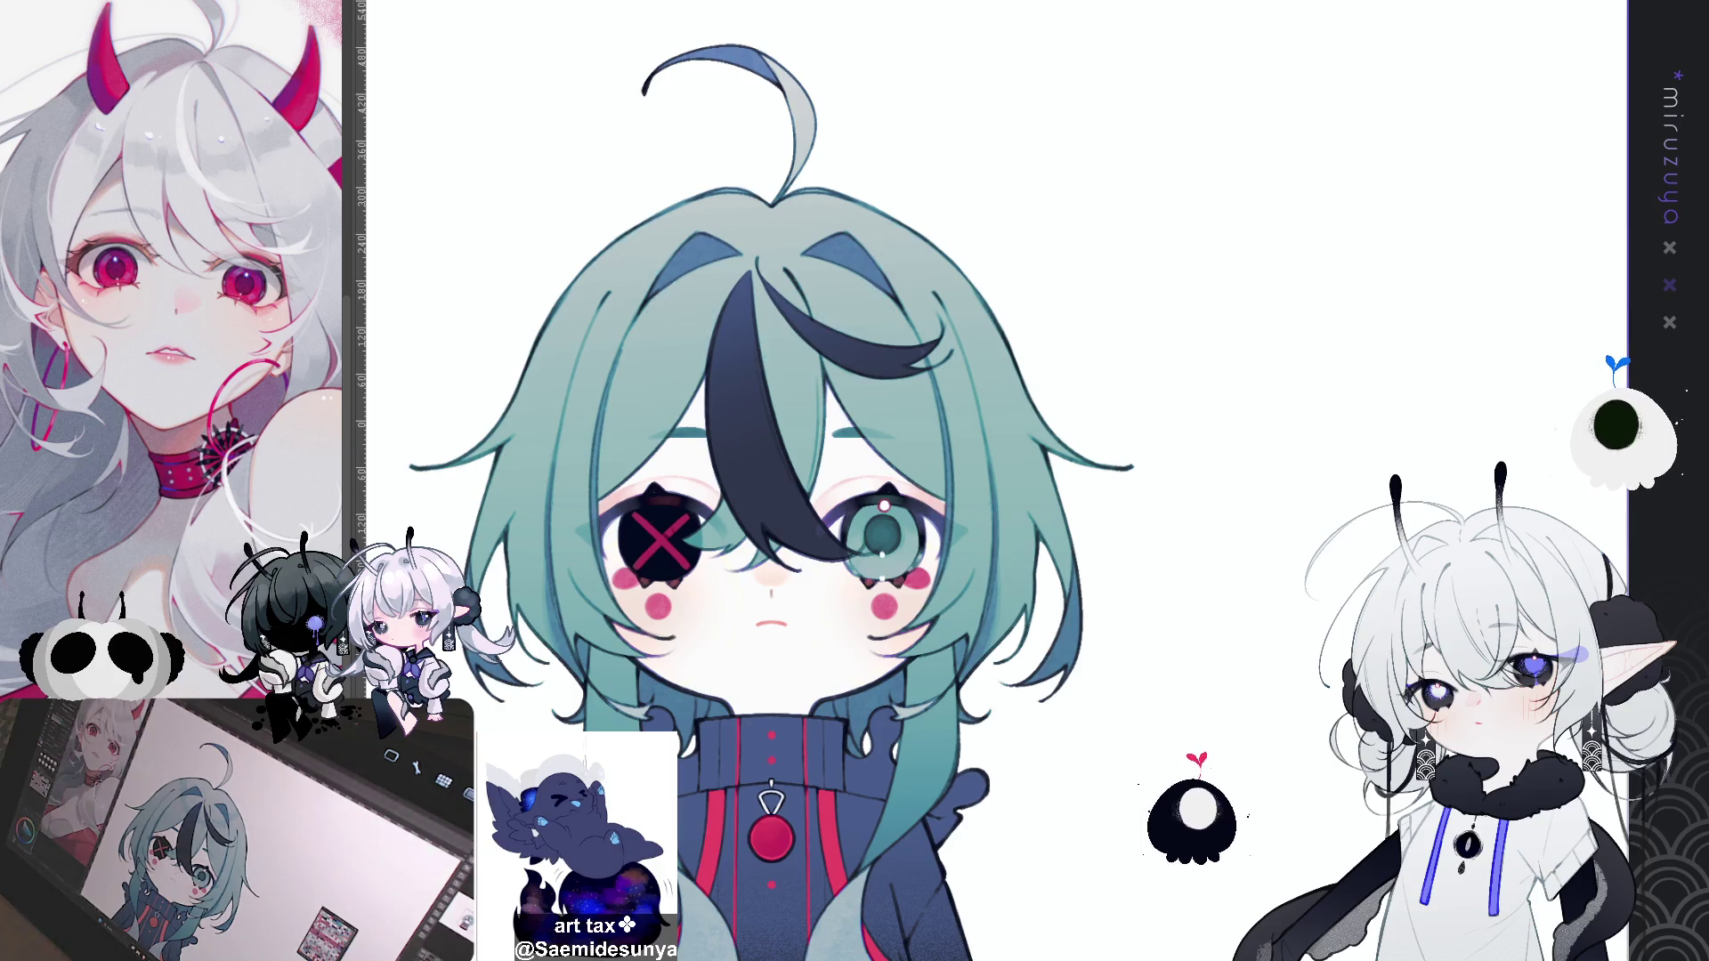
left_click_drag(1024, 206, 1153, 94)
mouse_move(900, 726)
left_mouse_down()
mouse_move(1000, 705)
mouse_move(881, 733)
mouse_move(868, 752)
left_mouse_up()
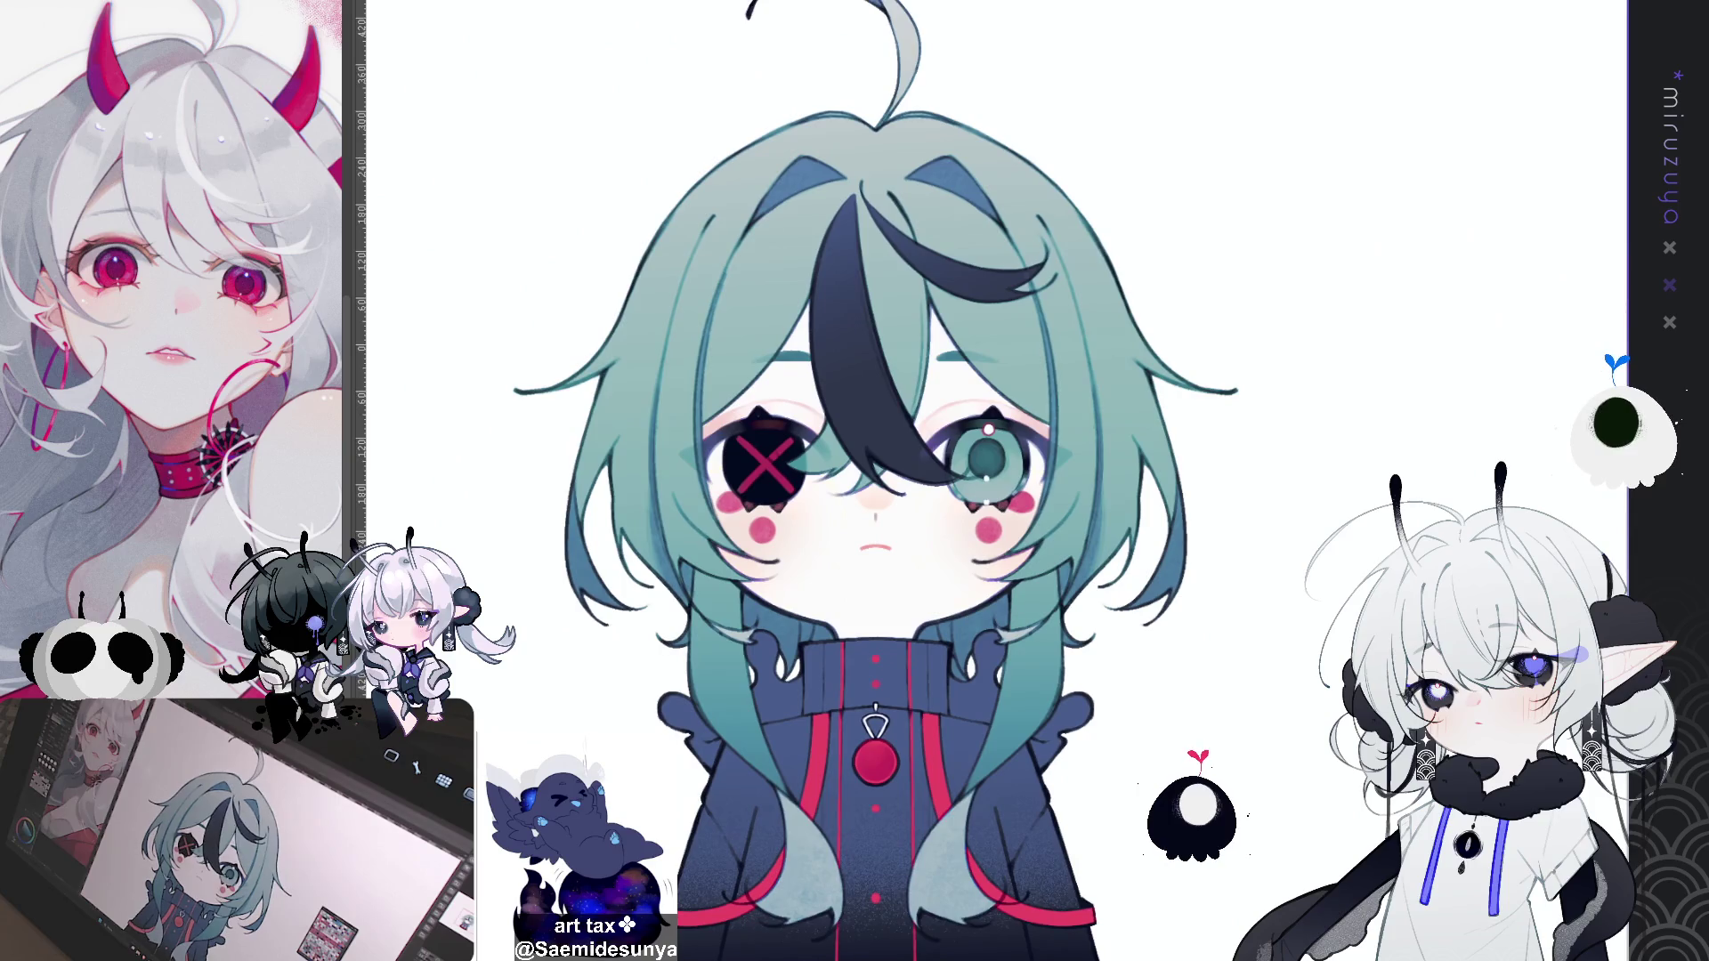
Step: Rotate the canvas sideways and draw a dark line down the coat, retrying it twice
scroll(854, 481, "down", 3)
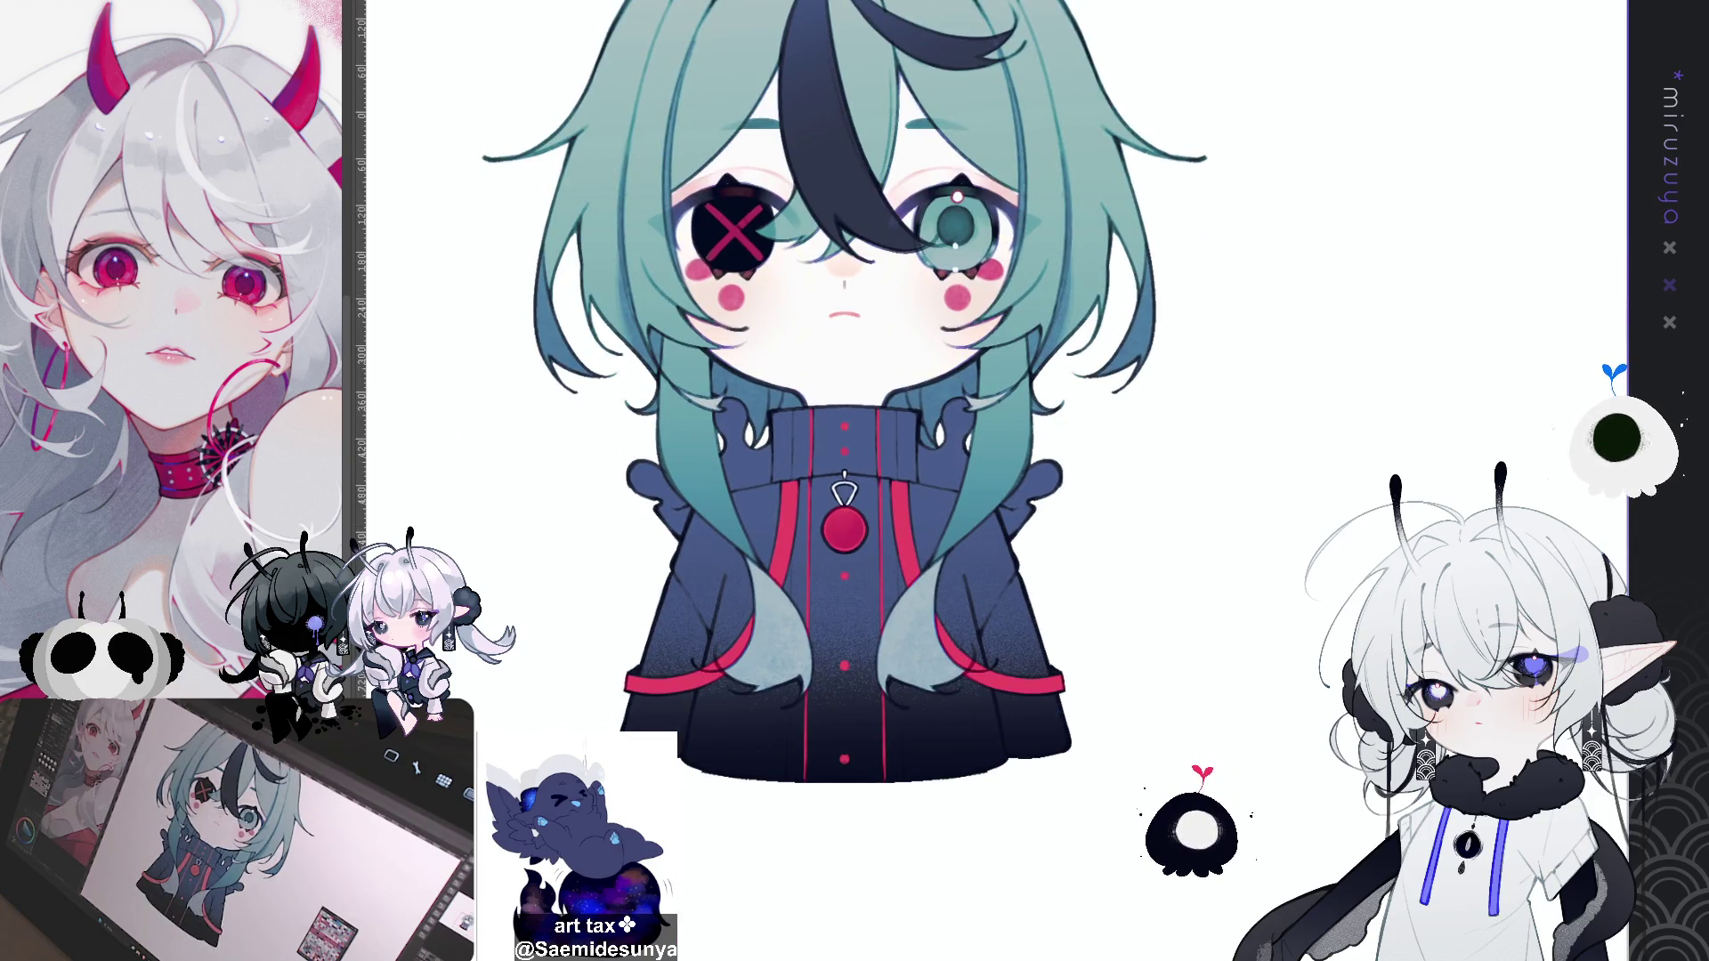
left_click_drag(855, 178, 1095, 418)
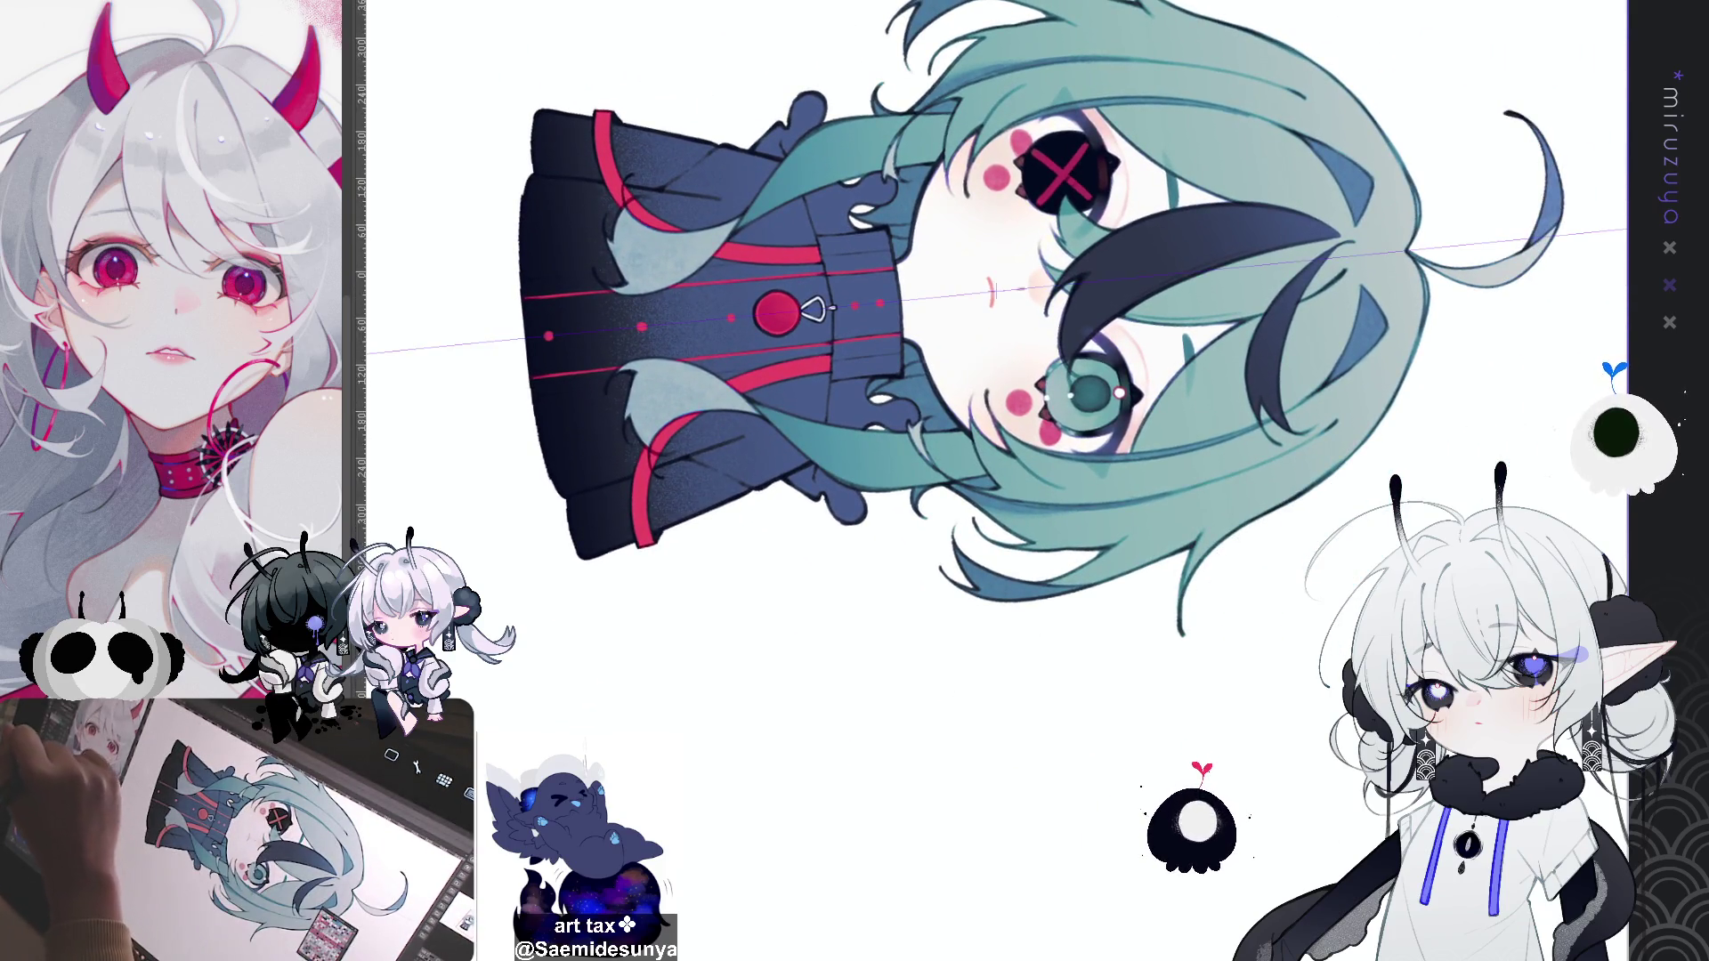
left_click_drag(999, 479, 1032, 436)
left_click_drag(746, 256, 815, 468)
key("ctrl+z")
left_click_drag(746, 256, 813, 467)
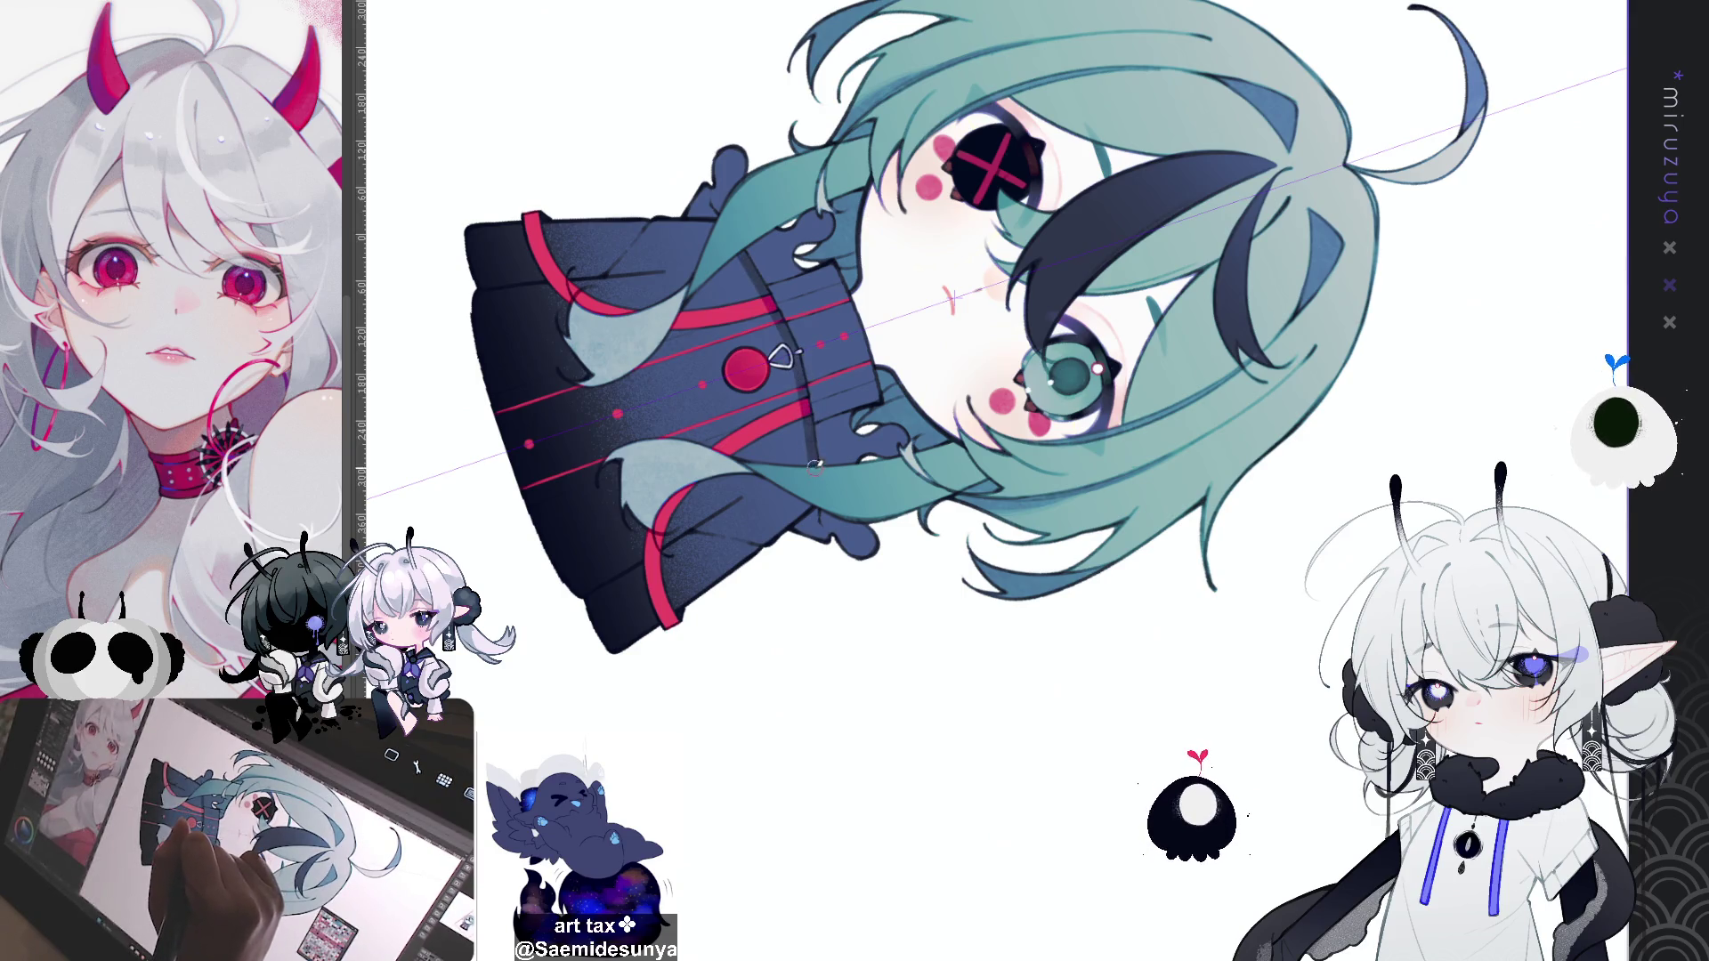
key("ctrl+z")
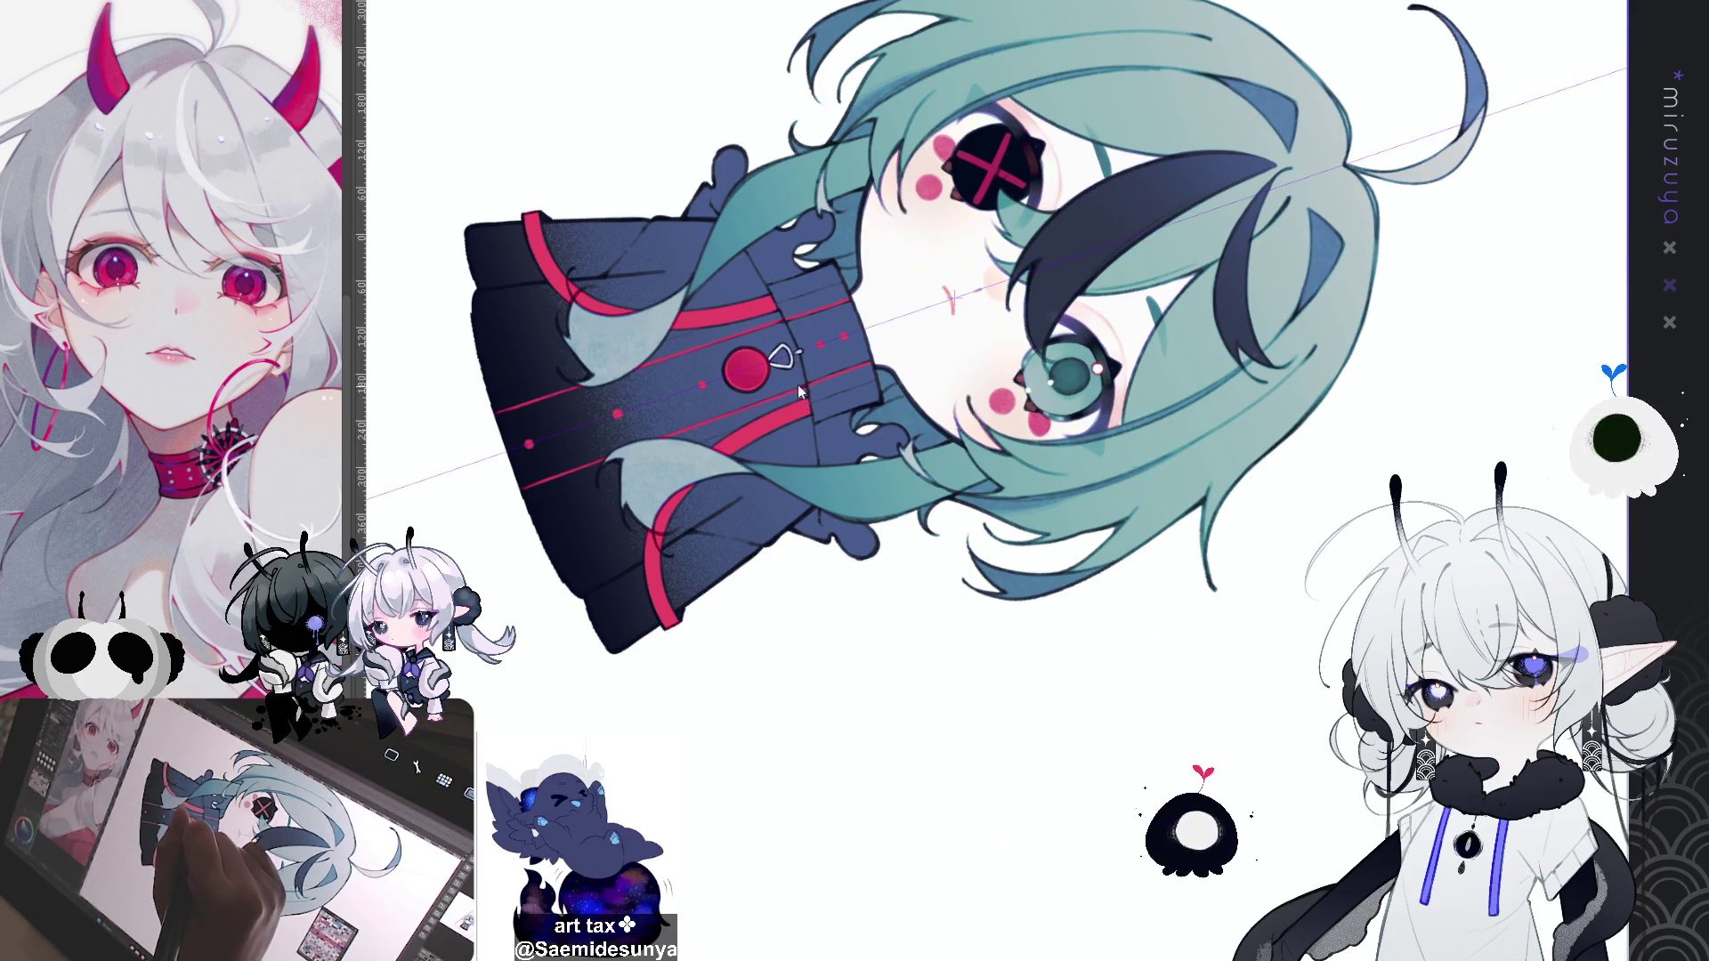
left_click_drag(746, 259, 816, 465)
Step: Redraw the coat line extending further down, touch up its top, and turn the canvas upright
key("ctrl+z")
left_click_drag(745, 259, 812, 456)
left_click_drag(705, 208, 813, 539)
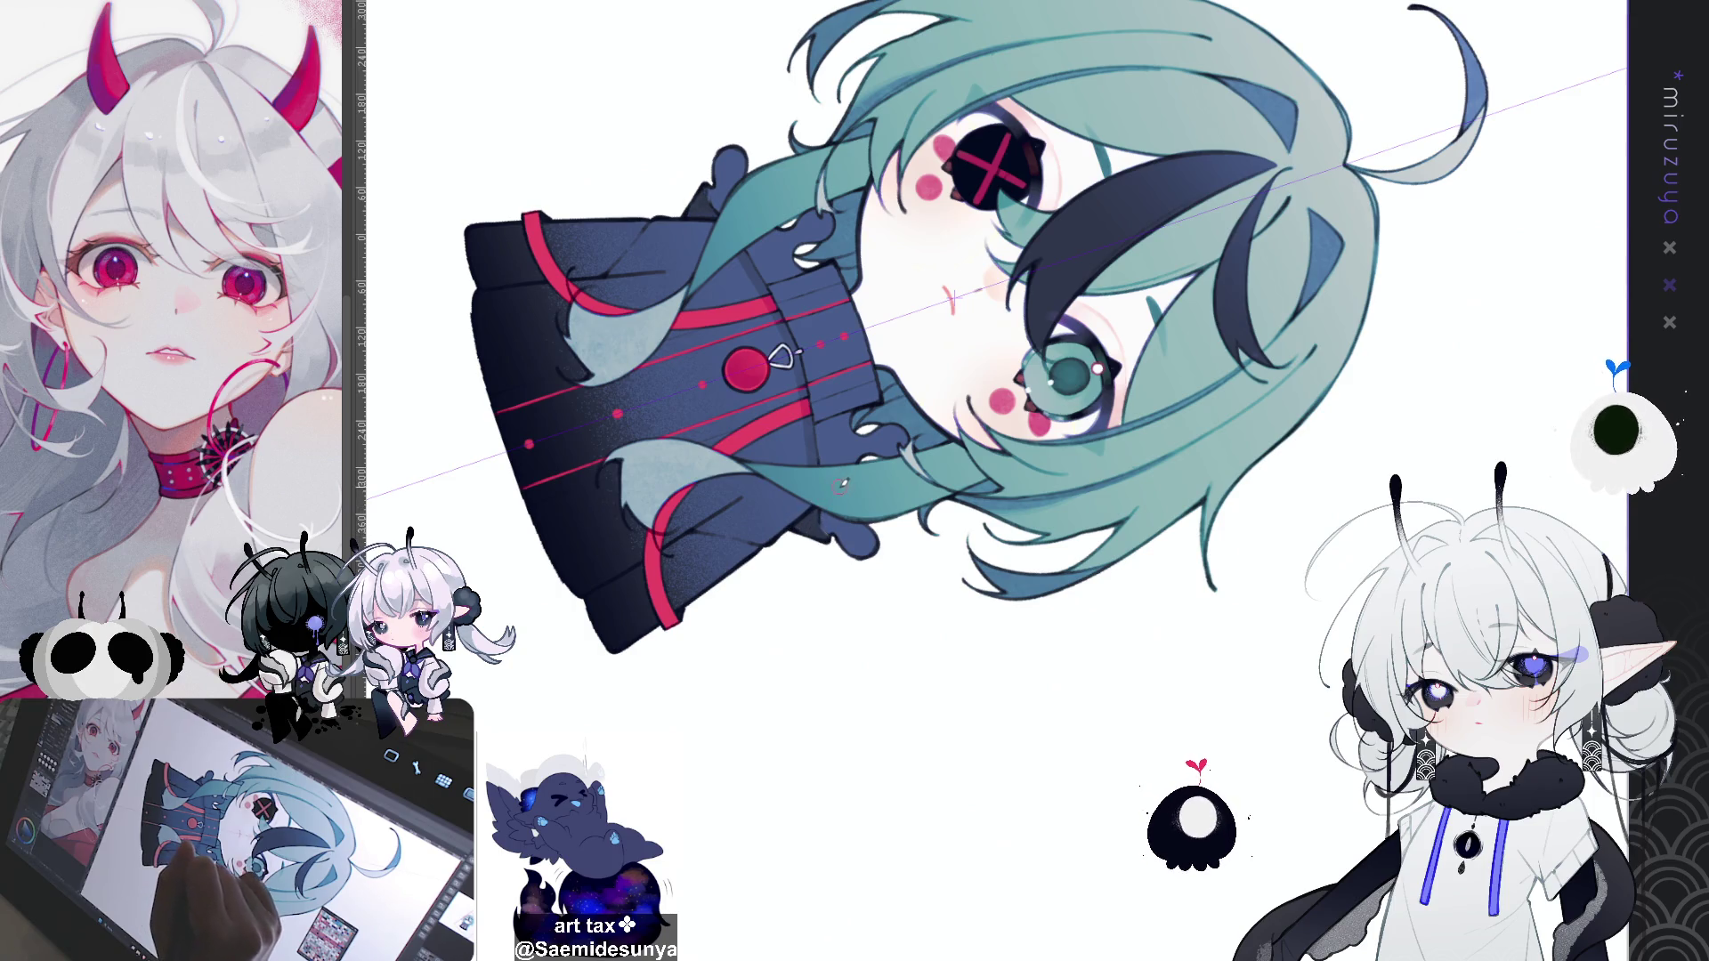
key("ctrl+z")
left_click_drag(705, 209, 826, 540)
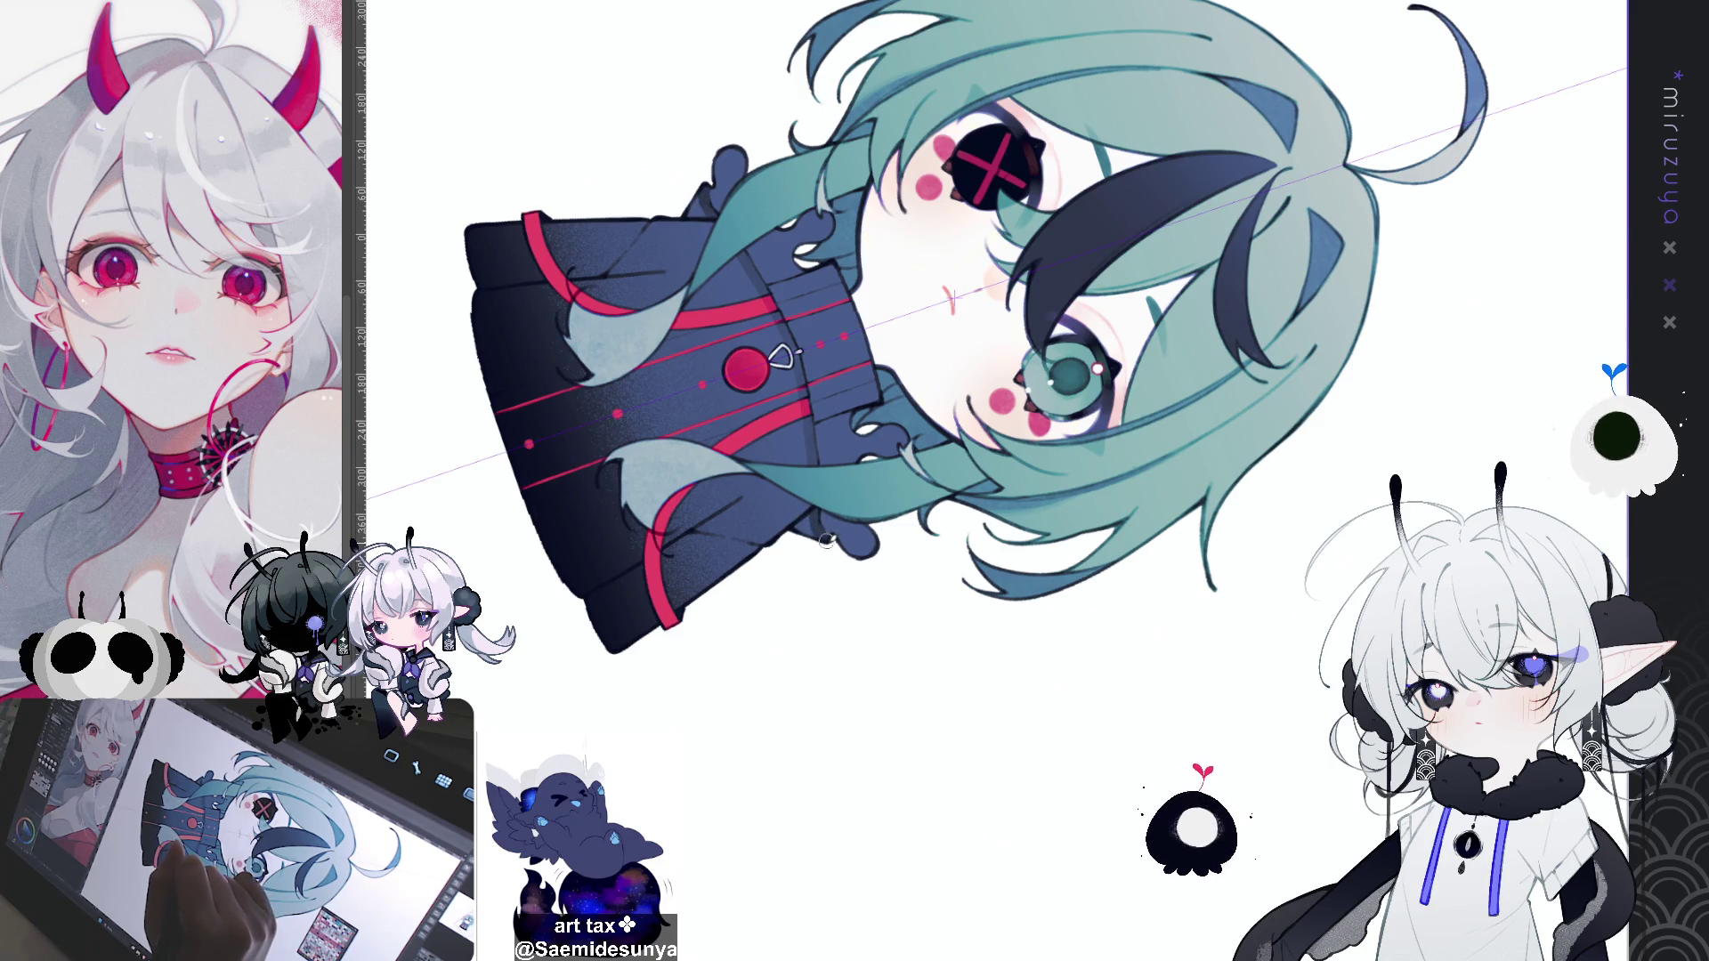
left_click_drag(697, 209, 806, 521)
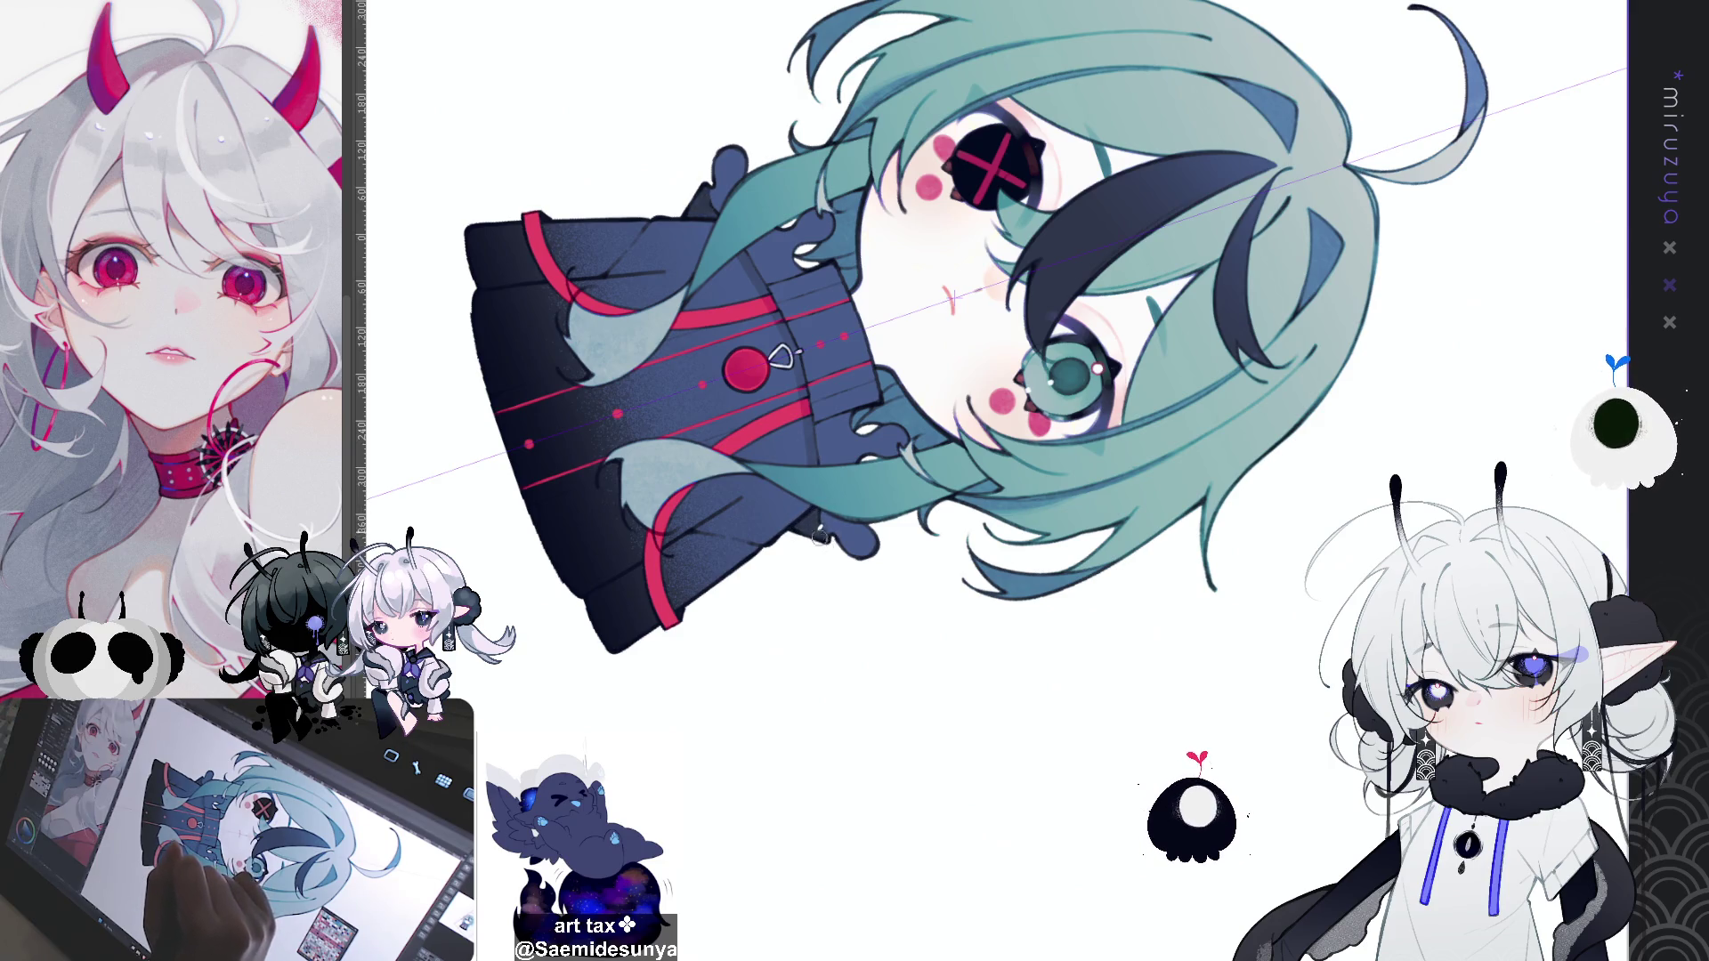
mouse_move(774, 610)
left_mouse_down()
mouse_move(1133, 747)
mouse_move(999, 478)
left_mouse_up()
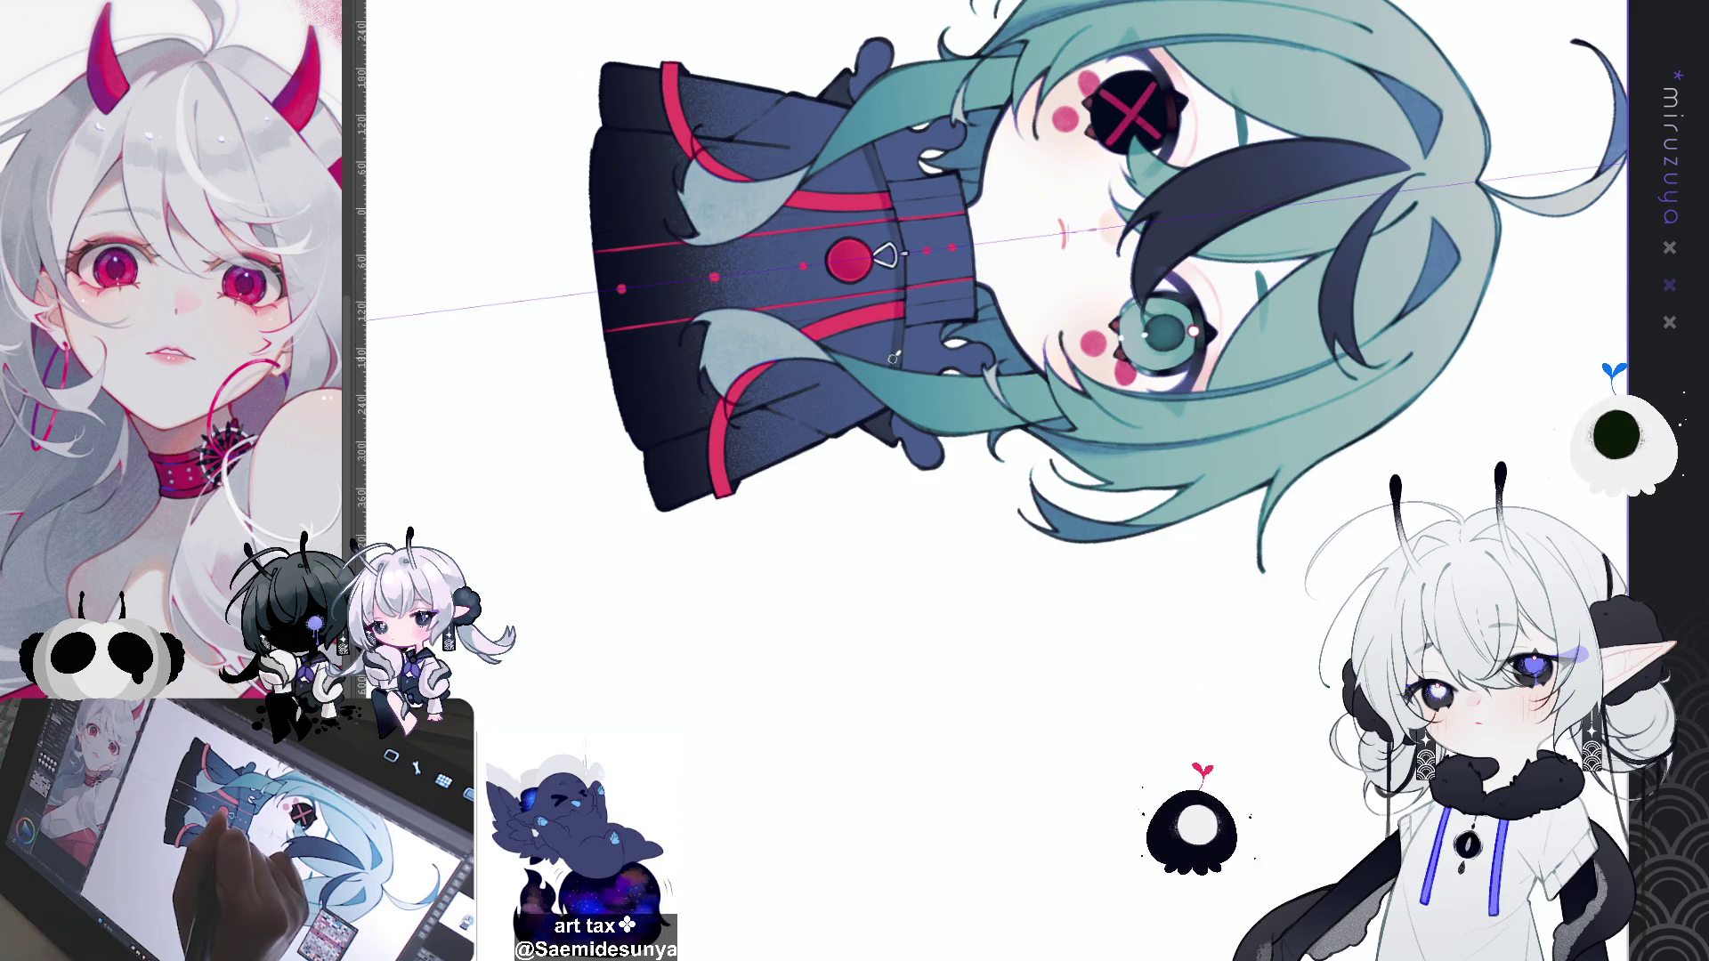
mouse_move(915, 285)
left_mouse_down()
mouse_move(1250, 626)
mouse_move(698, 489)
left_mouse_up()
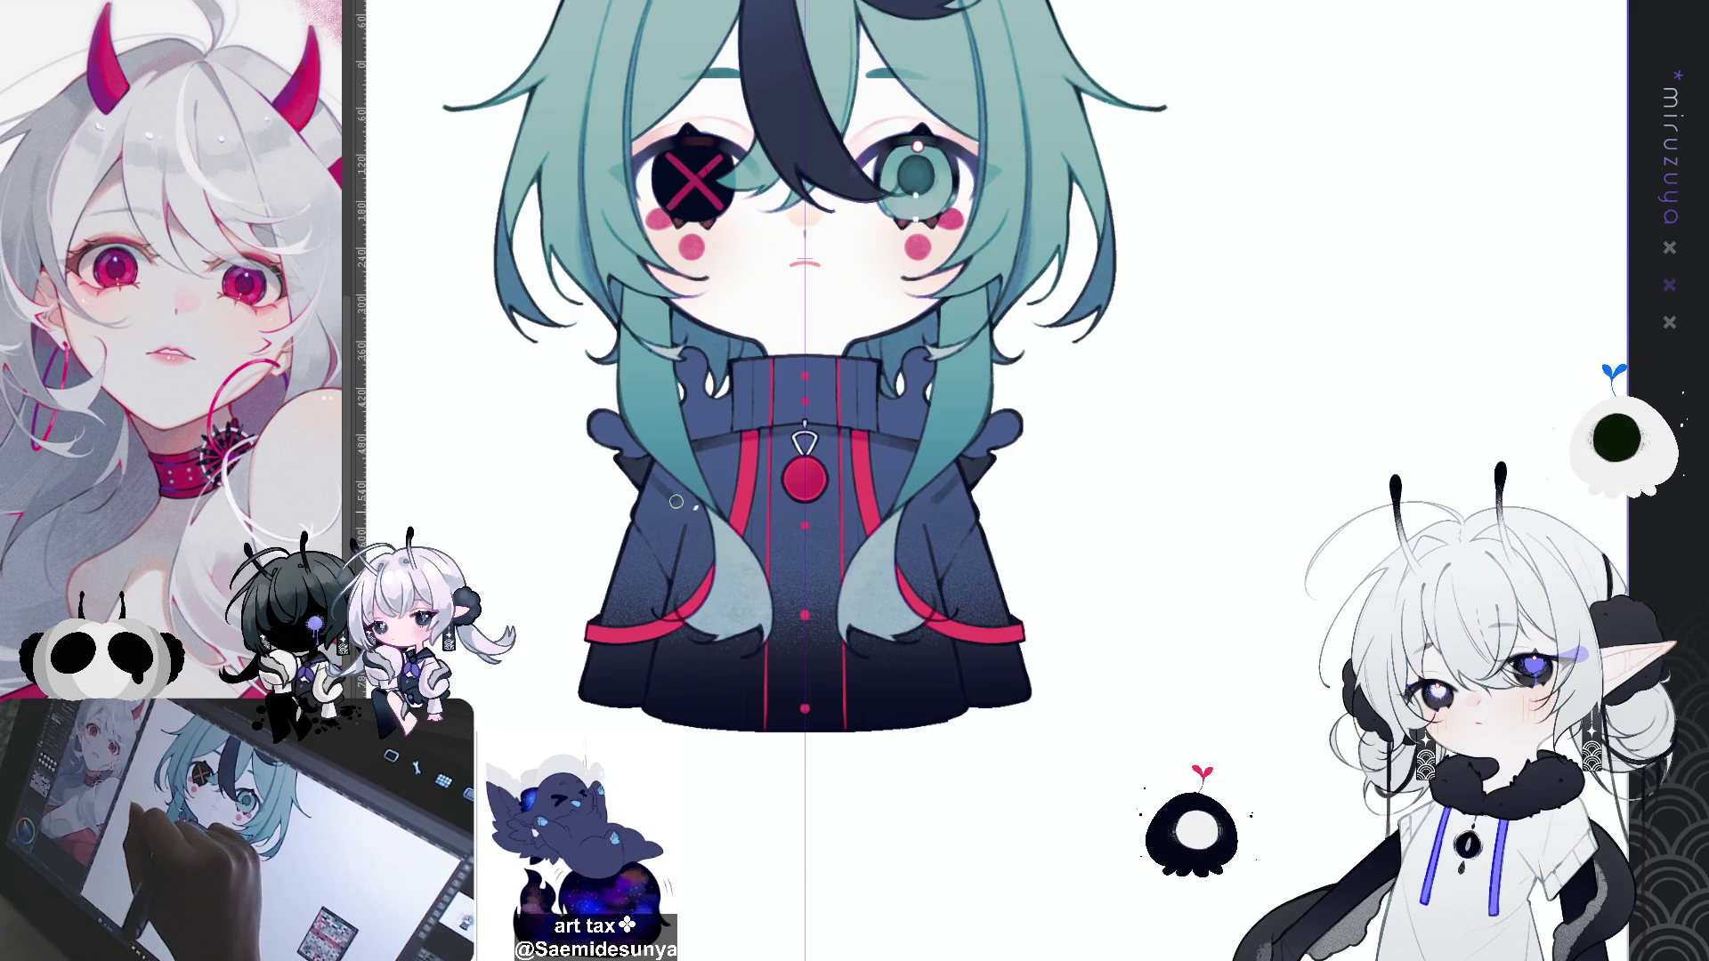
Step: Brush dark mirrored shading strokes on the left sleeve beside the hair so they reflect onto the right sleeve
mouse_move(650, 474)
left_mouse_down()
mouse_move(708, 535)
mouse_move(664, 474)
left_mouse_up()
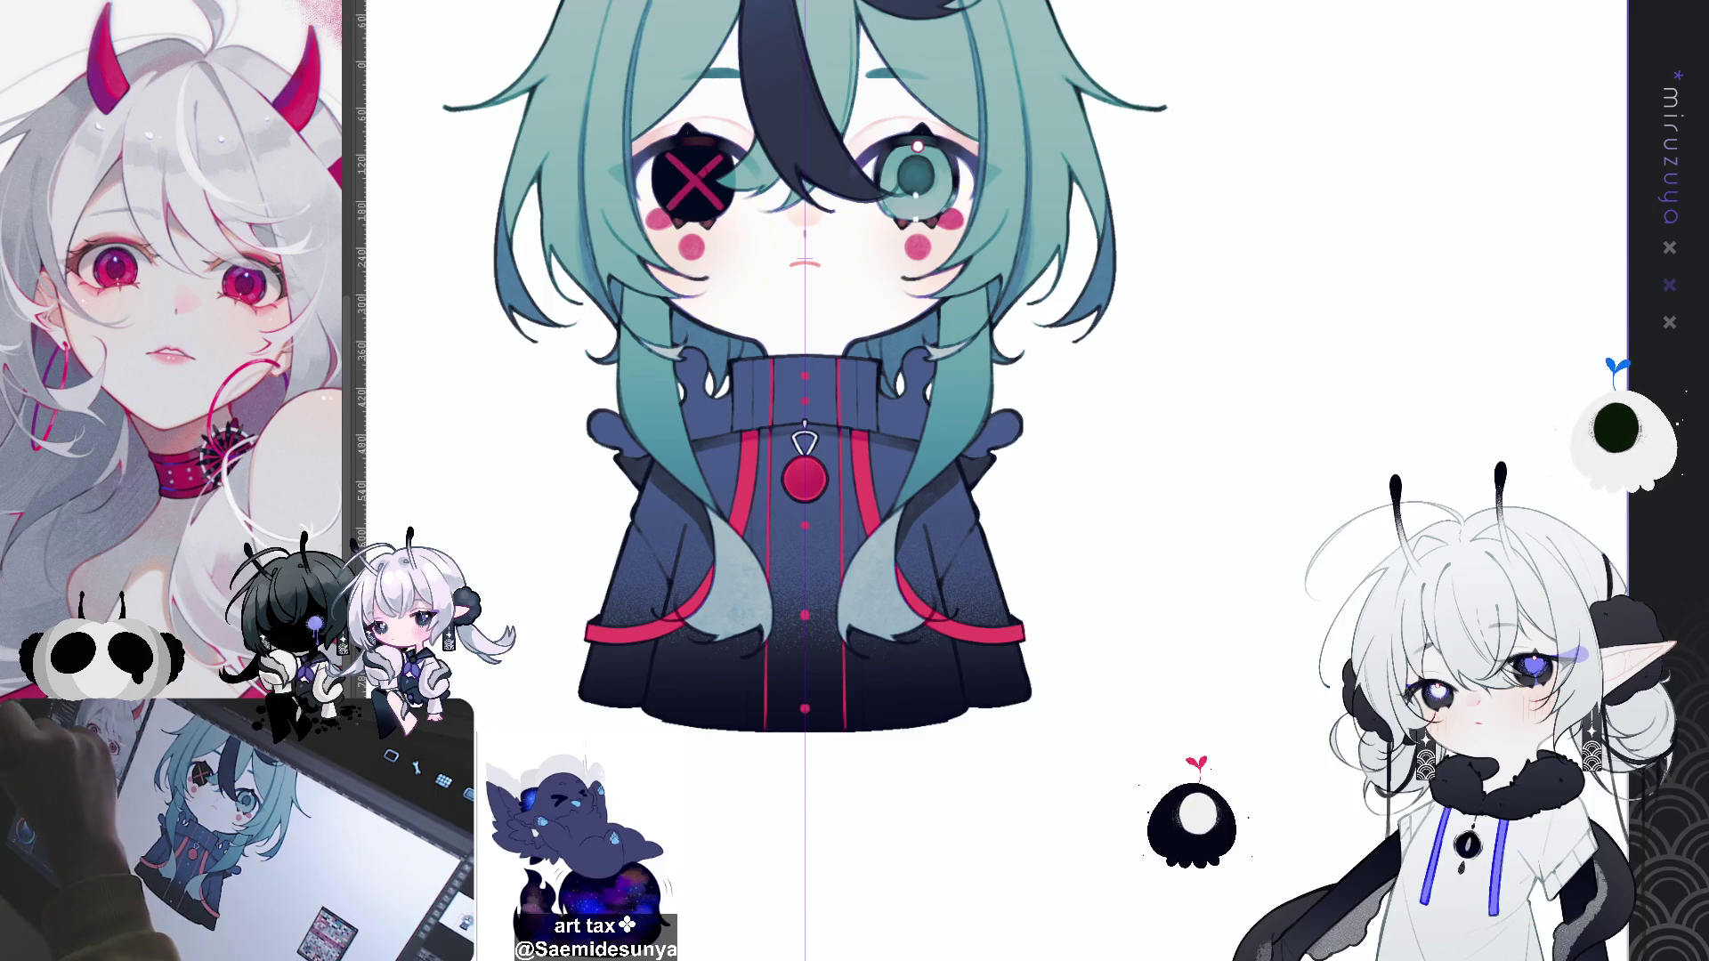
left_click_drag(655, 483, 699, 534)
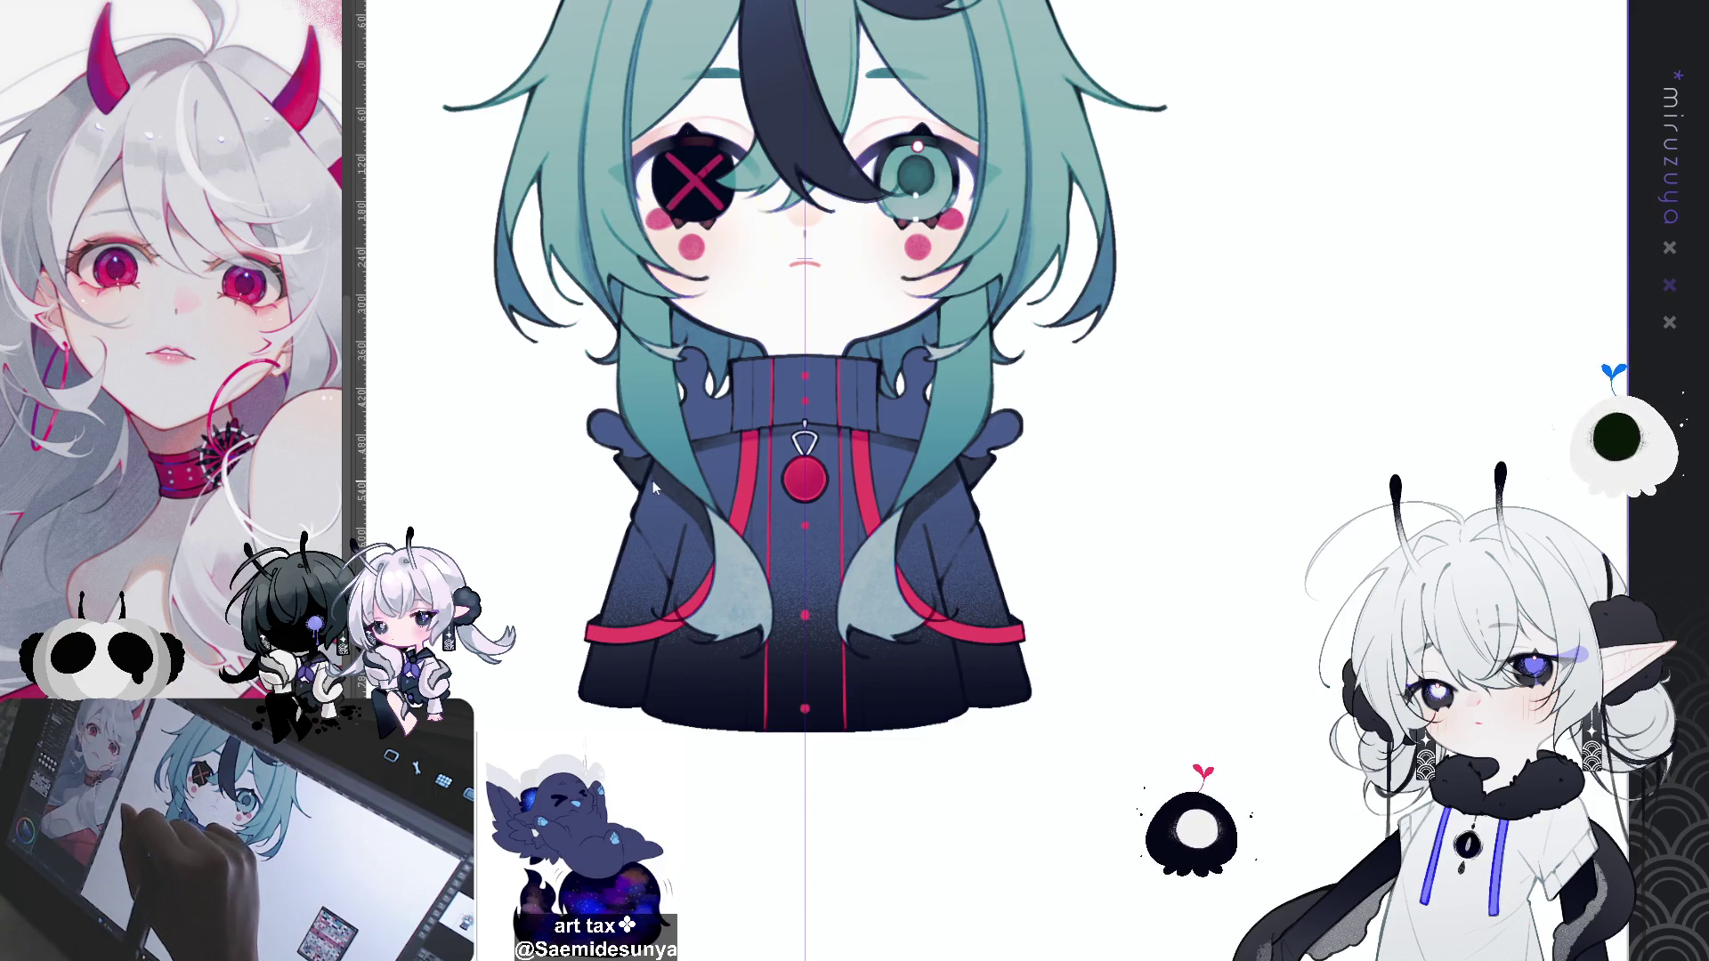
left_click_drag(691, 516, 721, 566)
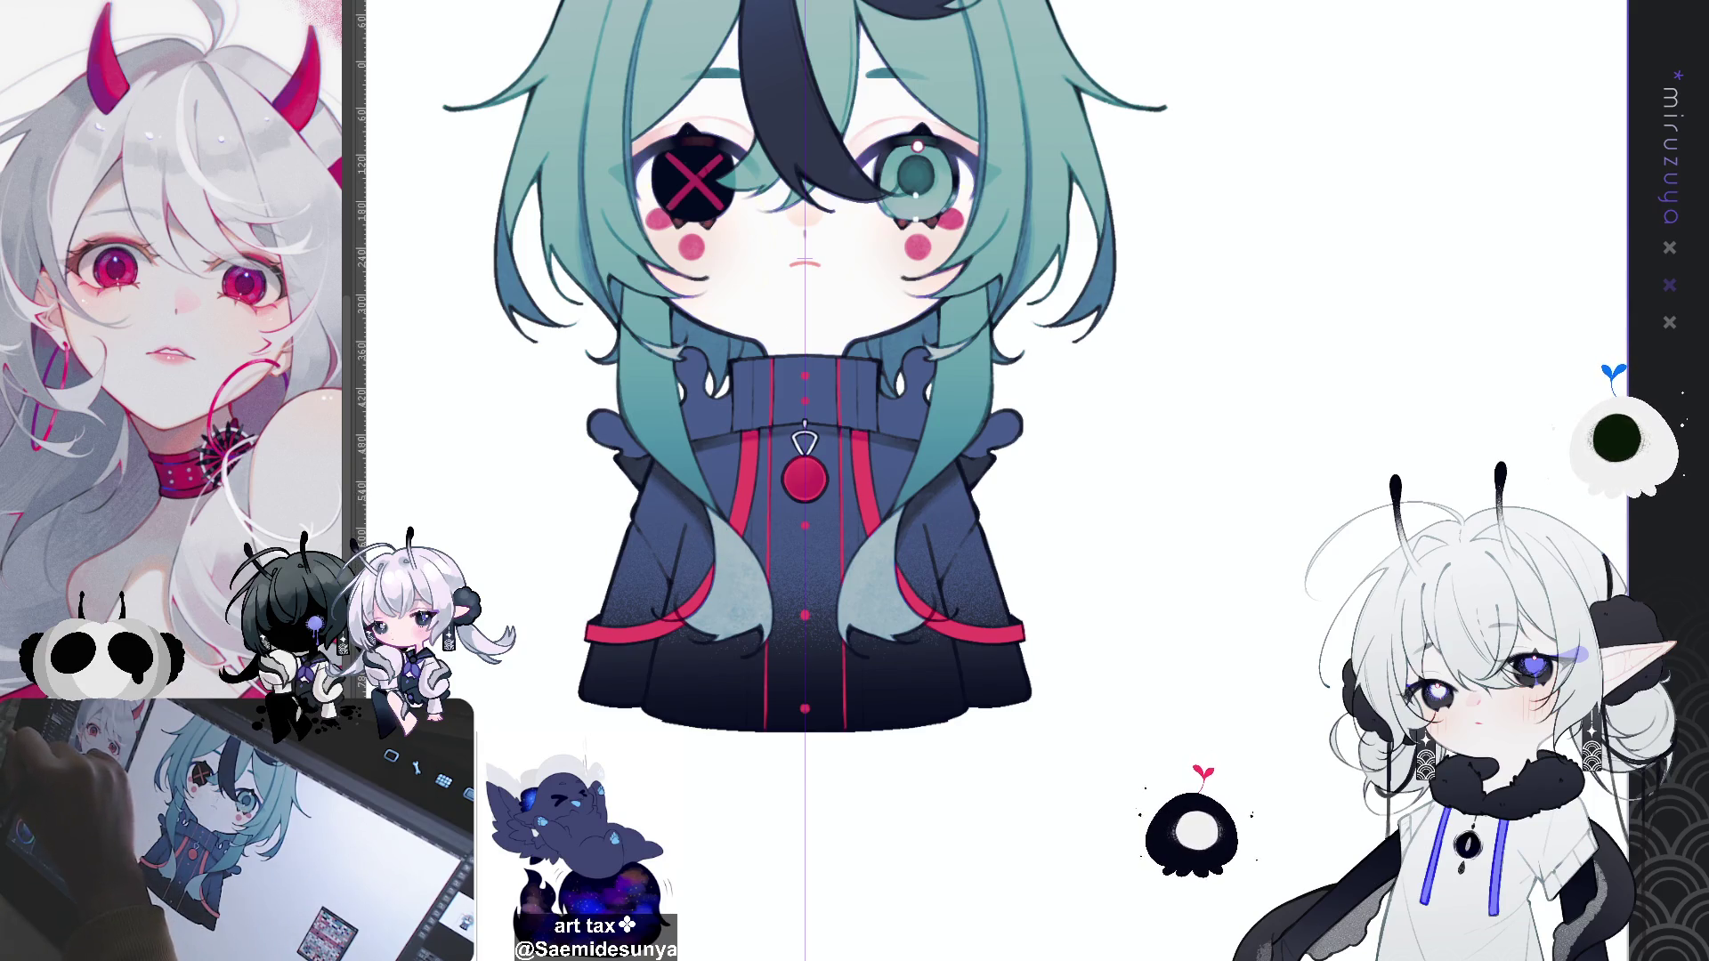
left_click_drag(663, 470, 672, 478)
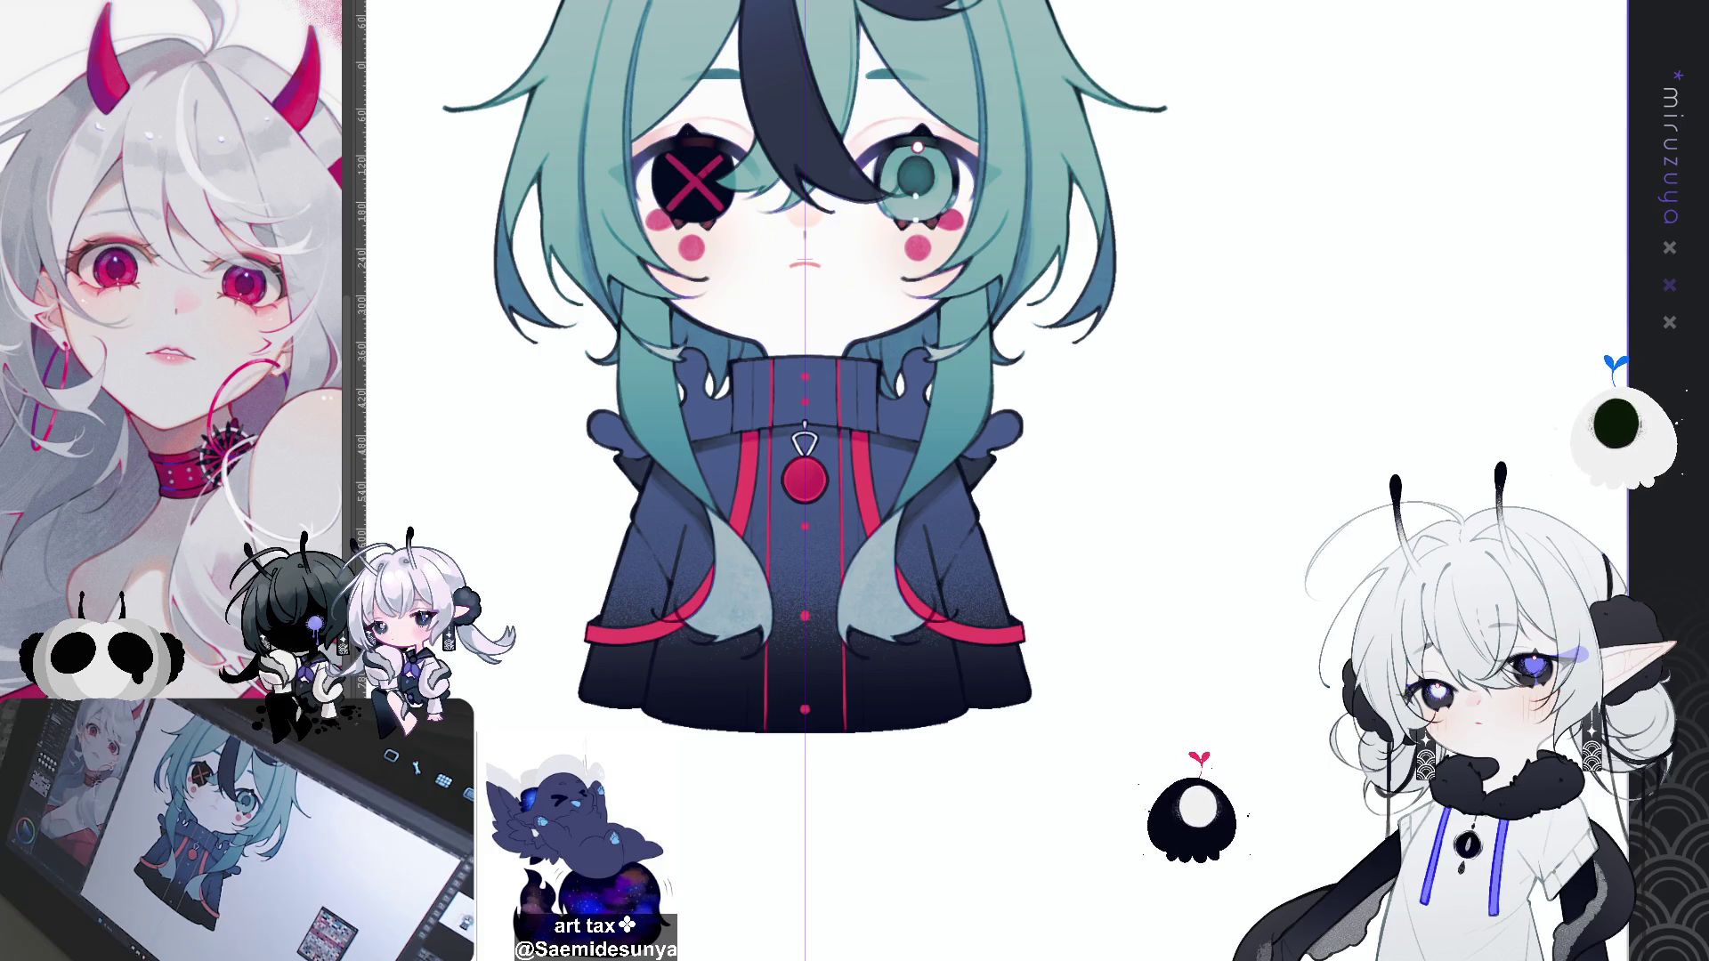
left_click_drag(636, 546, 705, 559)
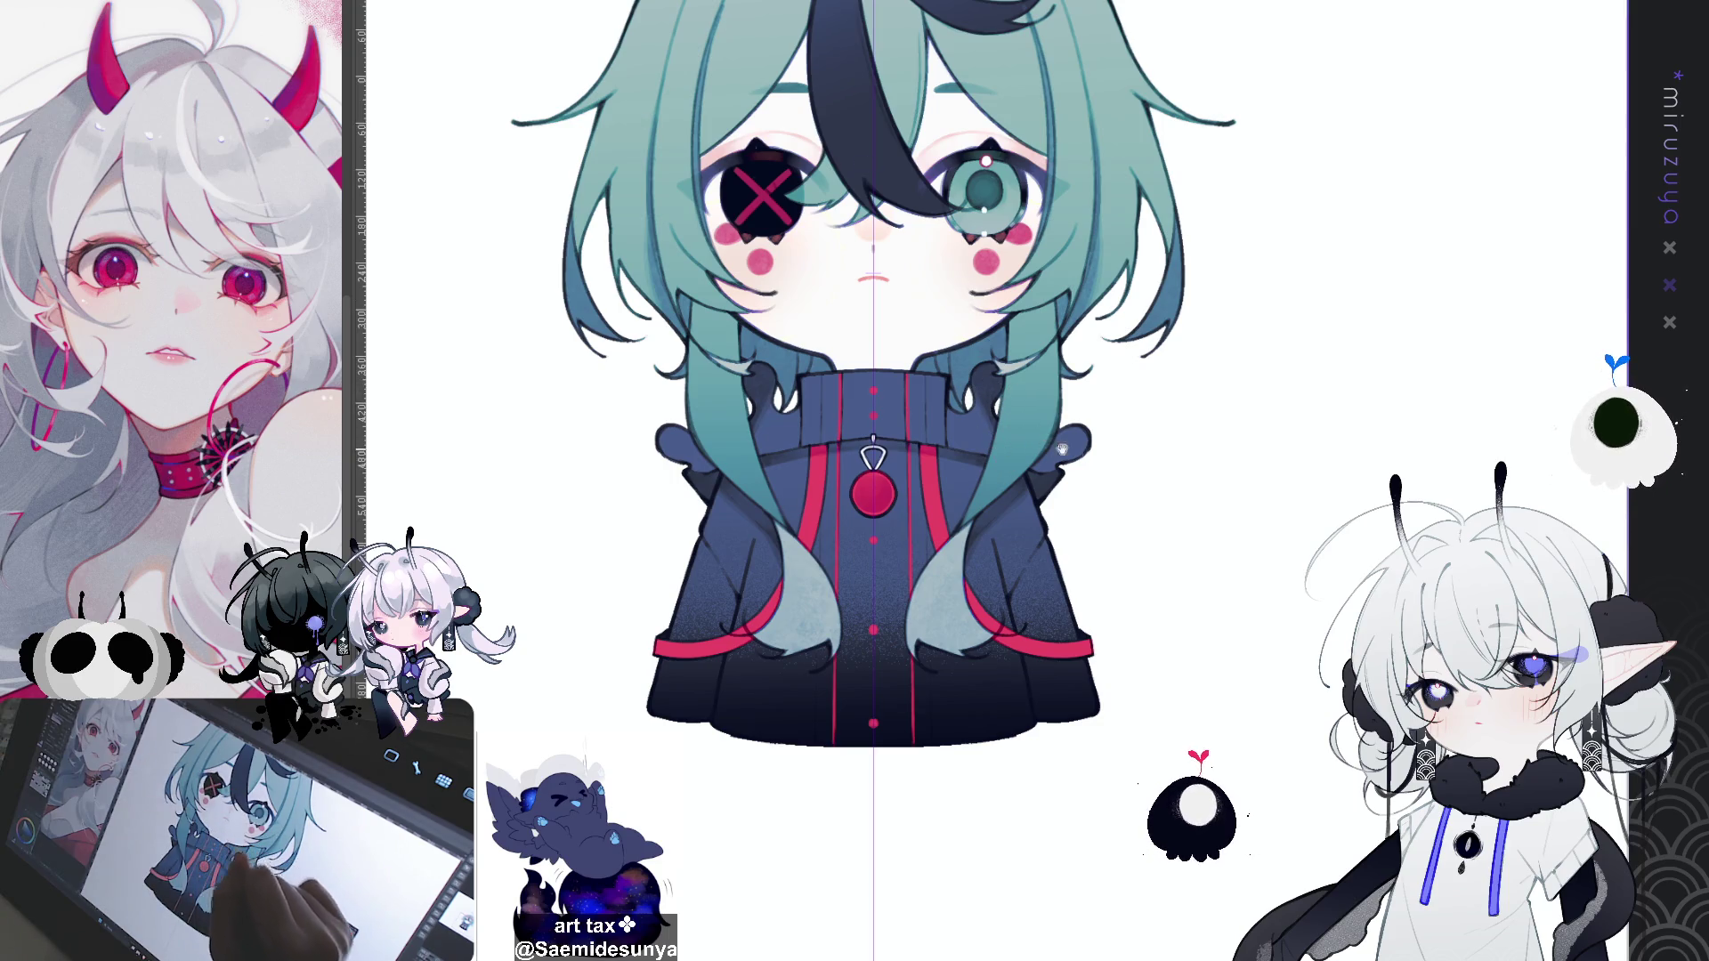
left_click_drag(1062, 449, 1060, 597)
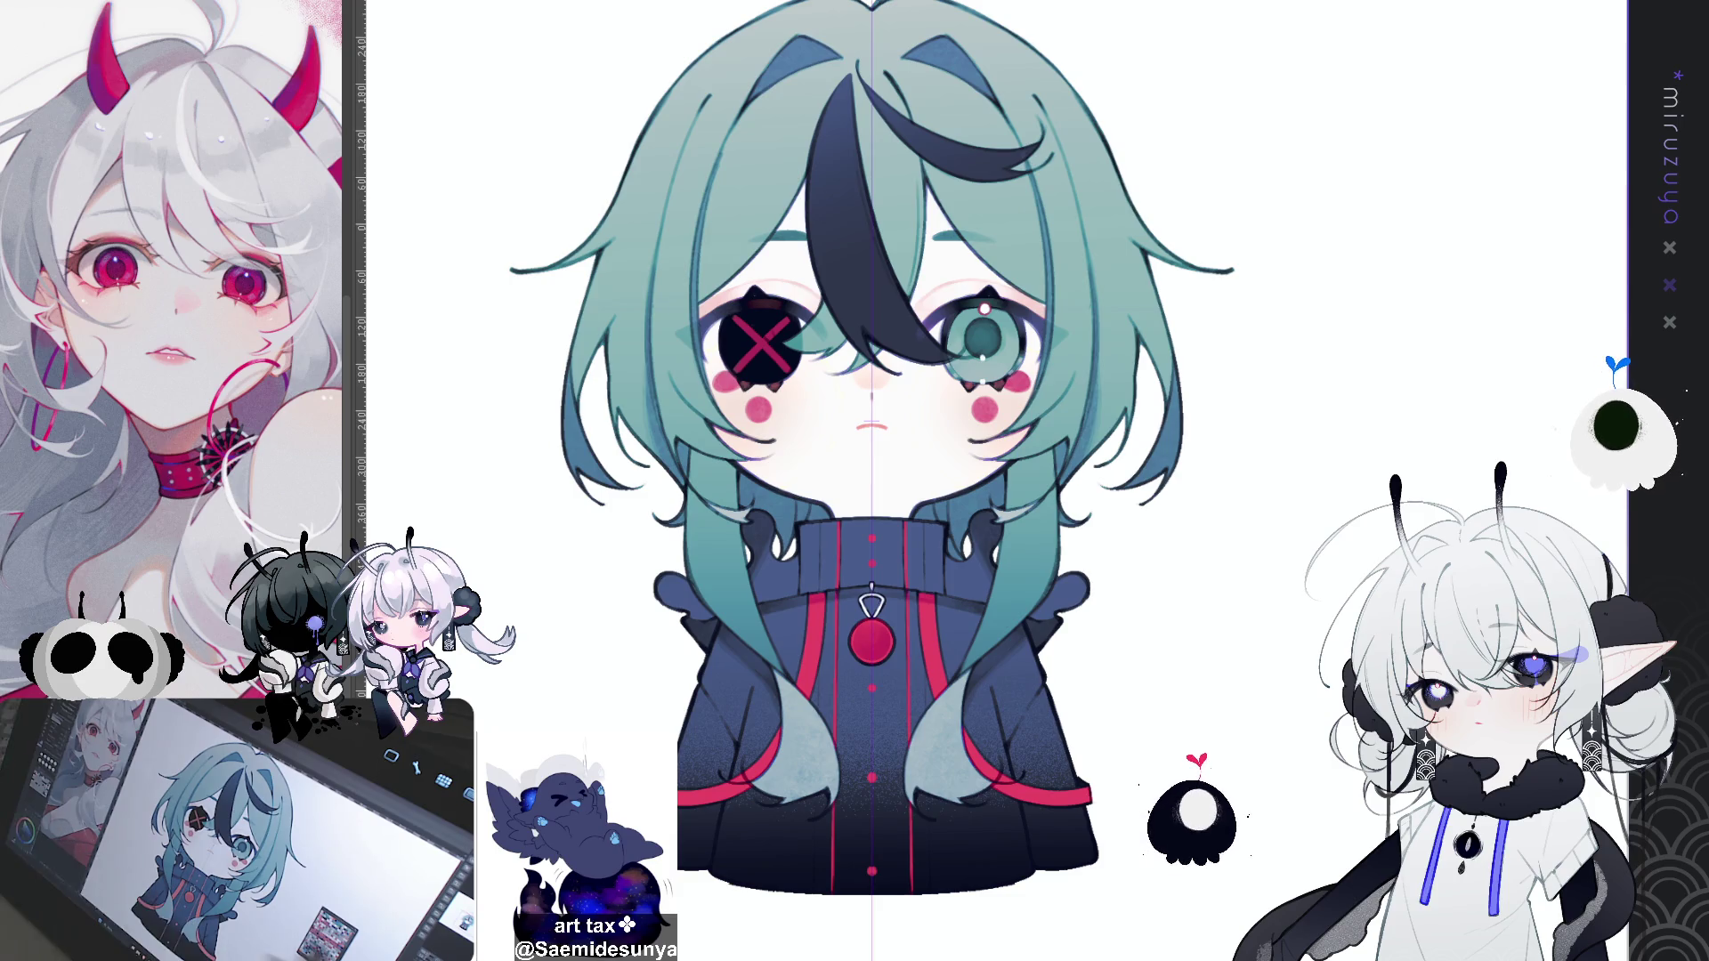
scroll(520, 532, "down", 4)
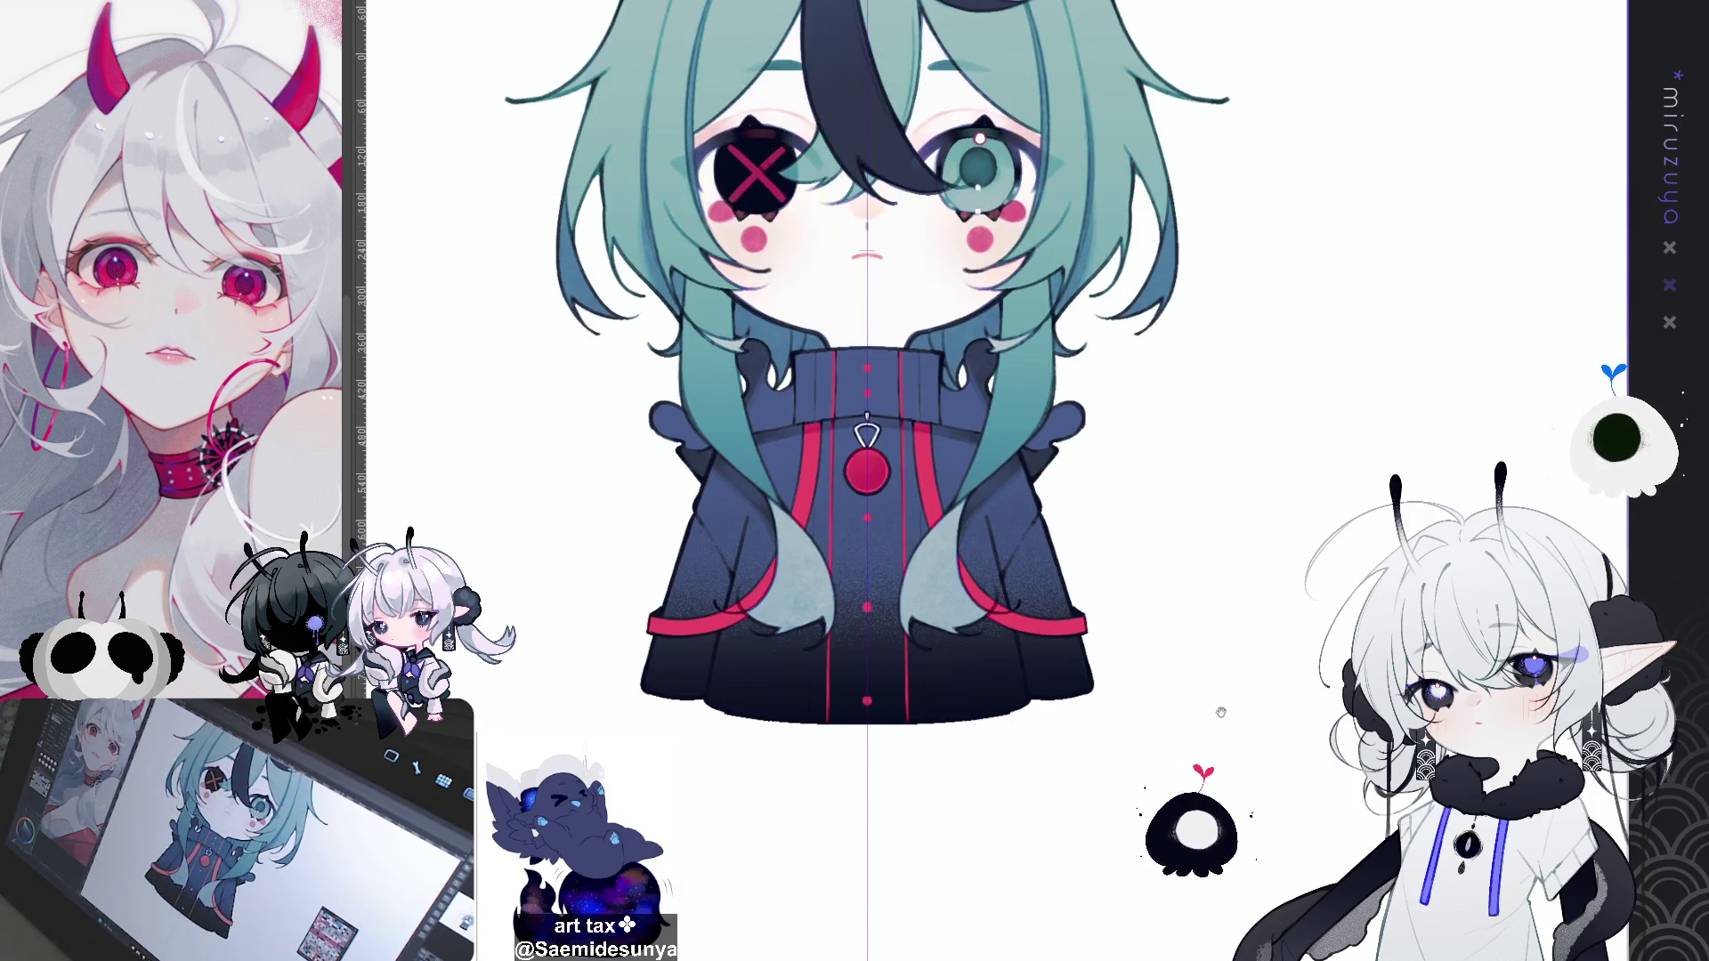
scroll(519, 532, "right", 1)
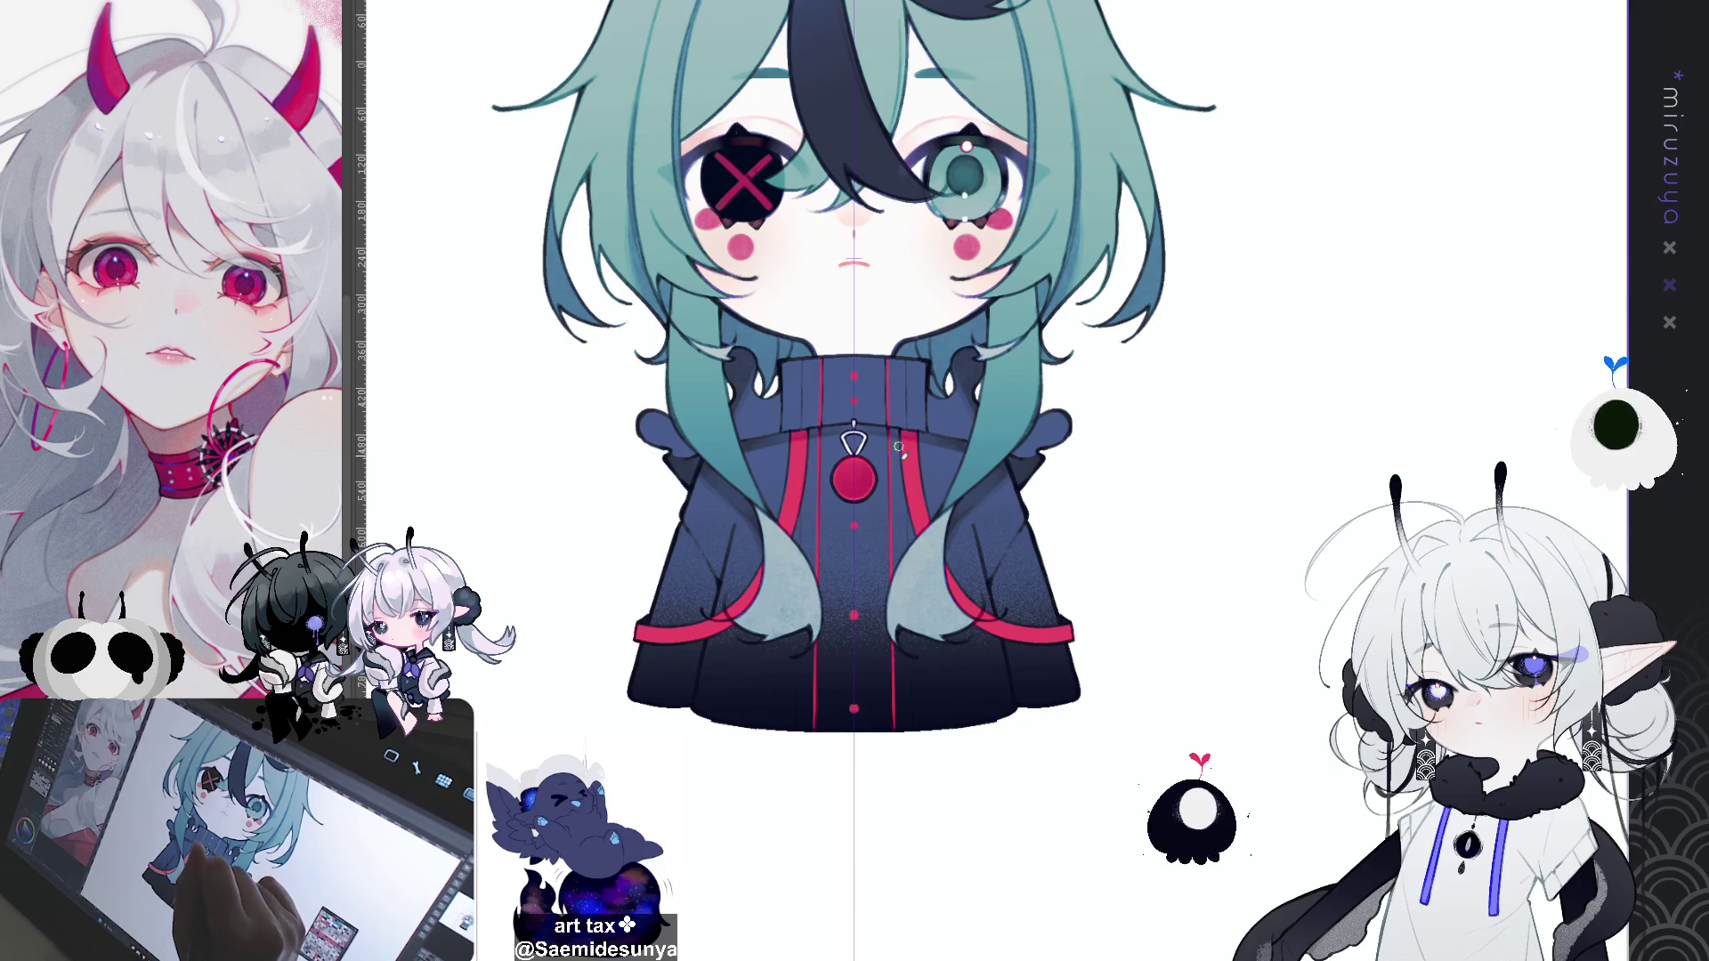
mouse_move(932, 553)
left_mouse_down()
mouse_move(1292, 585)
mouse_move(868, 543)
left_mouse_up()
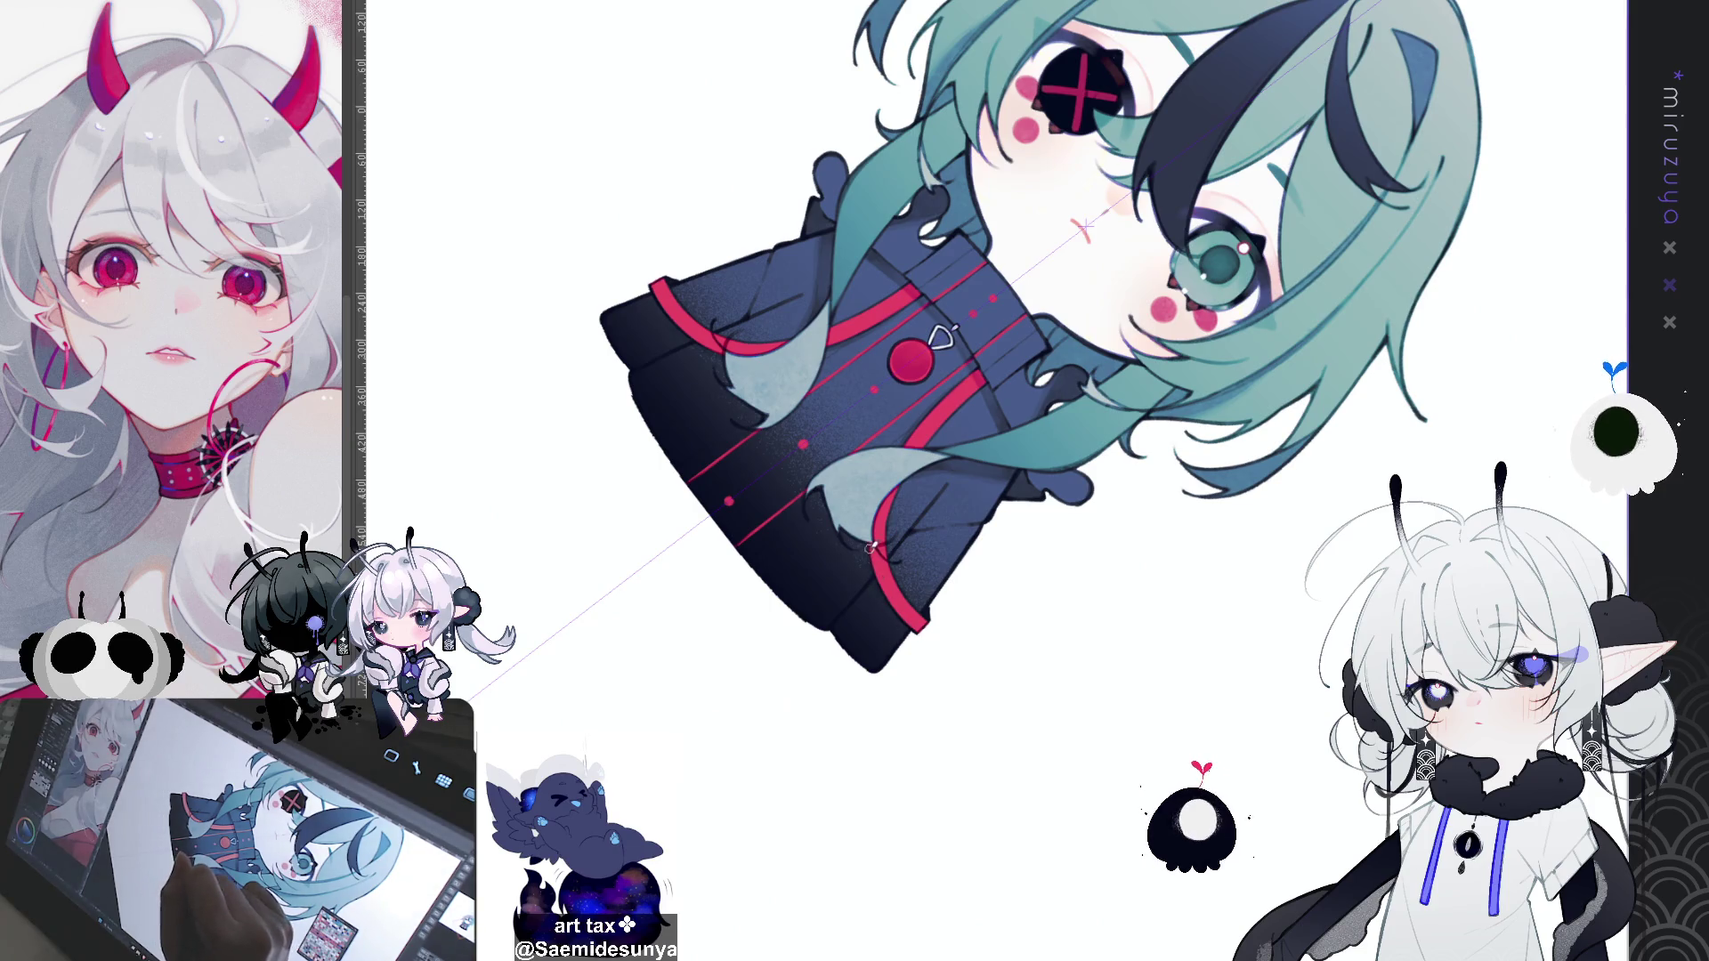
mouse_move(888, 607)
left_mouse_down()
mouse_move(1023, 632)
mouse_move(1095, 614)
left_mouse_up()
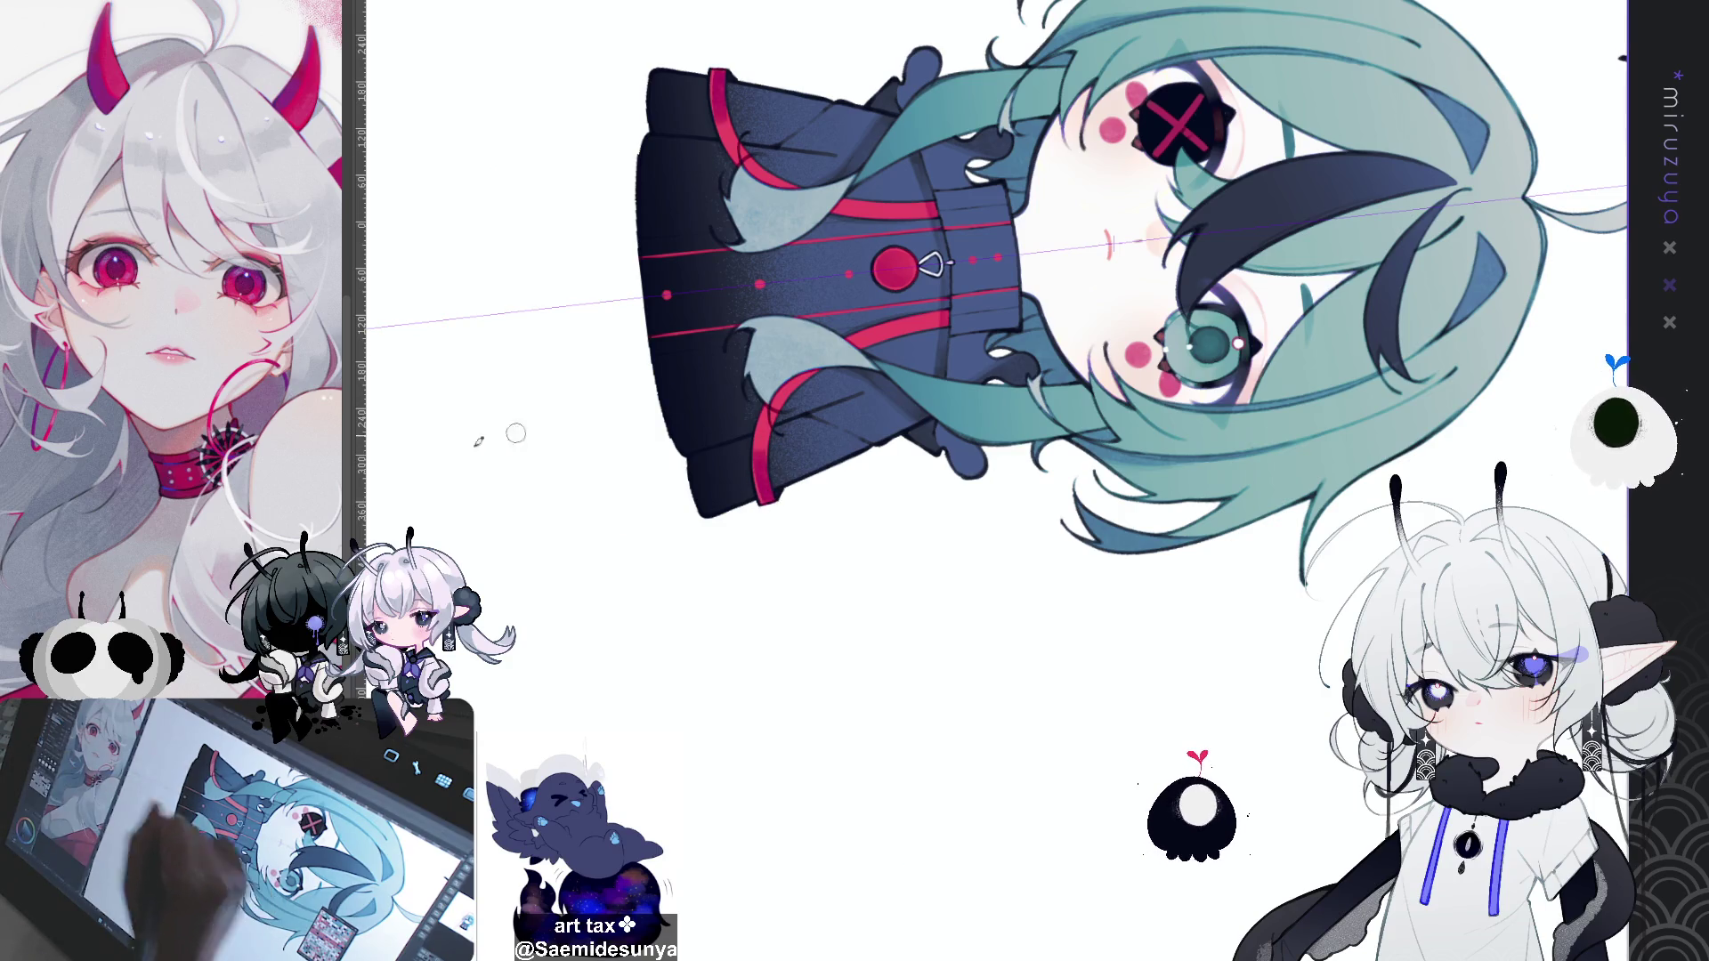
mouse_move(787, 533)
left_mouse_down()
mouse_move(1037, 684)
mouse_move(826, 497)
left_mouse_up()
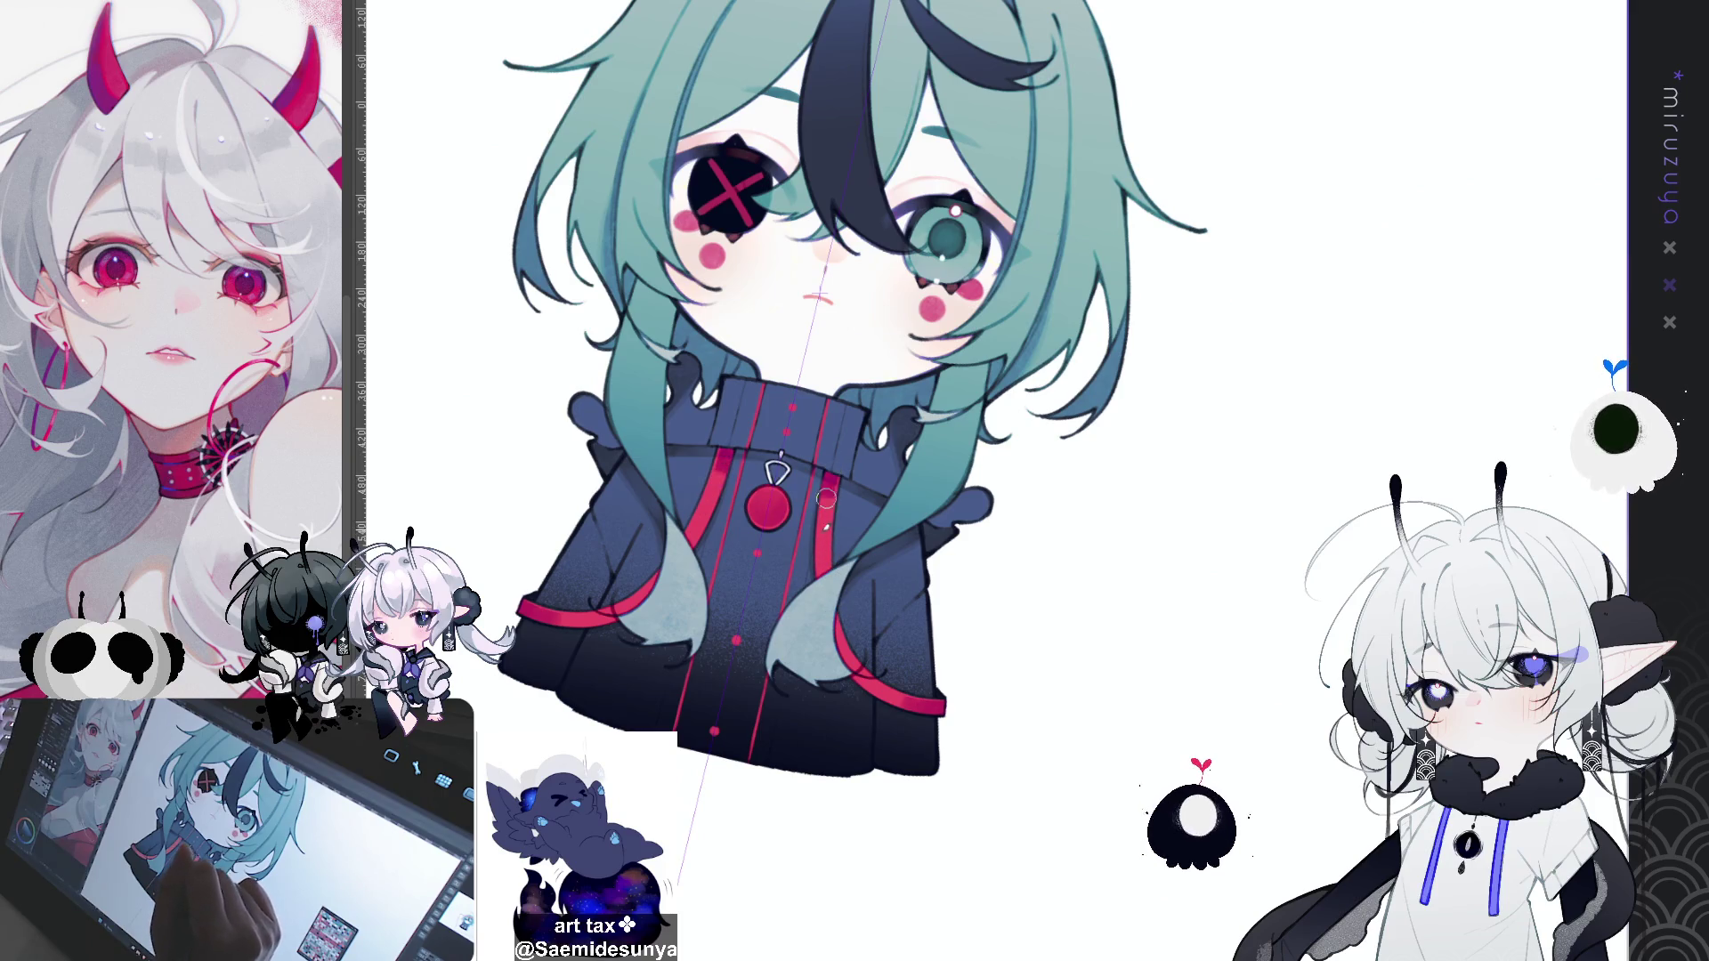
mouse_move(913, 447)
left_mouse_down()
mouse_move(934, 375)
mouse_move(881, 419)
left_mouse_up()
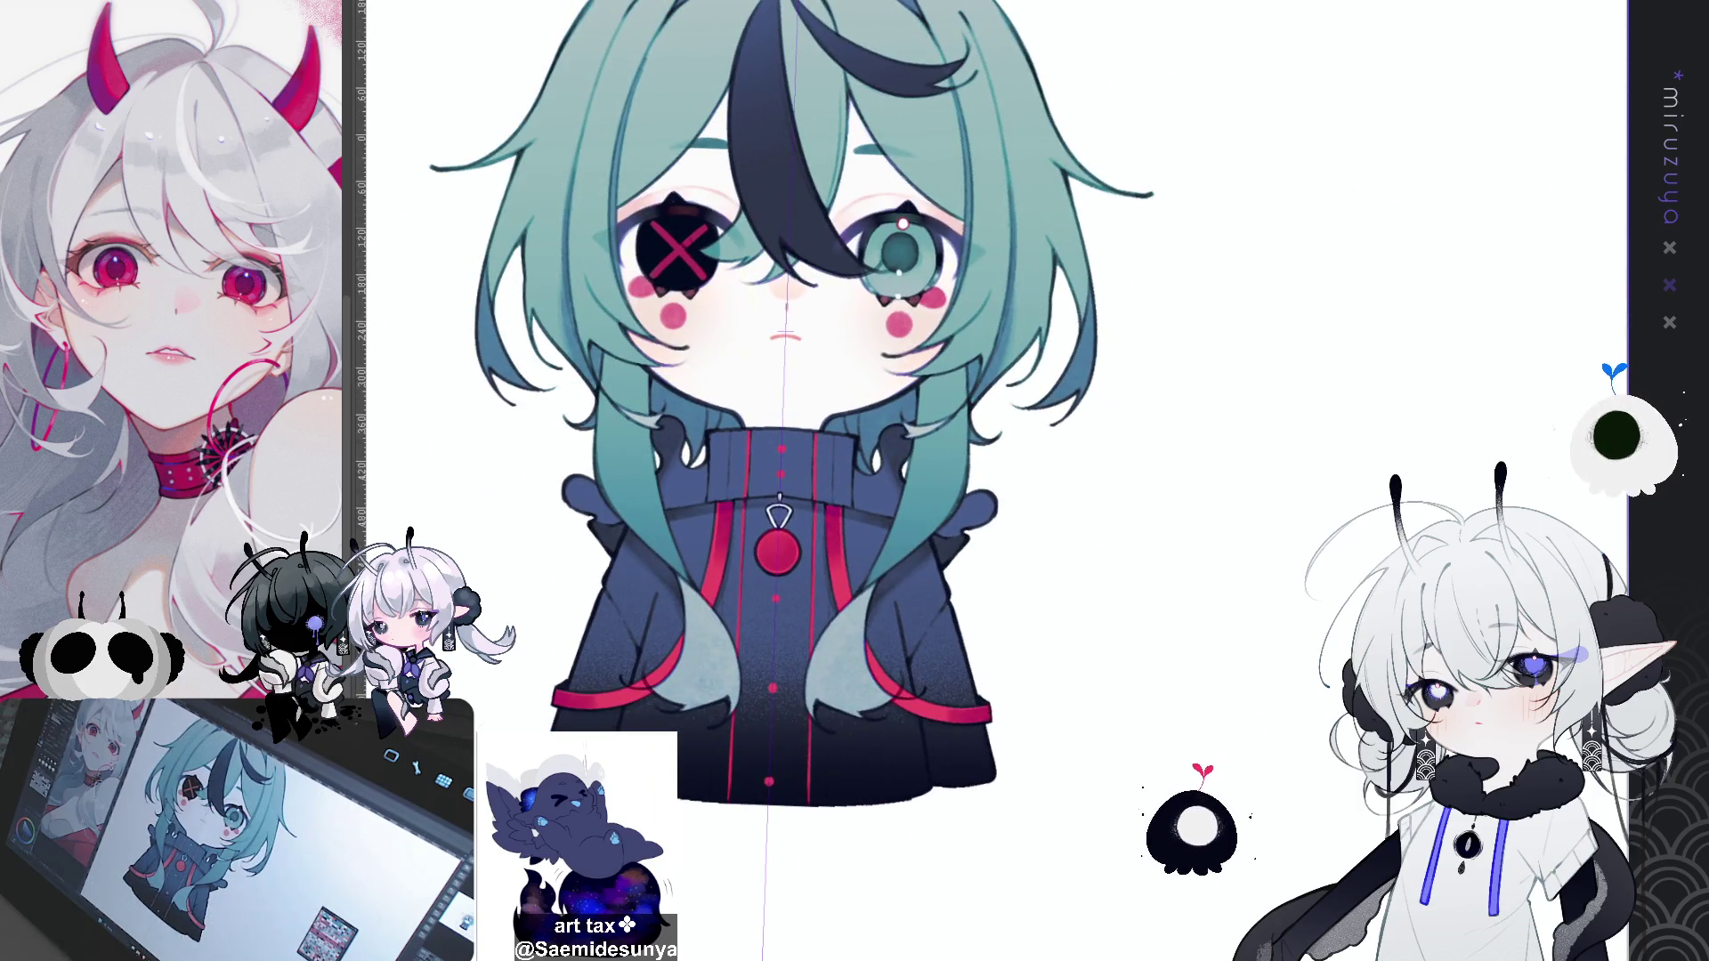
scroll(781, 401, "up", 2)
key("ctrl+0")
scroll(872, 481, "up", 3)
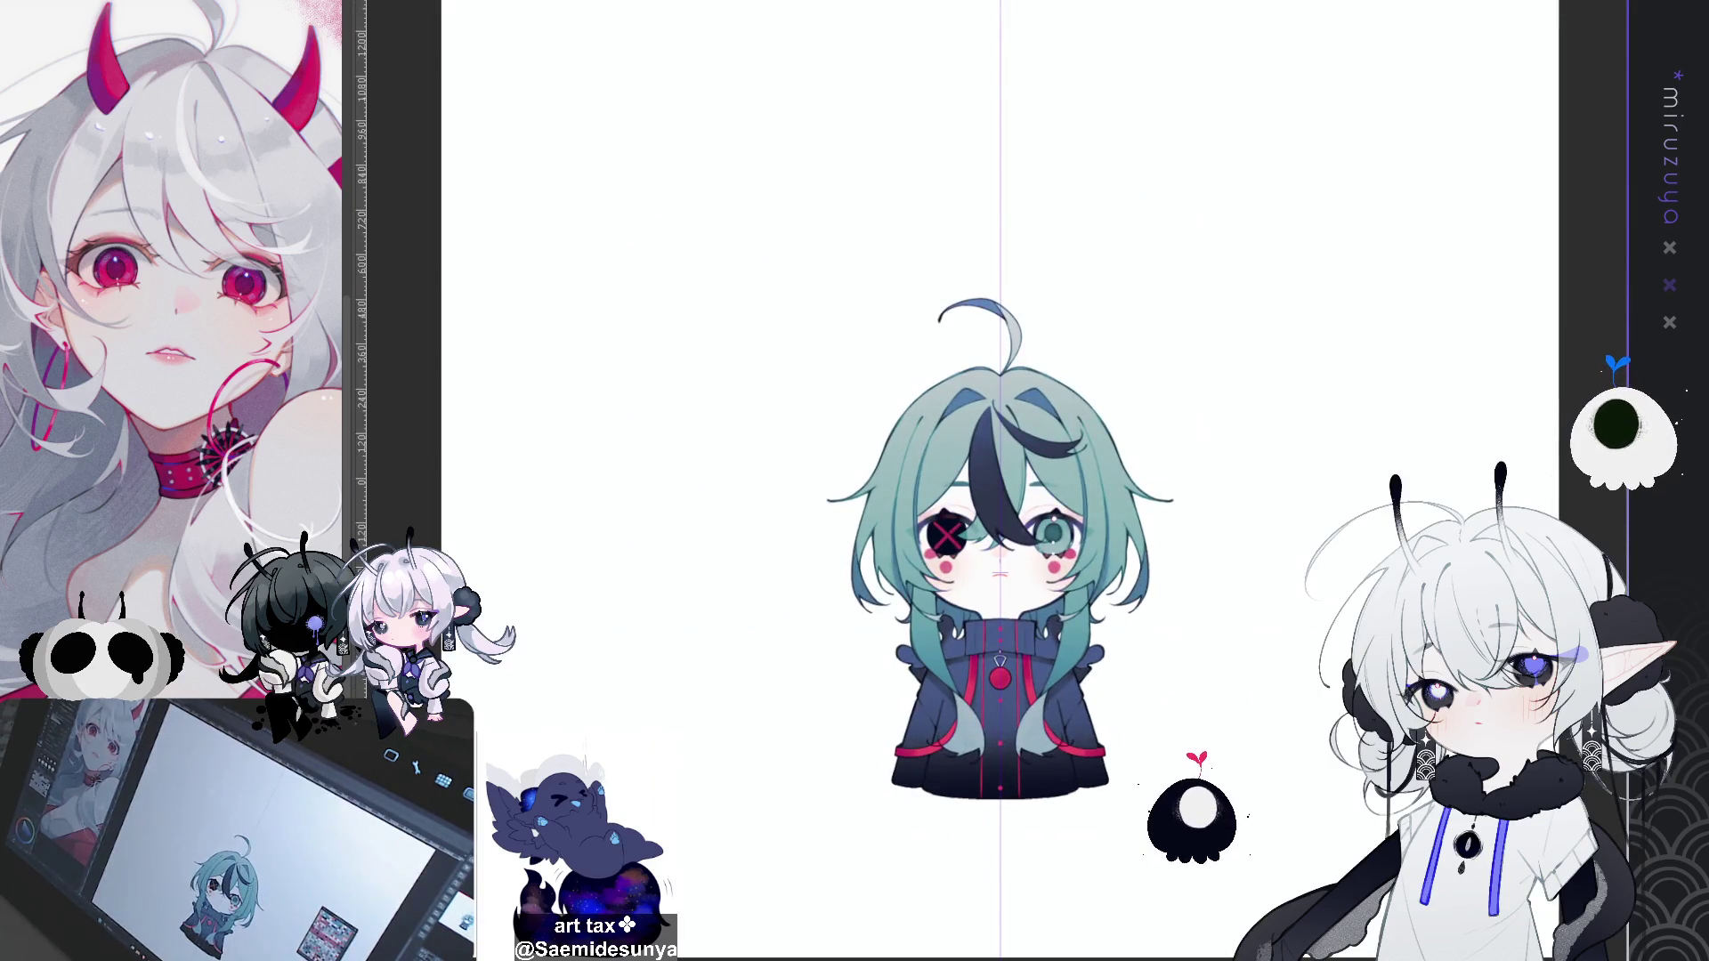
Step: Zoom in on the coat around the red pendant button
scroll(1212, 349, "up", 3)
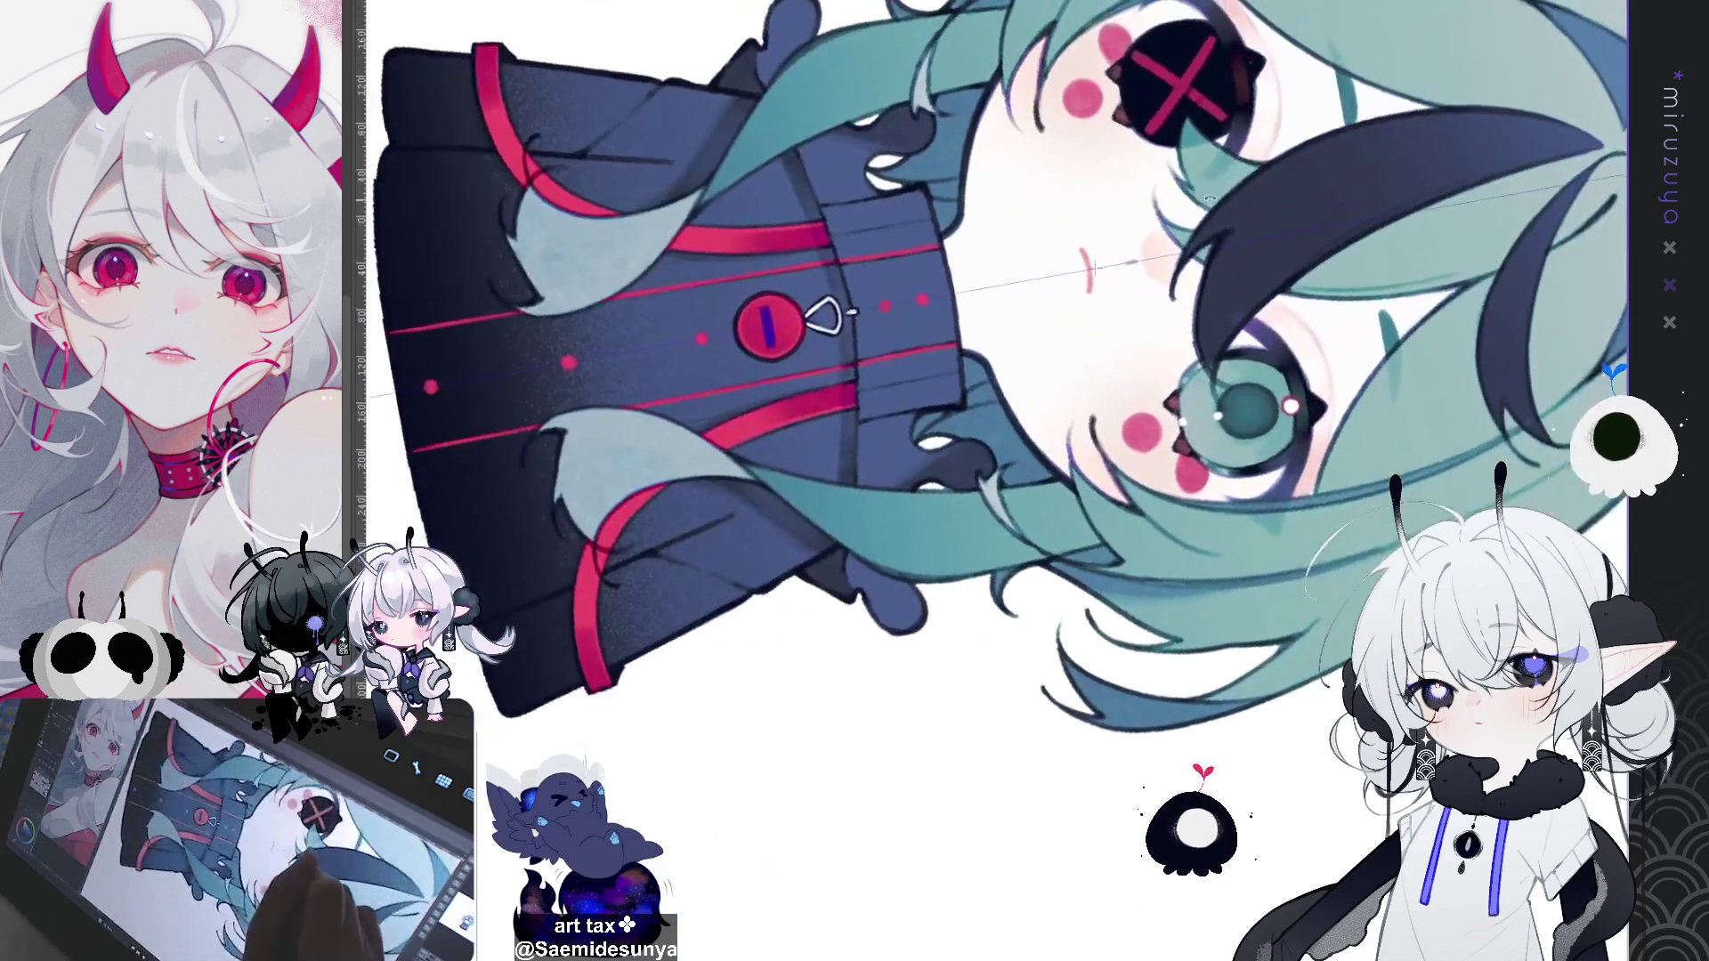
Step: Draw the slot line on the red button, undo it, and reset the canvas view upright
mouse_move(754, 338)
left_mouse_down()
mouse_move(757, 354)
mouse_move(762, 327)
left_mouse_up()
key("ctrl+z")
key("ctrl+z")
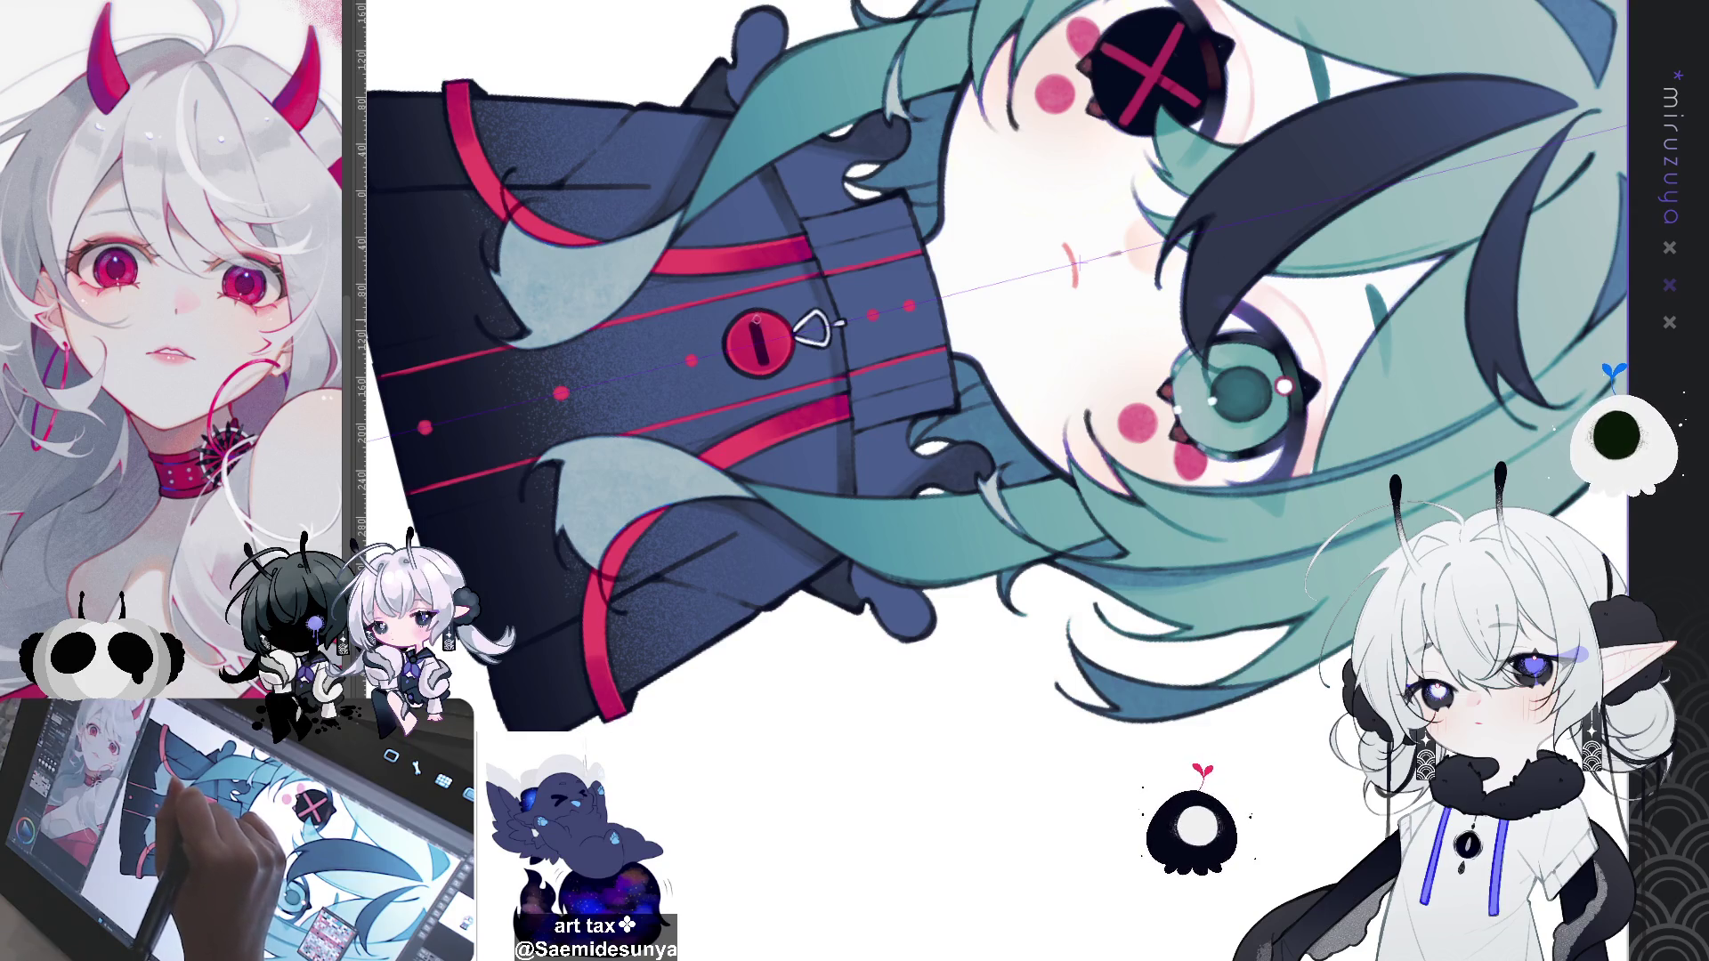
key("ctrl+0")
Step: Zoom out and bring up the Finnish 'Kuusi palaa' sentences image, moving it higher into view
scroll(868, 481, "down", 2)
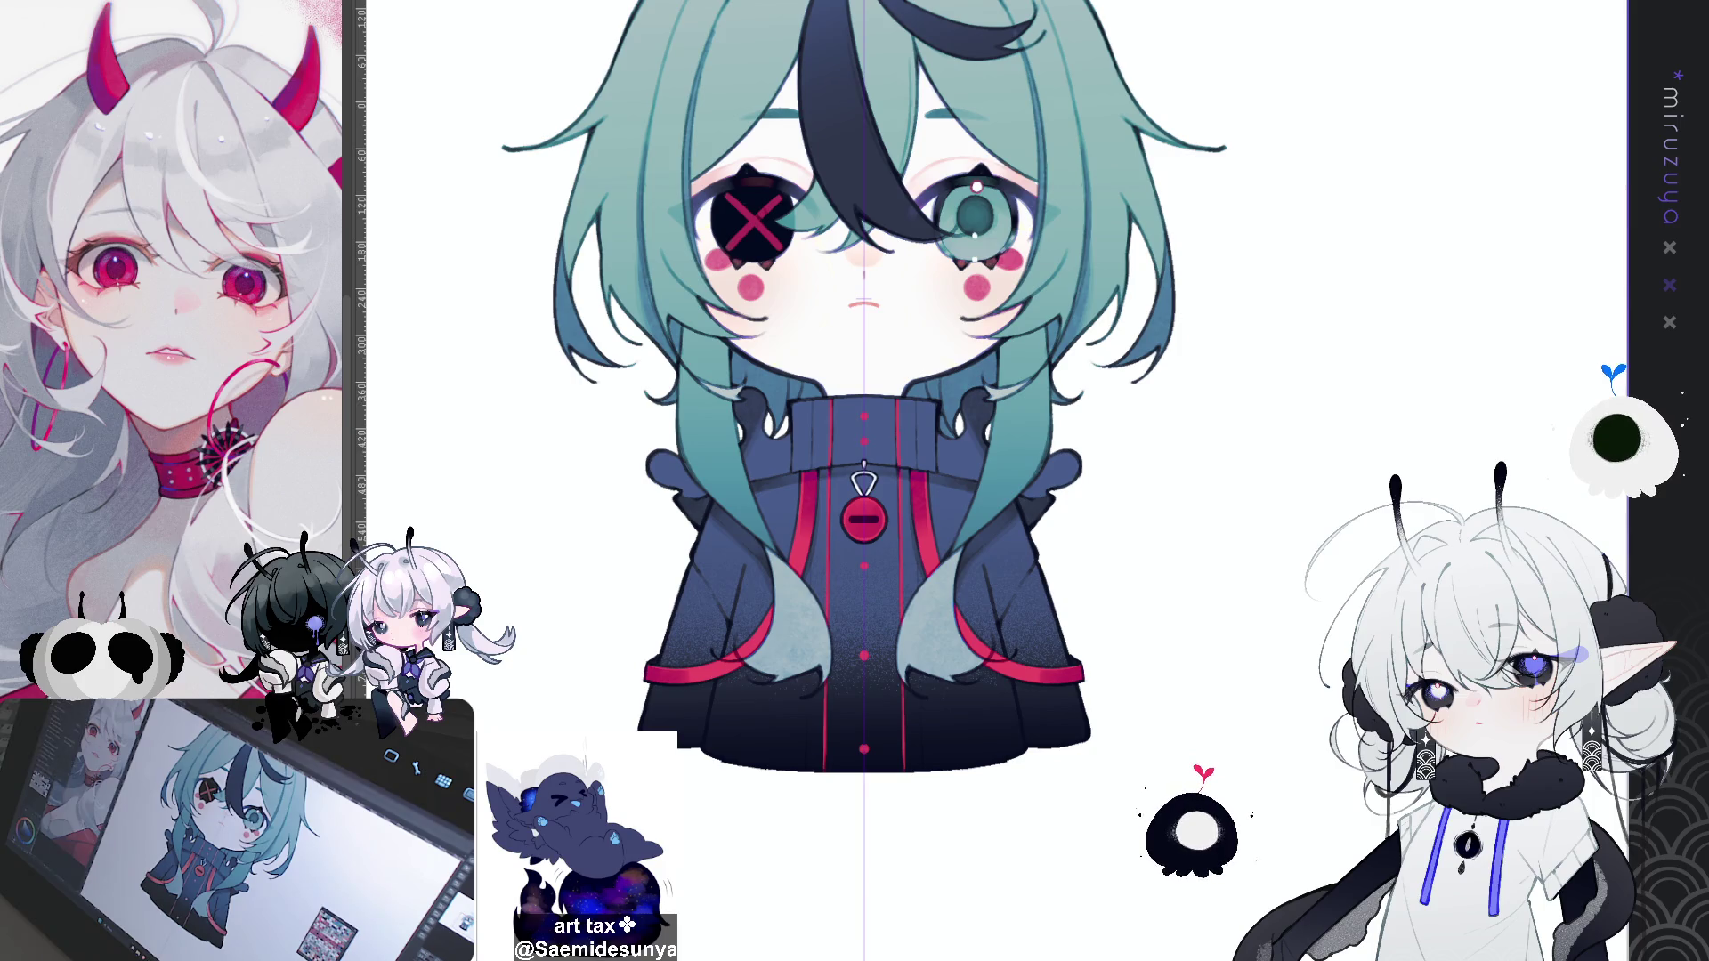
key("ctrl+Tab")
left_click_drag(1075, 462, 1073, 287)
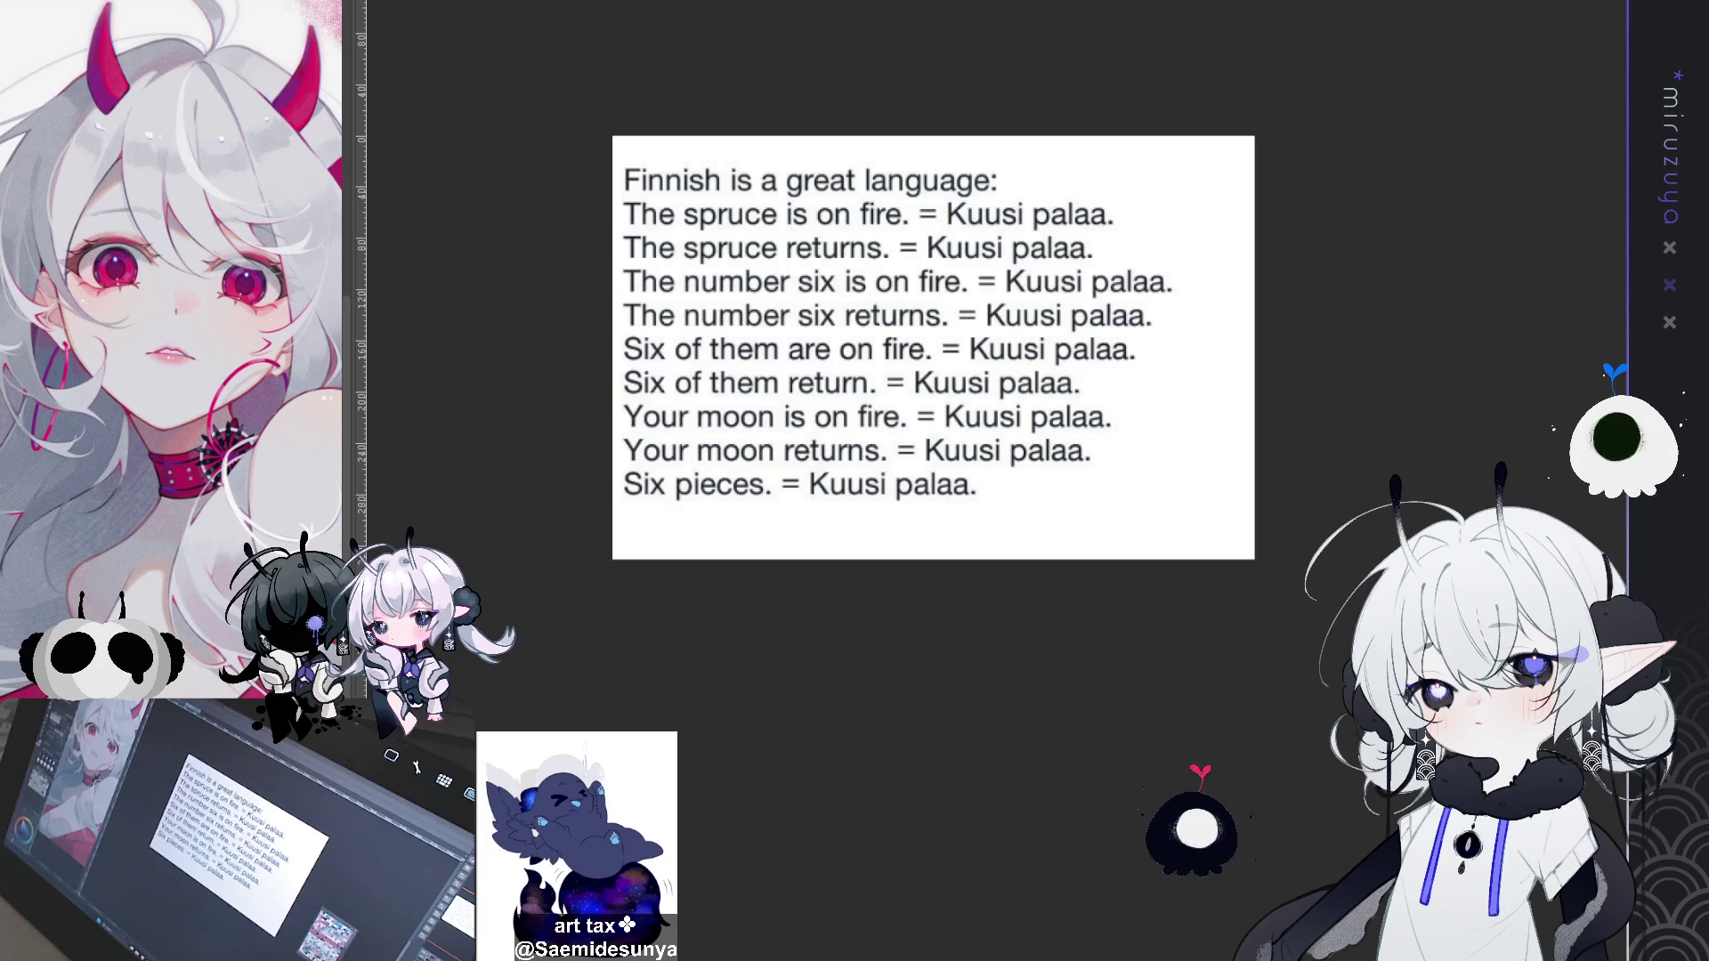
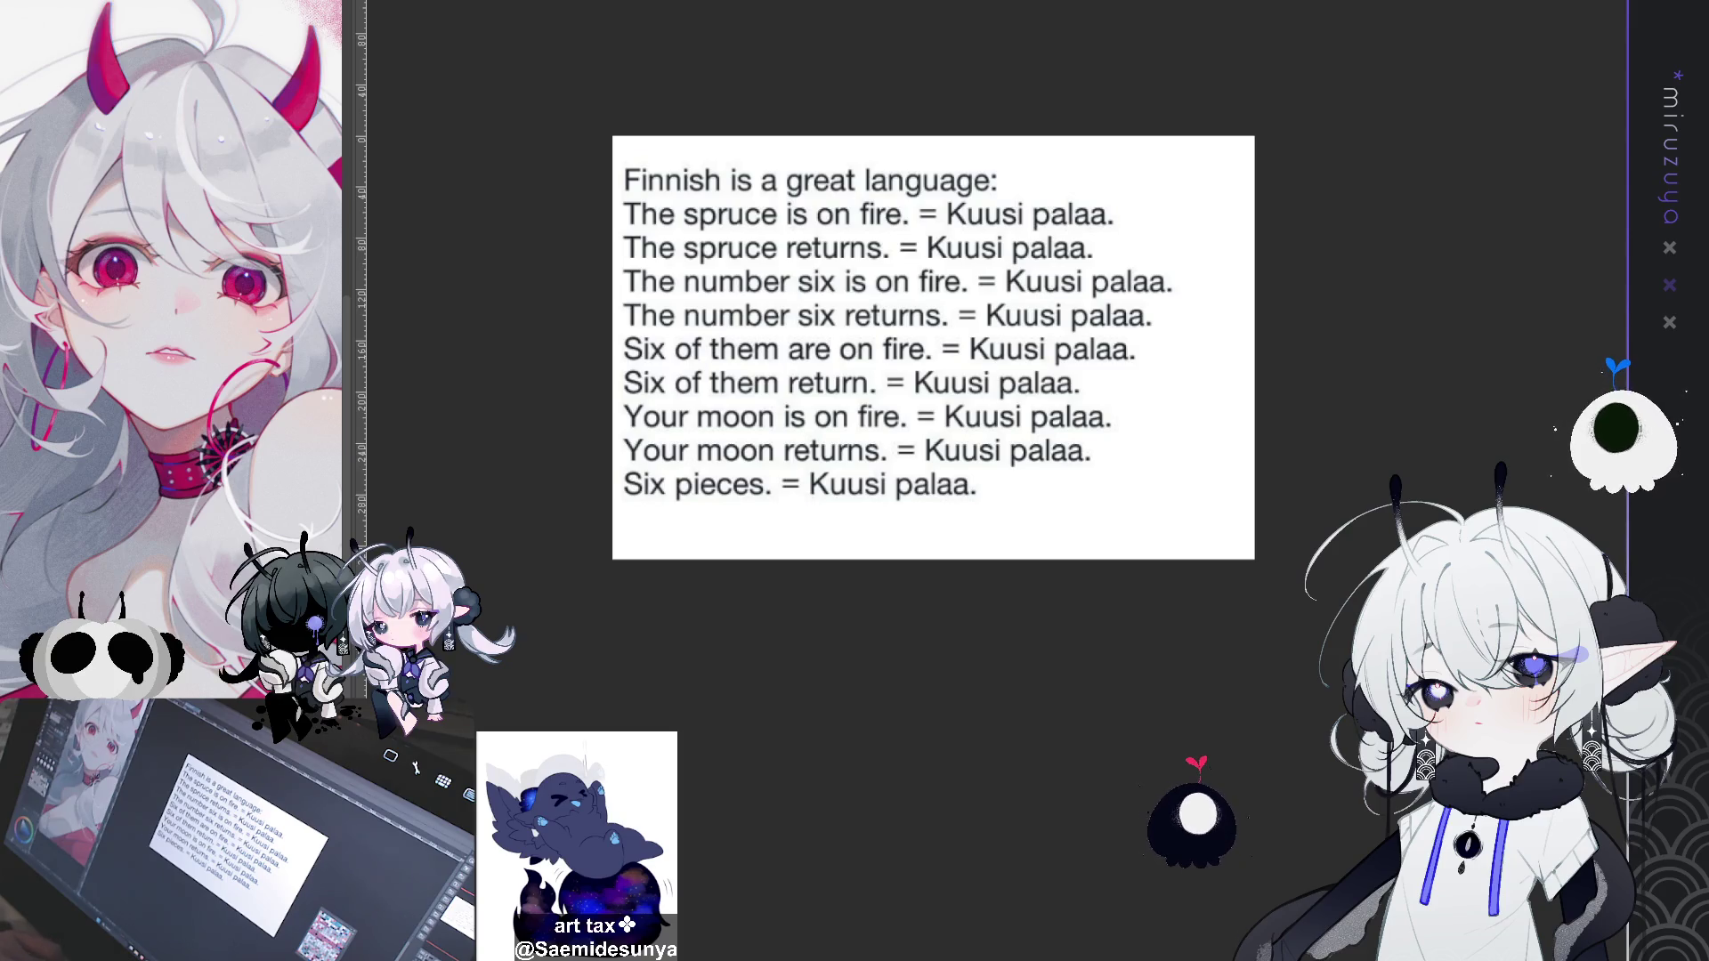
Step: Cycle past the Finnish joke images back to the teal-haired character drawing with Ctrl+Tab
key("ctrl+Tab")
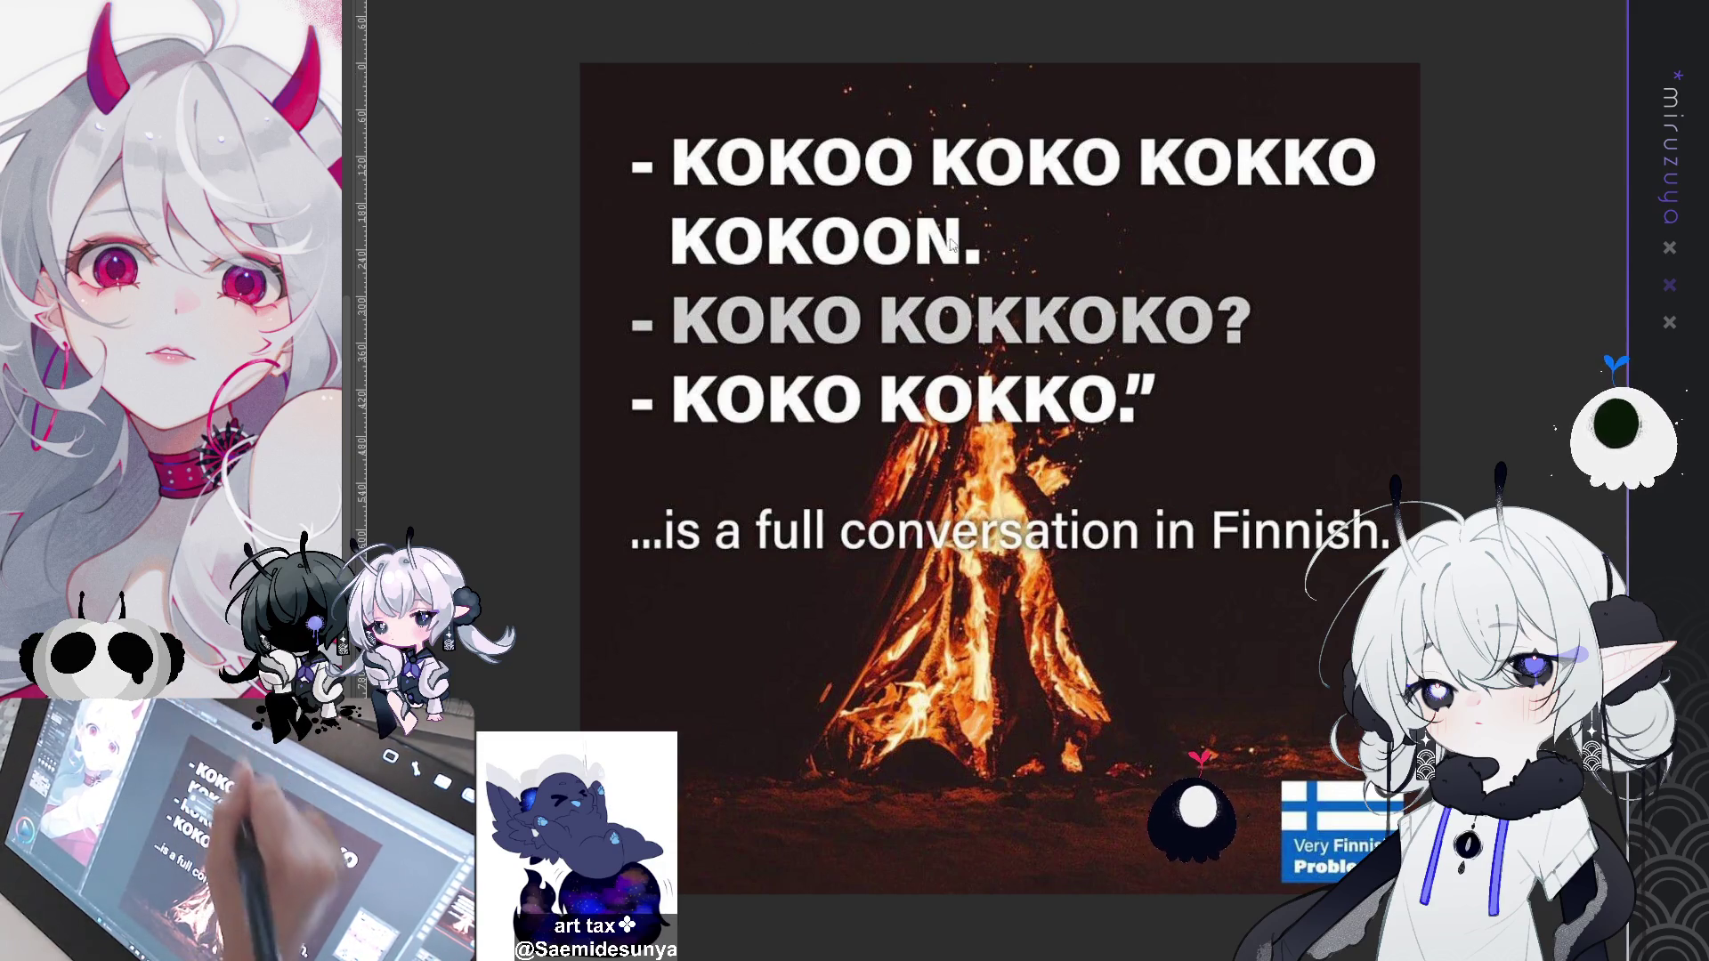
key("ctrl+Tab")
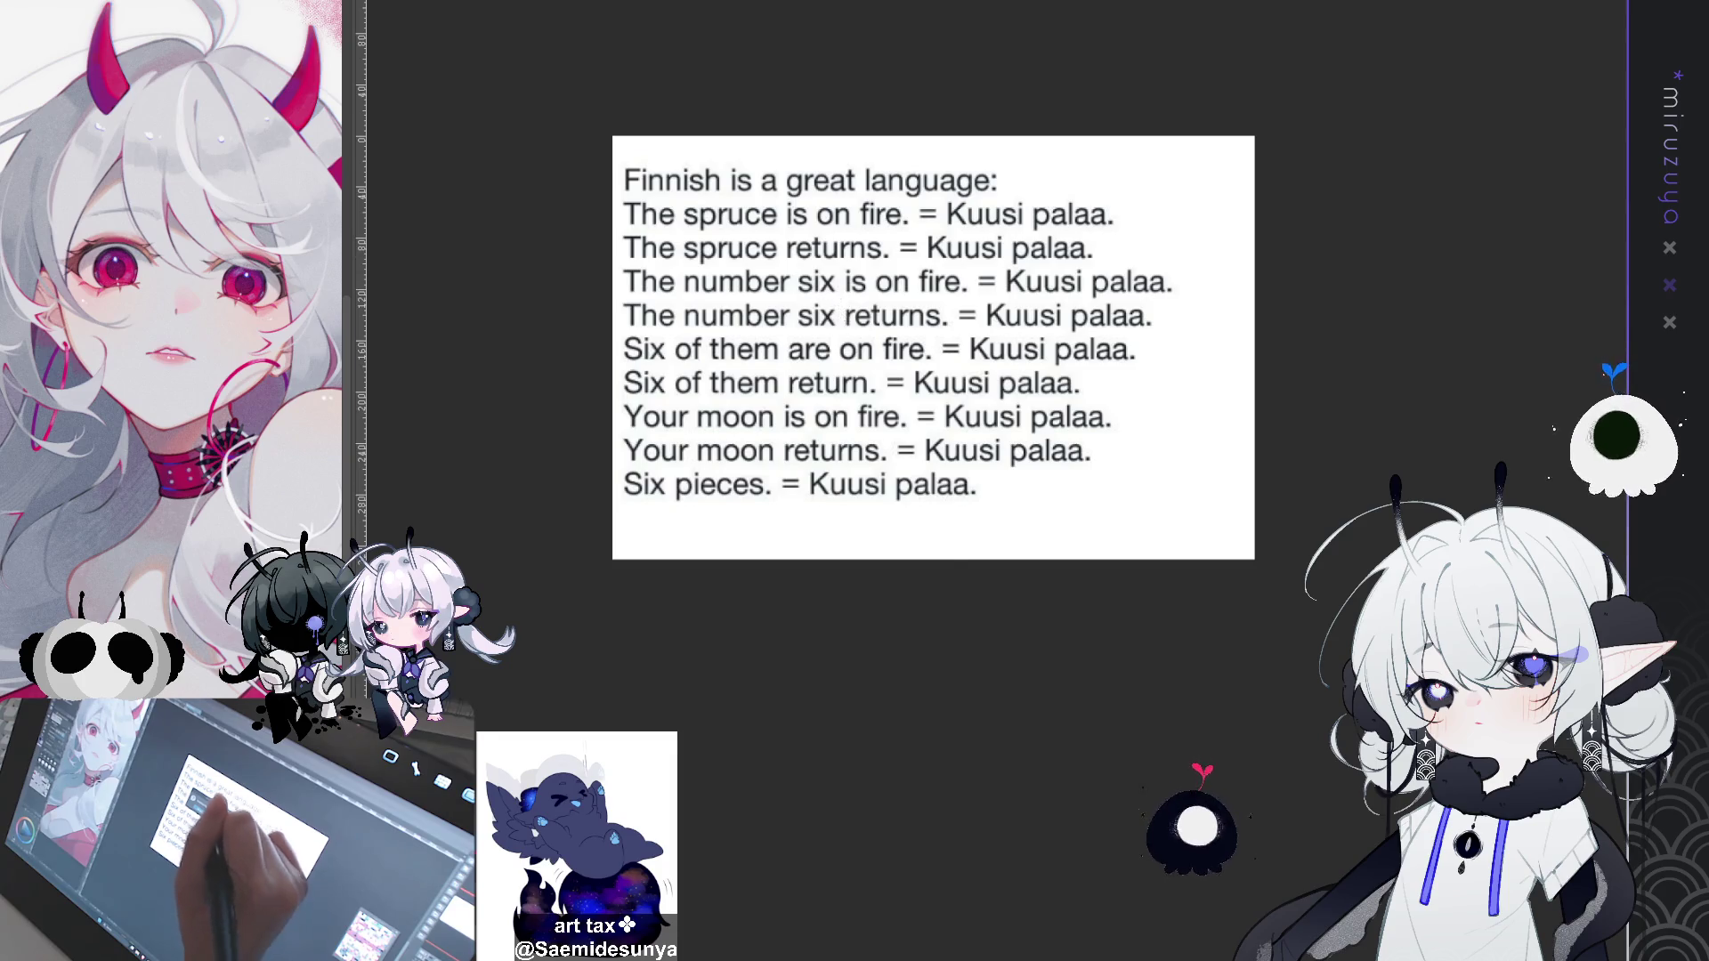
key("ctrl+Tab")
key("ctrl+Tab")
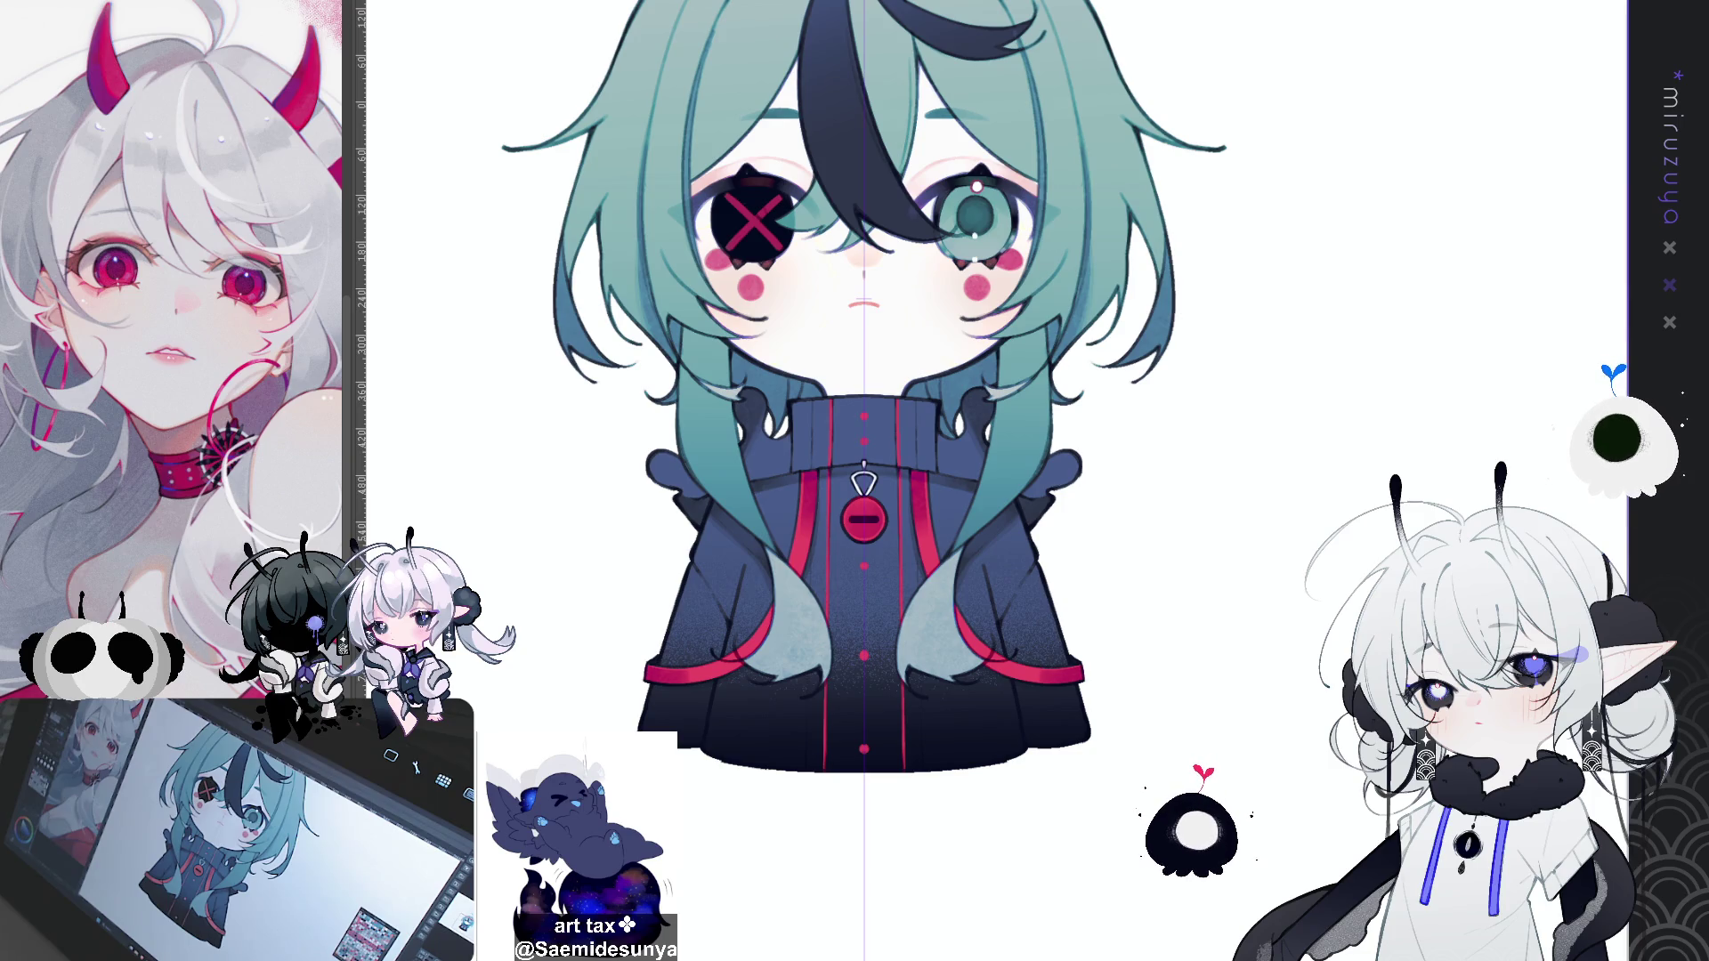
Step: Hide the vertical centre guide and bring up the console sketch held by two white paws
scroll(863, 445, "up", 2)
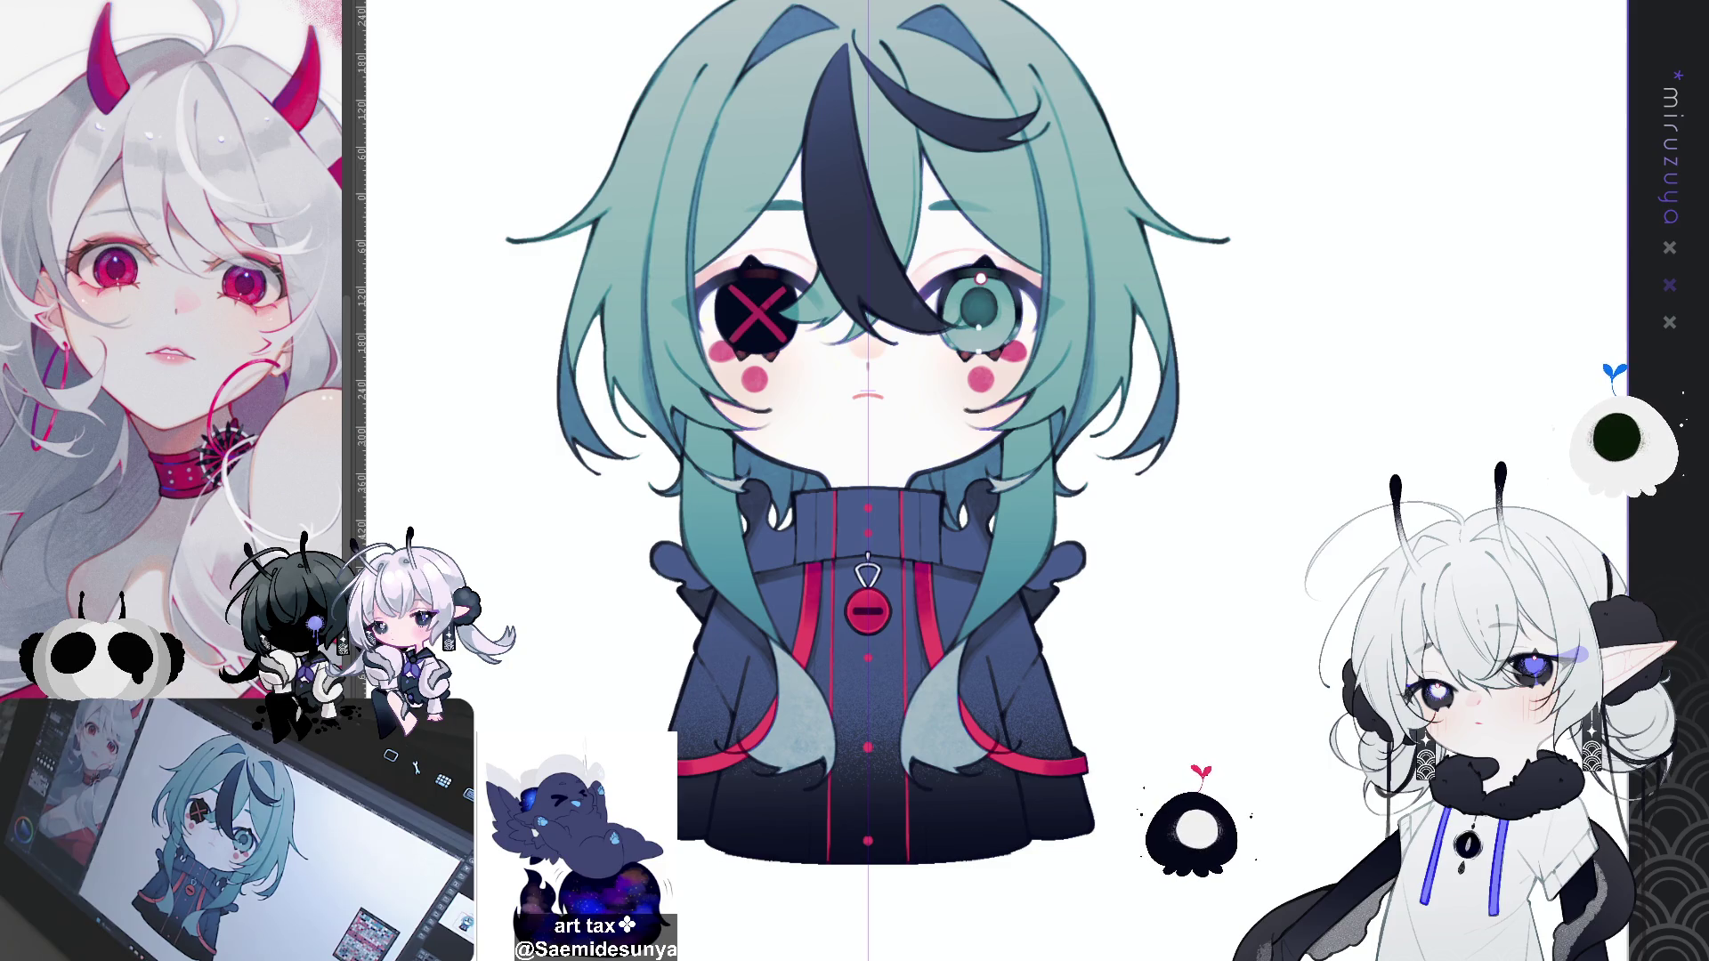
key("ctrl+semicolon")
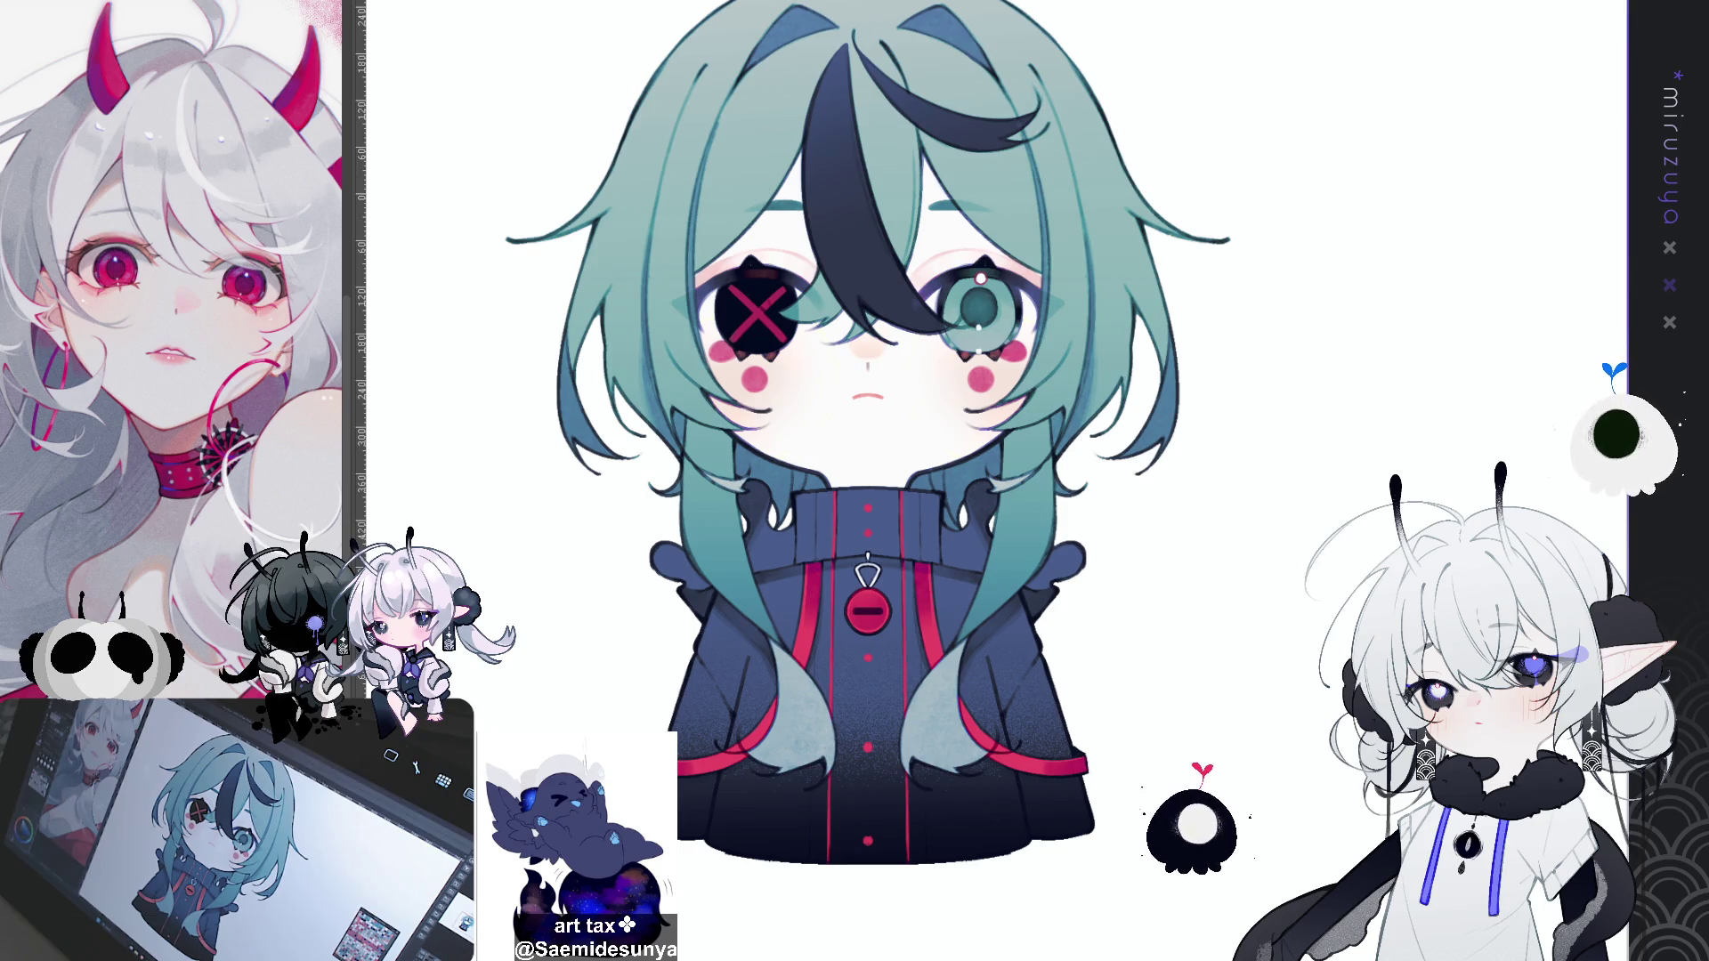
scroll(868, 432, "down", 3)
scroll(913, 381, "up", 1)
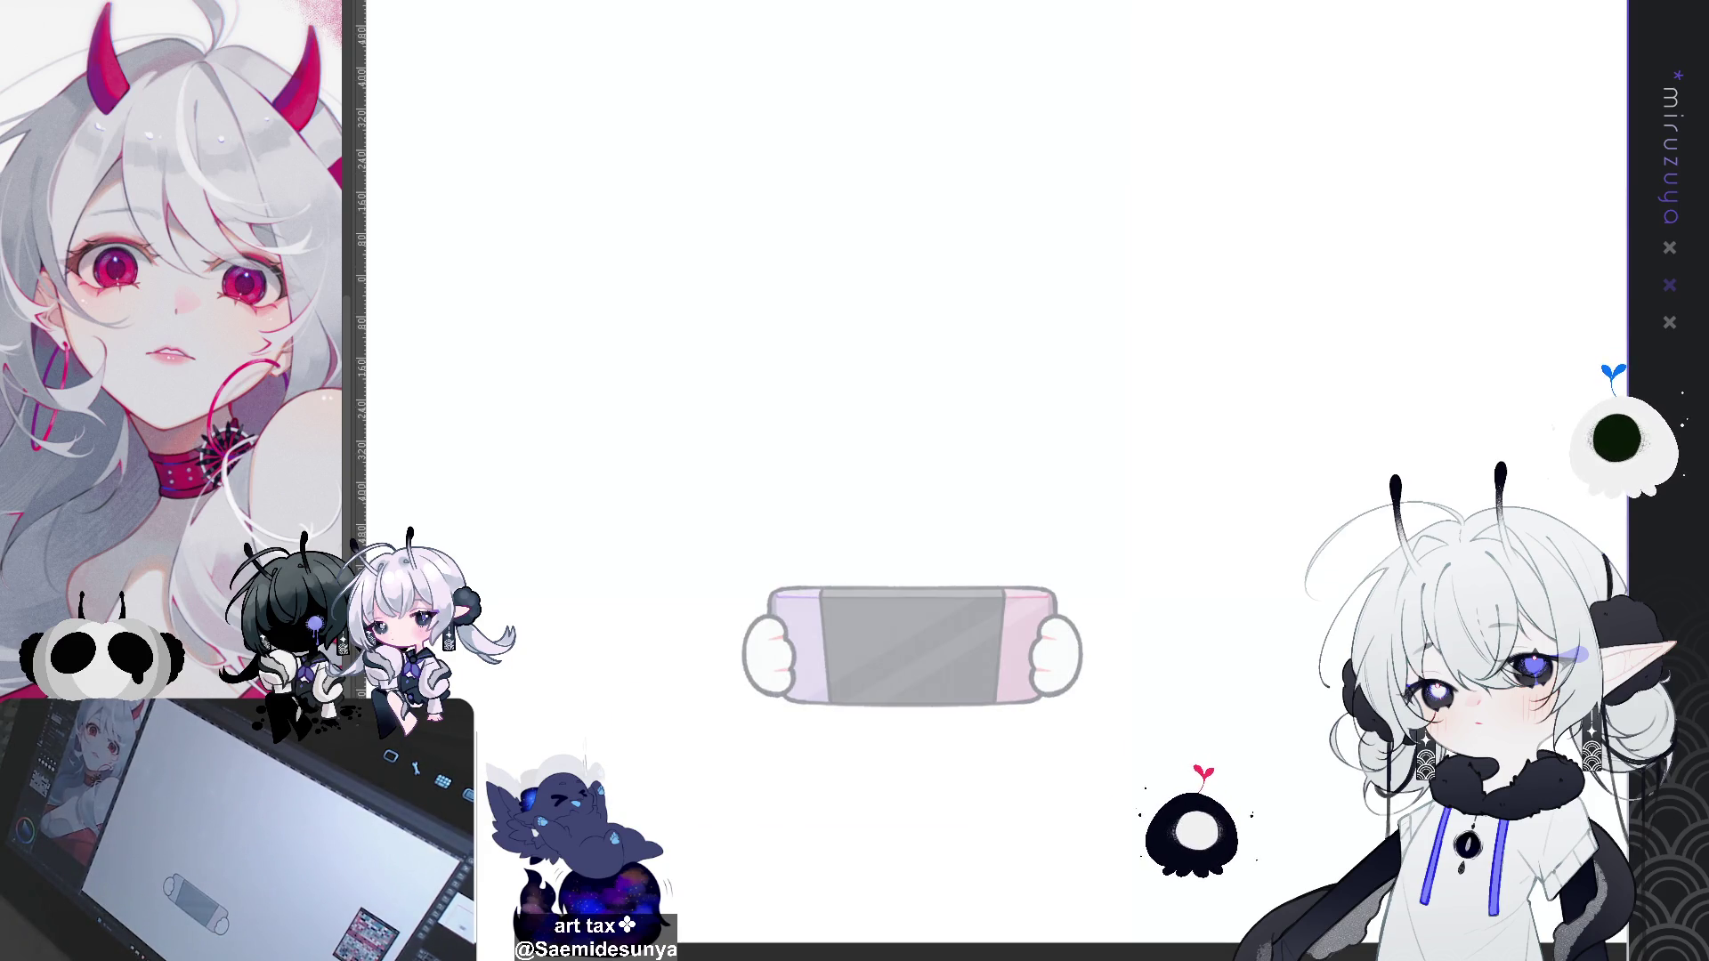
Step: Frame the right paw and ink mirrored outlines over the thumbs and the paw's left side
scroll(911, 645, "up", 5)
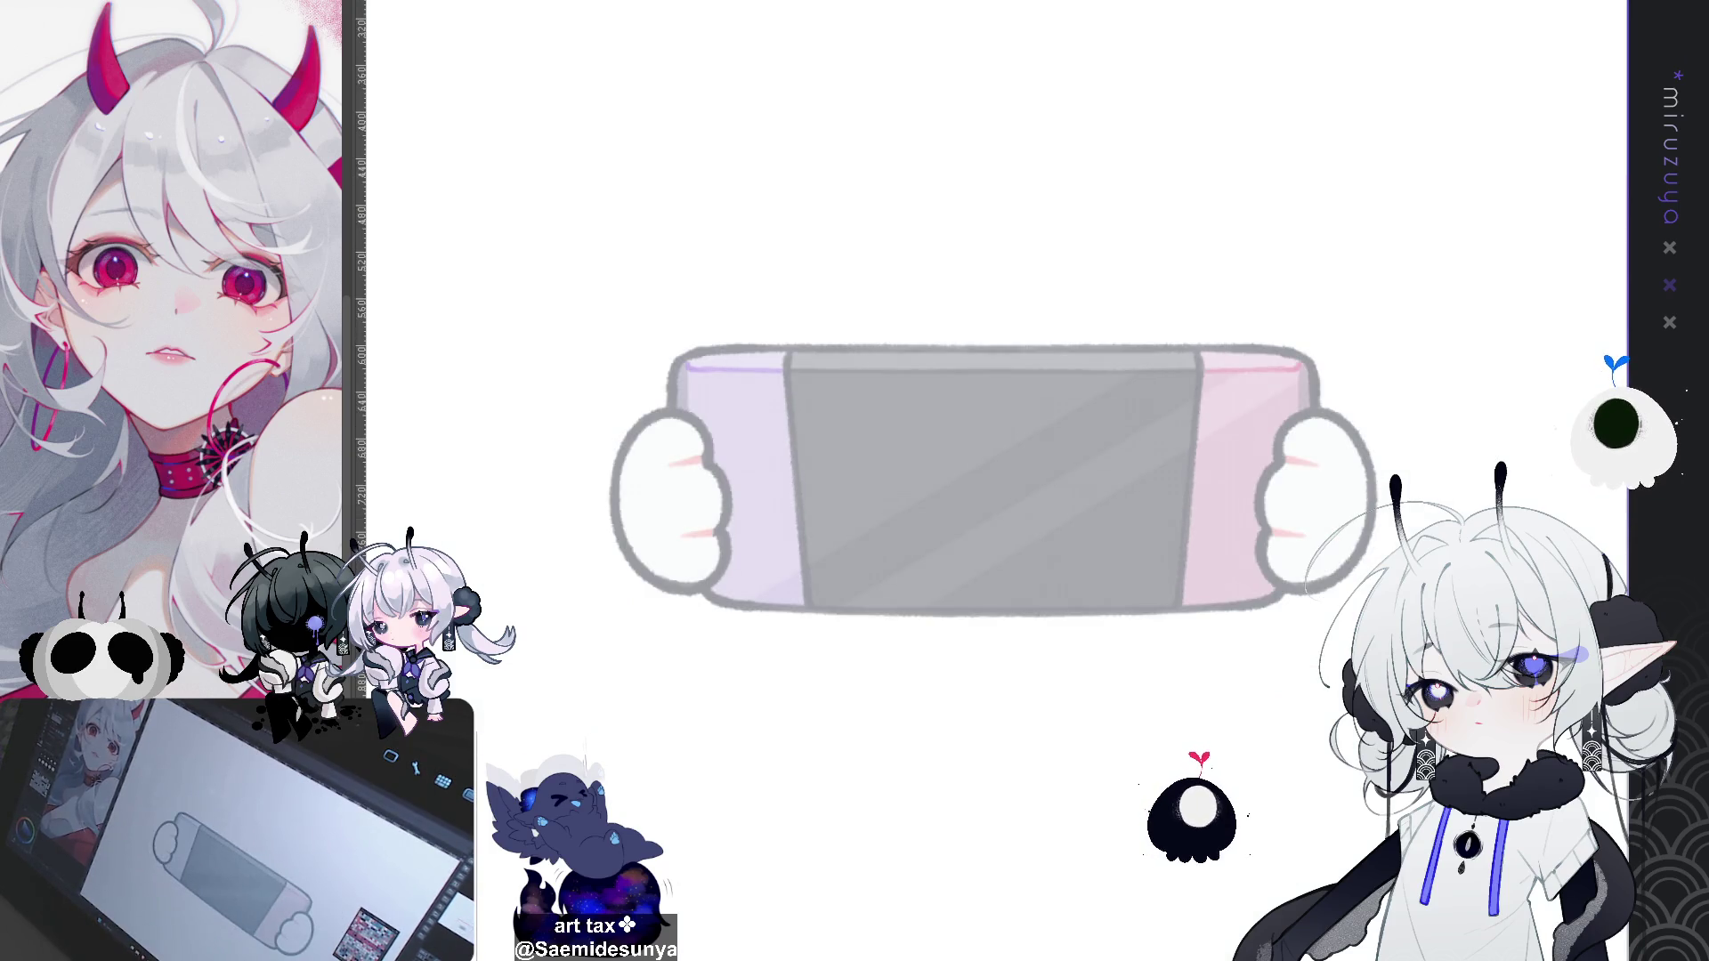
left_click_drag(994, 481, 735, 416)
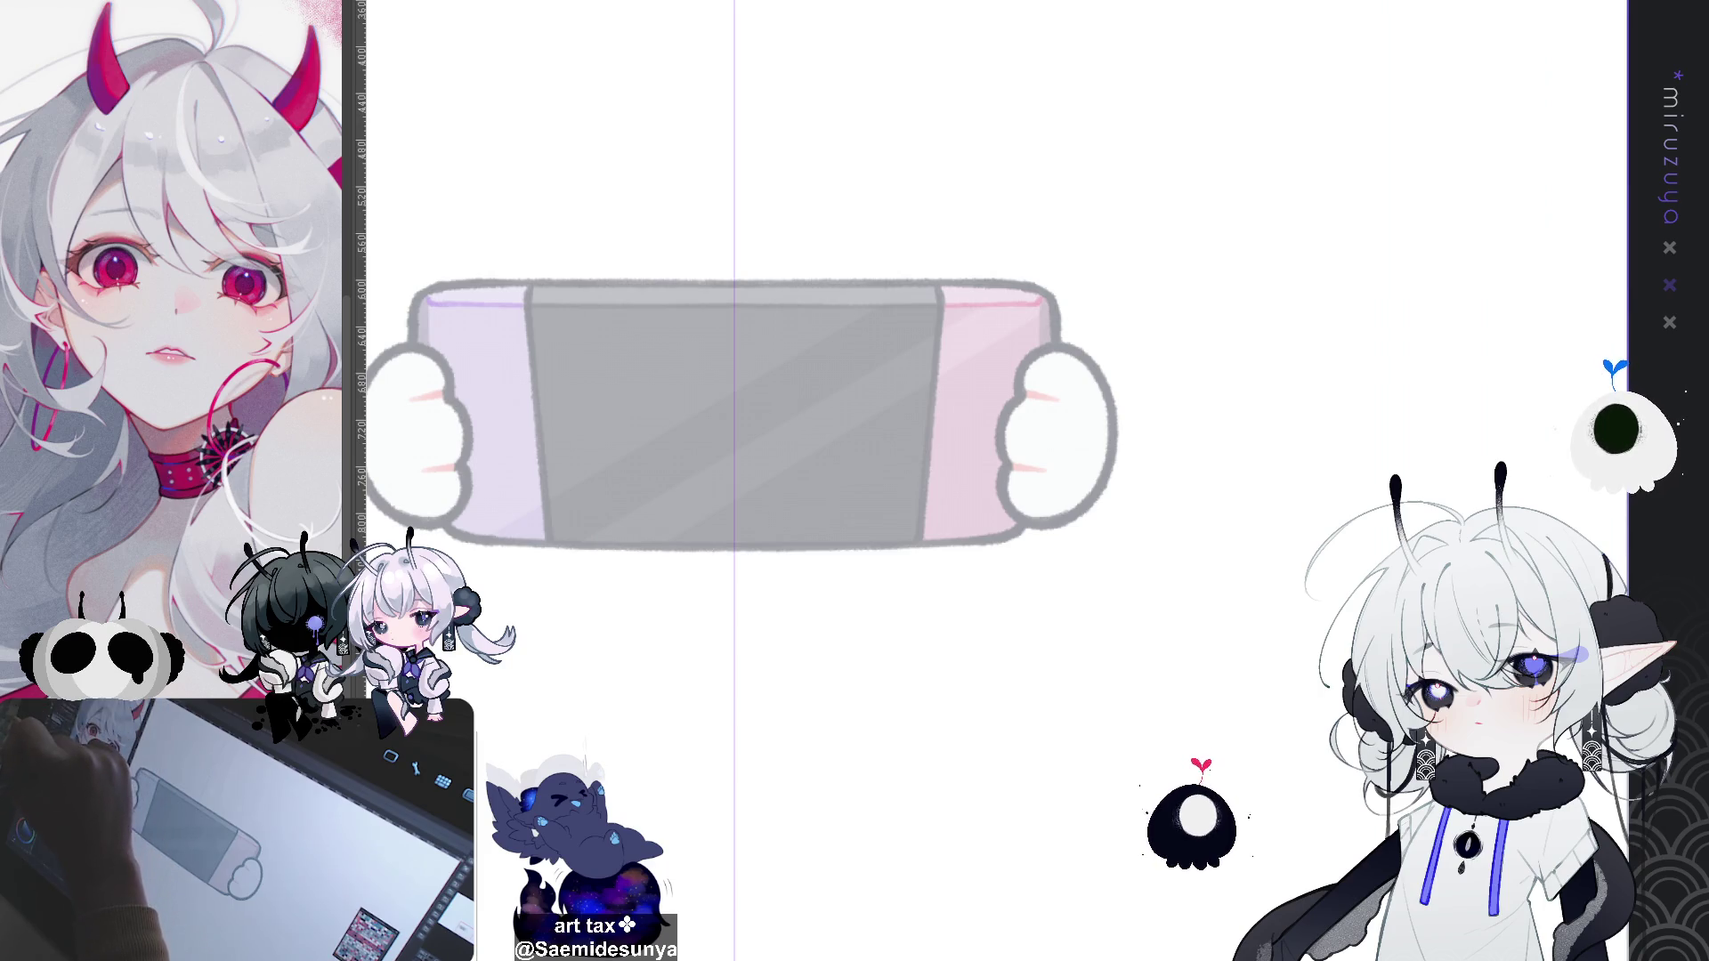
left_click_drag(1215, 339, 1175, 354)
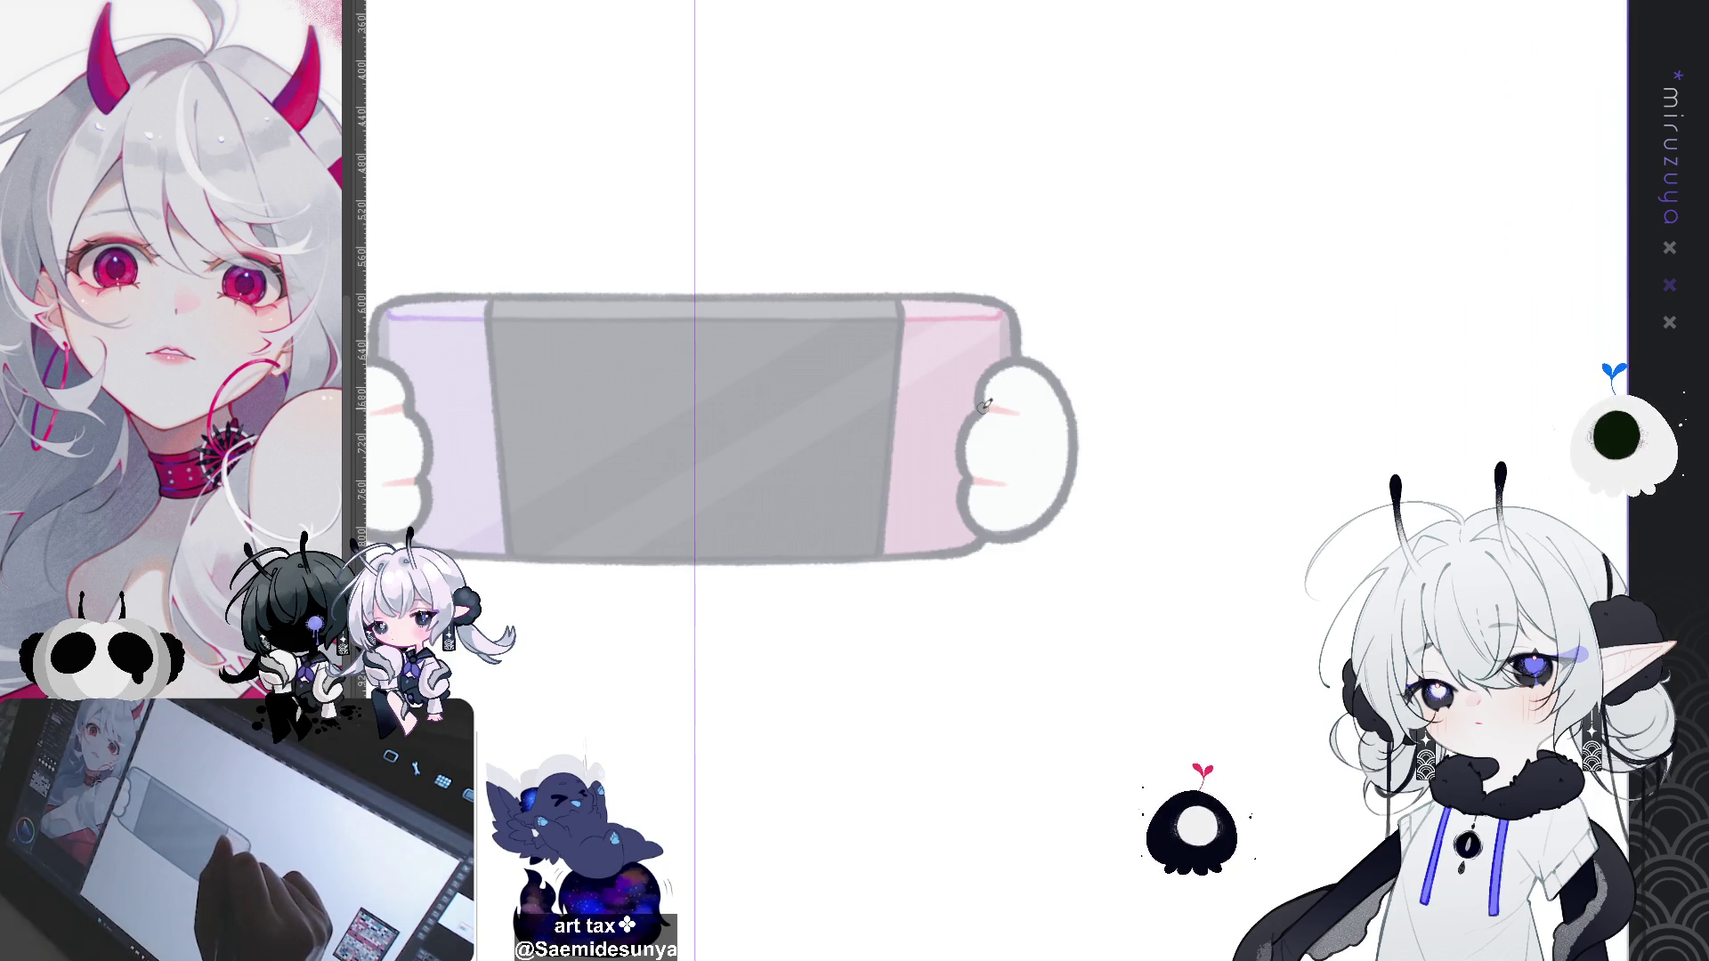
left_click_drag(979, 405, 1023, 356)
key("ctrl+z")
mouse_move(980, 412)
left_mouse_down()
mouse_move(988, 374)
mouse_move(1066, 397)
mouse_move(984, 383)
mouse_move(1042, 354)
mouse_move(1077, 431)
mouse_move(1065, 490)
left_mouse_up()
key("ctrl+z")
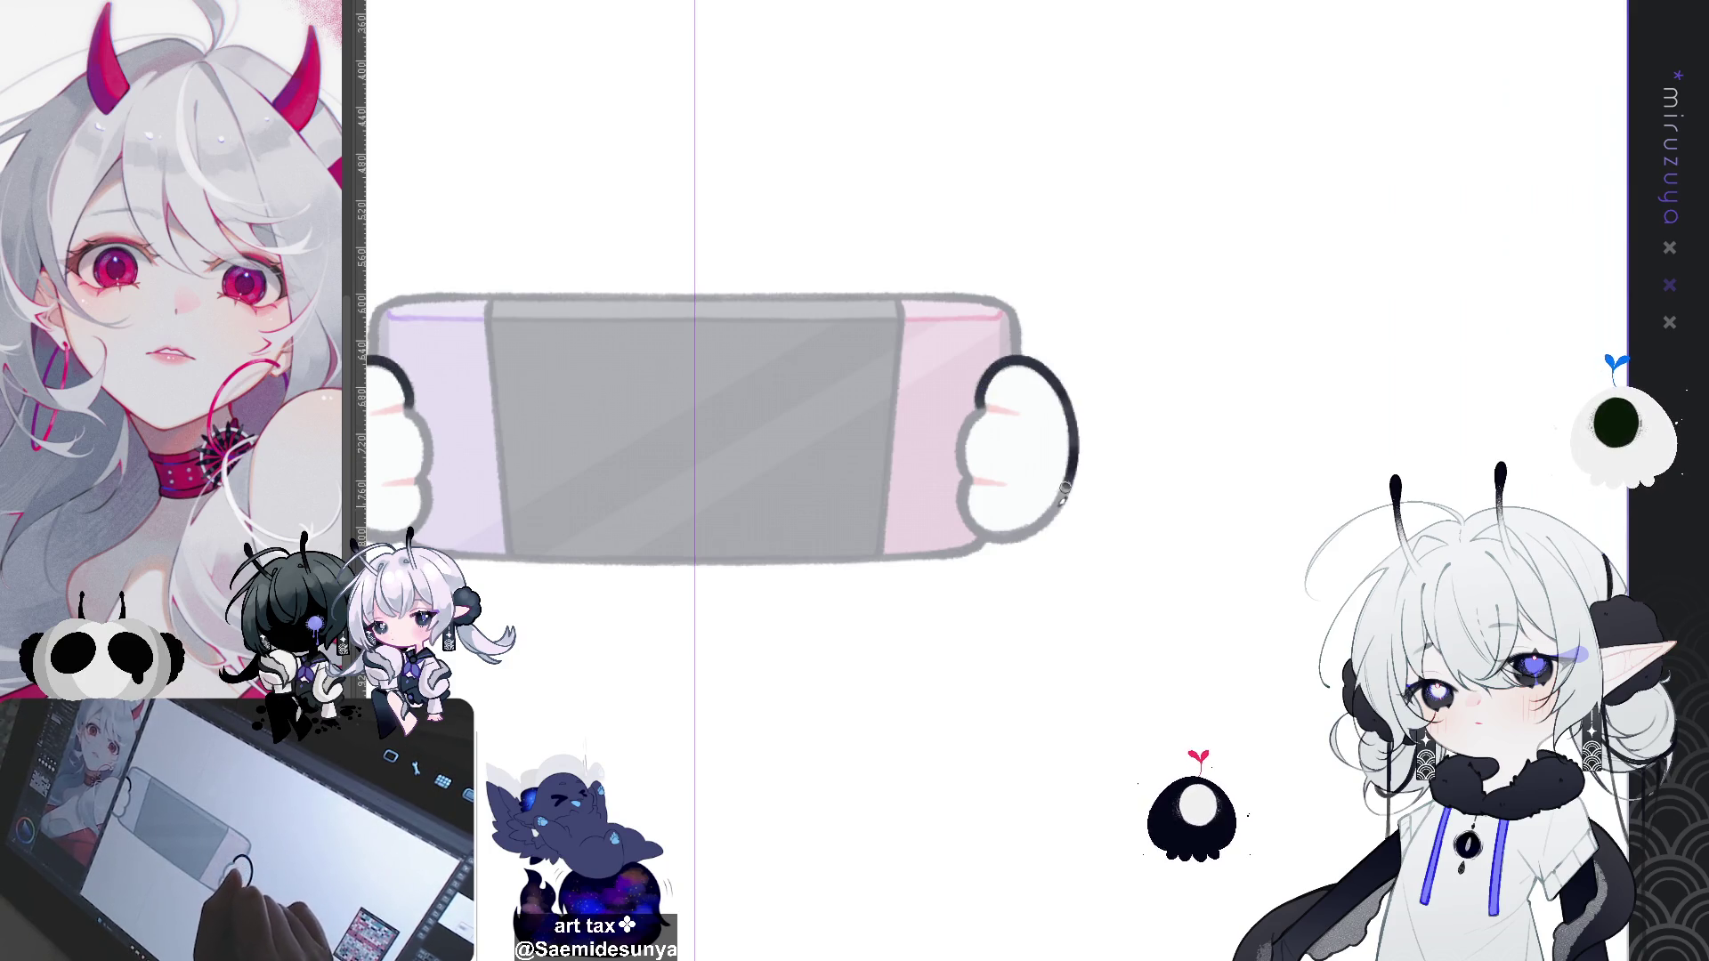
mouse_move(981, 405)
left_mouse_down()
mouse_move(962, 438)
mouse_move(995, 535)
left_mouse_up()
key("ctrl+z")
mouse_move(978, 465)
left_mouse_down()
mouse_move(968, 525)
mouse_move(1185, 657)
mouse_move(1051, 732)
left_mouse_up()
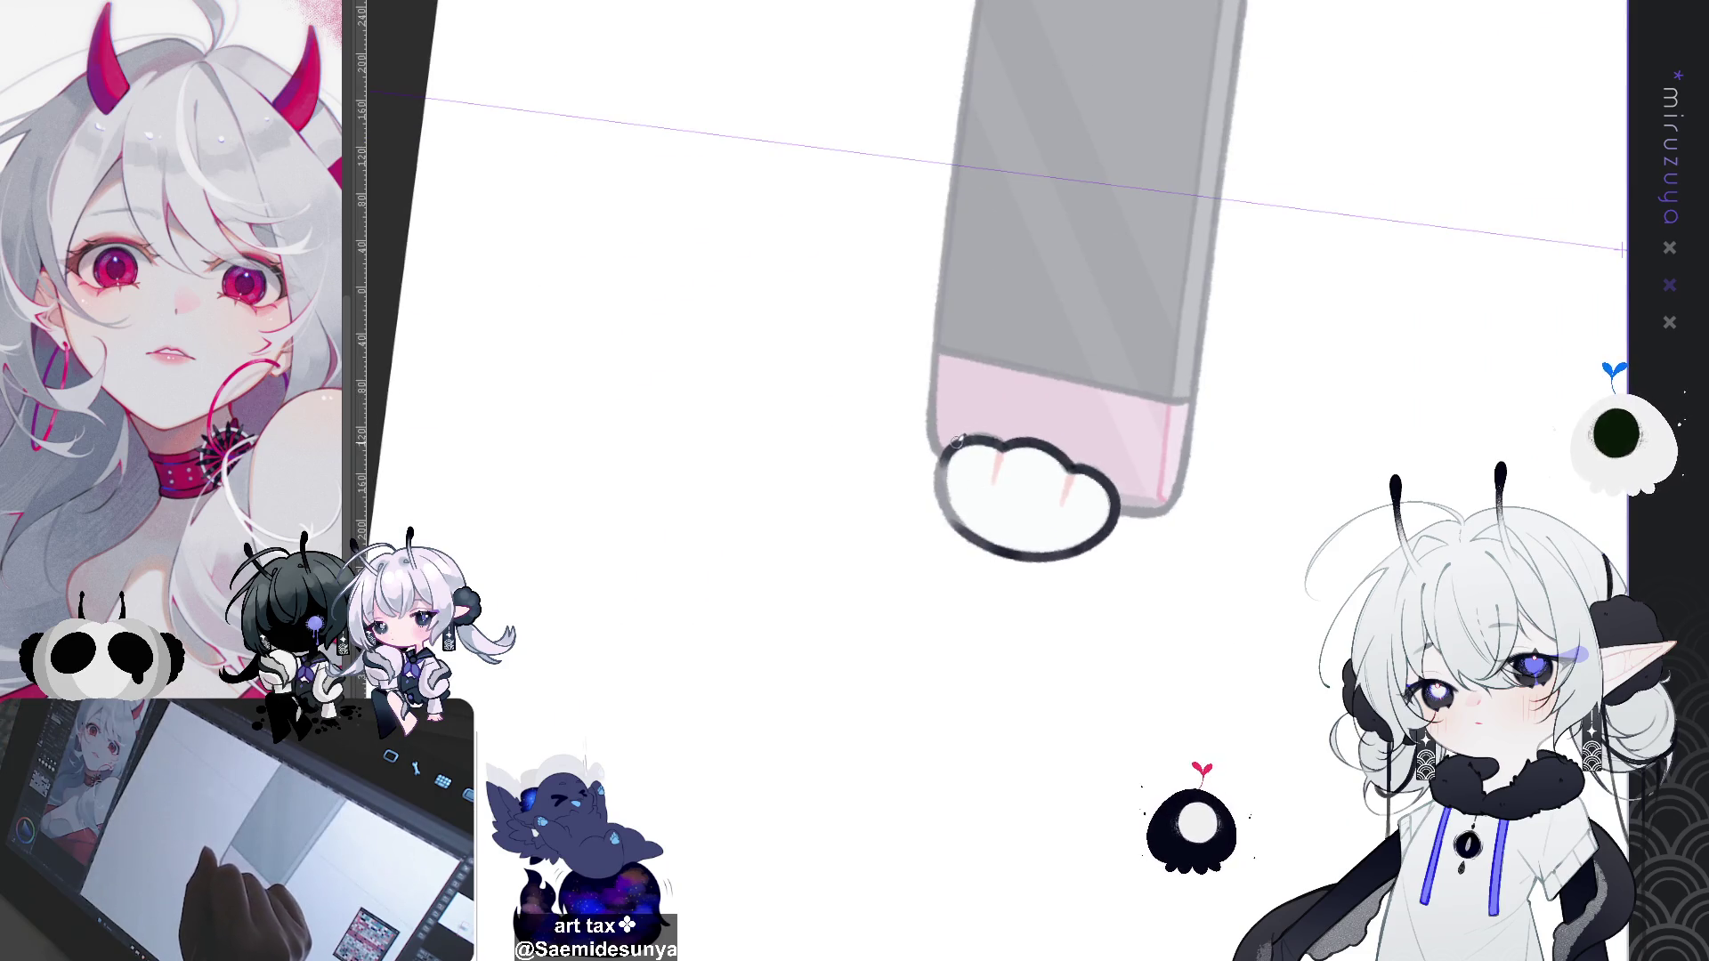
key("ctrl+z")
mouse_move(955, 445)
left_mouse_down()
mouse_move(944, 494)
mouse_move(979, 539)
left_mouse_up()
key("ctrl+z")
mouse_move(957, 443)
left_mouse_down()
mouse_move(941, 514)
mouse_move(979, 539)
mouse_move(1271, 492)
left_mouse_up()
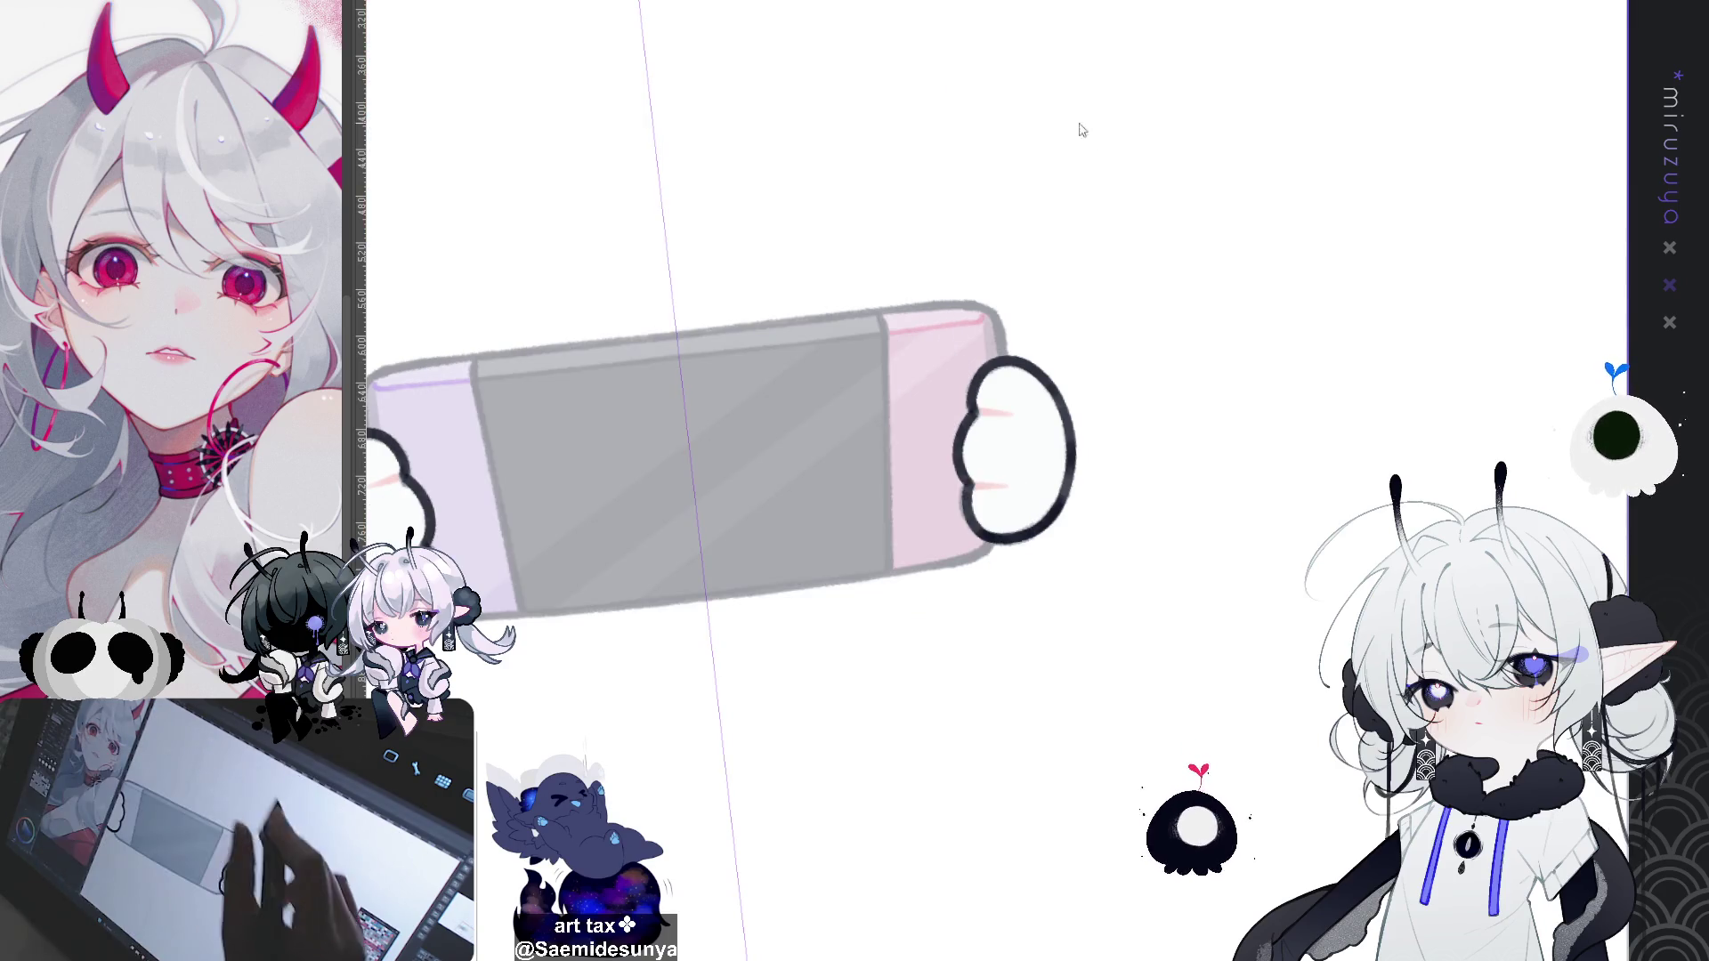
Step: Redo the outline arc over both hands and down the right hand's inner edge
left_click(977, 385)
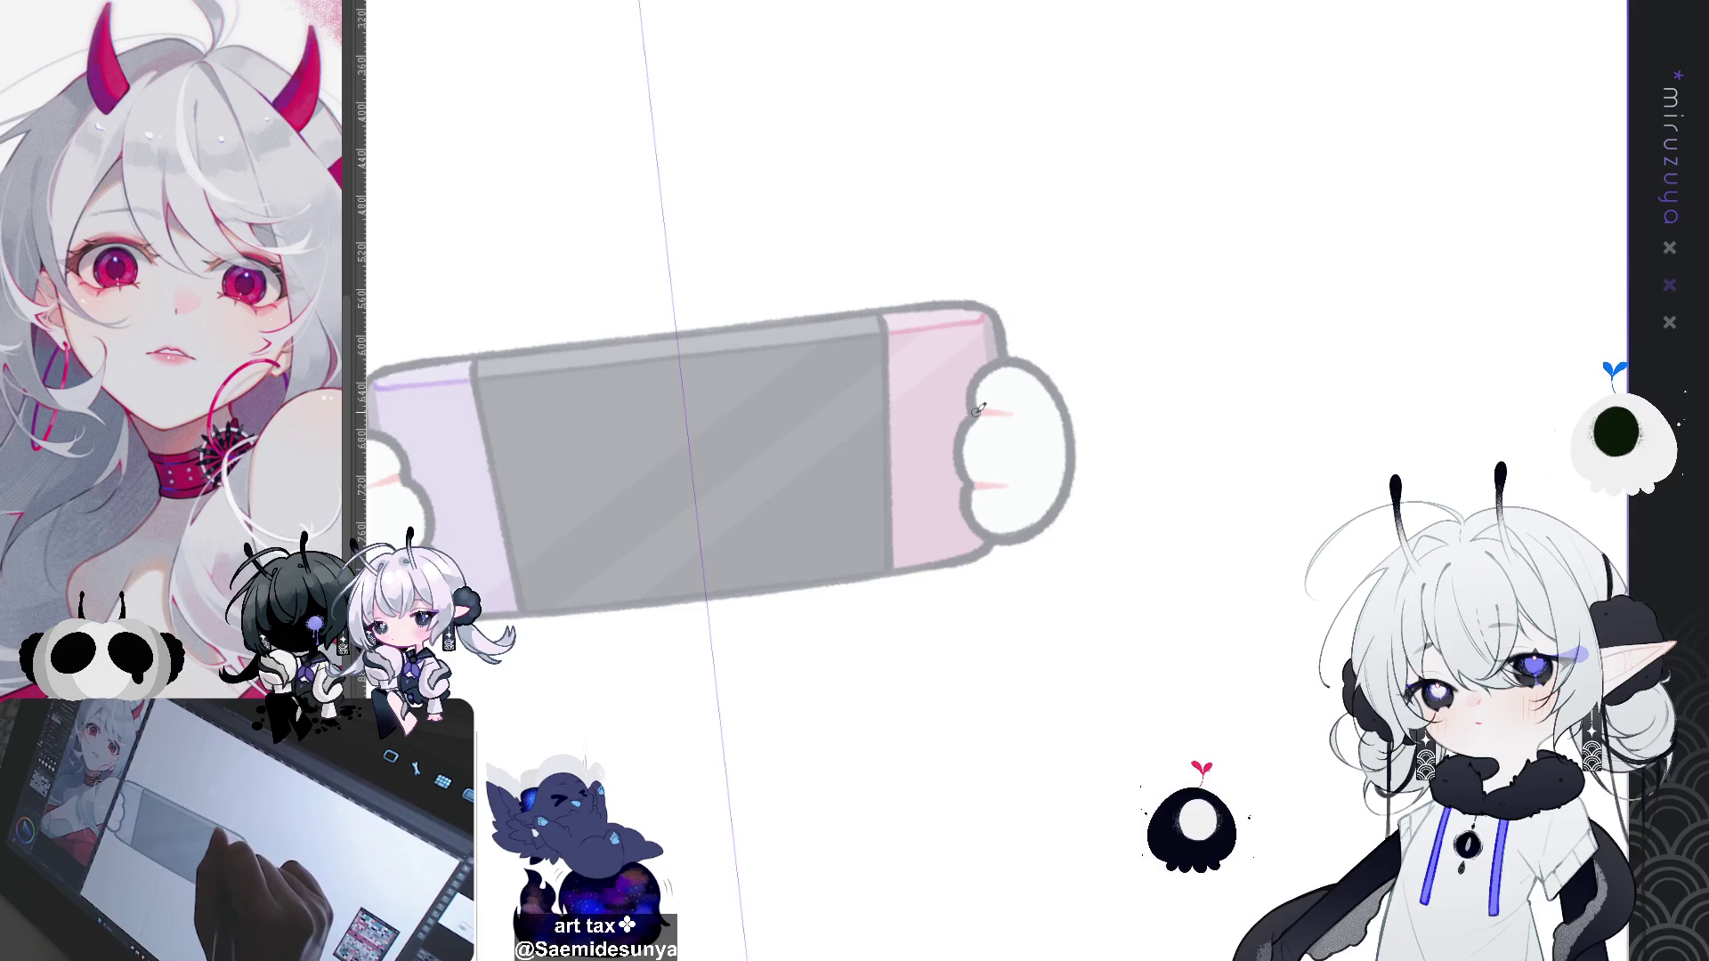
mouse_move(974, 392)
left_mouse_down()
mouse_move(1052, 378)
mouse_move(988, 365)
mouse_move(1068, 406)
mouse_move(1057, 504)
left_mouse_up()
key("ctrl+z")
key("ctrl+z")
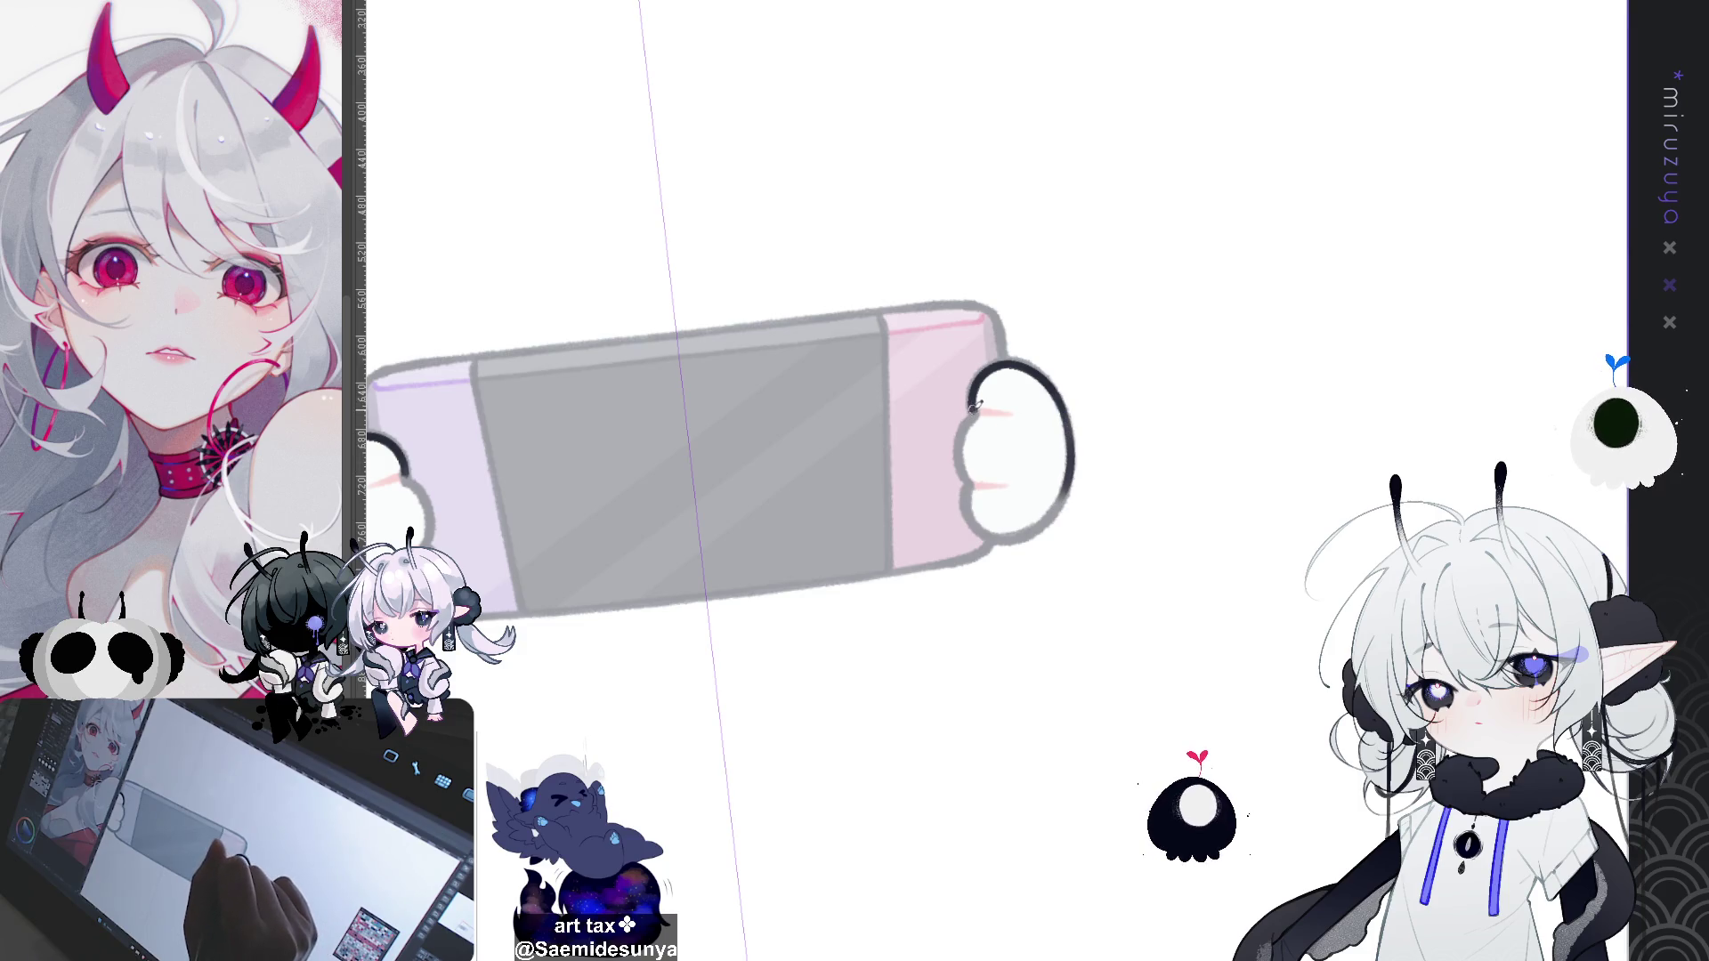
left_click_drag(977, 409, 968, 478)
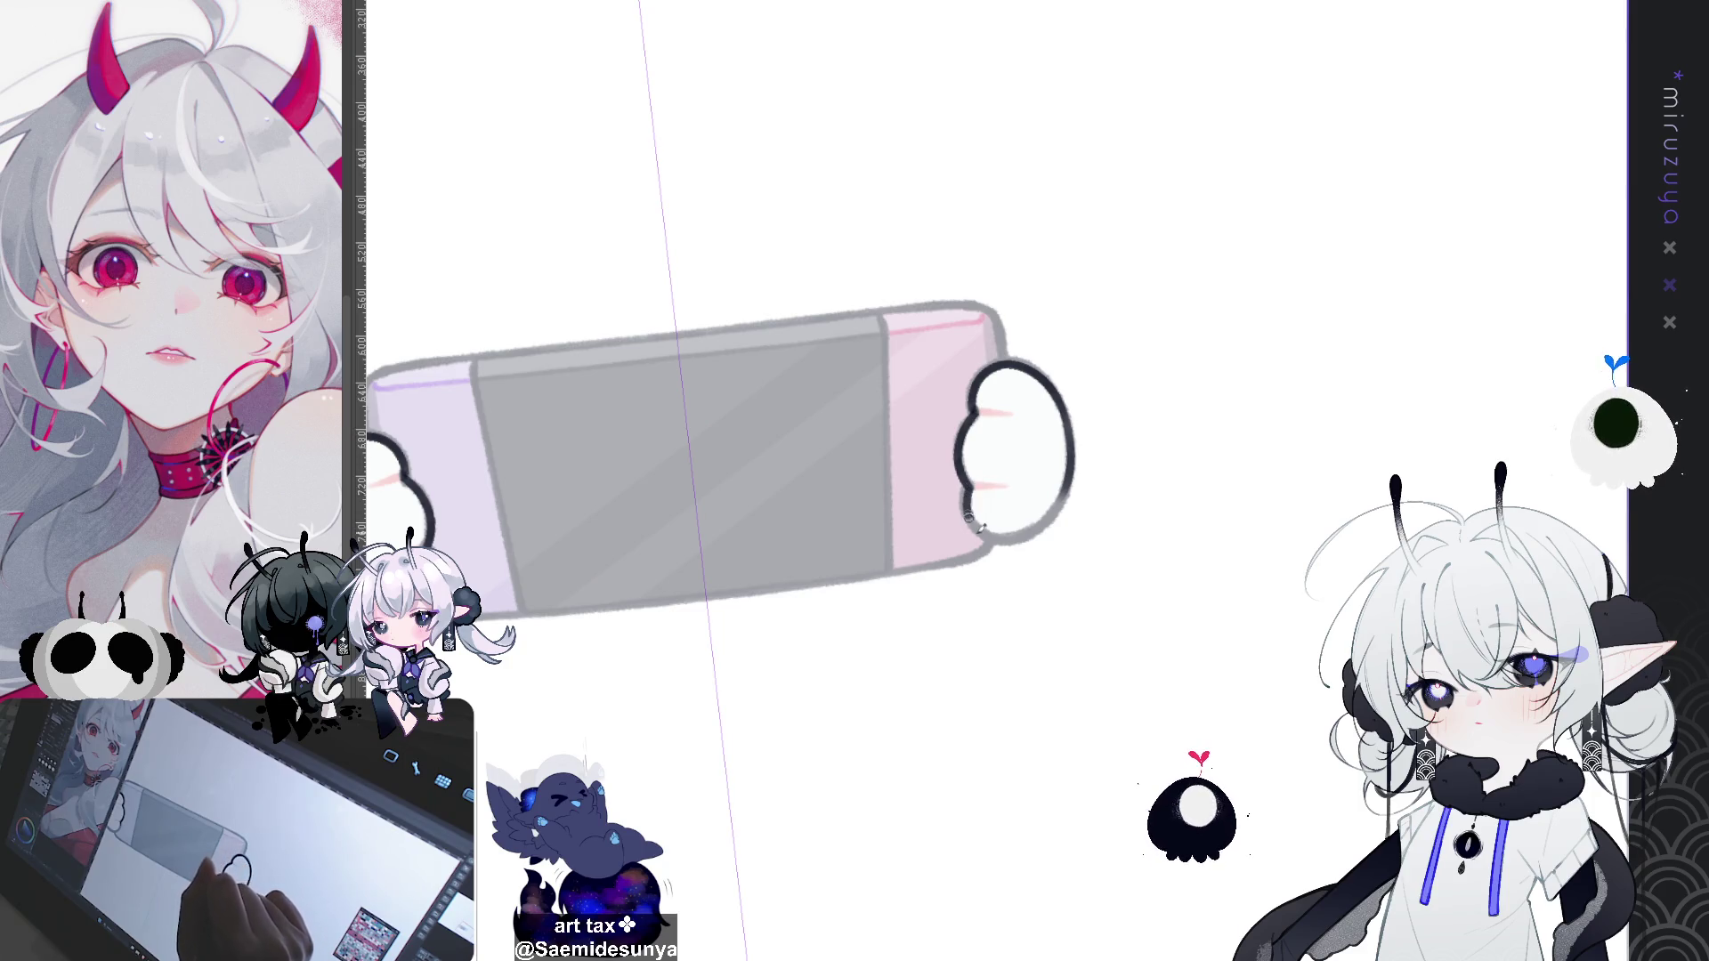
key("ctrl+z")
mouse_move(969, 478)
left_mouse_down()
mouse_move(1010, 535)
mouse_move(984, 525)
left_mouse_up()
key("ctrl+z")
mouse_move(1289, 489)
left_mouse_down()
mouse_move(1107, 710)
mouse_move(890, 614)
left_mouse_up()
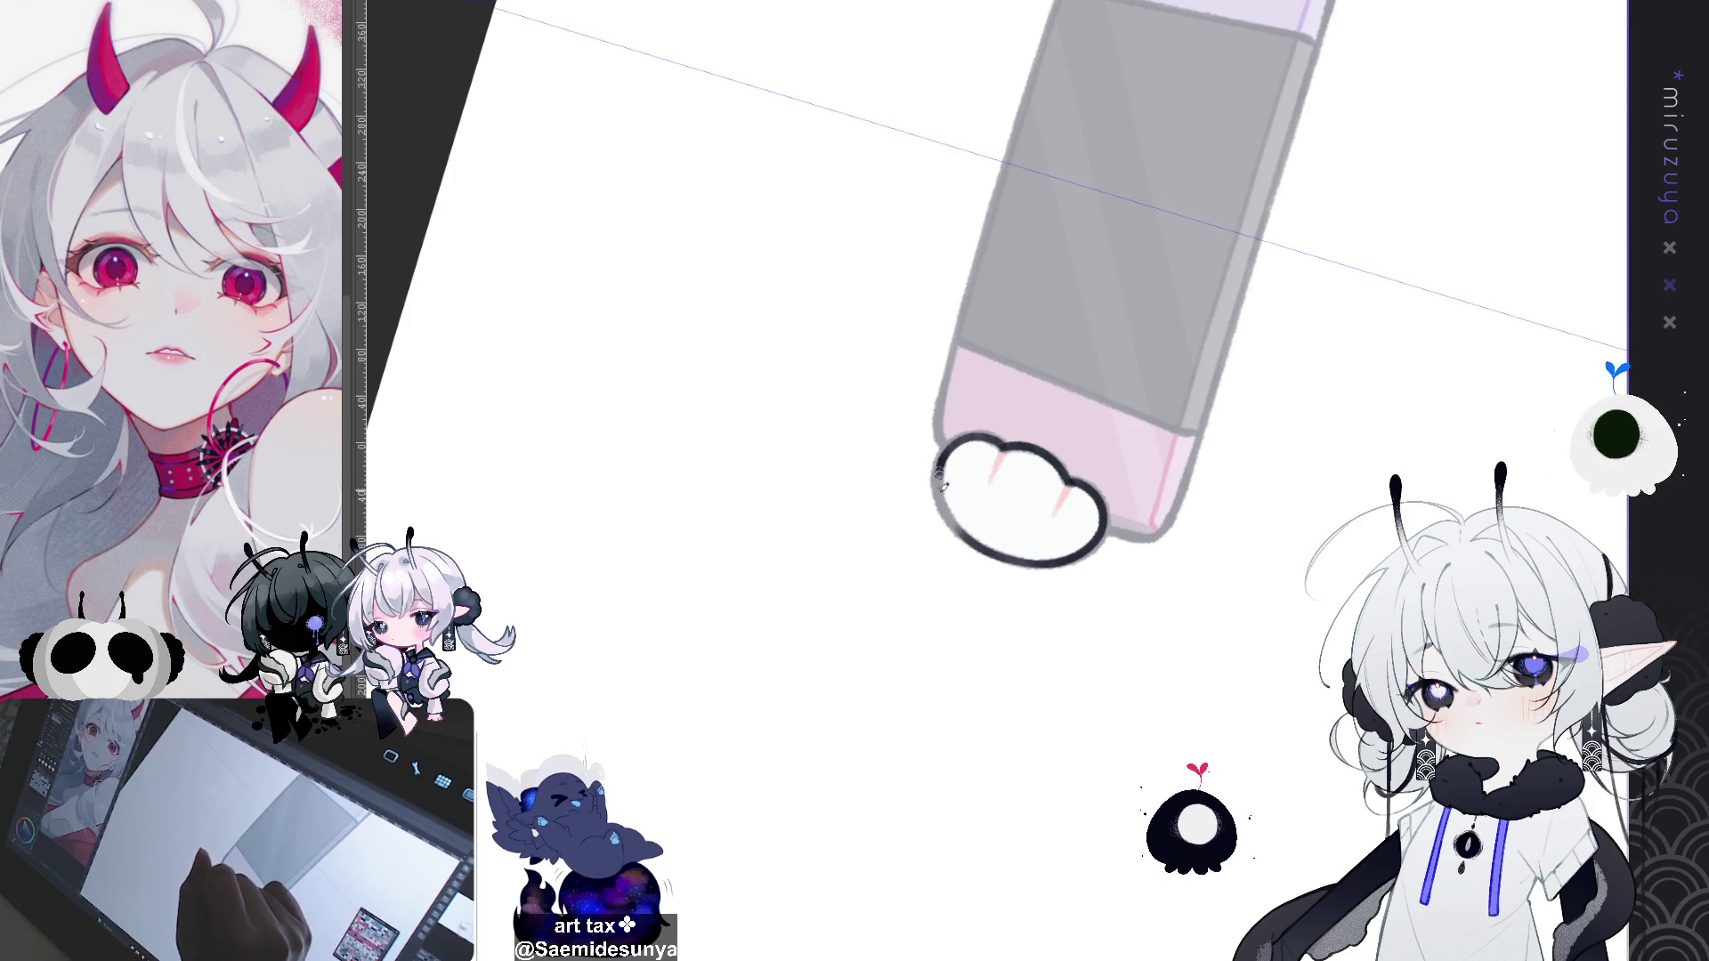
Step: Darken the paw's left outline and ink a dark toe line inside the paw
left_click_drag(944, 459, 942, 517)
key("minus")
key("minus")
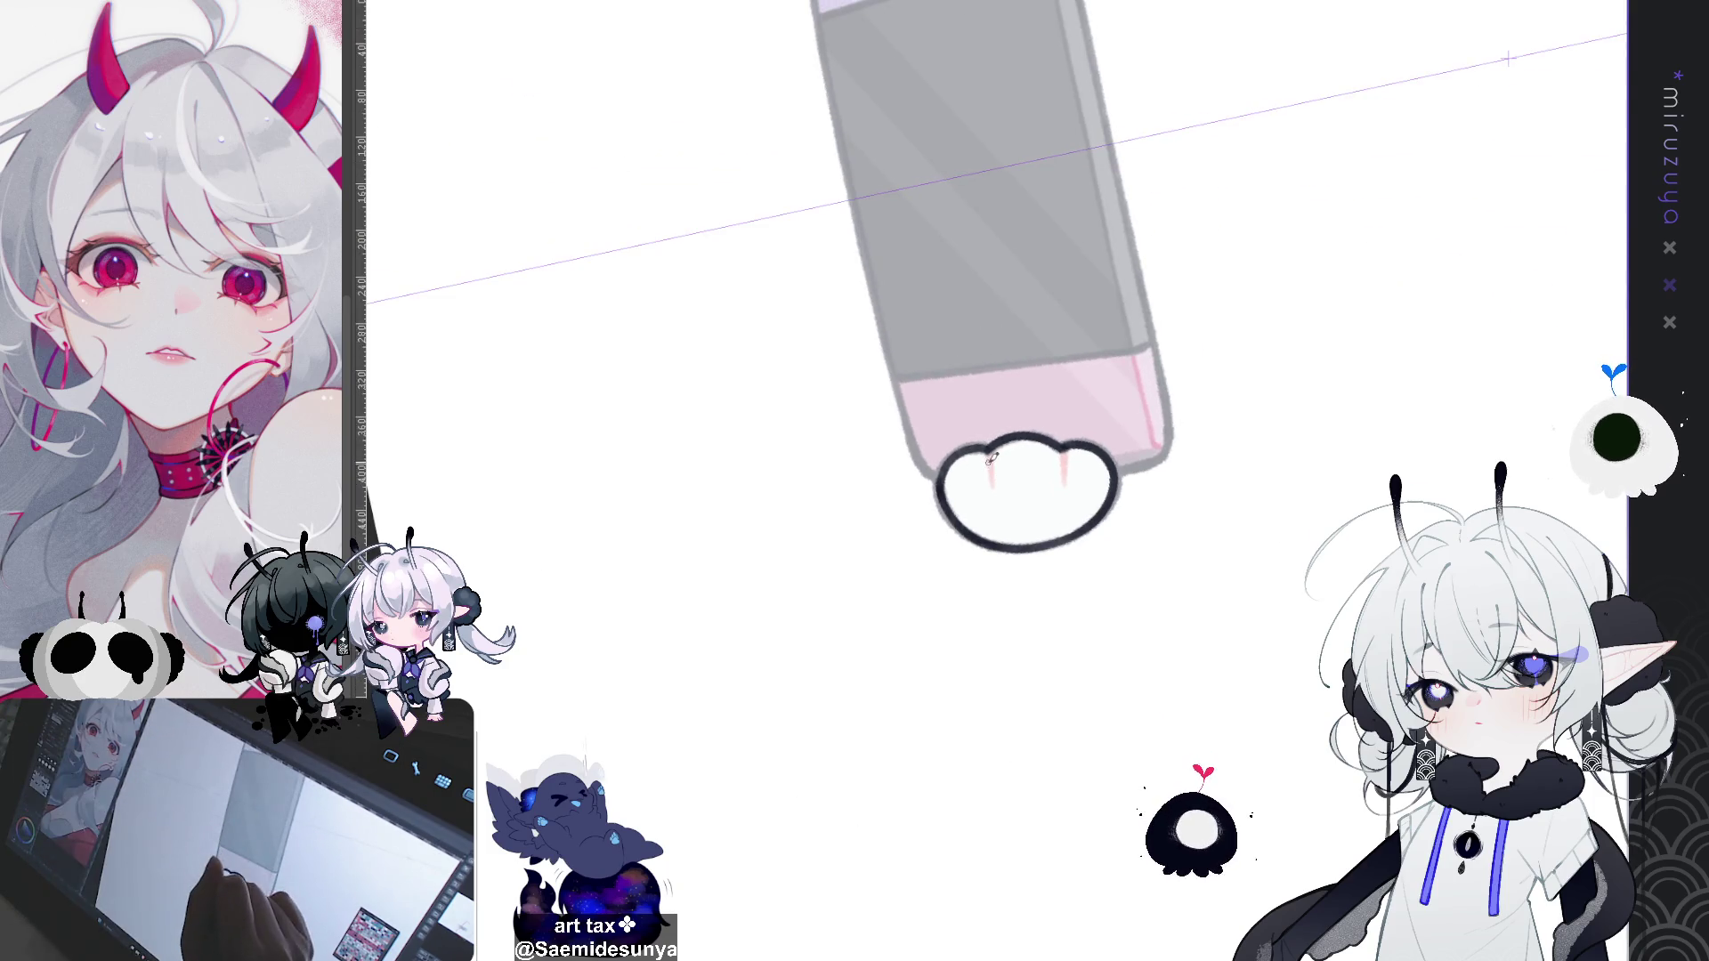
mouse_move(989, 450)
left_mouse_down()
mouse_move(991, 488)
mouse_move(1067, 472)
mouse_move(802, 516)
mouse_move(9, 521)
left_mouse_up()
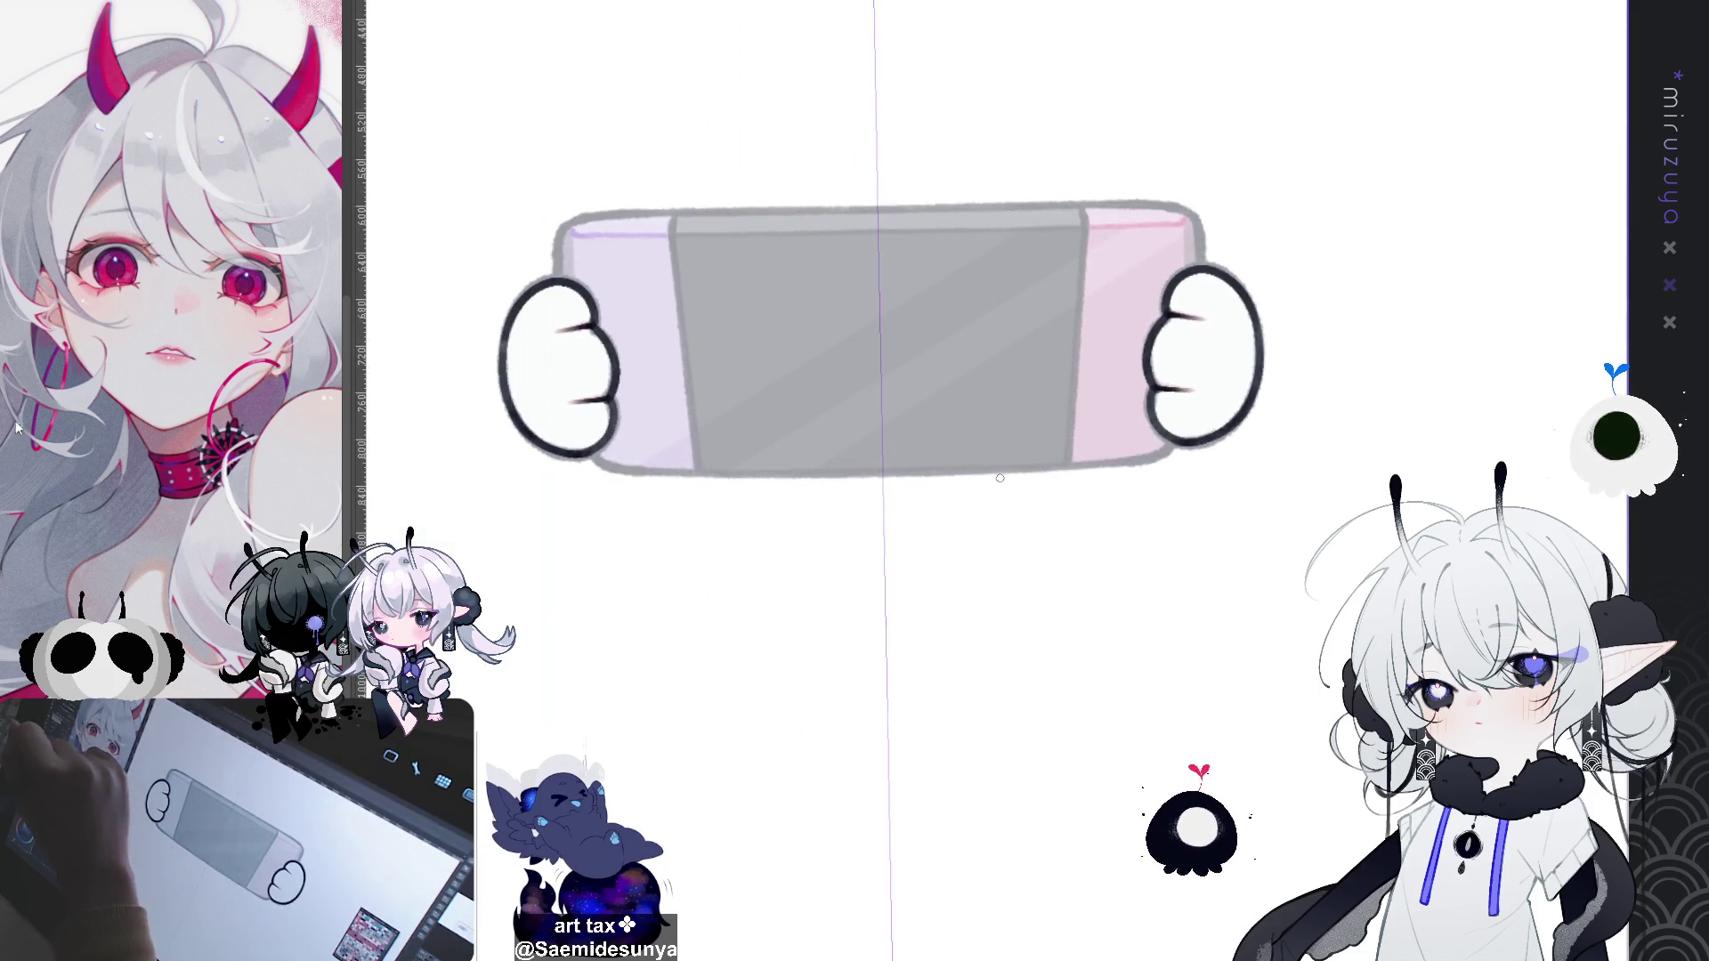
Step: Try outlining the console's side edges, undo them, and show the character artwork again
left_click_drag(1193, 216, 1199, 267)
left_click_drag(559, 272, 574, 216)
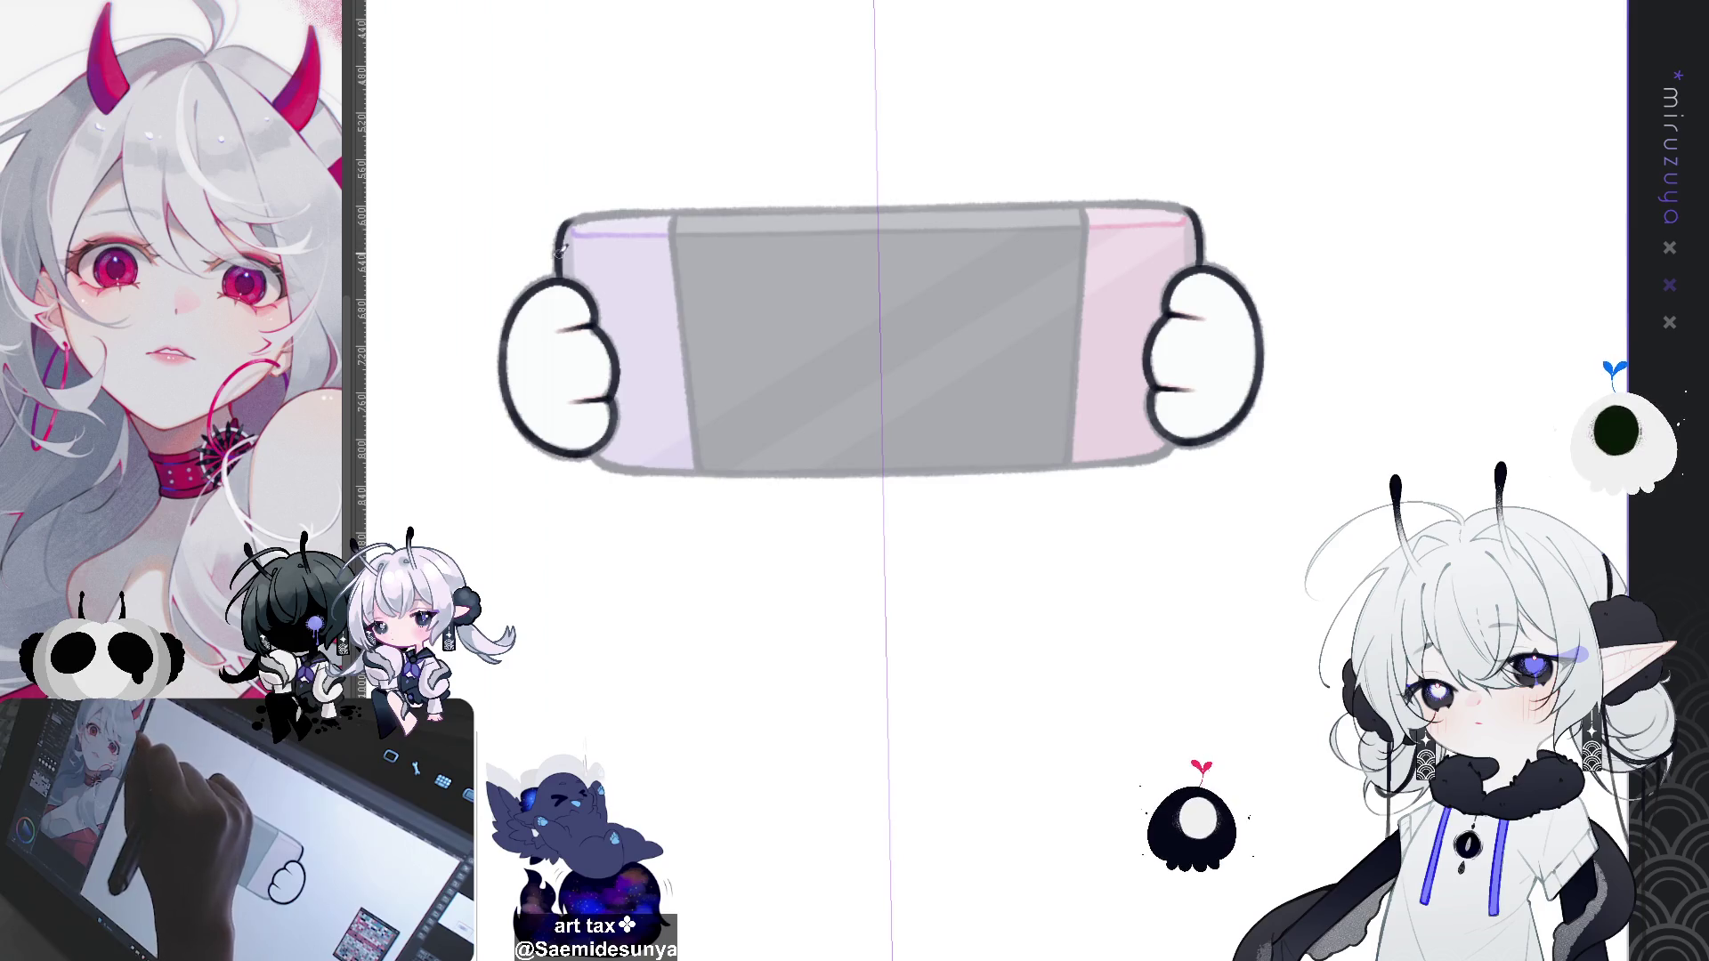
key("ctrl+z")
key("ctrl+z")
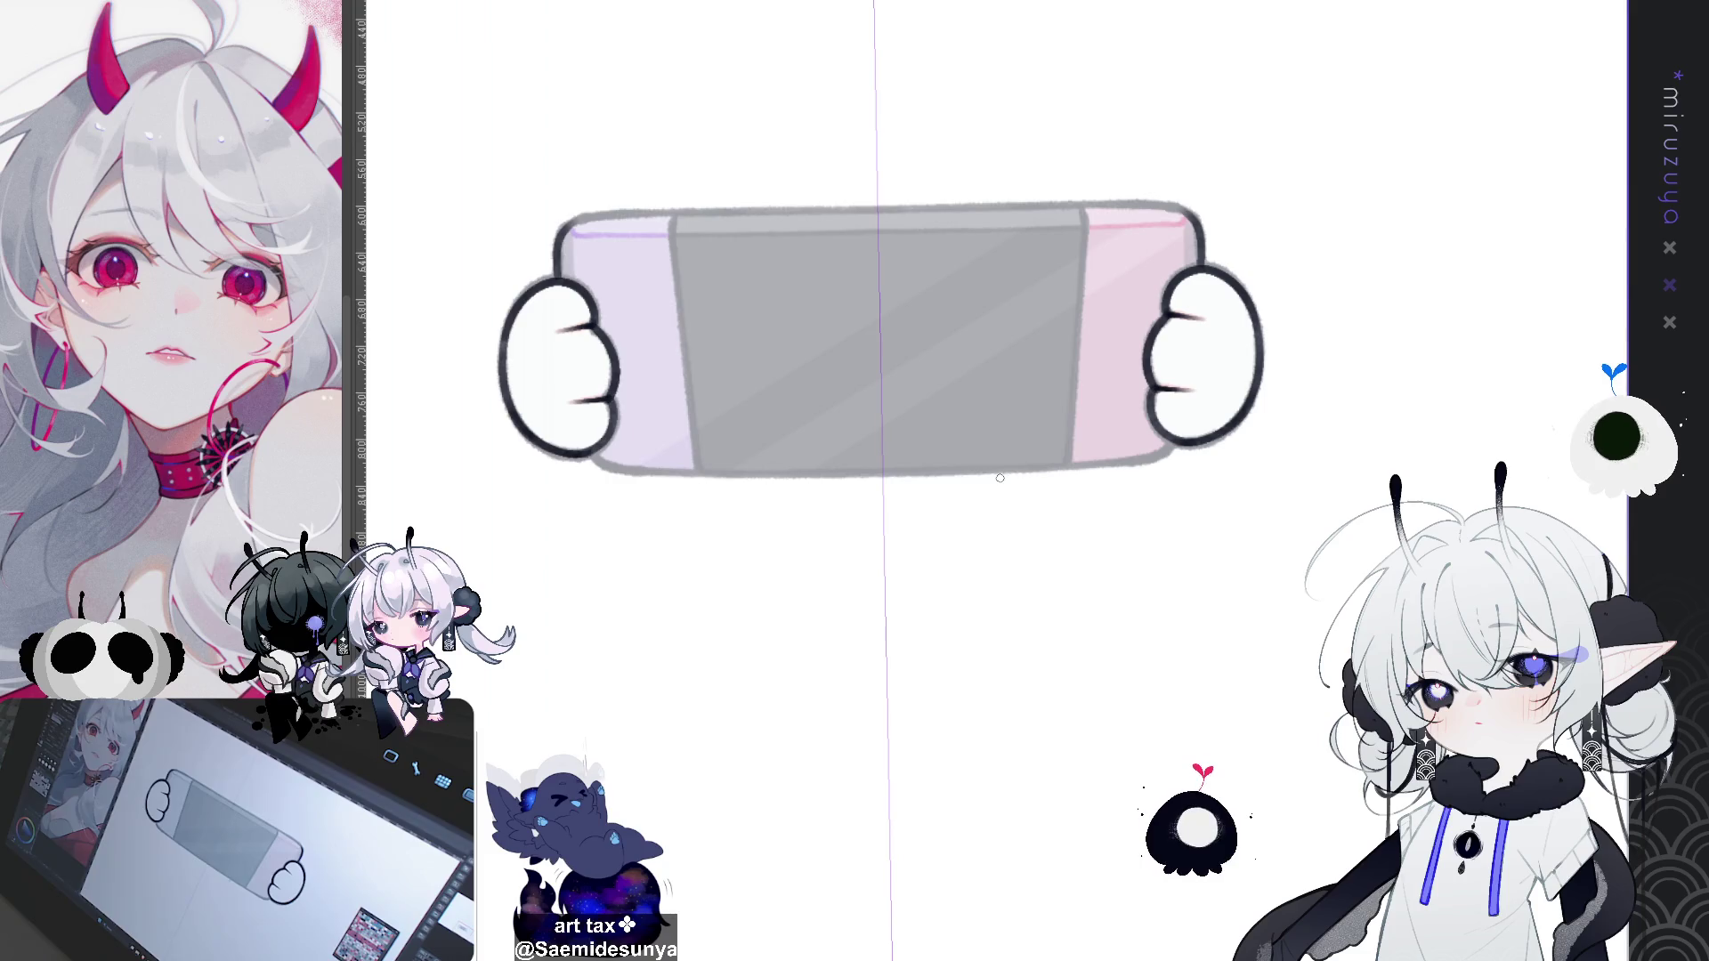
key("ctrl+z")
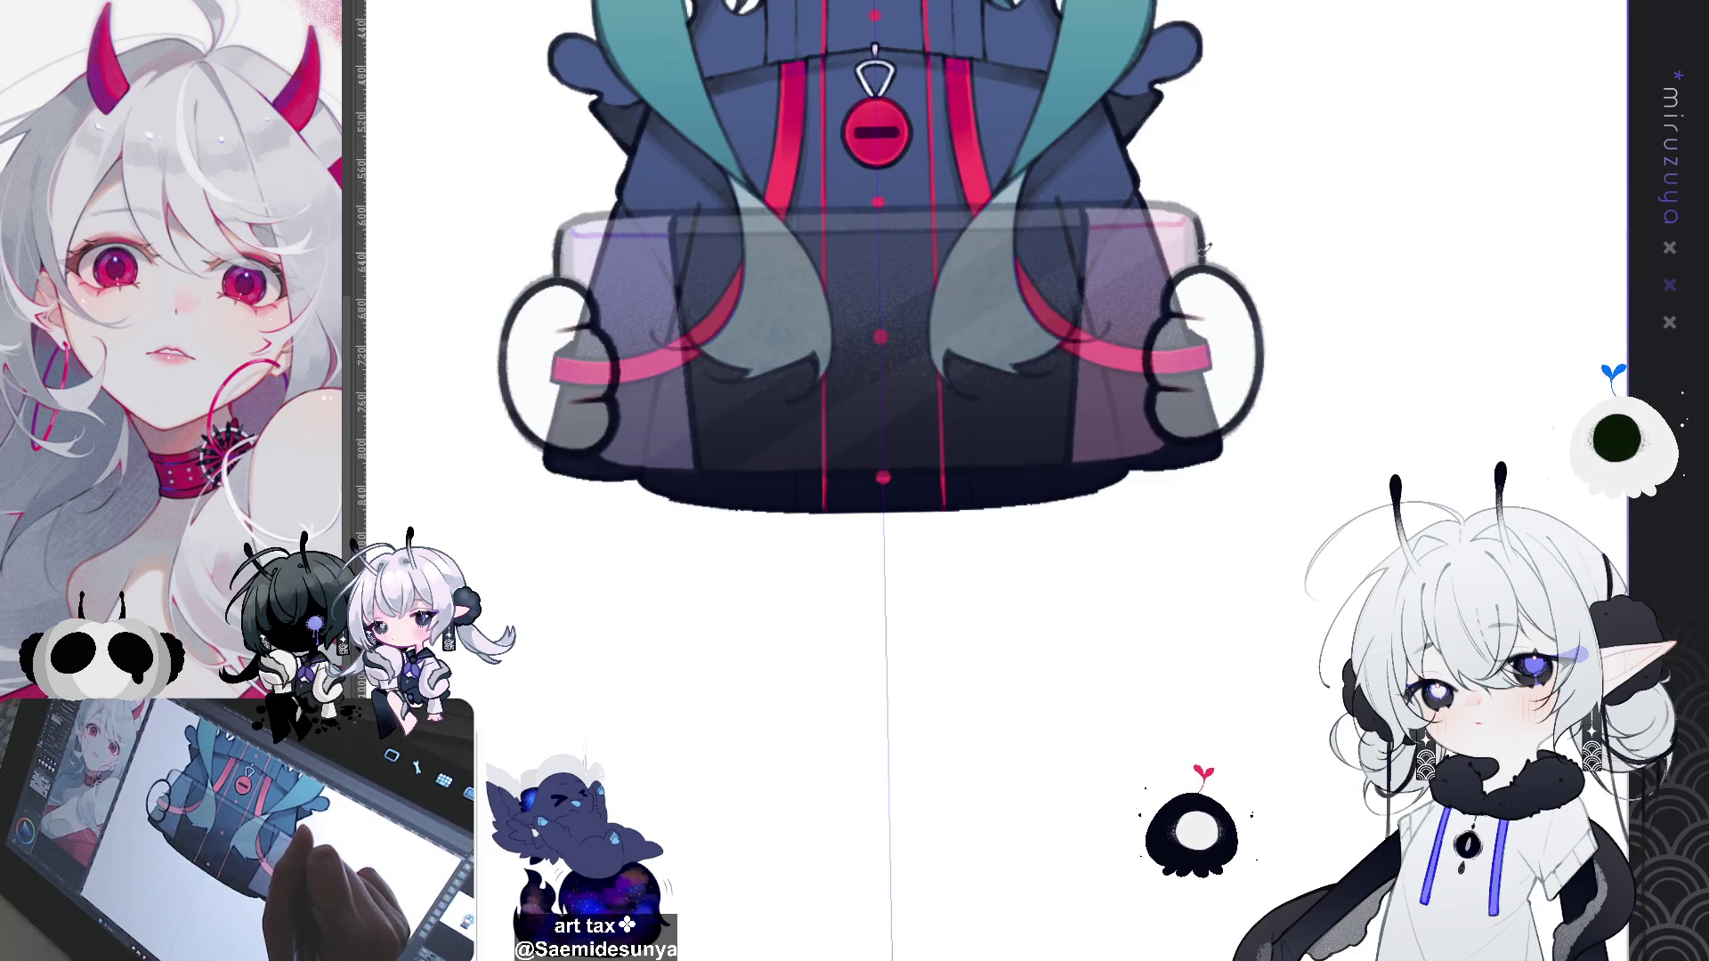
Step: Zoom onto the paw and ink the console's upper right edge, mirrored below
left_click_drag(1202, 260, 900, 294)
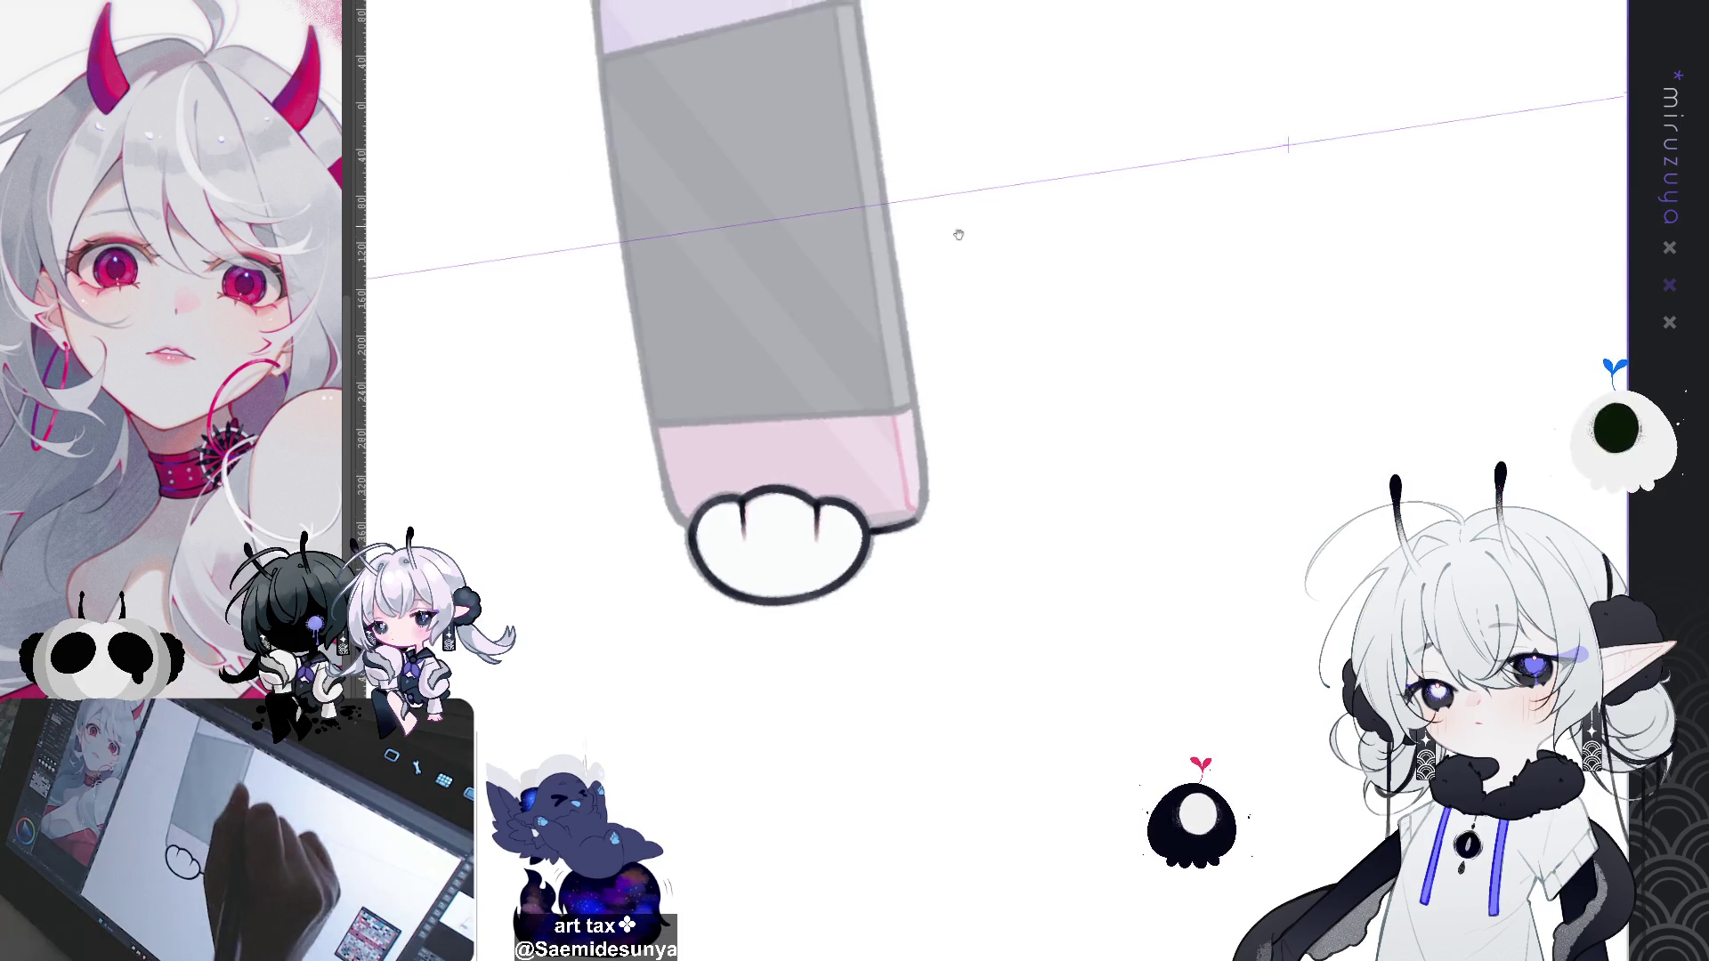
scroll(893, 193, "down", 2)
left_click_drag(847, 84, 881, 147)
key("ctrl+z")
left_click_drag(848, 84, 901, 245)
left_click_drag(879, 168, 916, 403)
key("ctrl+z")
left_click_drag(876, 149, 919, 405)
key("ctrl+z")
left_click_drag(876, 150, 918, 405)
key("ctrl+z")
Step: Restroke the console's right edge outline past the guide line to the lower corner
left_click_drag(881, 159, 926, 465)
left_click_drag(881, 169, 921, 445)
key("ctrl+z")
key("ctrl+z")
key("ctrl+z")
left_click_drag(862, 107, 922, 454)
key("ctrl+z")
left_click_drag(870, 124, 930, 530)
left_click_drag(901, 331, 926, 481)
key("ctrl+z")
left_click_drag(905, 331, 927, 486)
key("ctrl+z")
left_click_drag(903, 331, 926, 483)
left_click_drag(885, 187, 942, 612)
key("ctrl+z")
left_click_drag(881, 183, 948, 627)
key("ctrl+z")
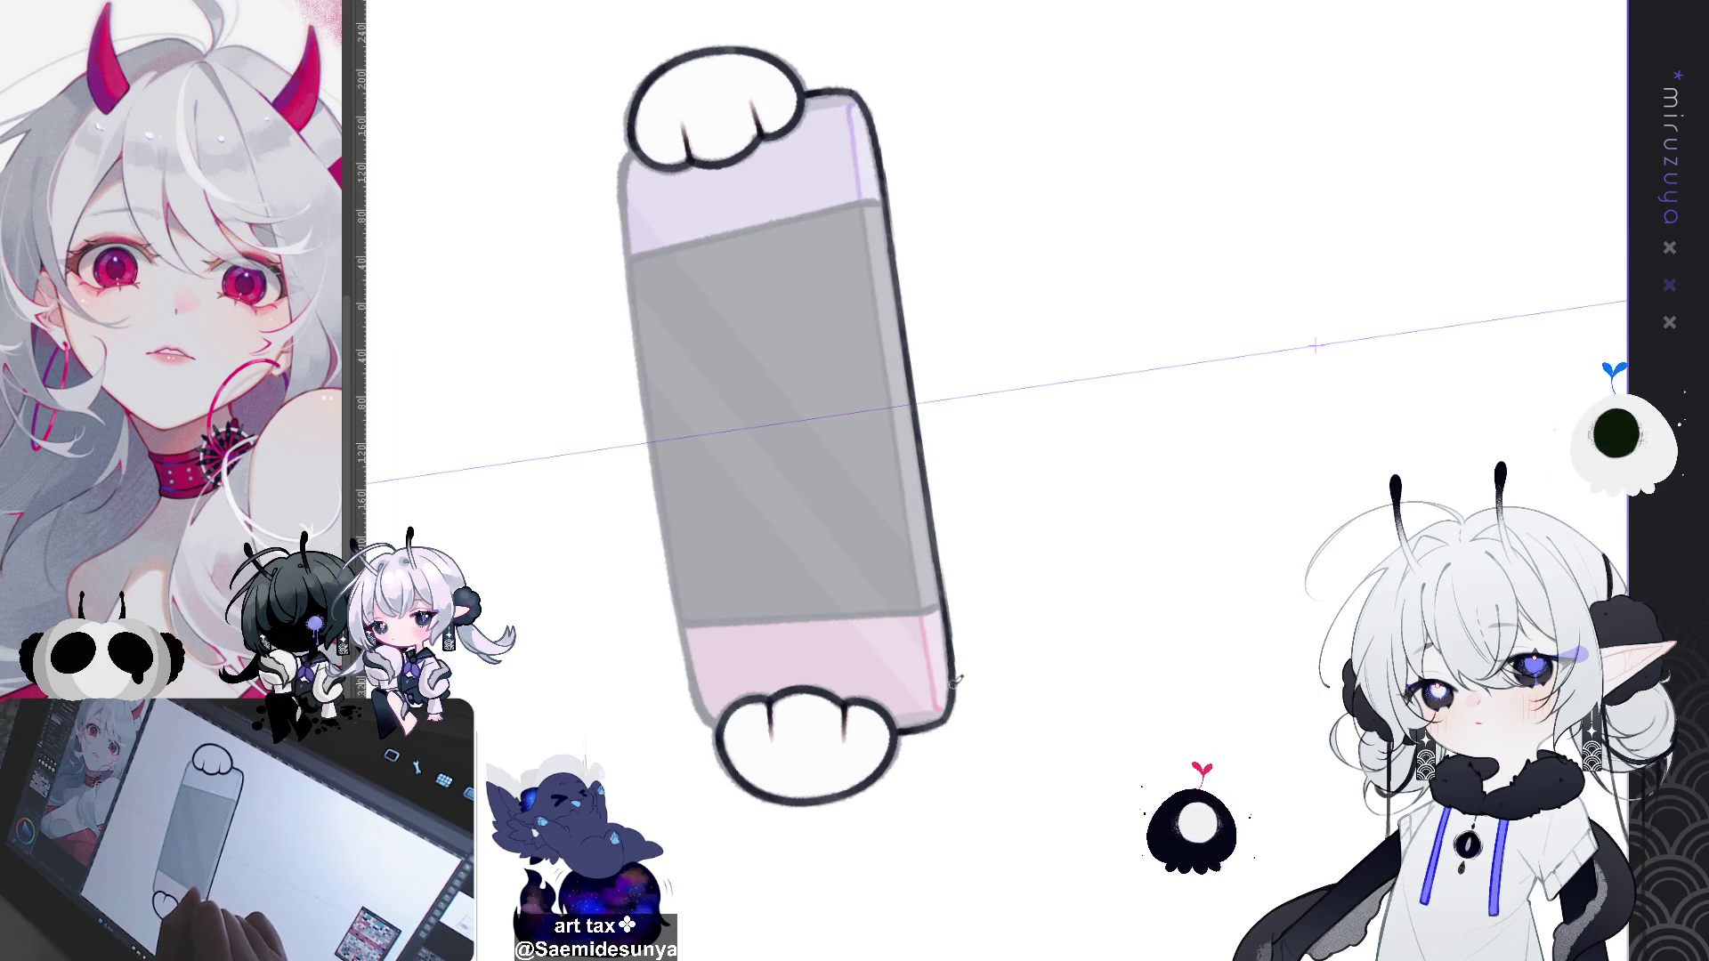
Step: Rotate the view and ink the console's edge beside the top paw
mouse_move(940, 719)
left_mouse_down()
mouse_move(1037, 809)
mouse_move(1258, 701)
mouse_move(1135, 747)
mouse_move(896, 752)
mouse_move(1148, 496)
mouse_move(1202, 507)
mouse_move(1145, 494)
left_mouse_up()
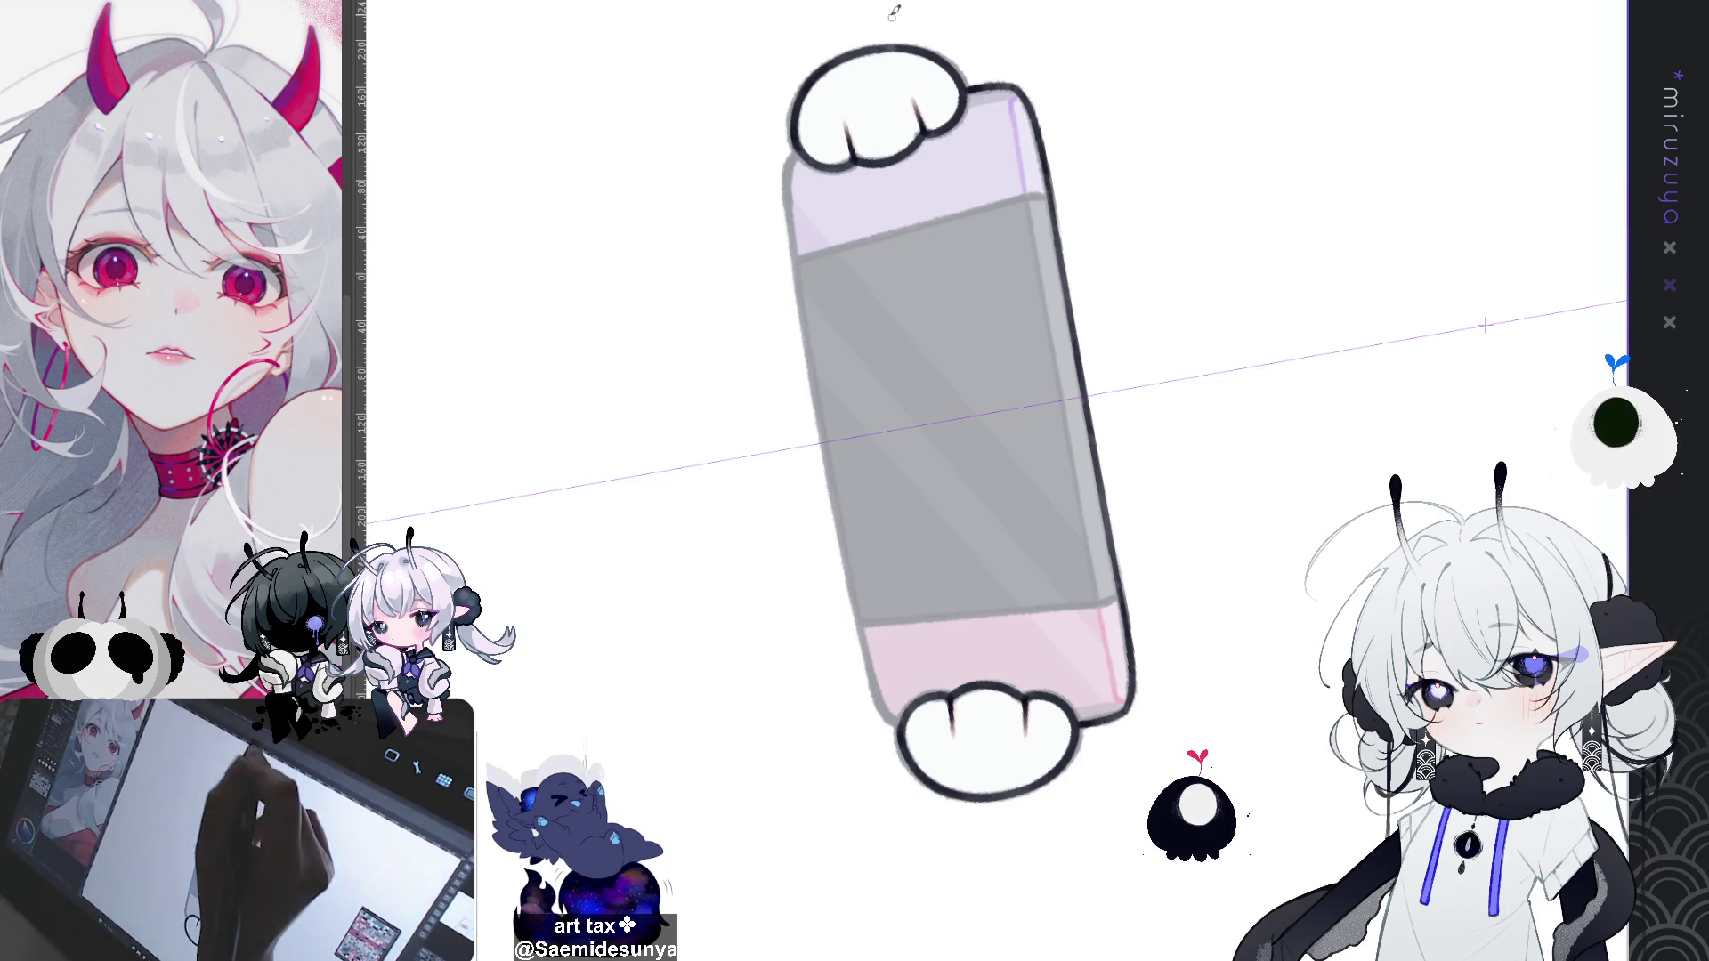
left_click_drag(799, 151, 805, 267)
key("ctrl+z")
left_click_drag(794, 144, 808, 325)
key("ctrl+z")
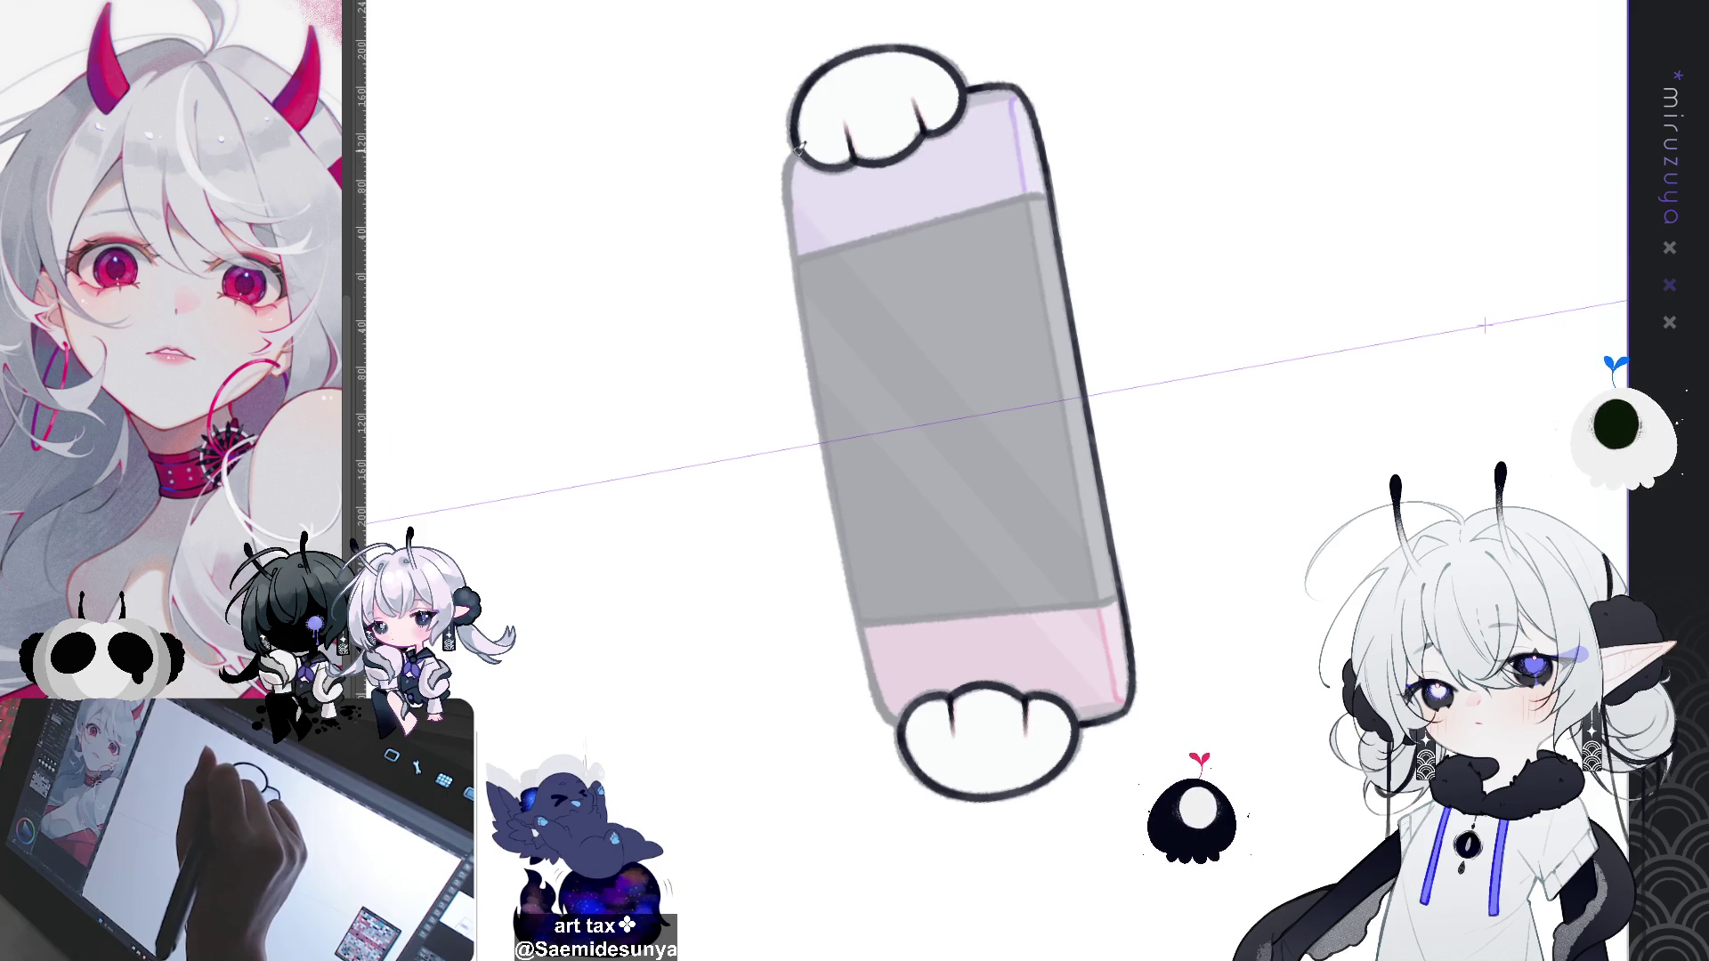
left_click_drag(798, 146, 813, 354)
Step: Ink the console's left edge outline from the upper-left corner down to the bottom
left_click_drag(795, 258, 805, 329)
key("ctrl+z")
left_click_drag(793, 264, 805, 325)
key("ctrl+z")
left_click_drag(794, 264, 826, 472)
key("ctrl+z")
left_click_drag(794, 267, 827, 499)
key("ctrl+z")
left_click_drag(795, 265, 835, 499)
left_click_drag(796, 269, 851, 602)
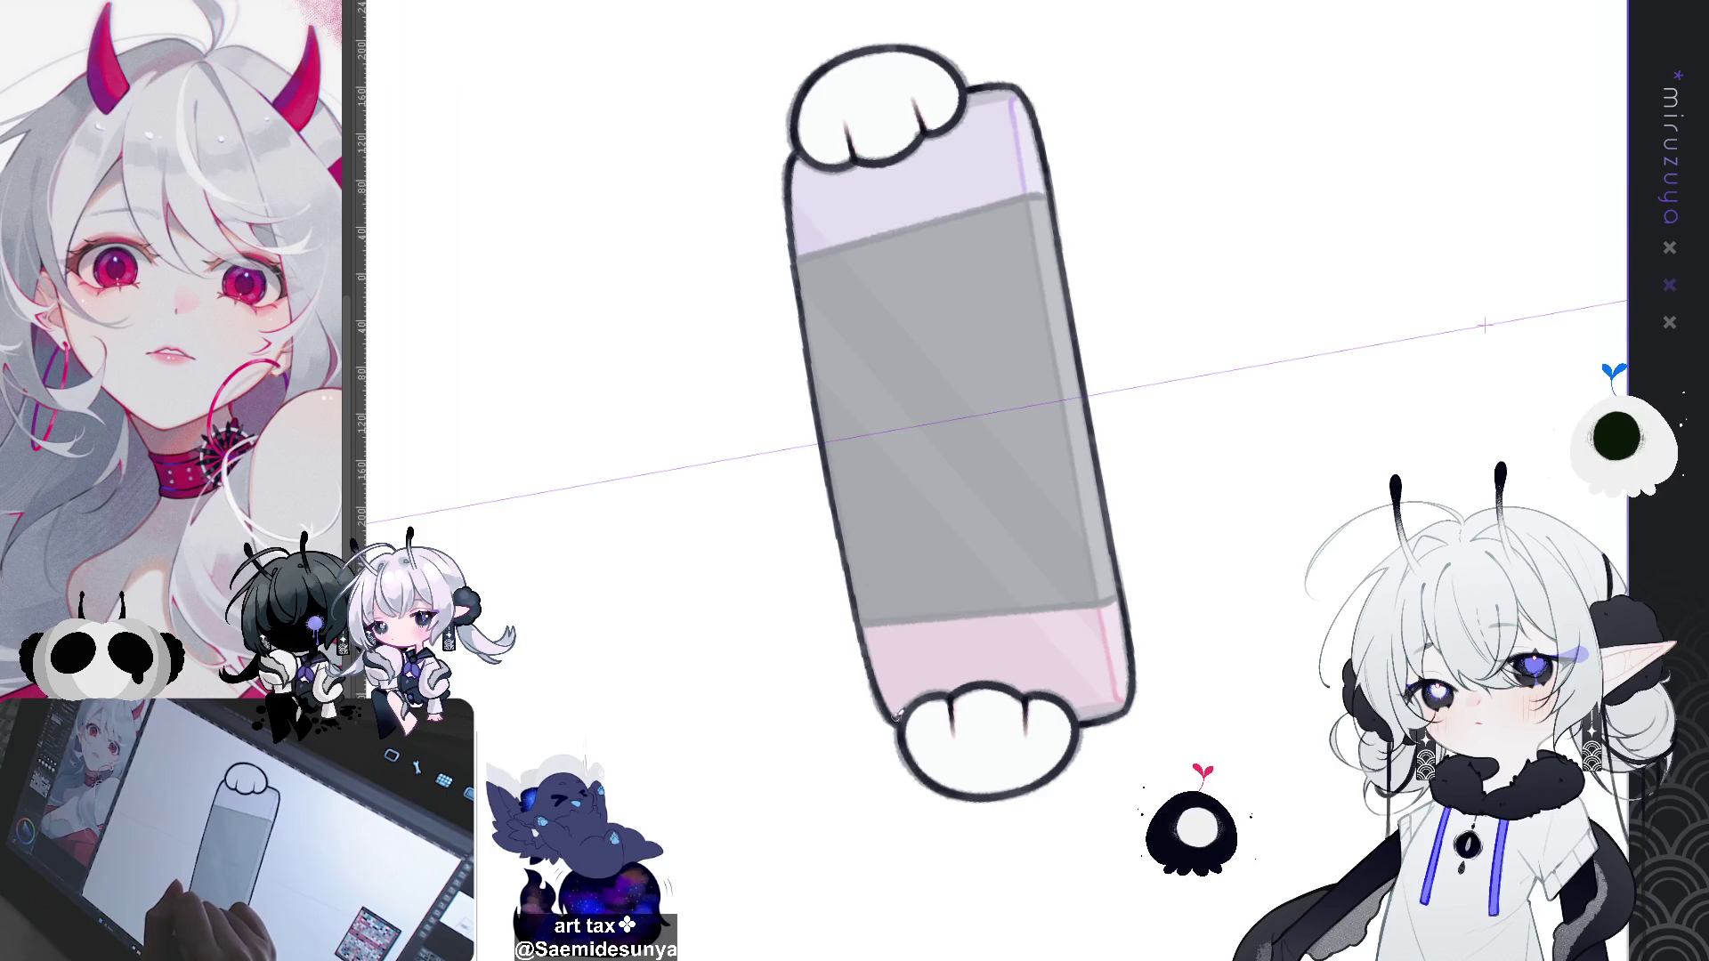
mouse_move(910, 700)
left_mouse_down()
mouse_move(1113, 606)
mouse_move(1388, 513)
left_mouse_up()
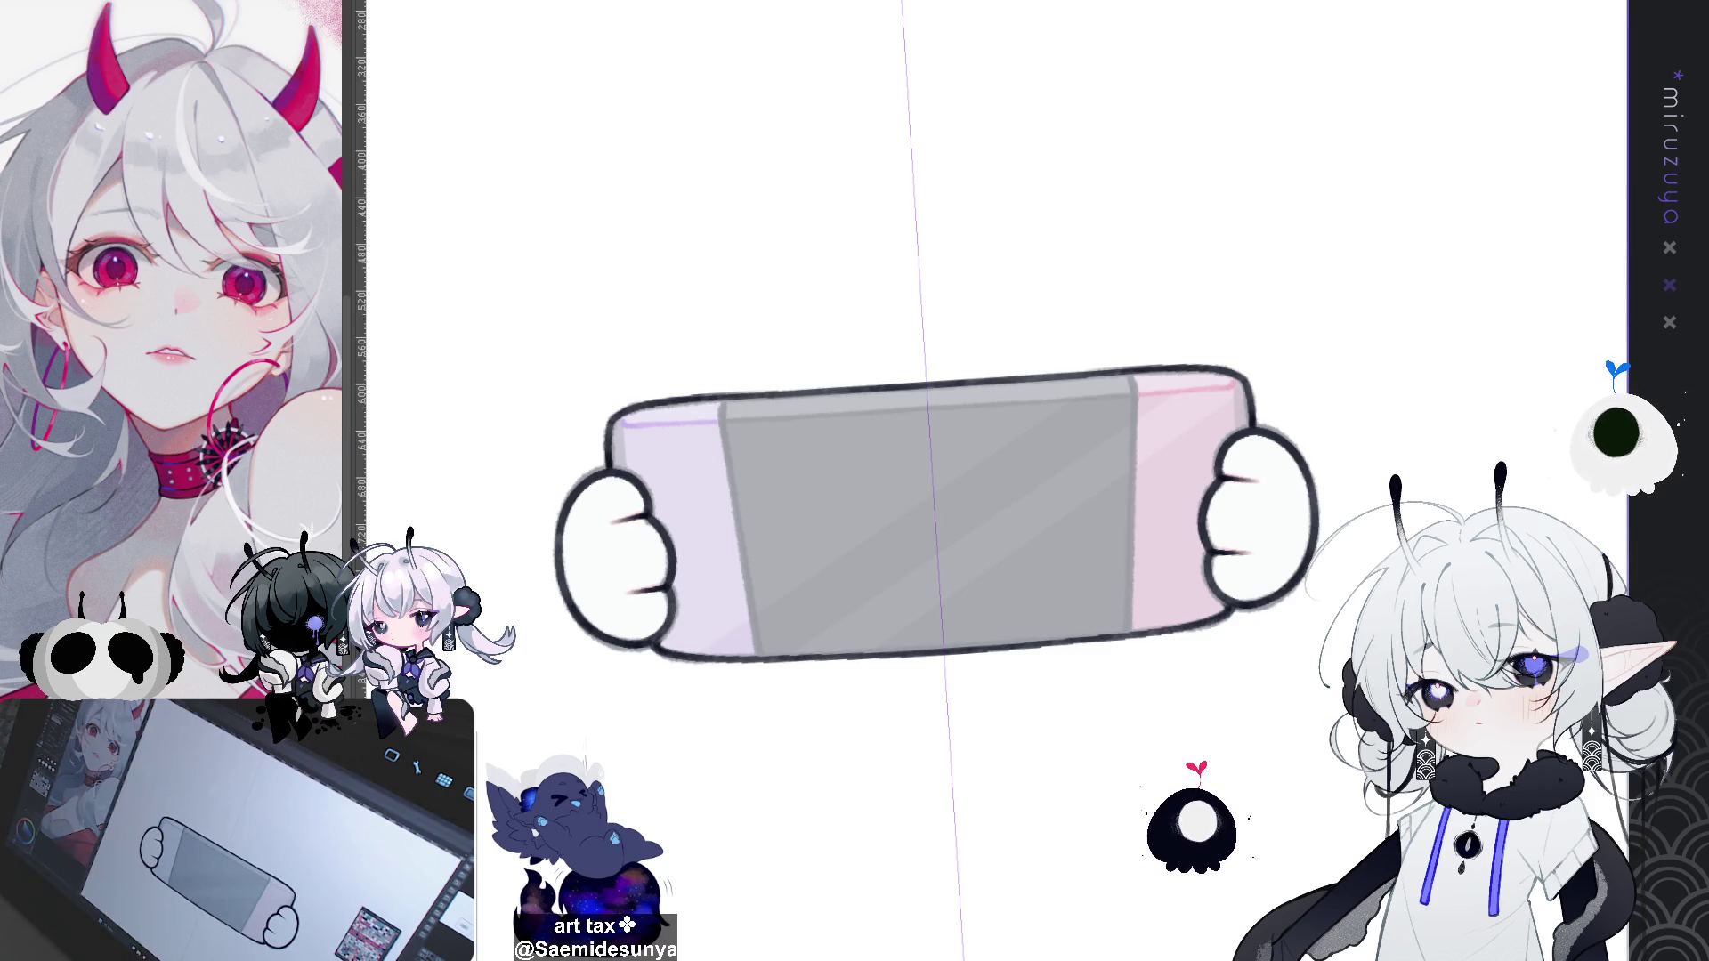
Step: Stand the console vertical and darken its right edge outline with a longer stroke
key("asciicircum")
key("asciicircum")
key("asciicircum")
mouse_move(934, 781)
left_mouse_down()
mouse_move(1151, 564)
mouse_move(1076, 584)
mouse_move(736, 464)
left_mouse_up()
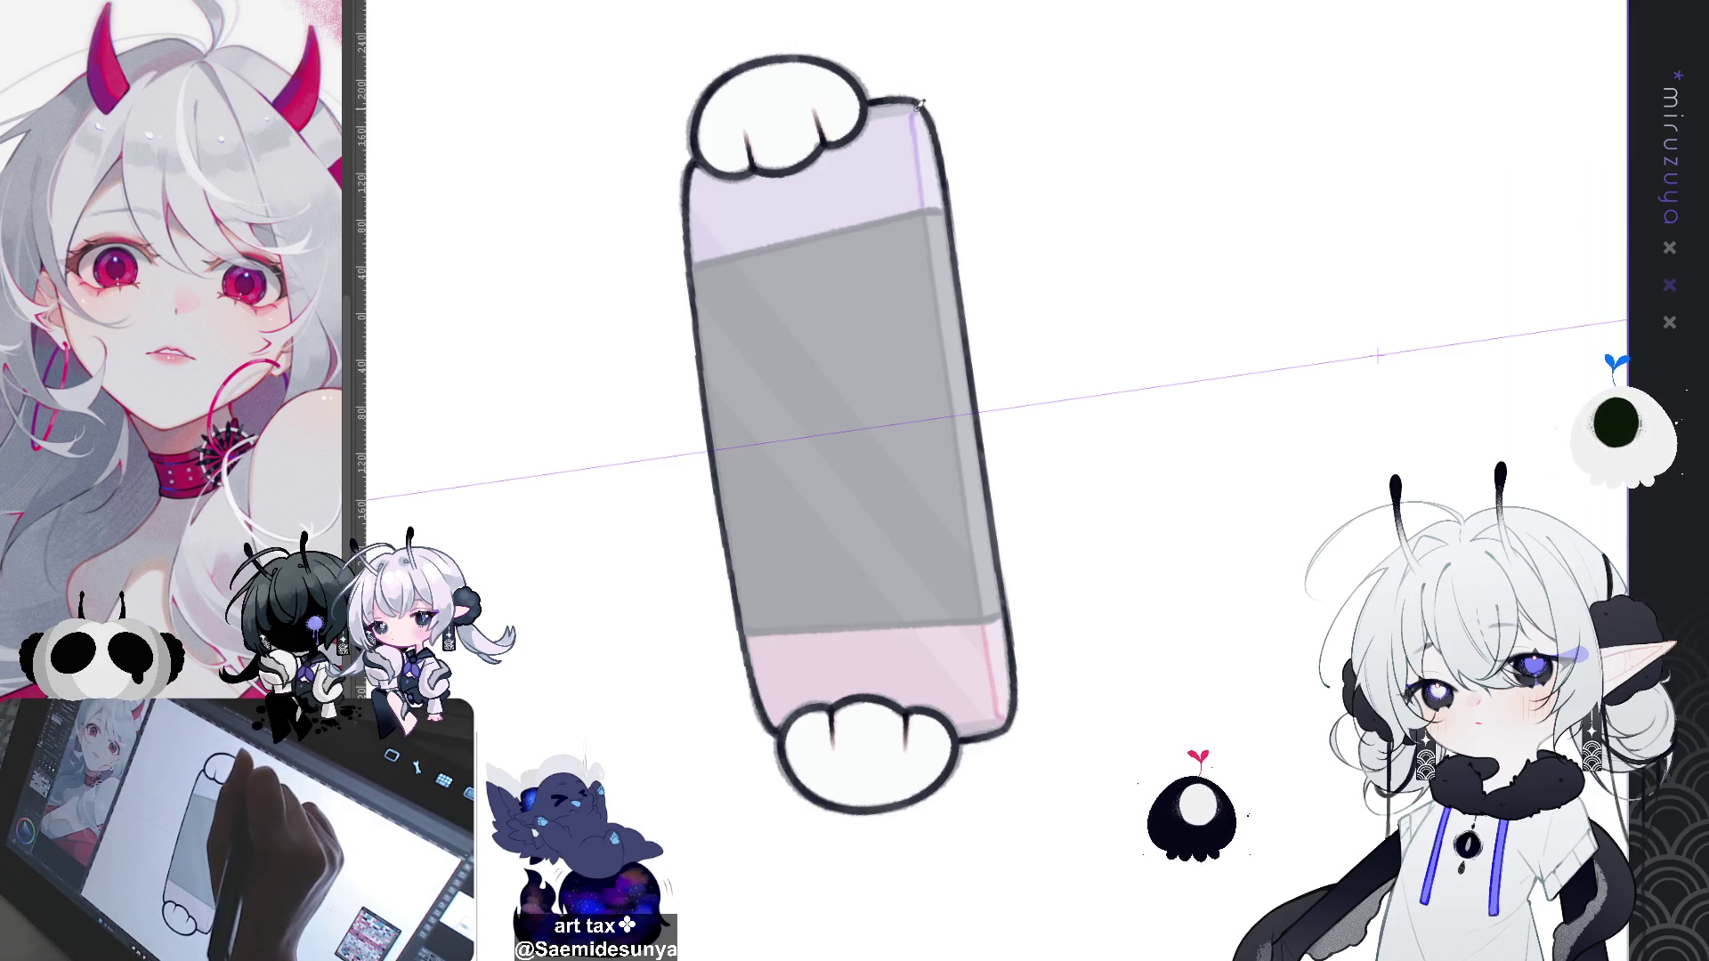
left_click_drag(920, 111, 949, 332)
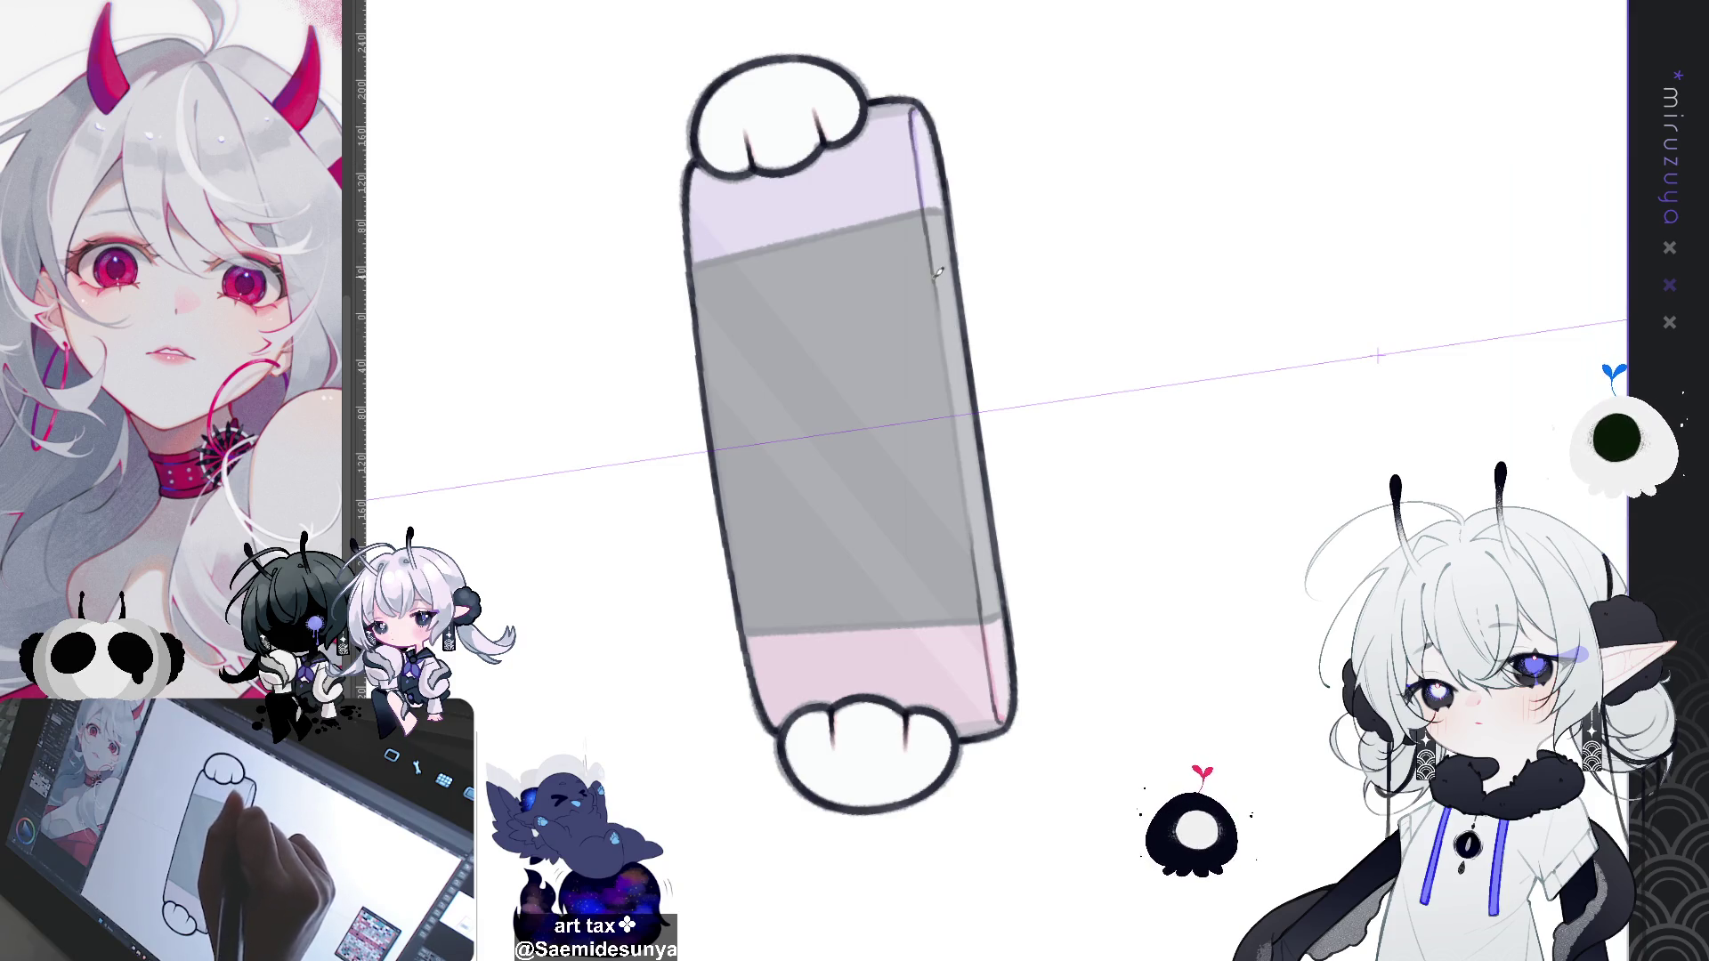
left_click_drag(917, 169, 948, 361)
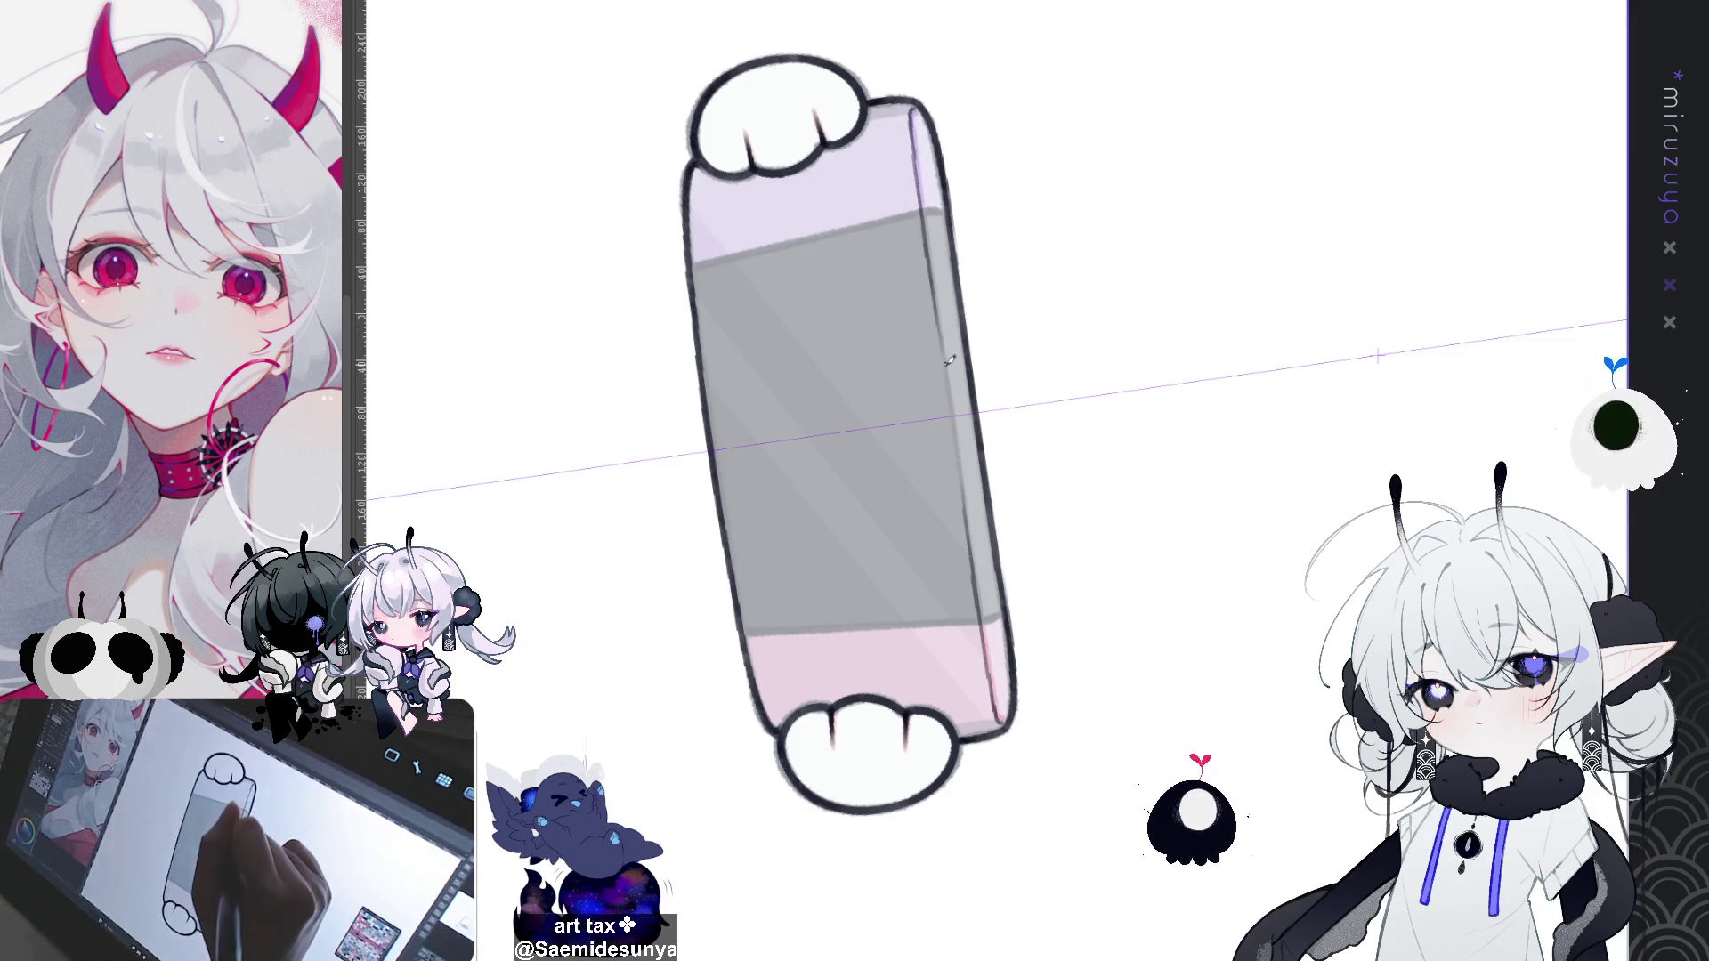
key("ctrl+z")
left_click_drag(915, 111, 949, 370)
key("ctrl+z")
left_click_drag(912, 114, 975, 609)
key("ctrl+z")
left_click_drag(913, 125, 983, 667)
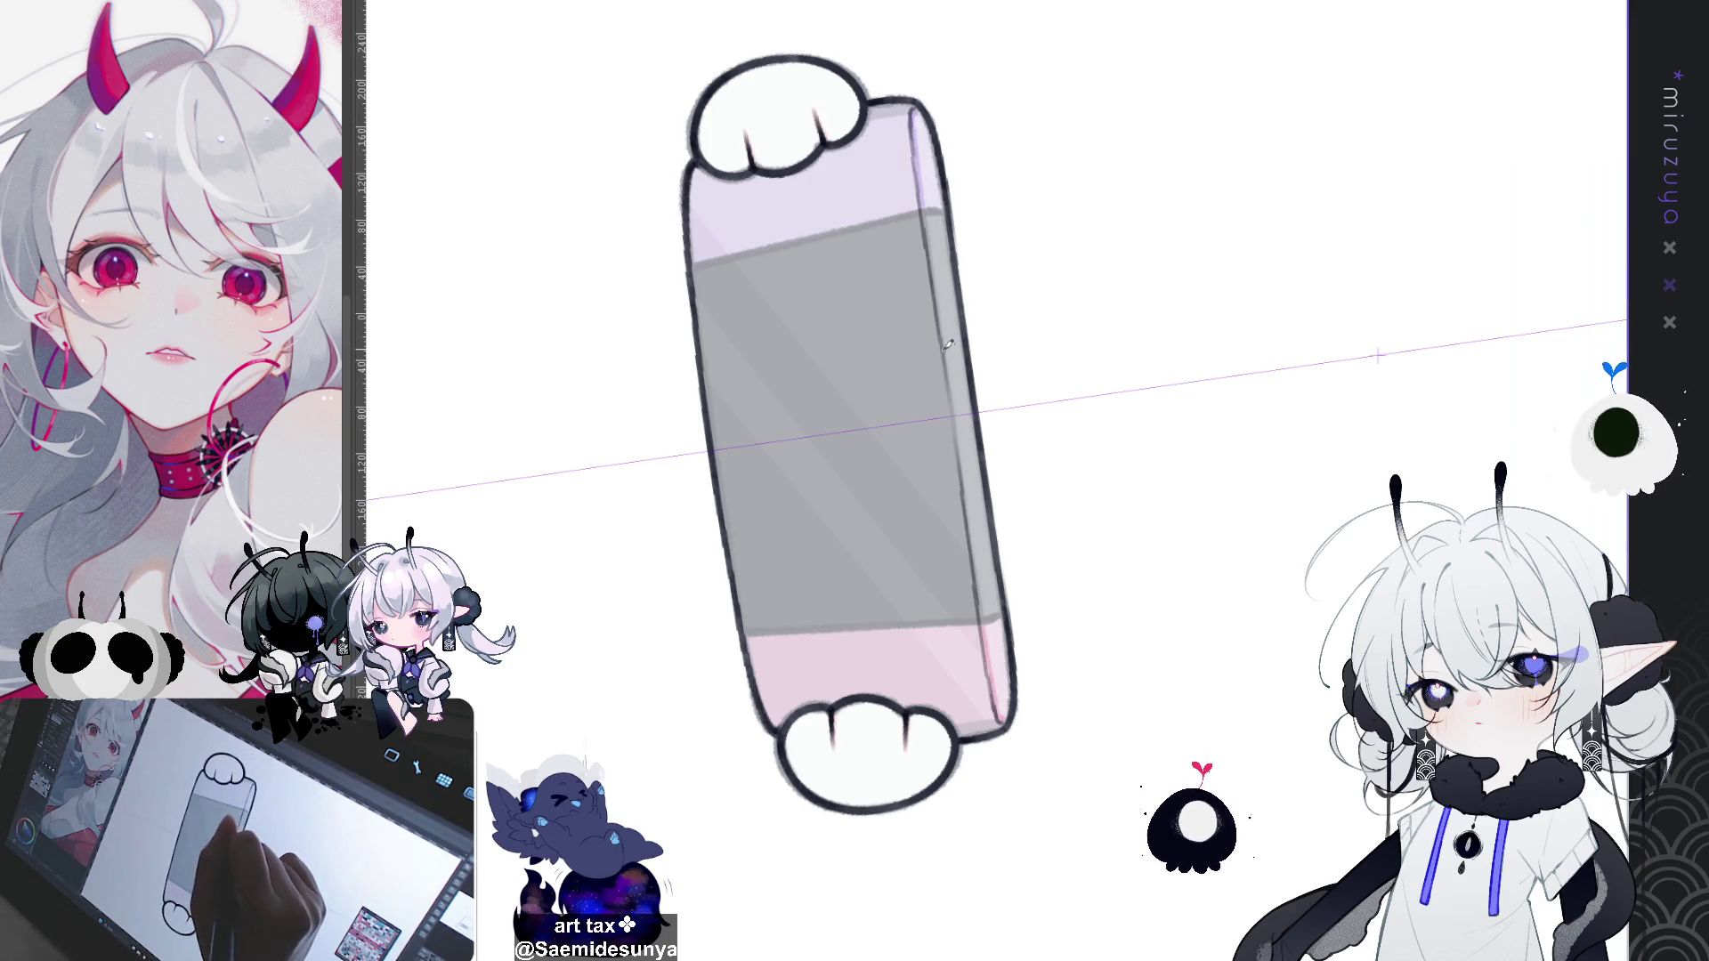
left_click_drag(944, 326, 959, 450)
mouse_move(949, 361)
left_mouse_down()
mouse_move(961, 470)
mouse_move(963, 454)
left_mouse_up()
key("ctrl+z")
left_click_drag(942, 351, 961, 454)
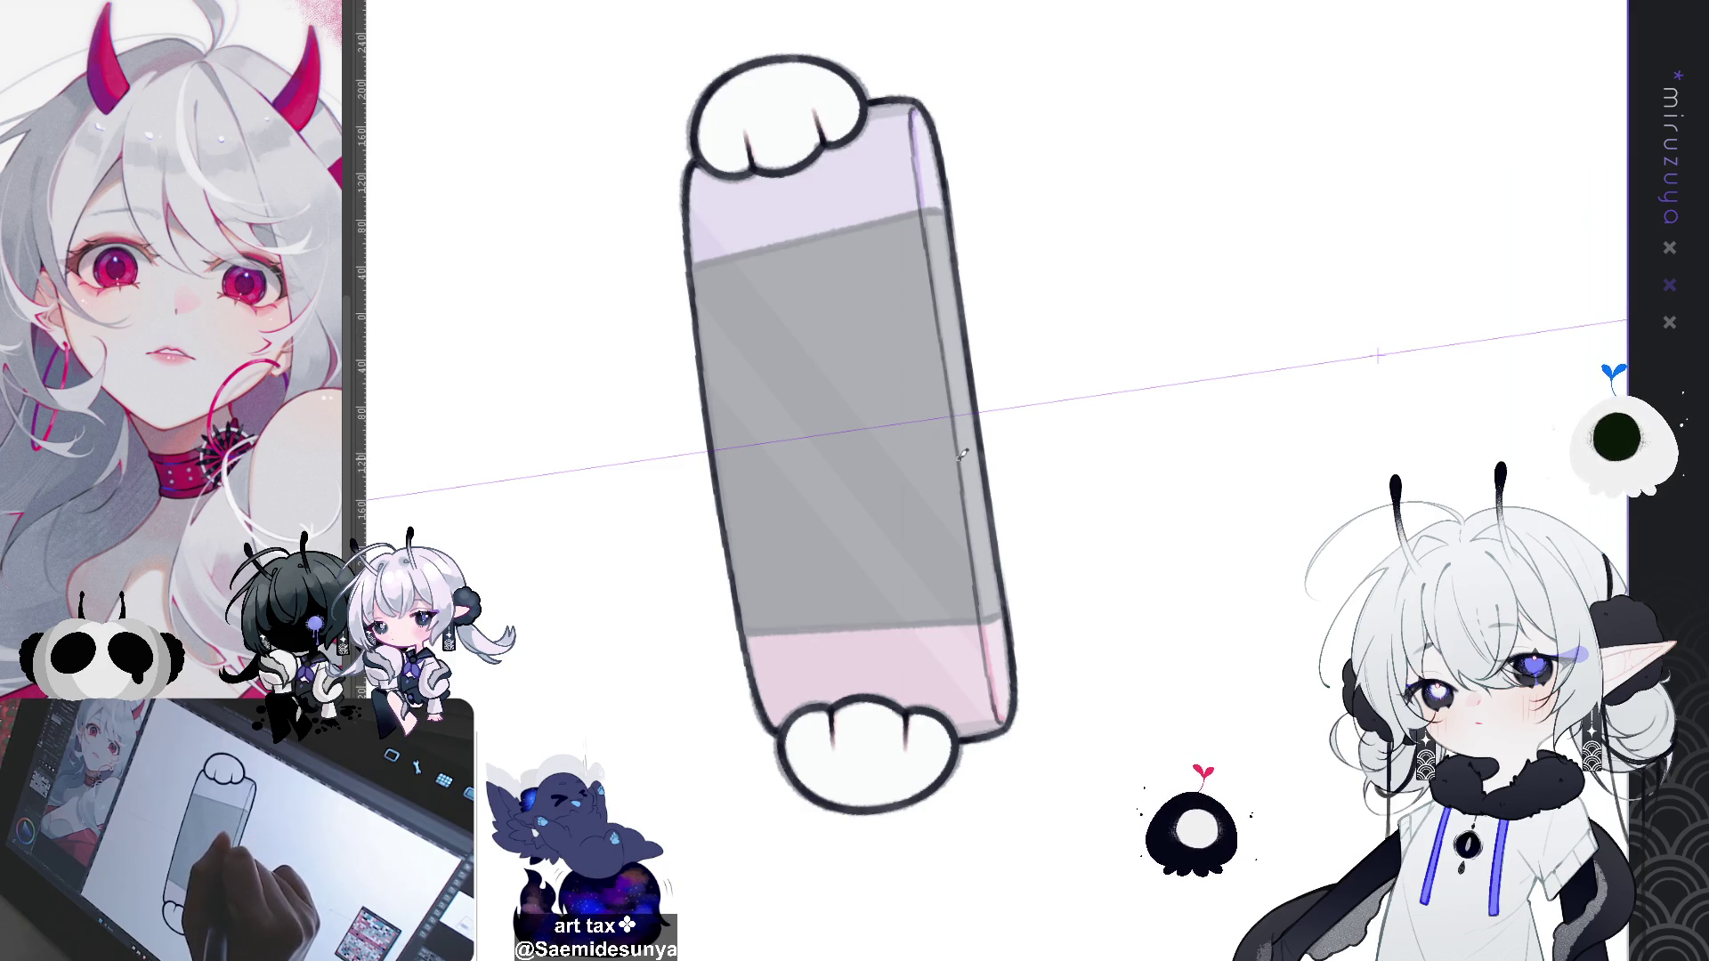
Step: Retilt the view and redraw the dark right edge stroke with a thin highlight line
mouse_move(970, 705)
left_mouse_down()
mouse_move(1104, 498)
mouse_move(1006, 730)
left_mouse_up()
mouse_move(930, 801)
left_mouse_down()
mouse_move(1175, 537)
mouse_move(1186, 374)
mouse_move(1206, 364)
left_mouse_up()
left_click_drag(1190, 463, 1185, 445)
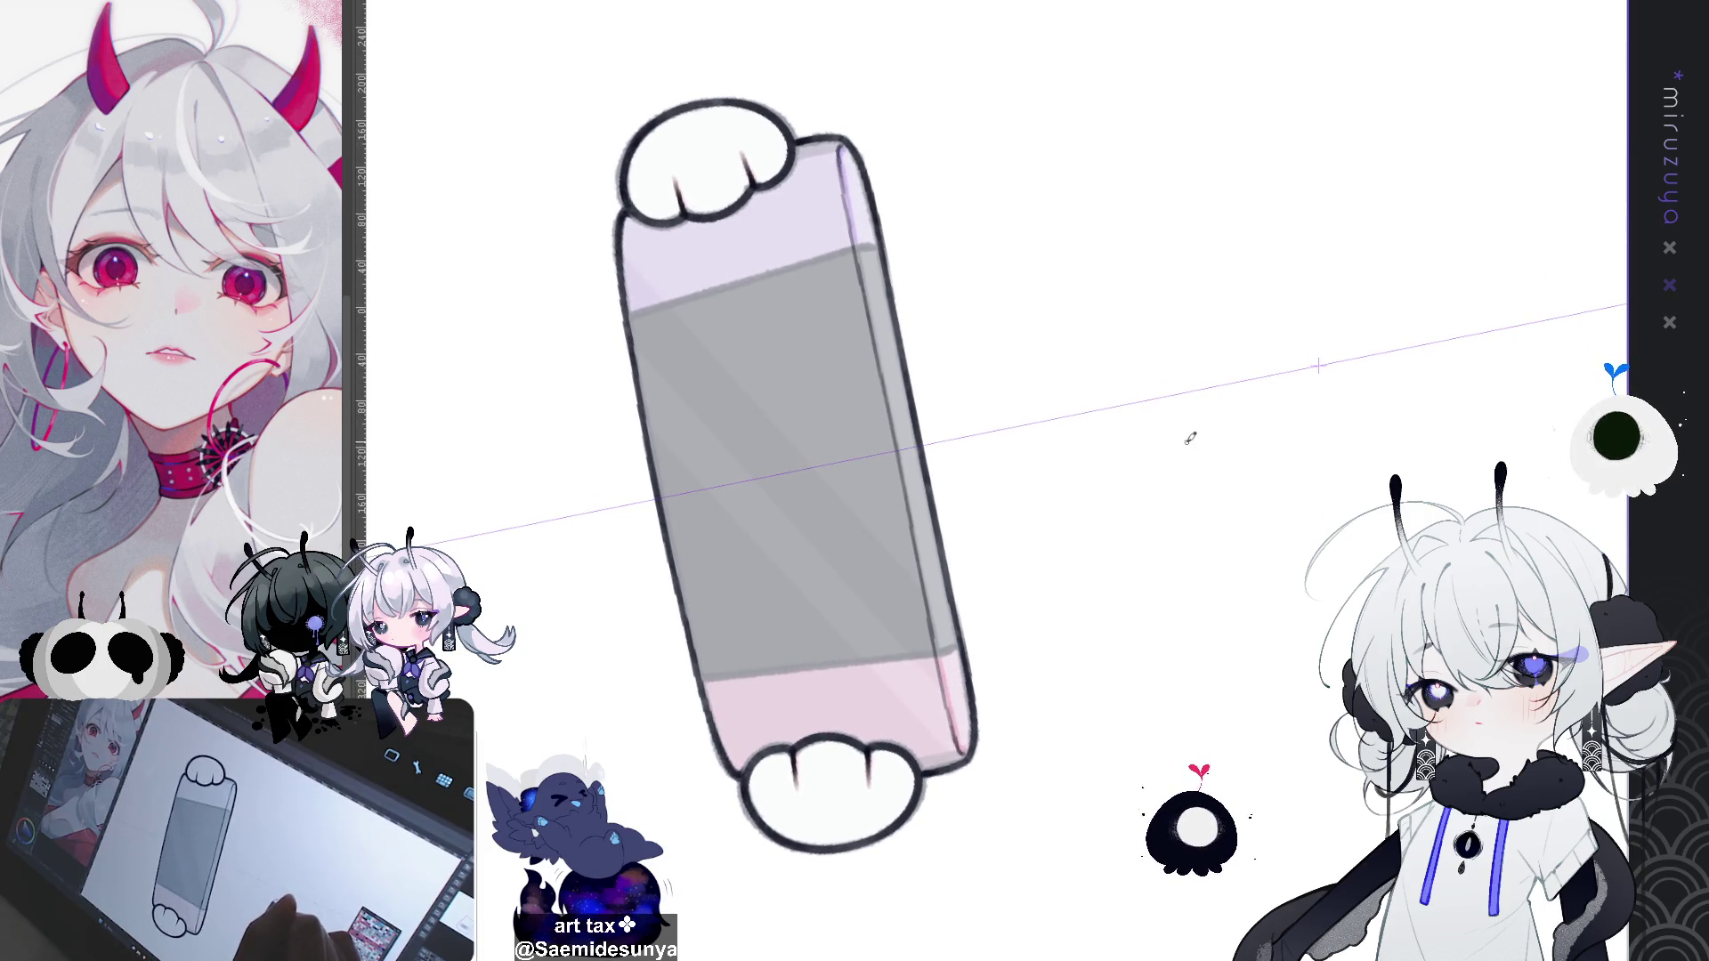
left_click_drag(1199, 418, 1232, 431)
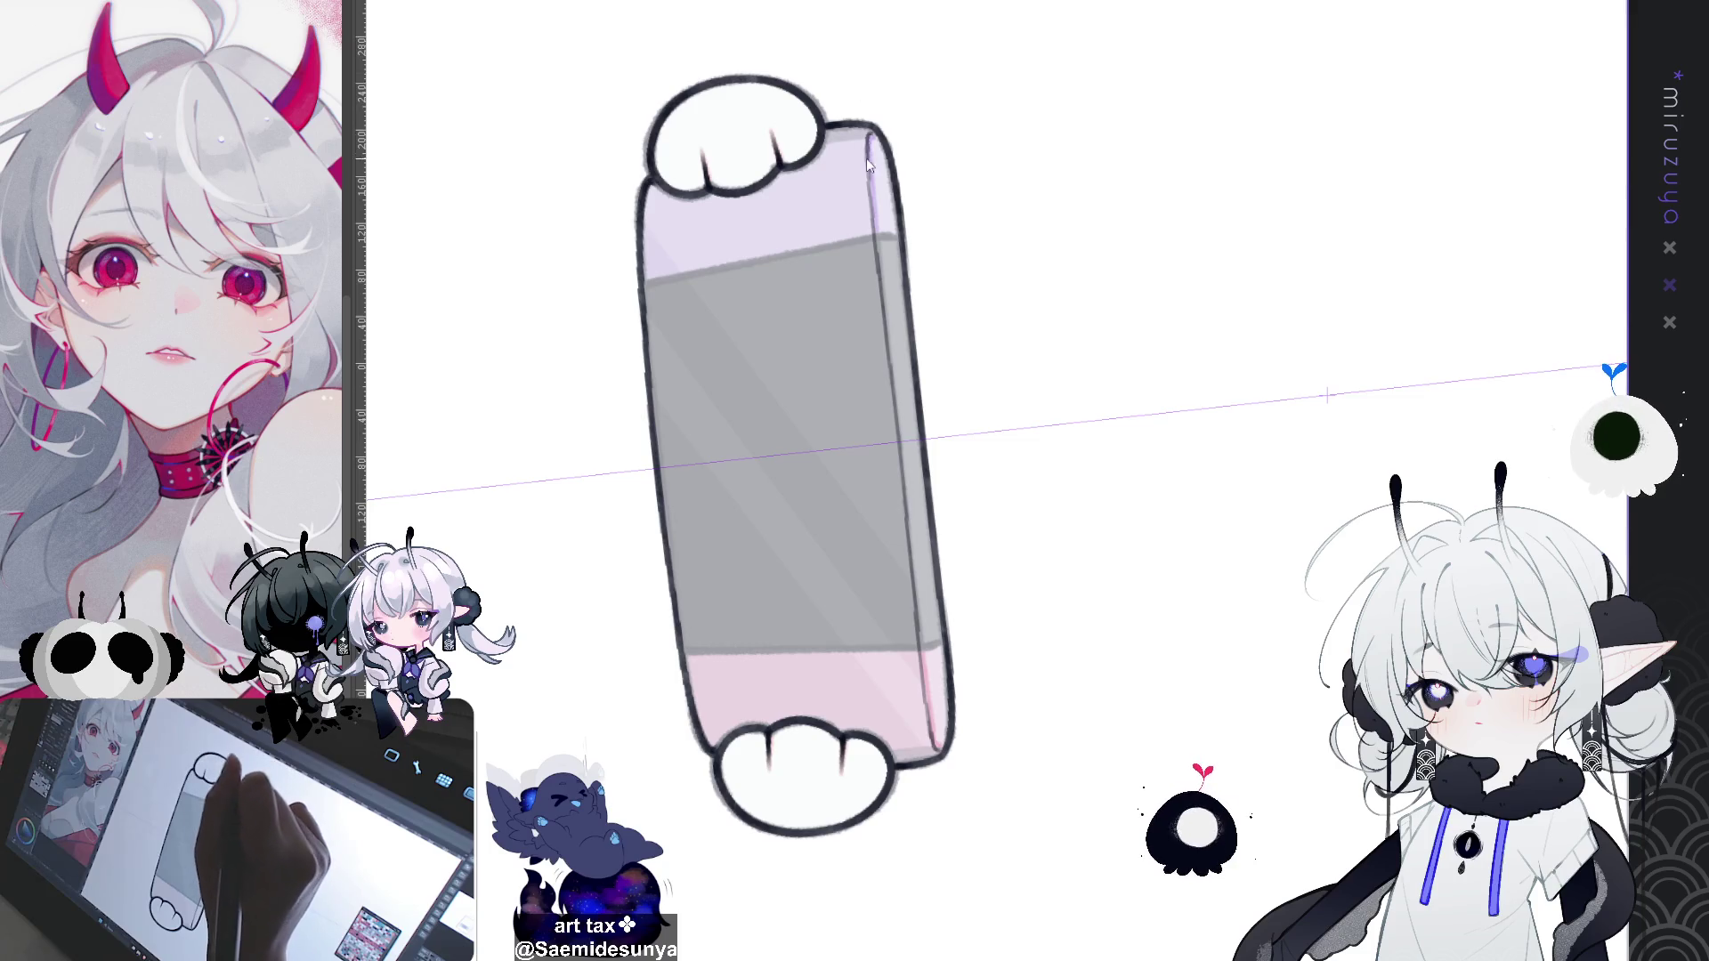
left_click_drag(875, 145, 878, 238)
left_click_drag(893, 315, 921, 650)
key("ctrl+z")
left_click_drag(868, 150, 921, 668)
key("ctrl+z")
left_click_drag(872, 146, 925, 726)
key("ctrl+z")
mouse_move(871, 155)
left_mouse_down()
mouse_move(928, 725)
mouse_move(1229, 698)
left_mouse_up()
Step: Touch up the screen's top-right corner and darken the screen's left edge line
left_click_drag(1016, 142, 1183, 408)
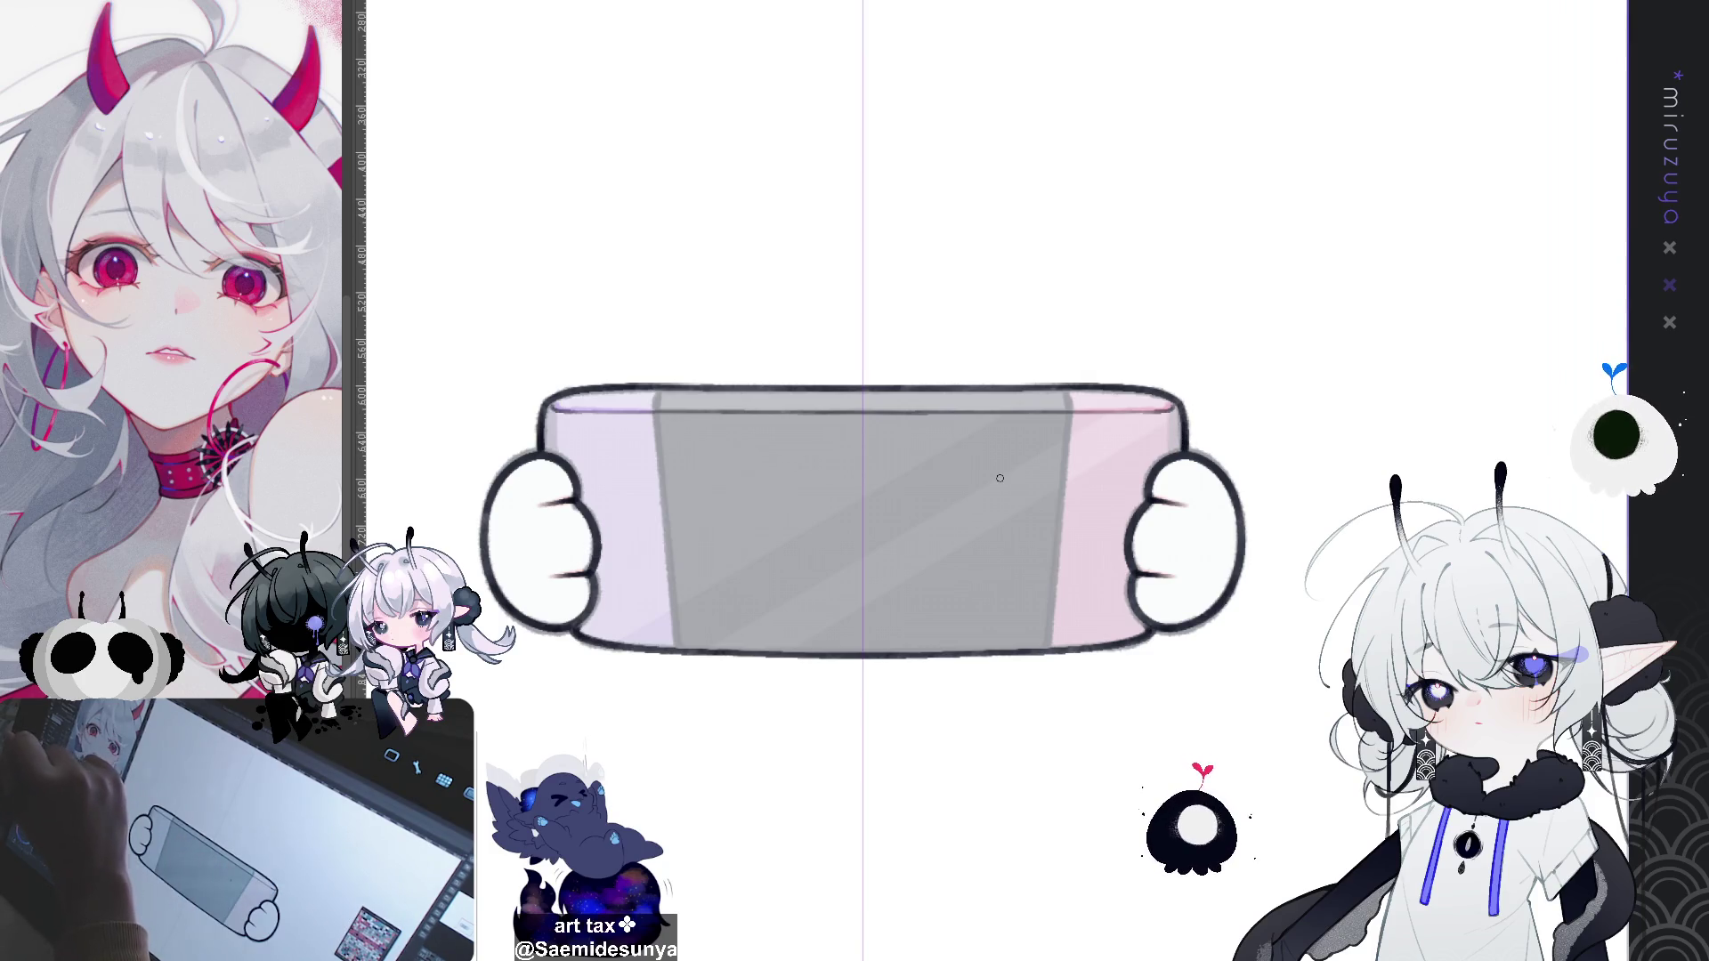
left_click_drag(1064, 389, 1071, 410)
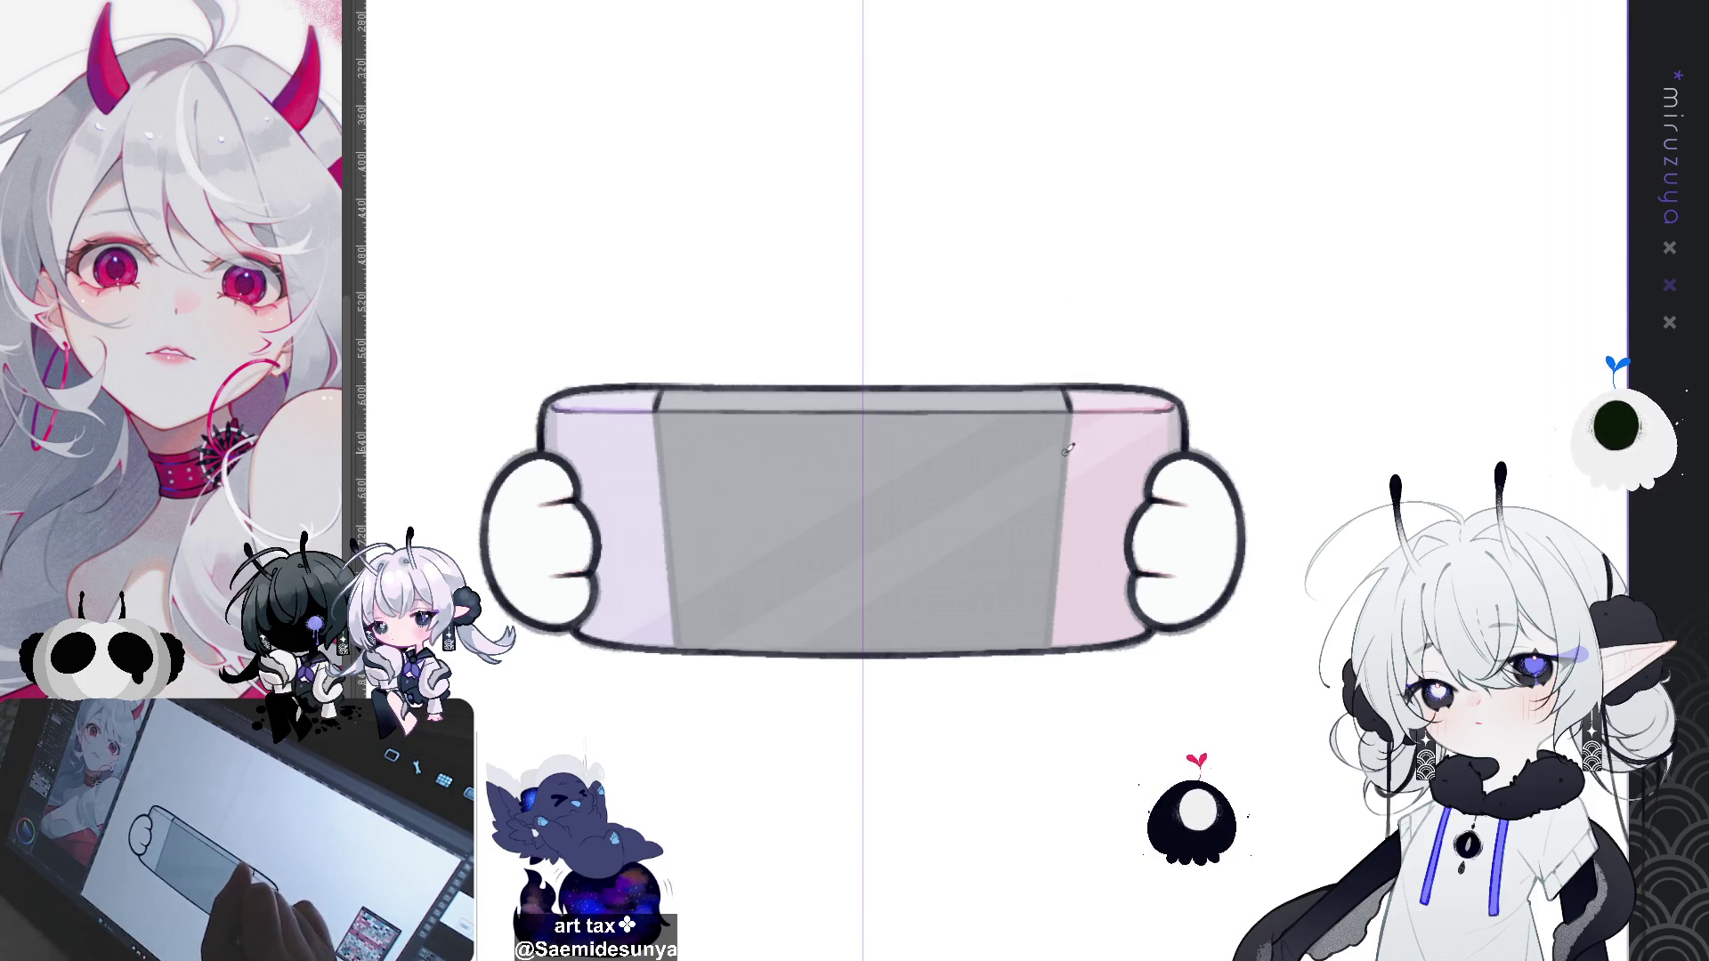
left_click_drag(656, 405, 682, 648)
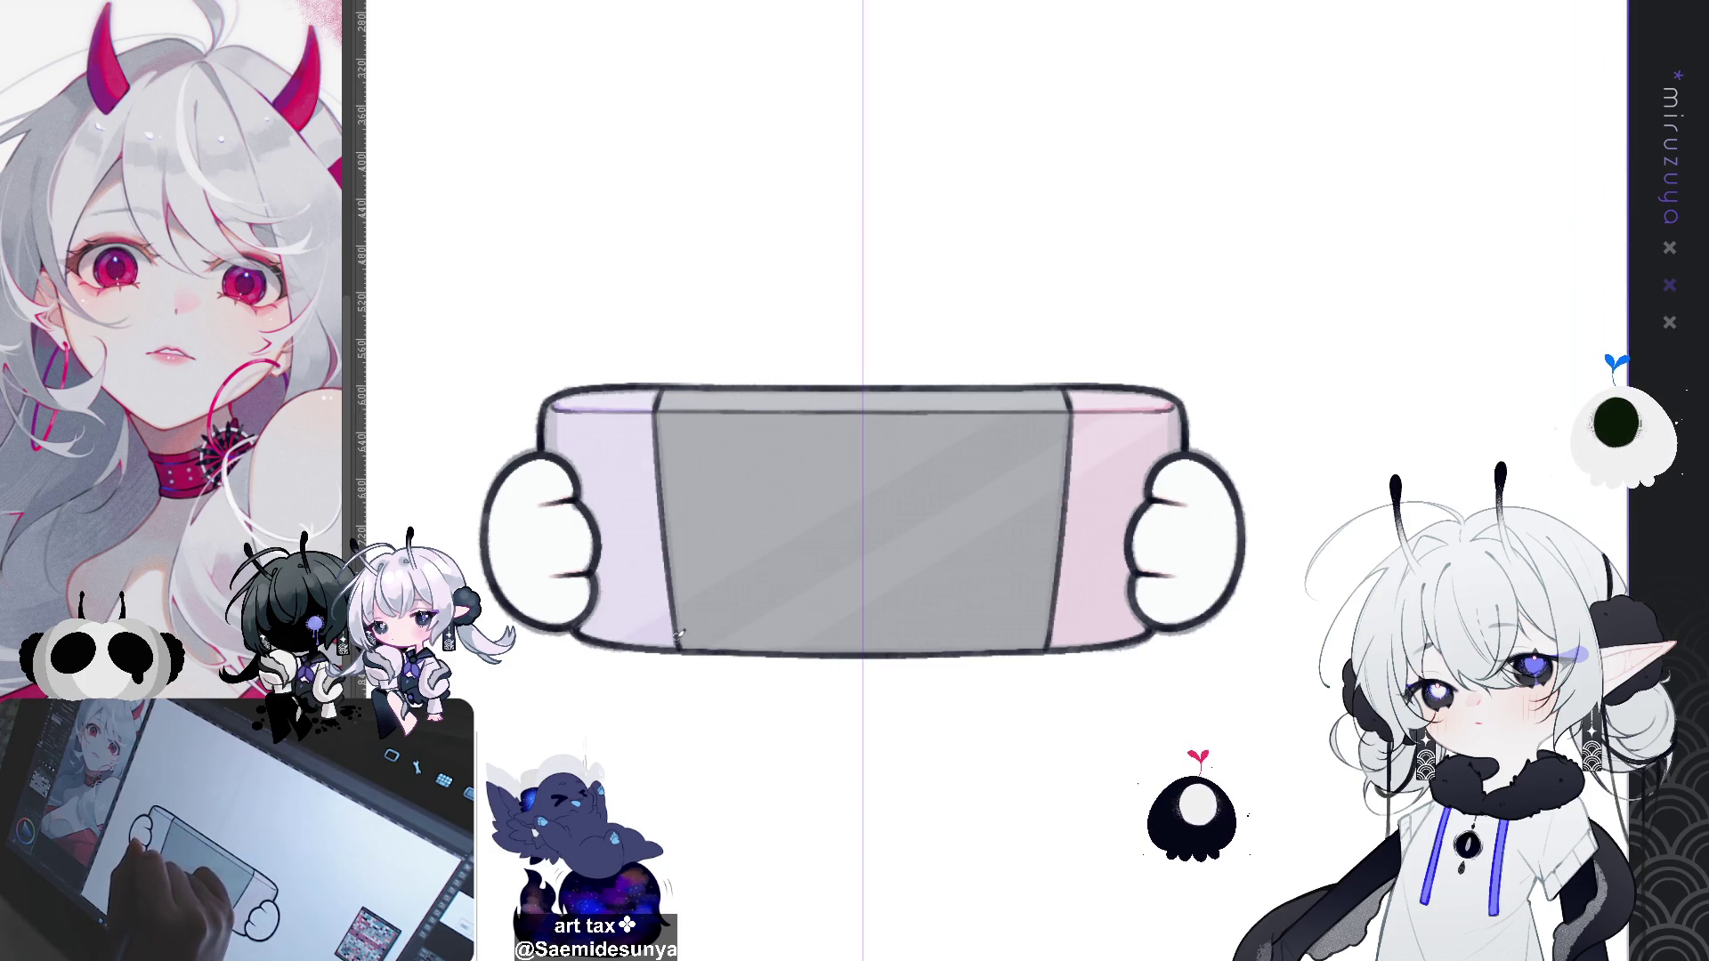
left_click_drag(659, 400, 664, 485)
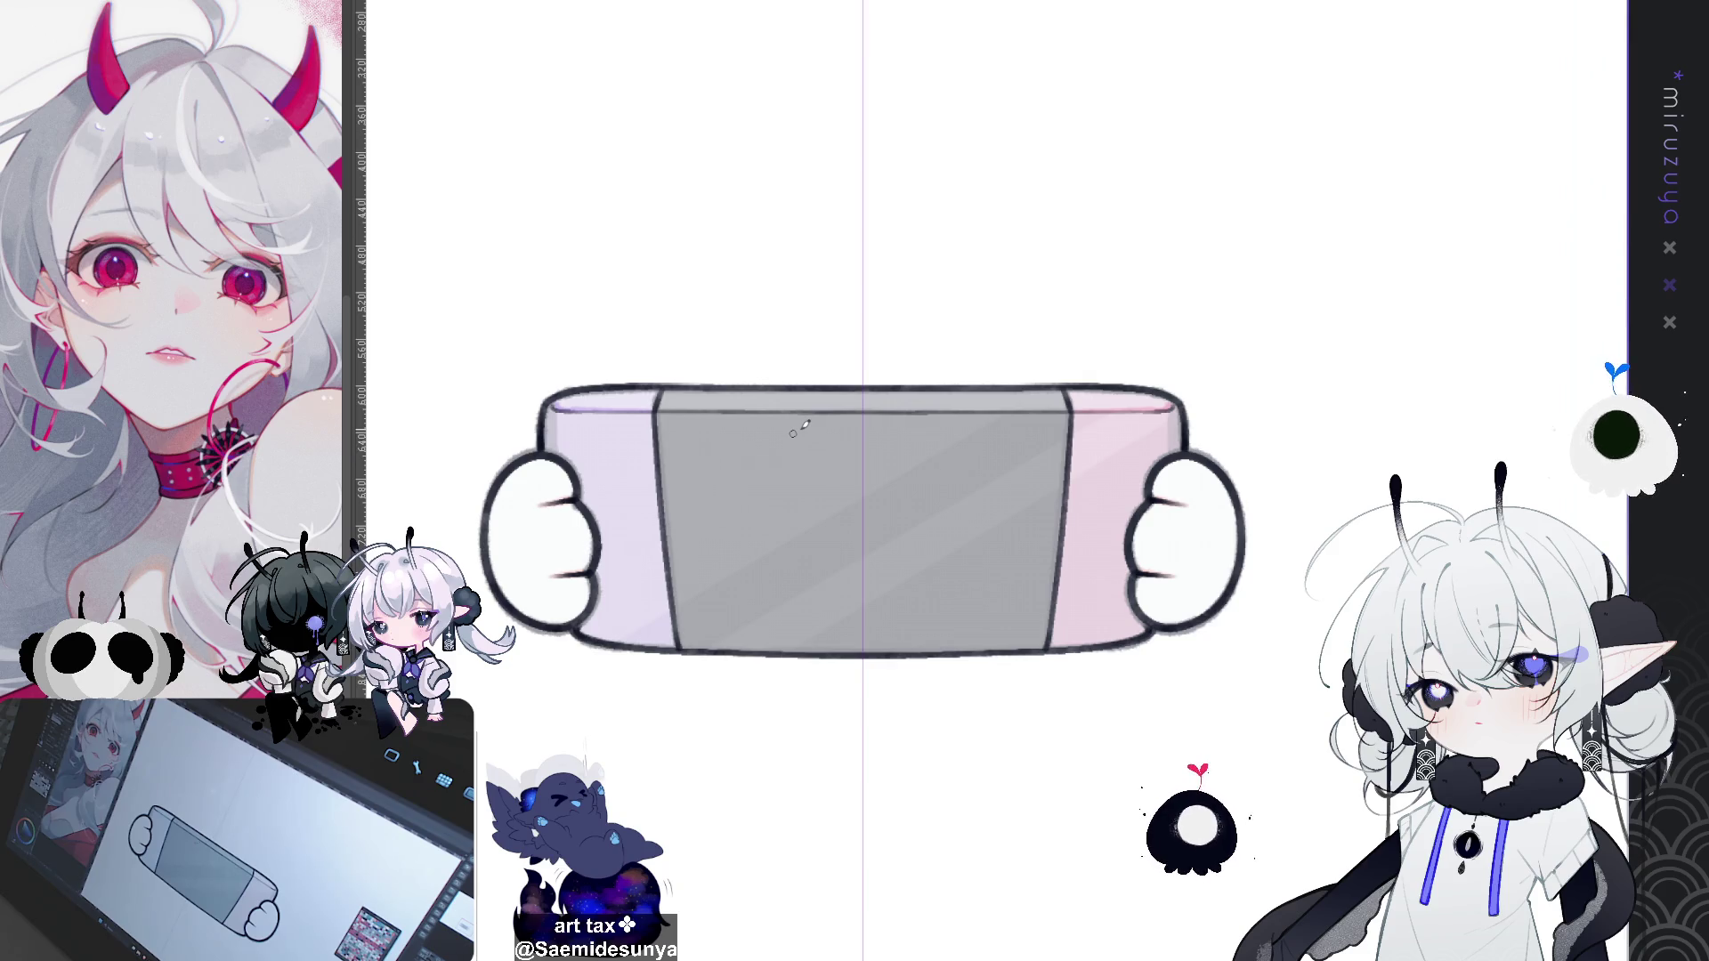
Step: Hide the colour fills, reset the view, and select the console's shape with Auto Select
key("ctrl+z")
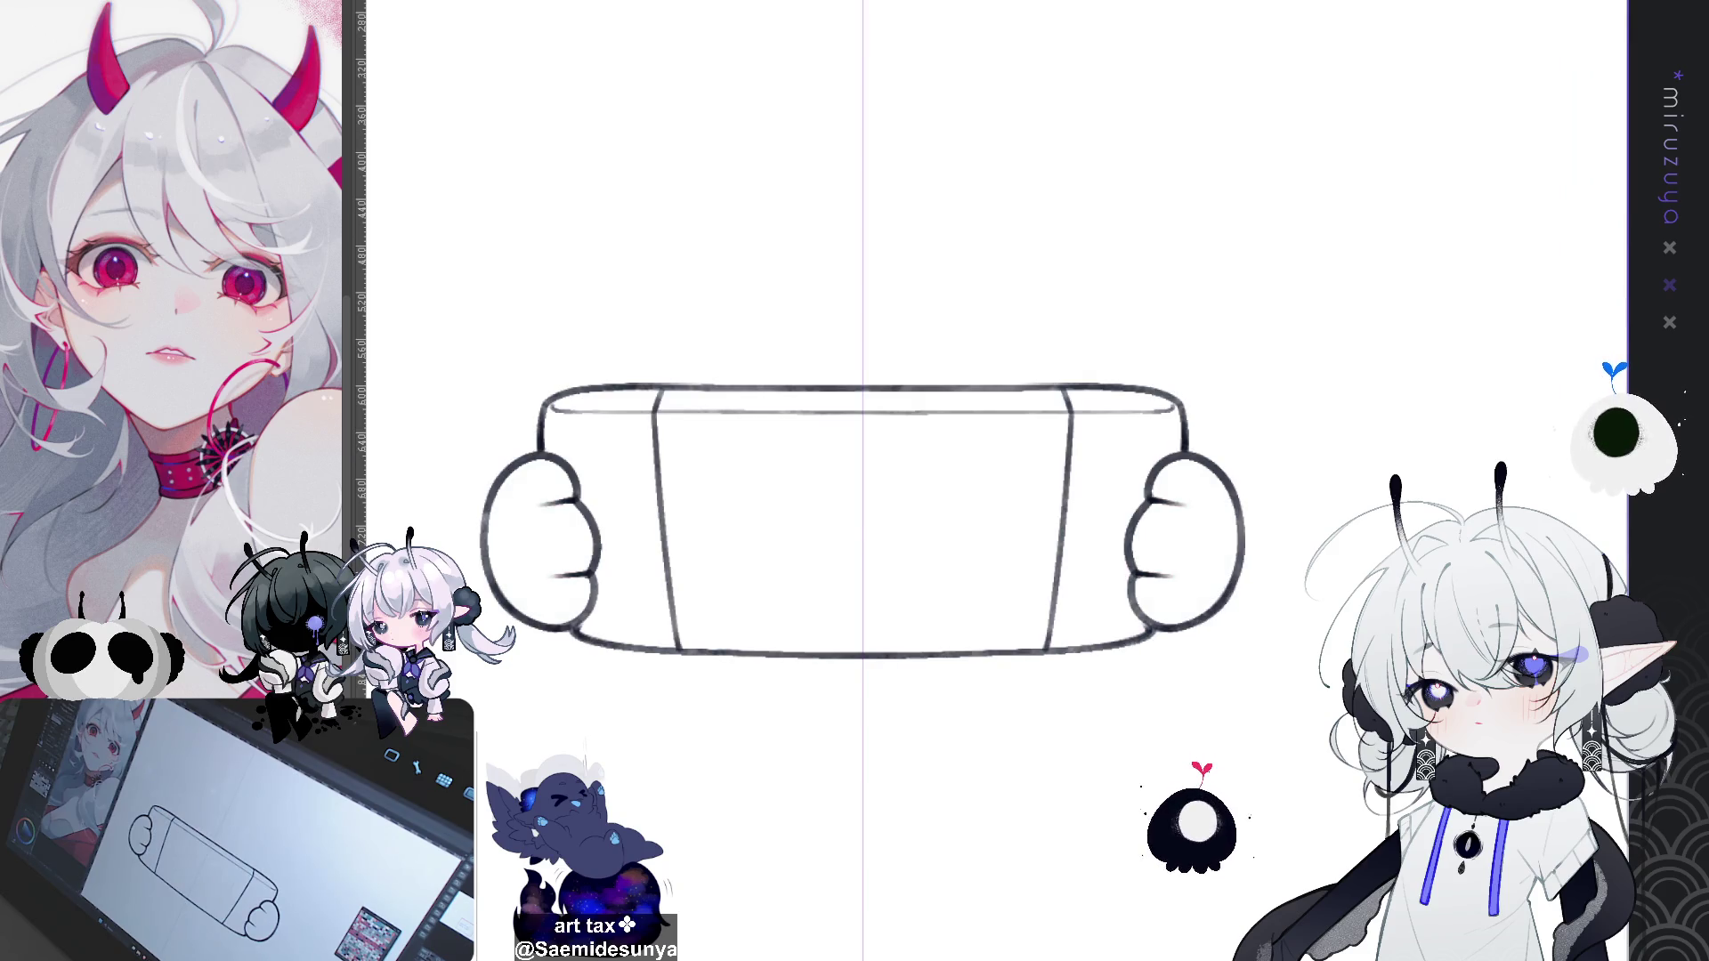
mouse_move(962, 854)
left_mouse_down()
mouse_move(553, 668)
mouse_move(472, 515)
left_mouse_up()
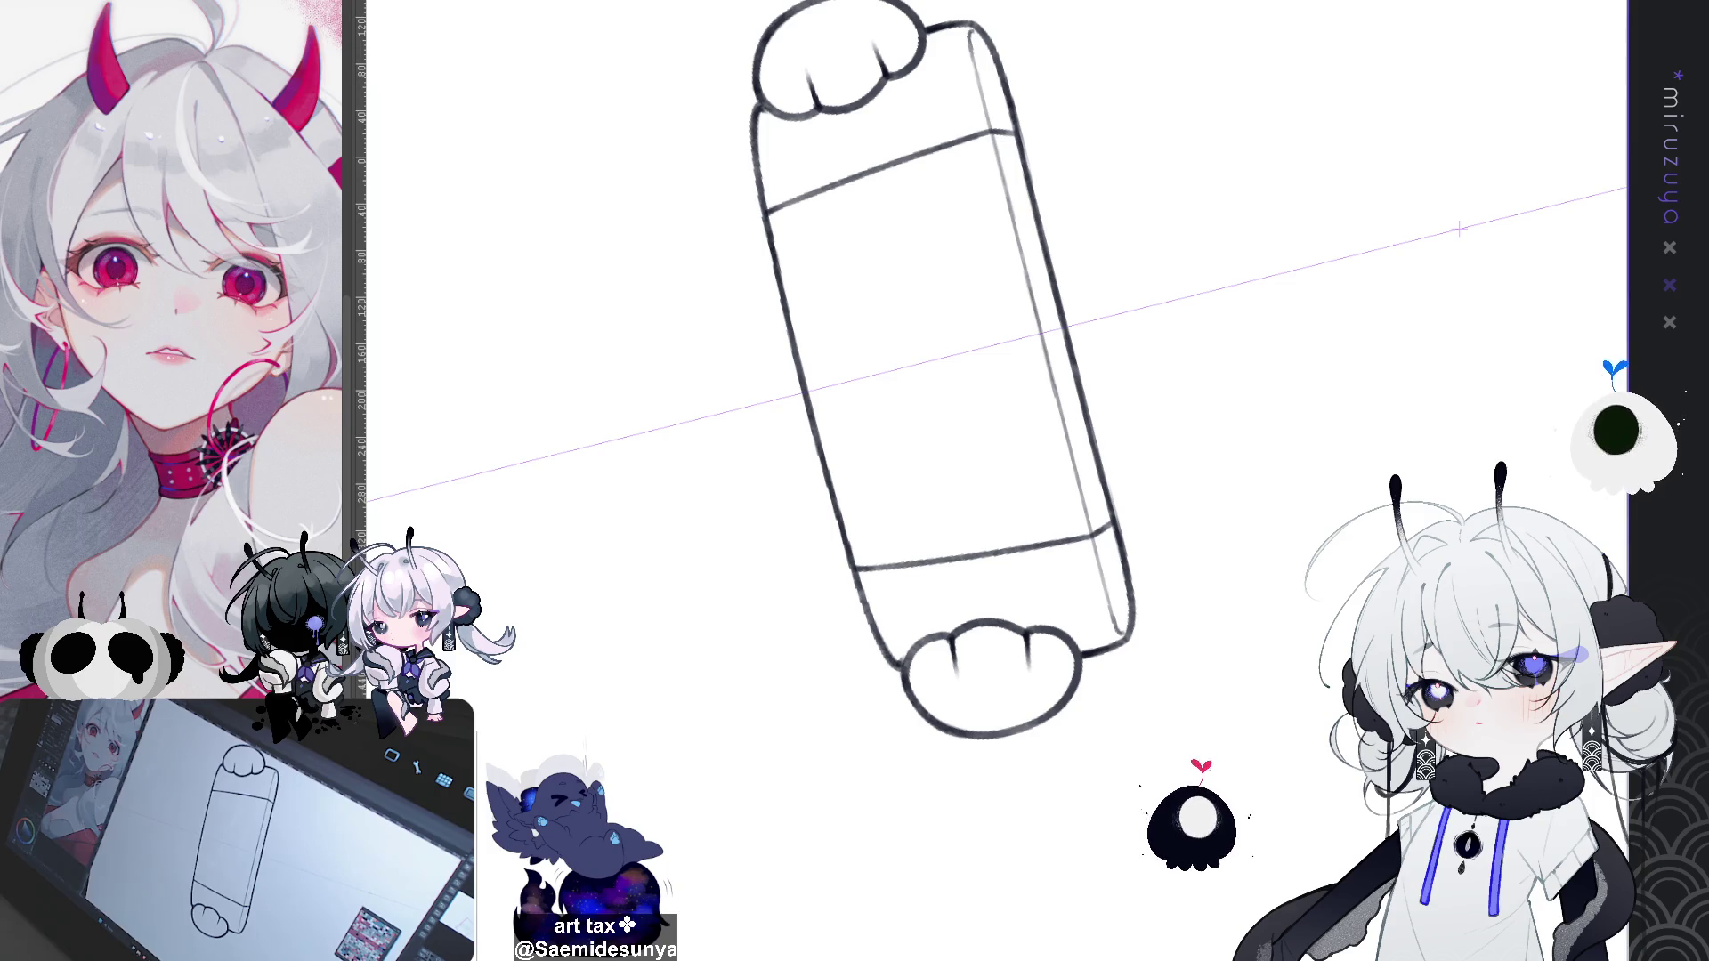
key("ctrl+0")
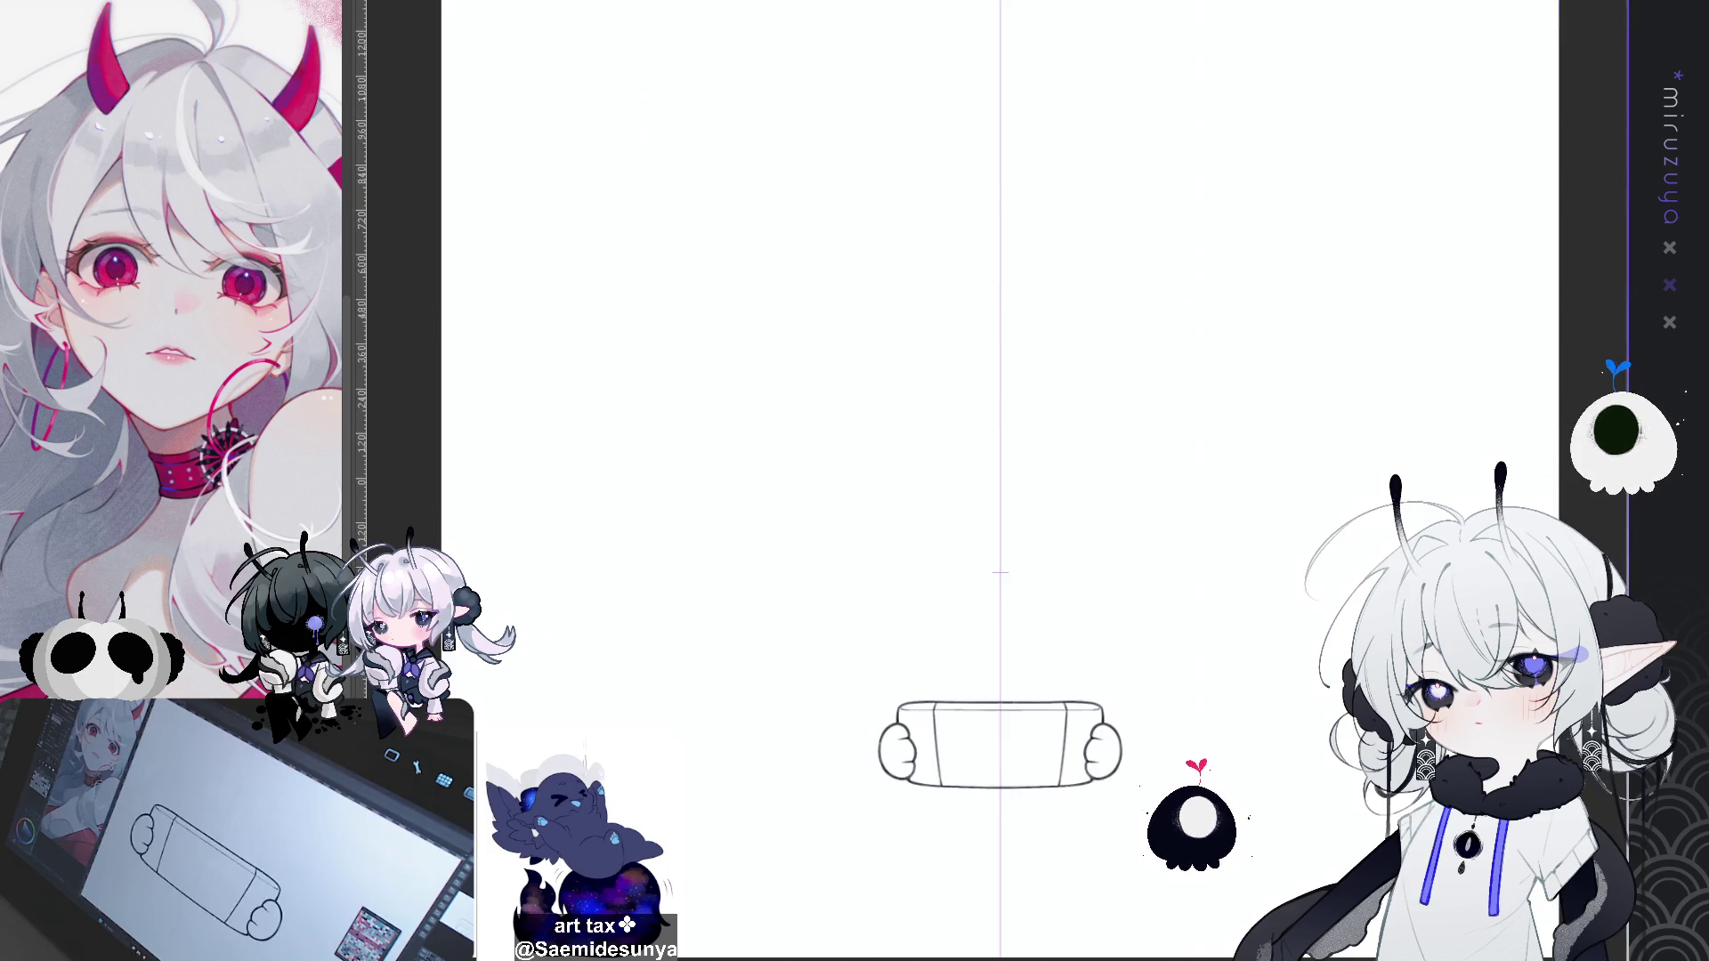
scroll(997, 294, "up", 2)
left_click_drag(1380, 891, 1310, 468)
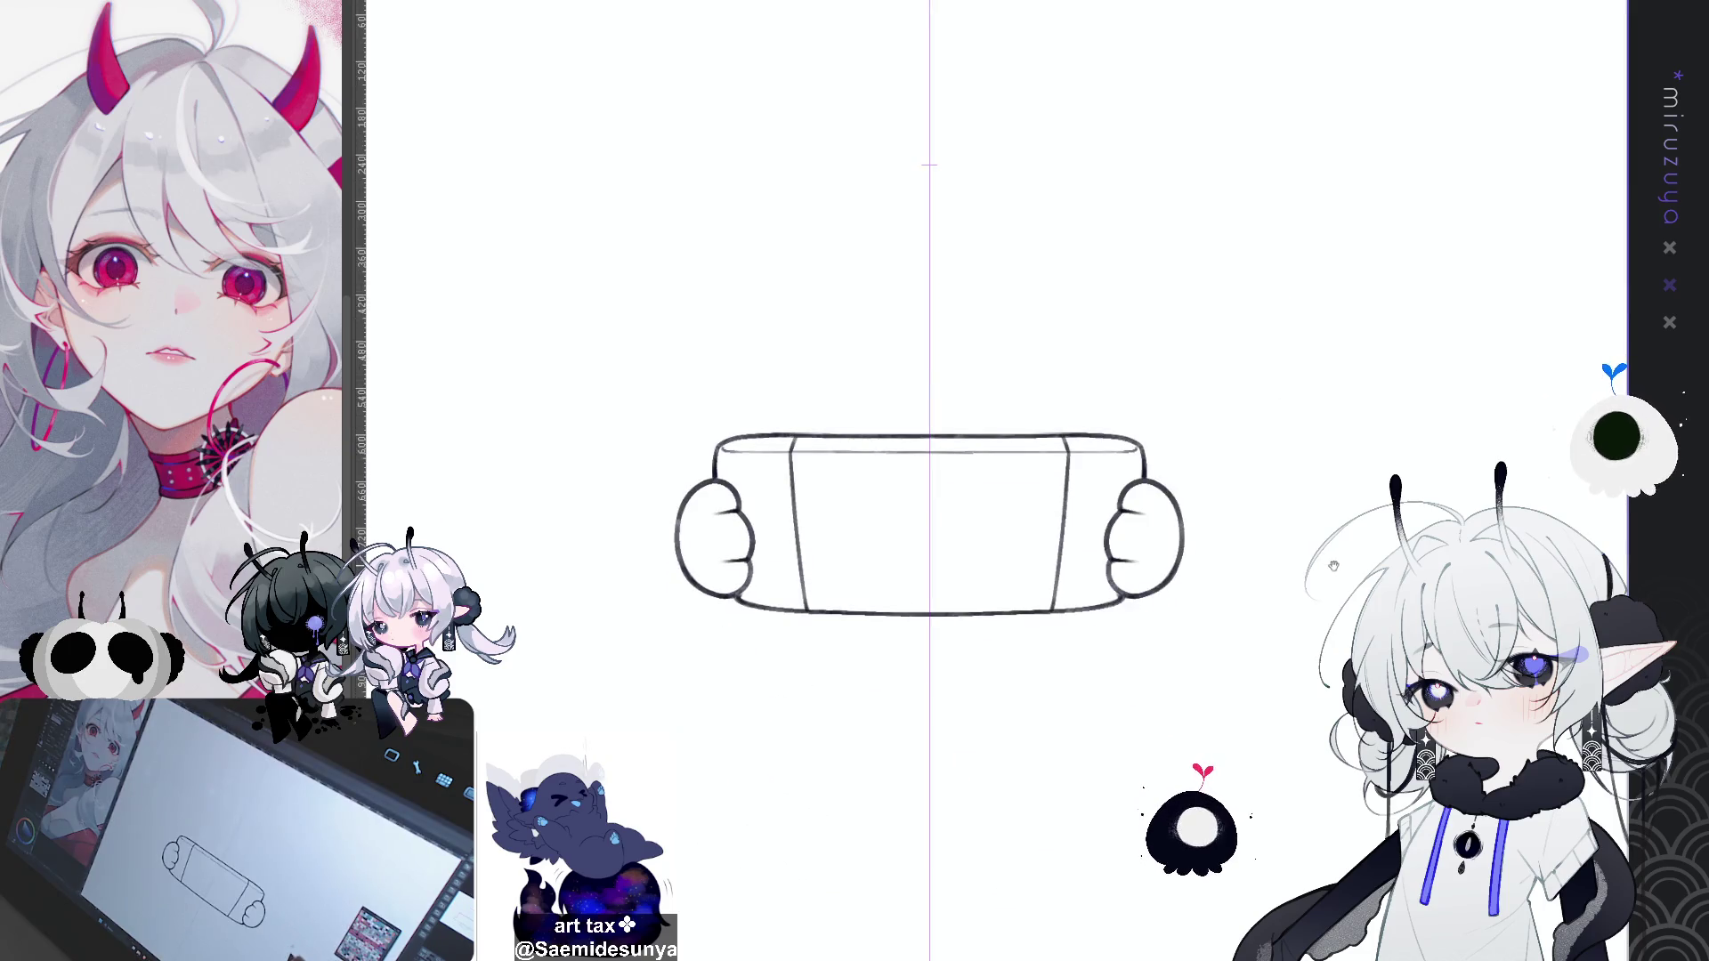
left_click_drag(588, 570, 561, 508)
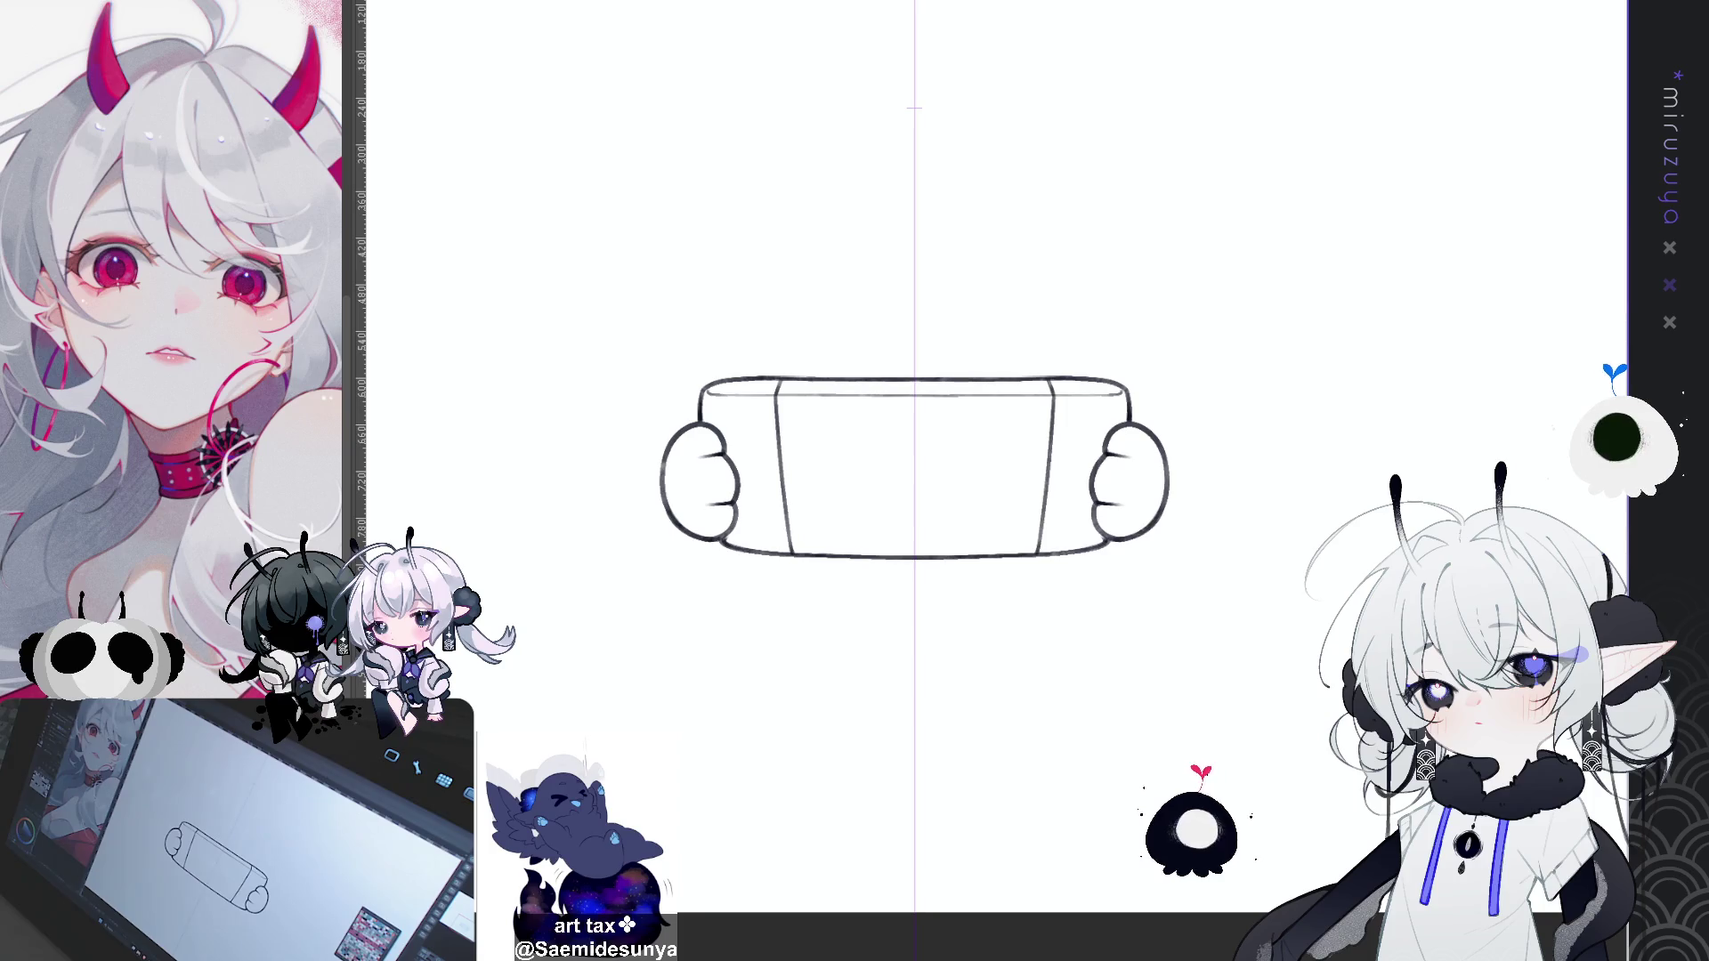
left_click(1264, 538)
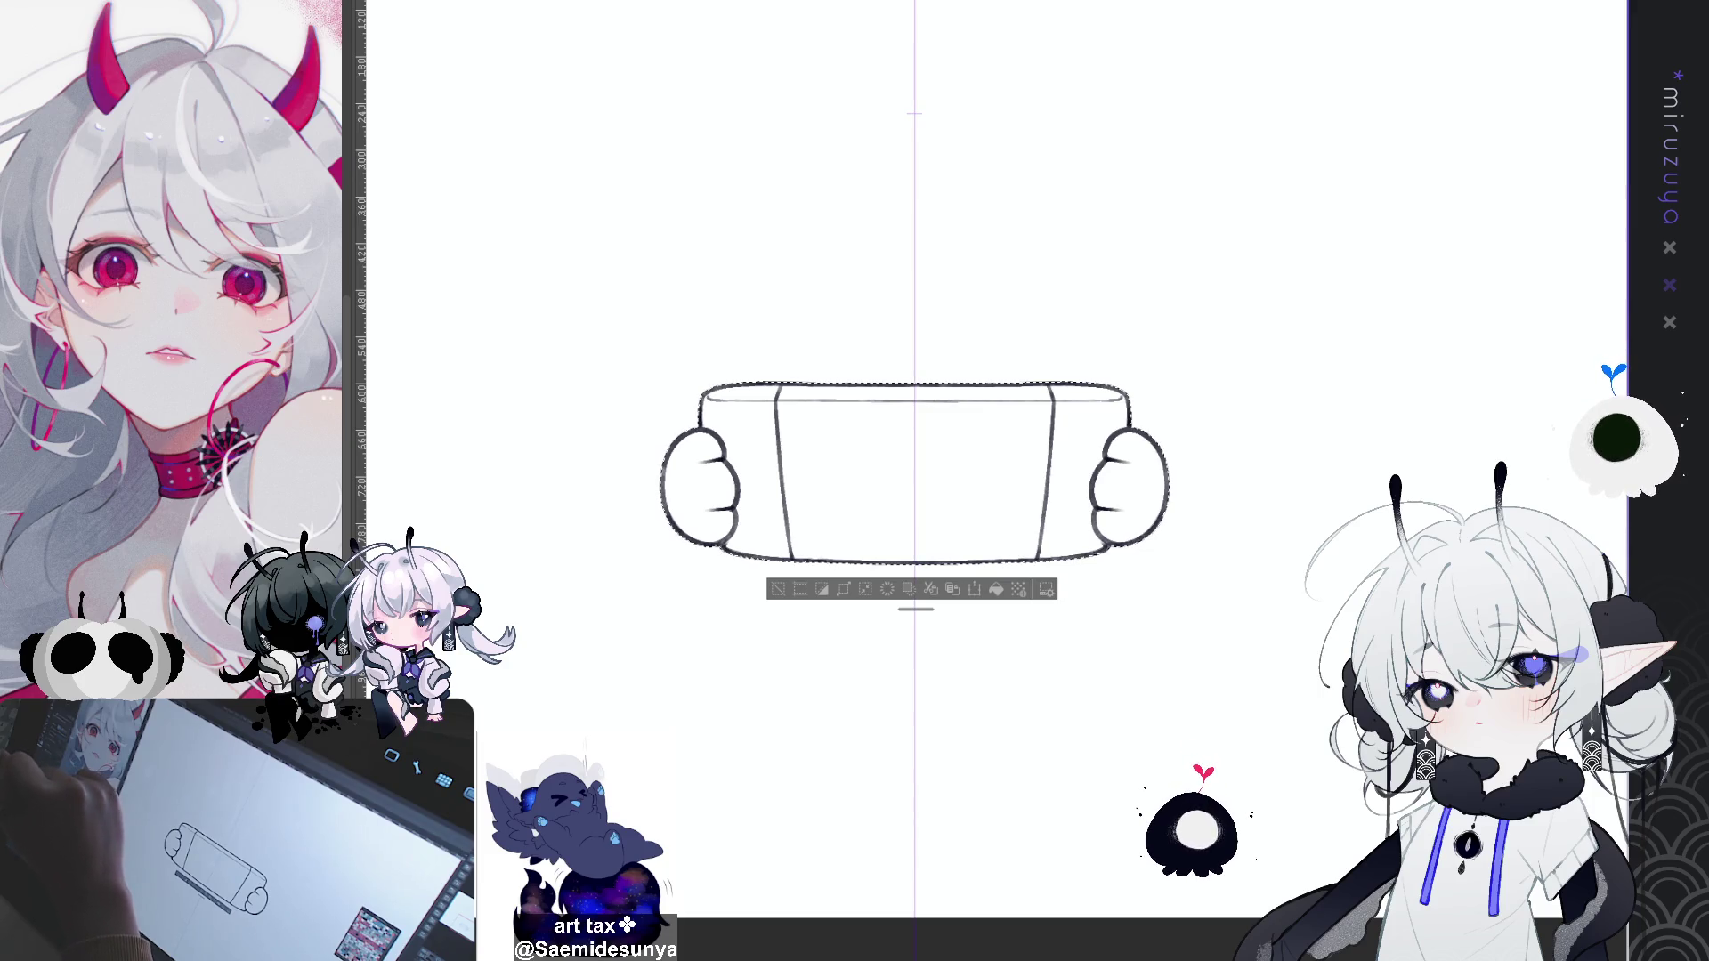
key("alt+BackSpace")
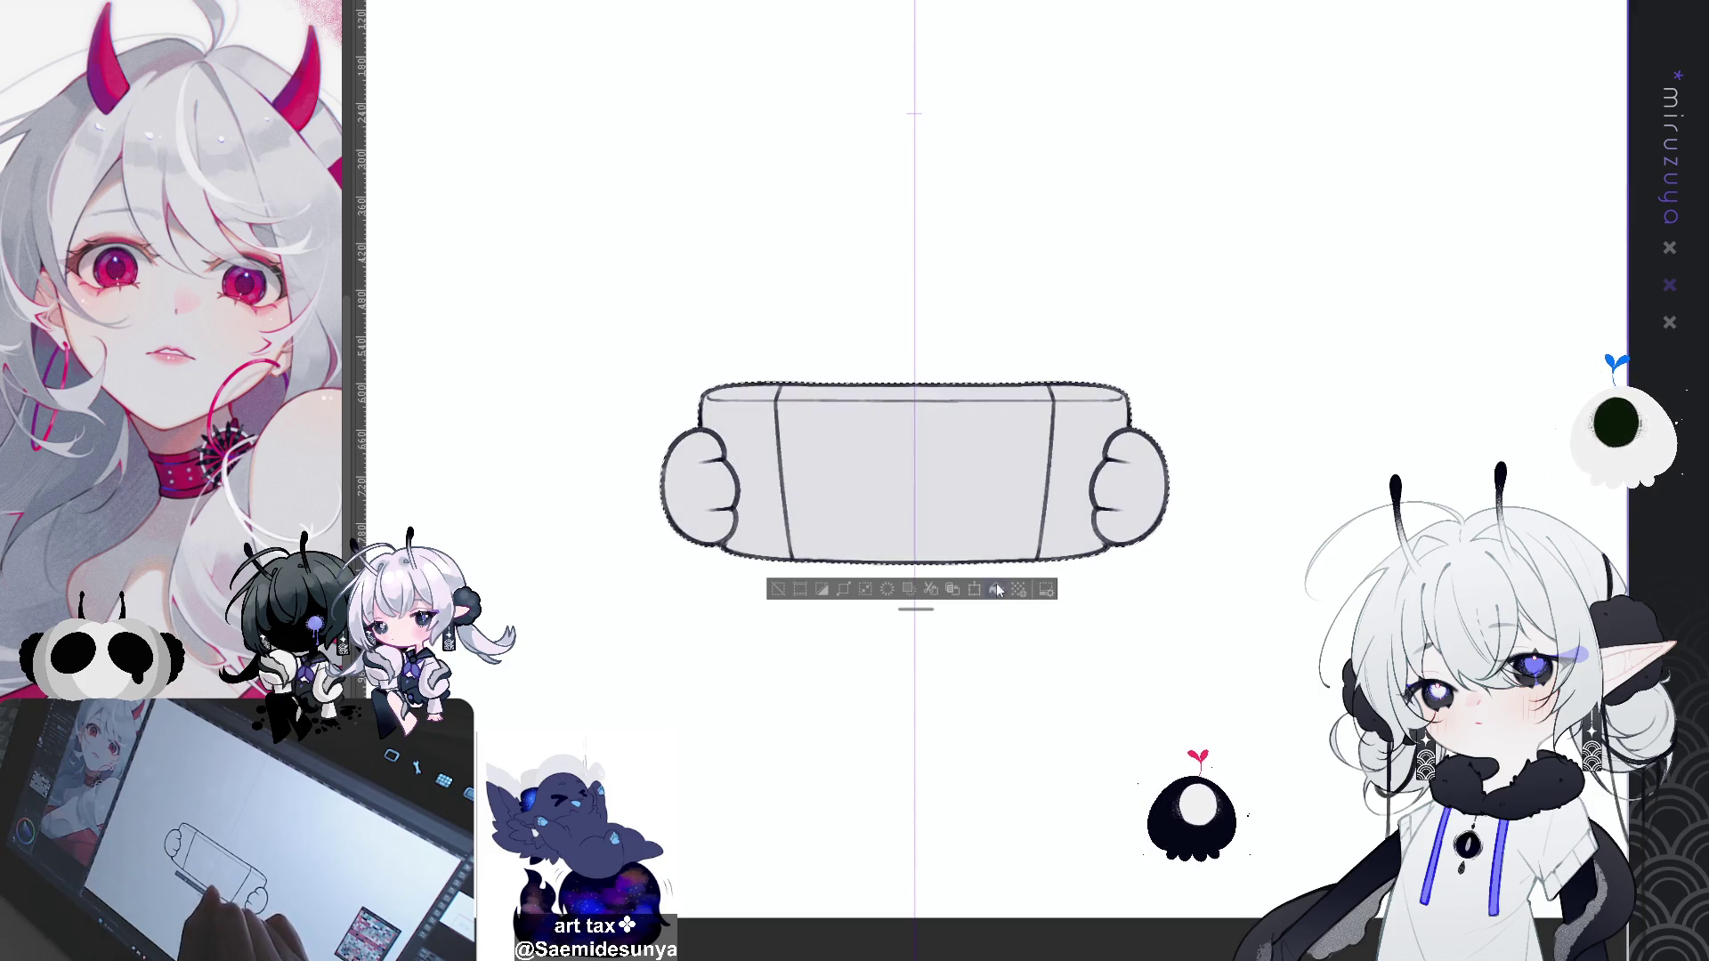
left_click(786, 592)
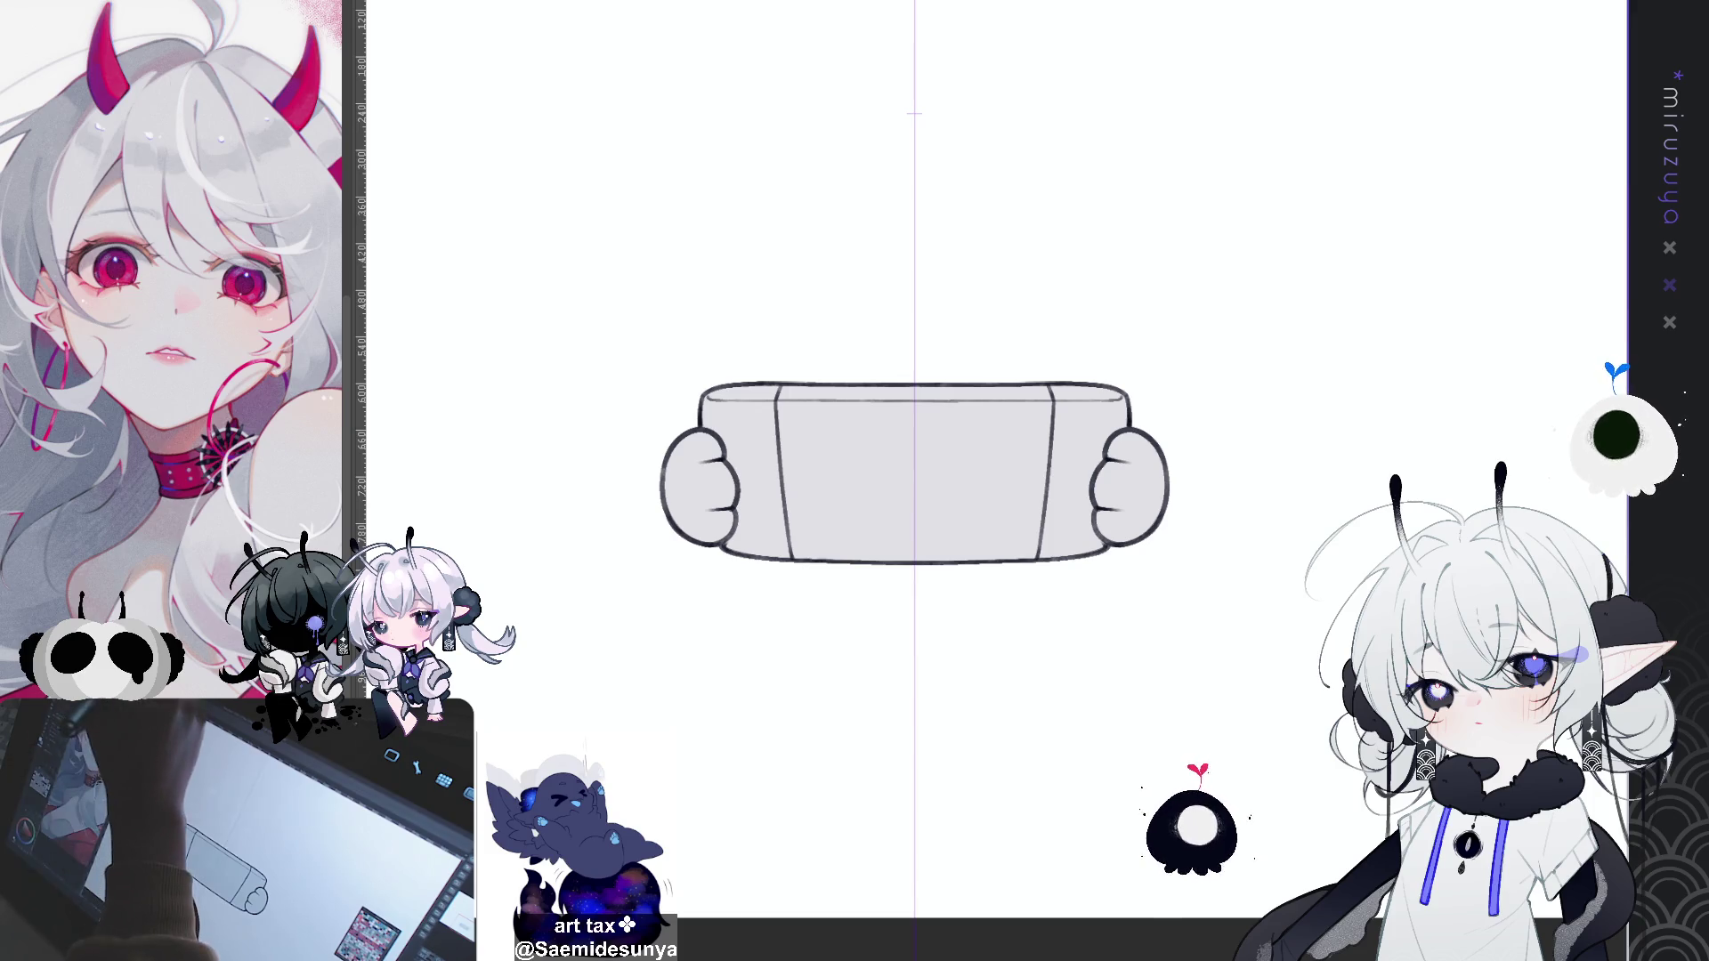
key("ctrl+z")
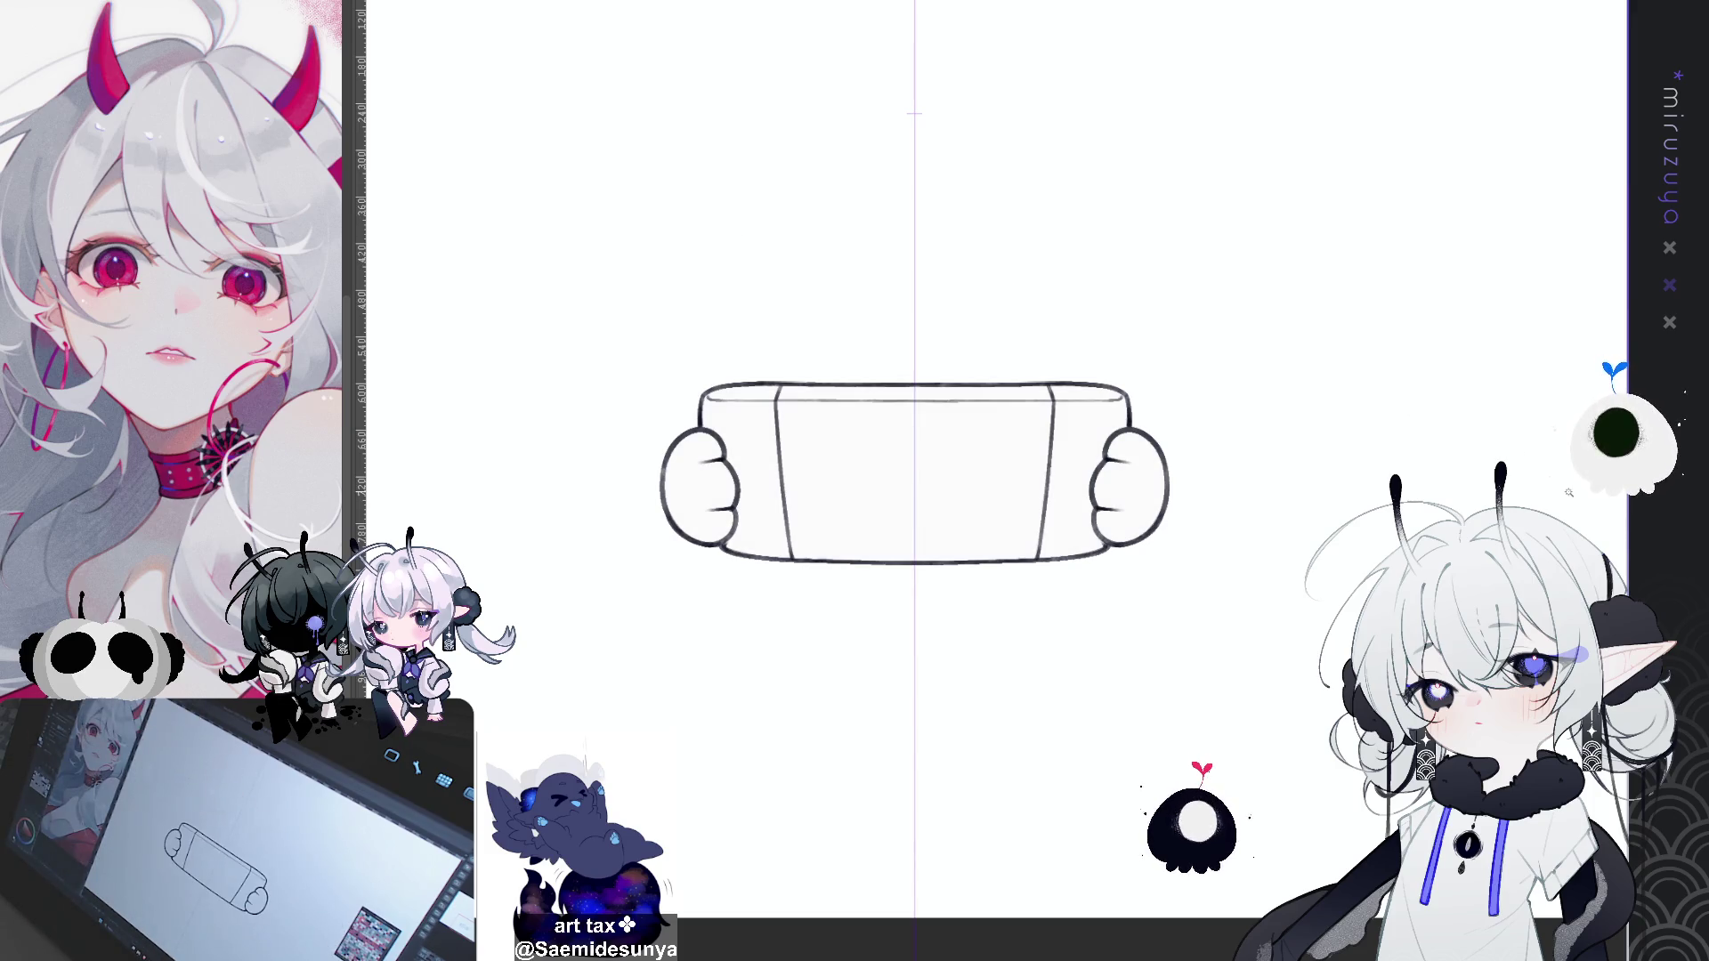
key("ctrl+plus")
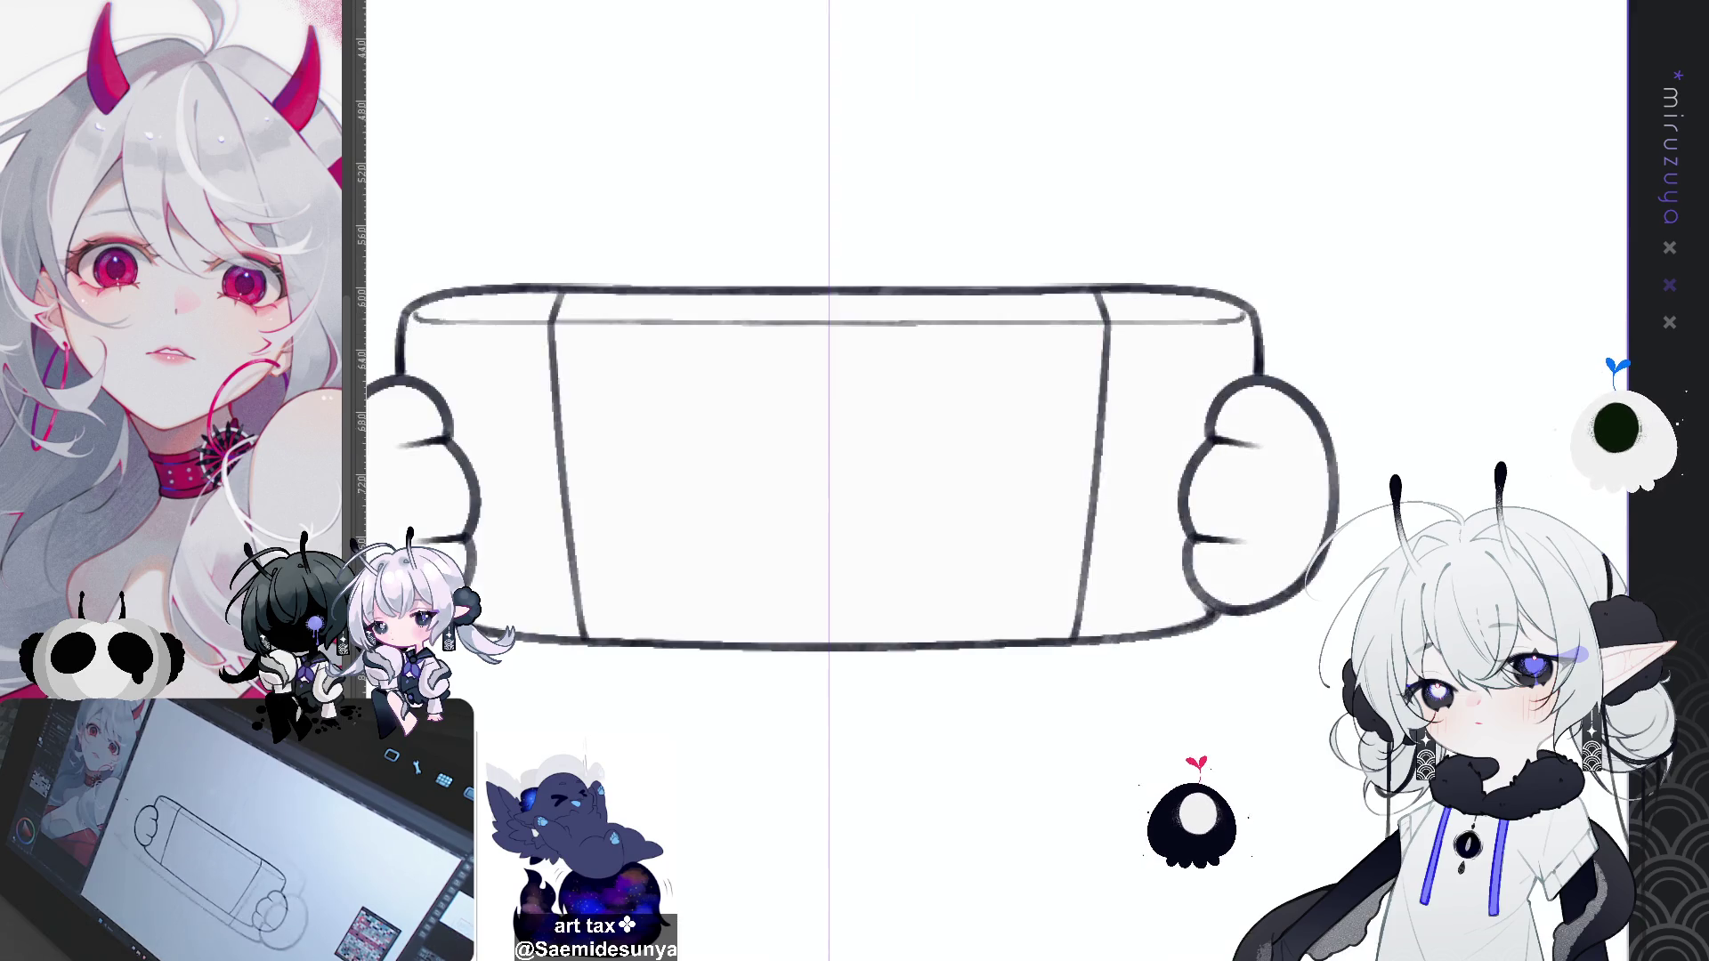
left_click_drag(854, 481, 926, 439)
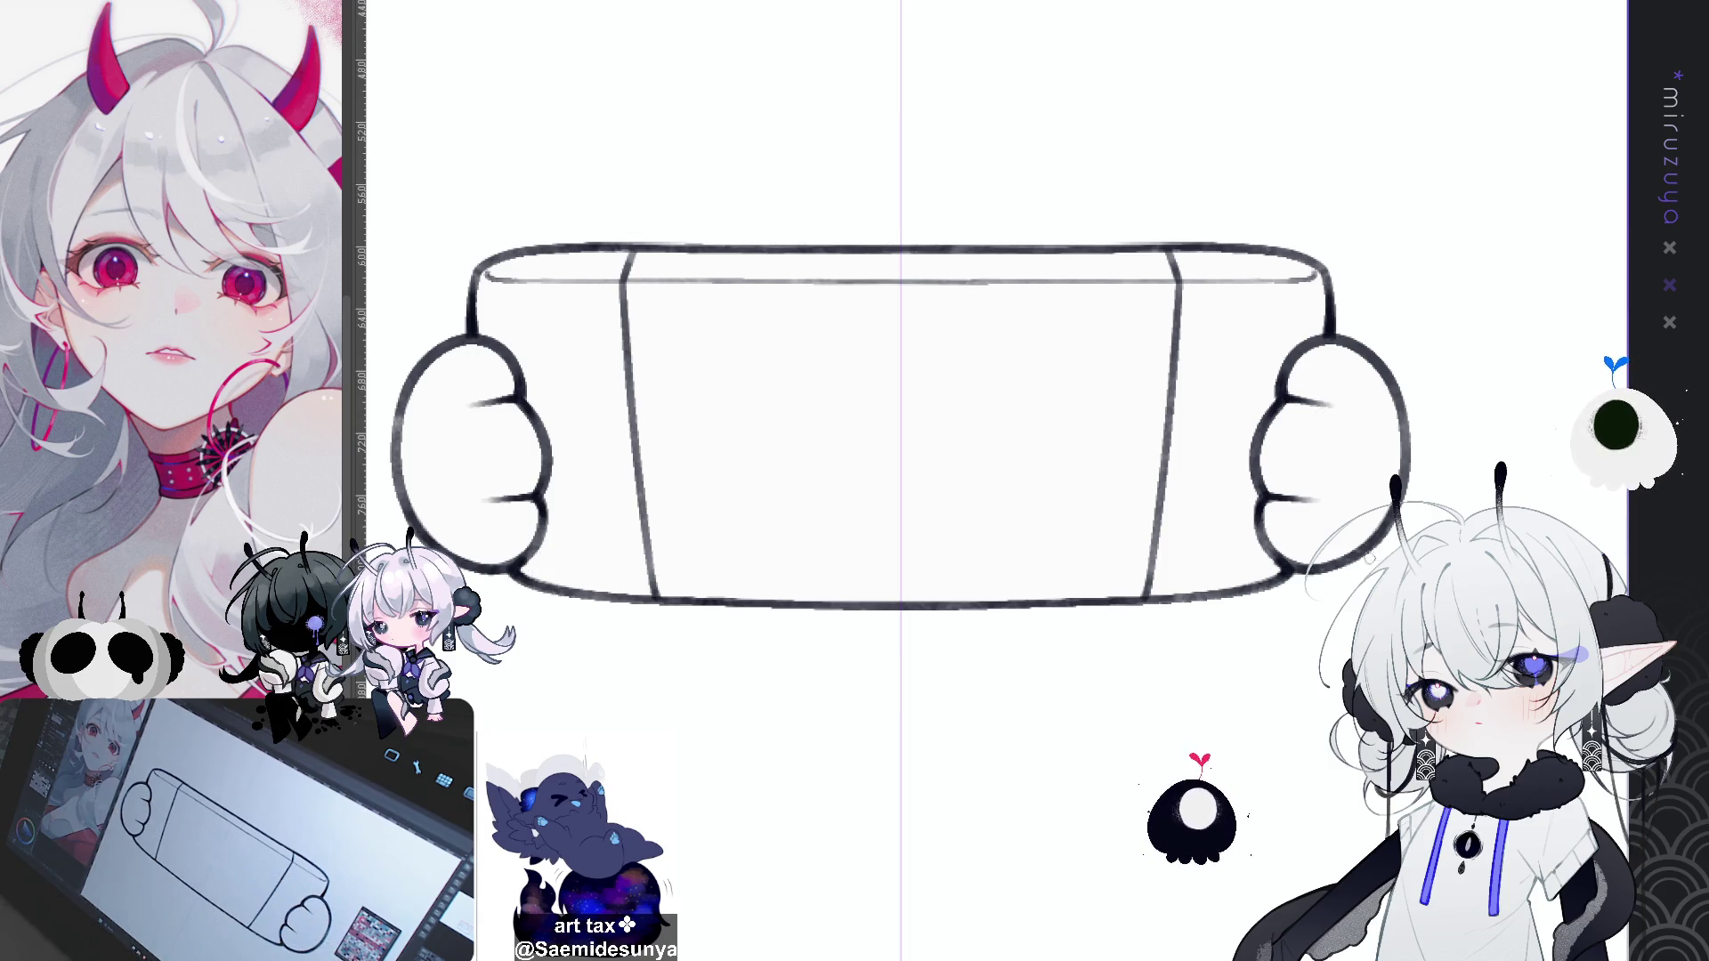
mouse_move(1157, 267)
left_mouse_down()
mouse_move(1291, 401)
mouse_move(1335, 498)
left_mouse_up()
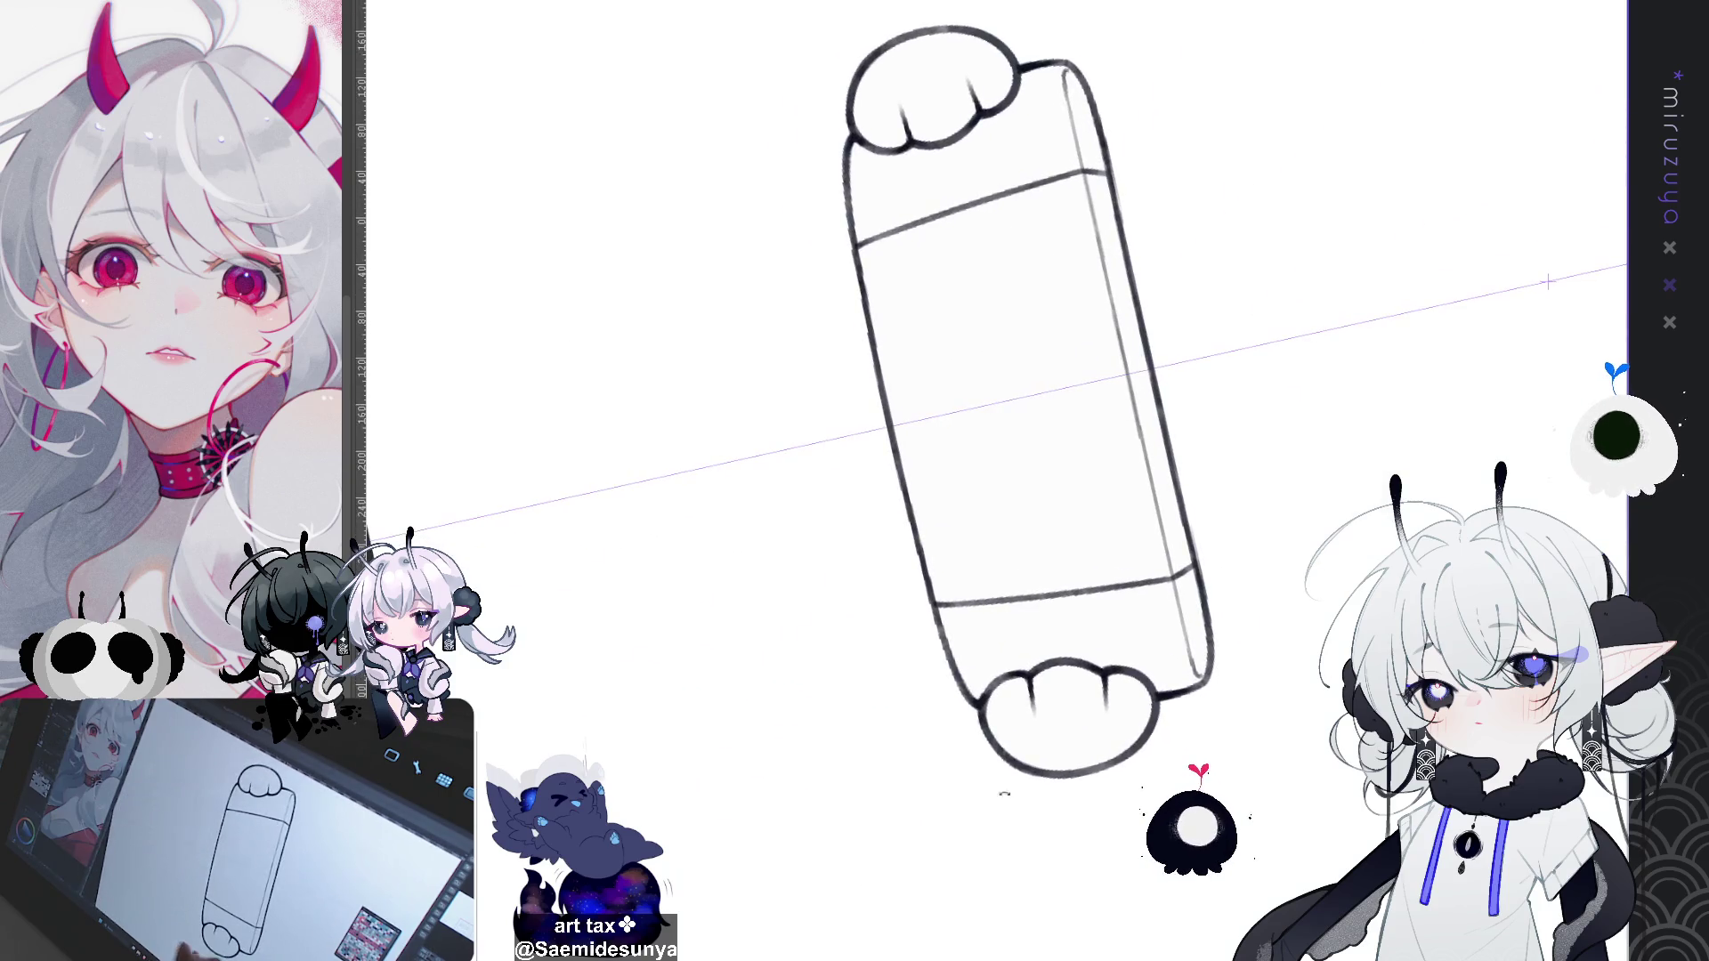
mouse_move(1549, 283)
left_mouse_down()
mouse_move(1094, 98)
mouse_move(950, 93)
left_mouse_up()
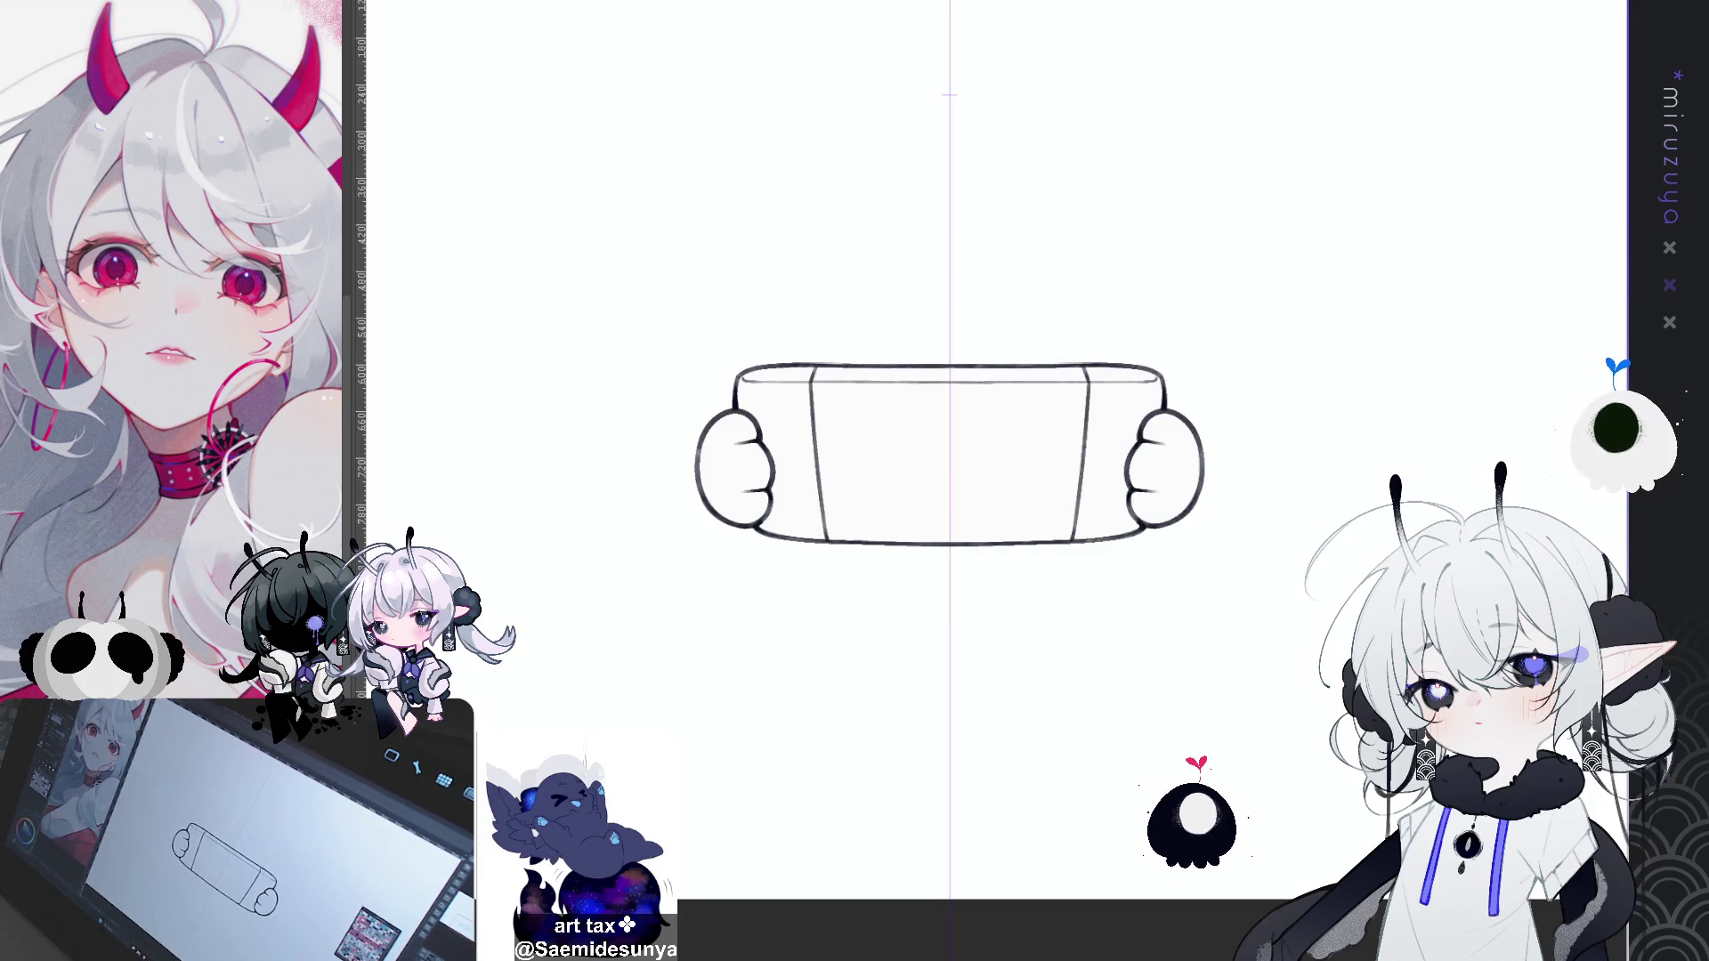
left_click_drag(949, 454, 834, 360)
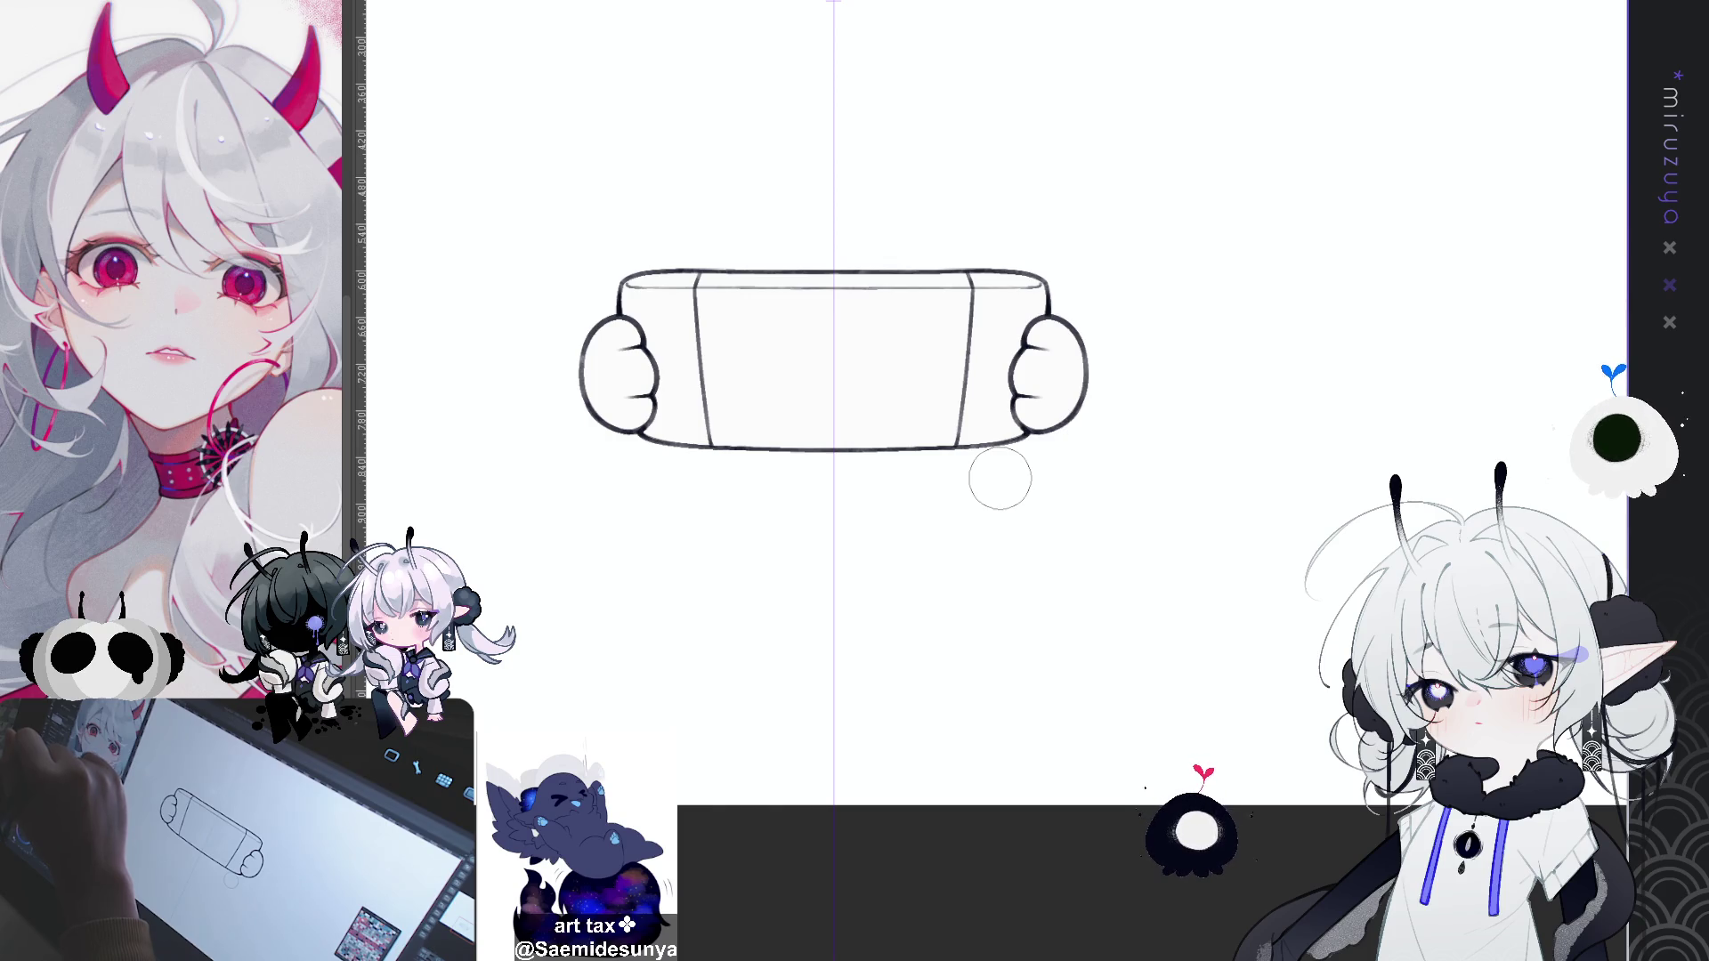
Step: Airbrush faint peach shading inside both ends of the console
left_click_drag(640, 312, 667, 427)
left_click_drag(1001, 320, 997, 418)
left_click_drag(646, 303, 642, 414)
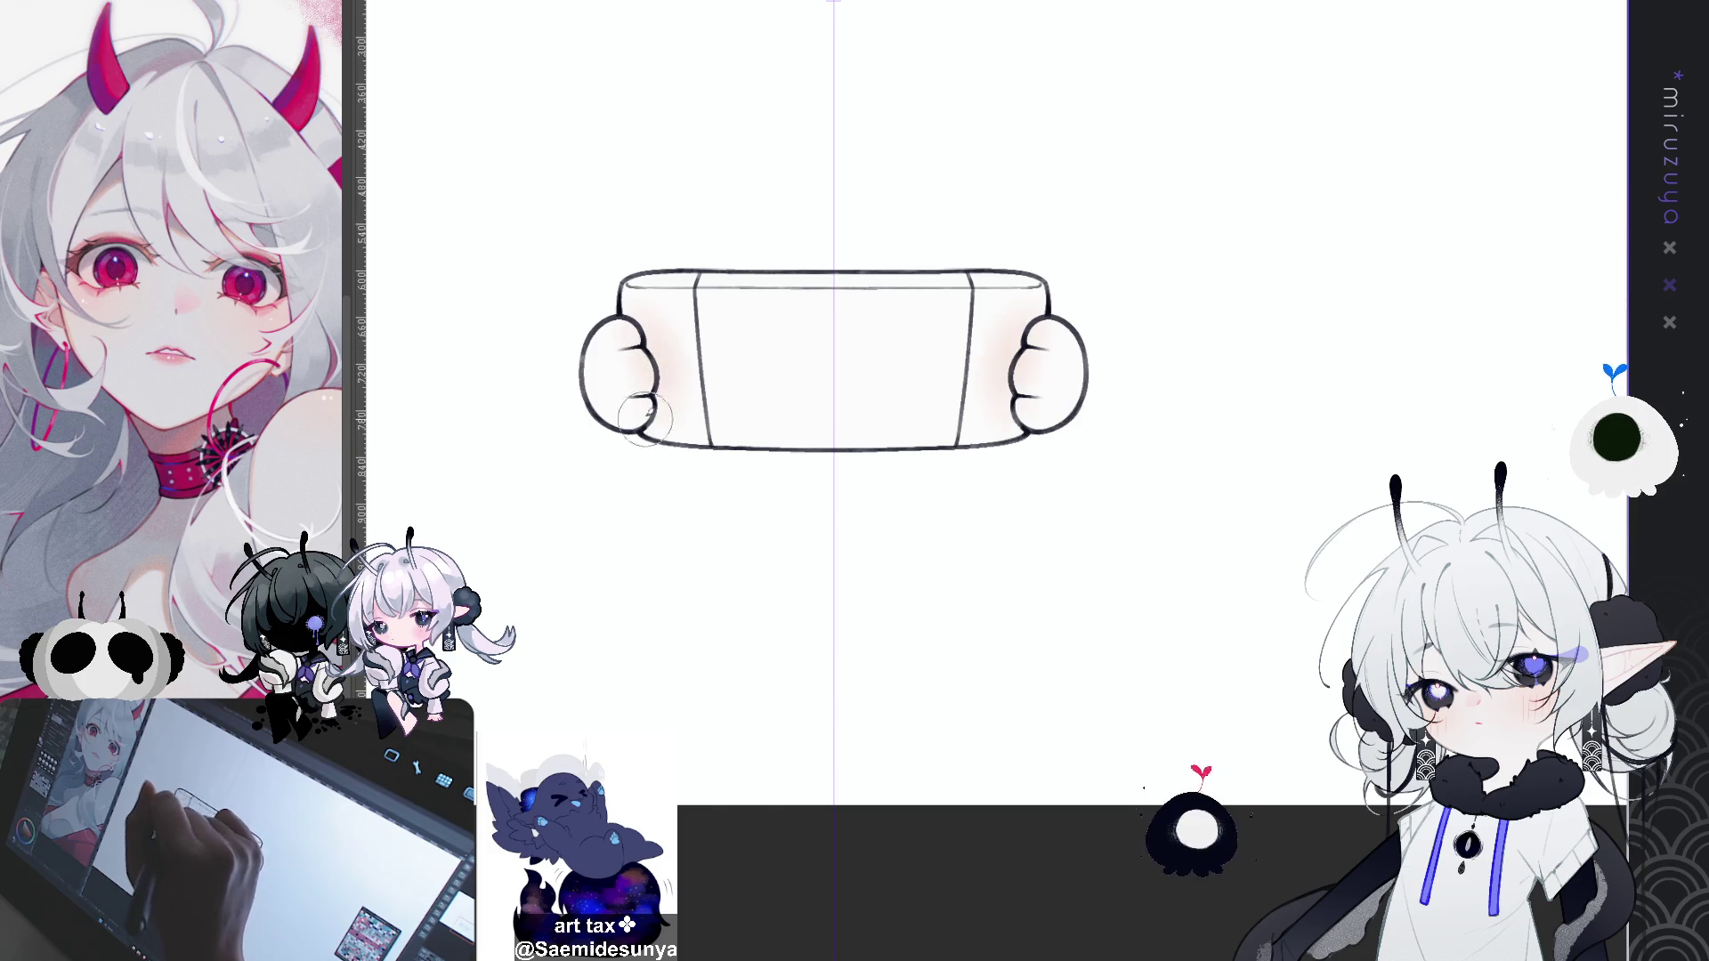
key("ctrl+z")
left_click_drag(654, 329, 666, 382)
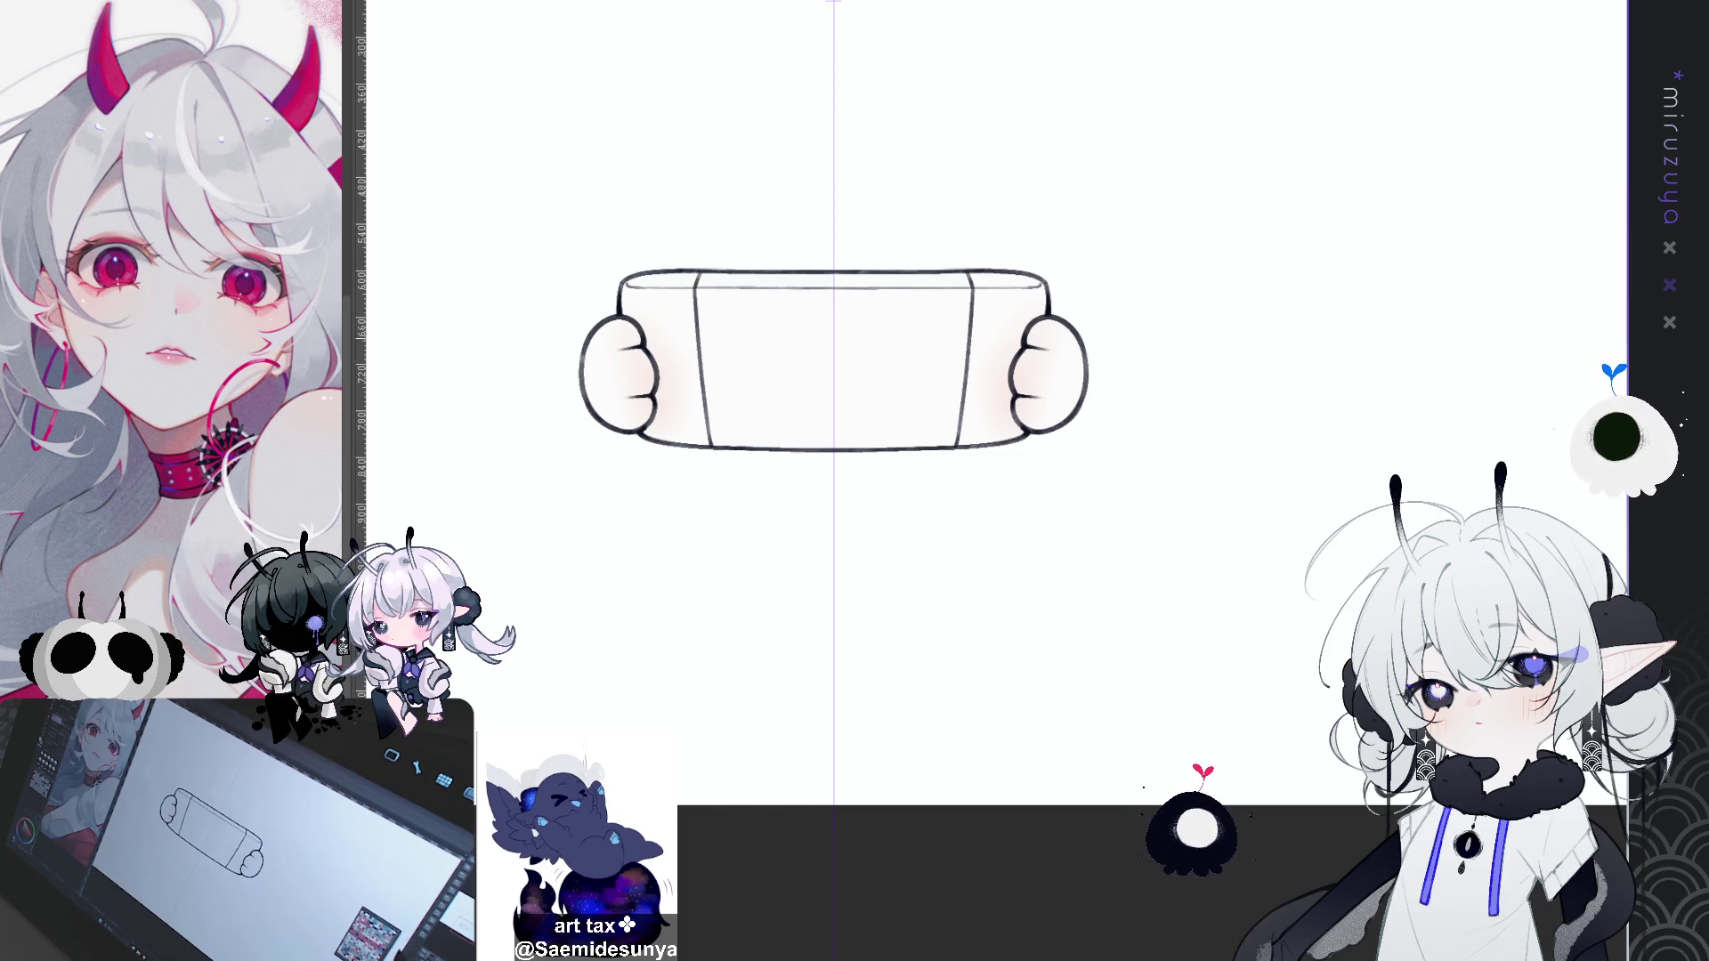
Step: Erase the upper finger lines, trim the lower ones, and shade the hands' lower parts pink
scroll(834, 360, "up", 3)
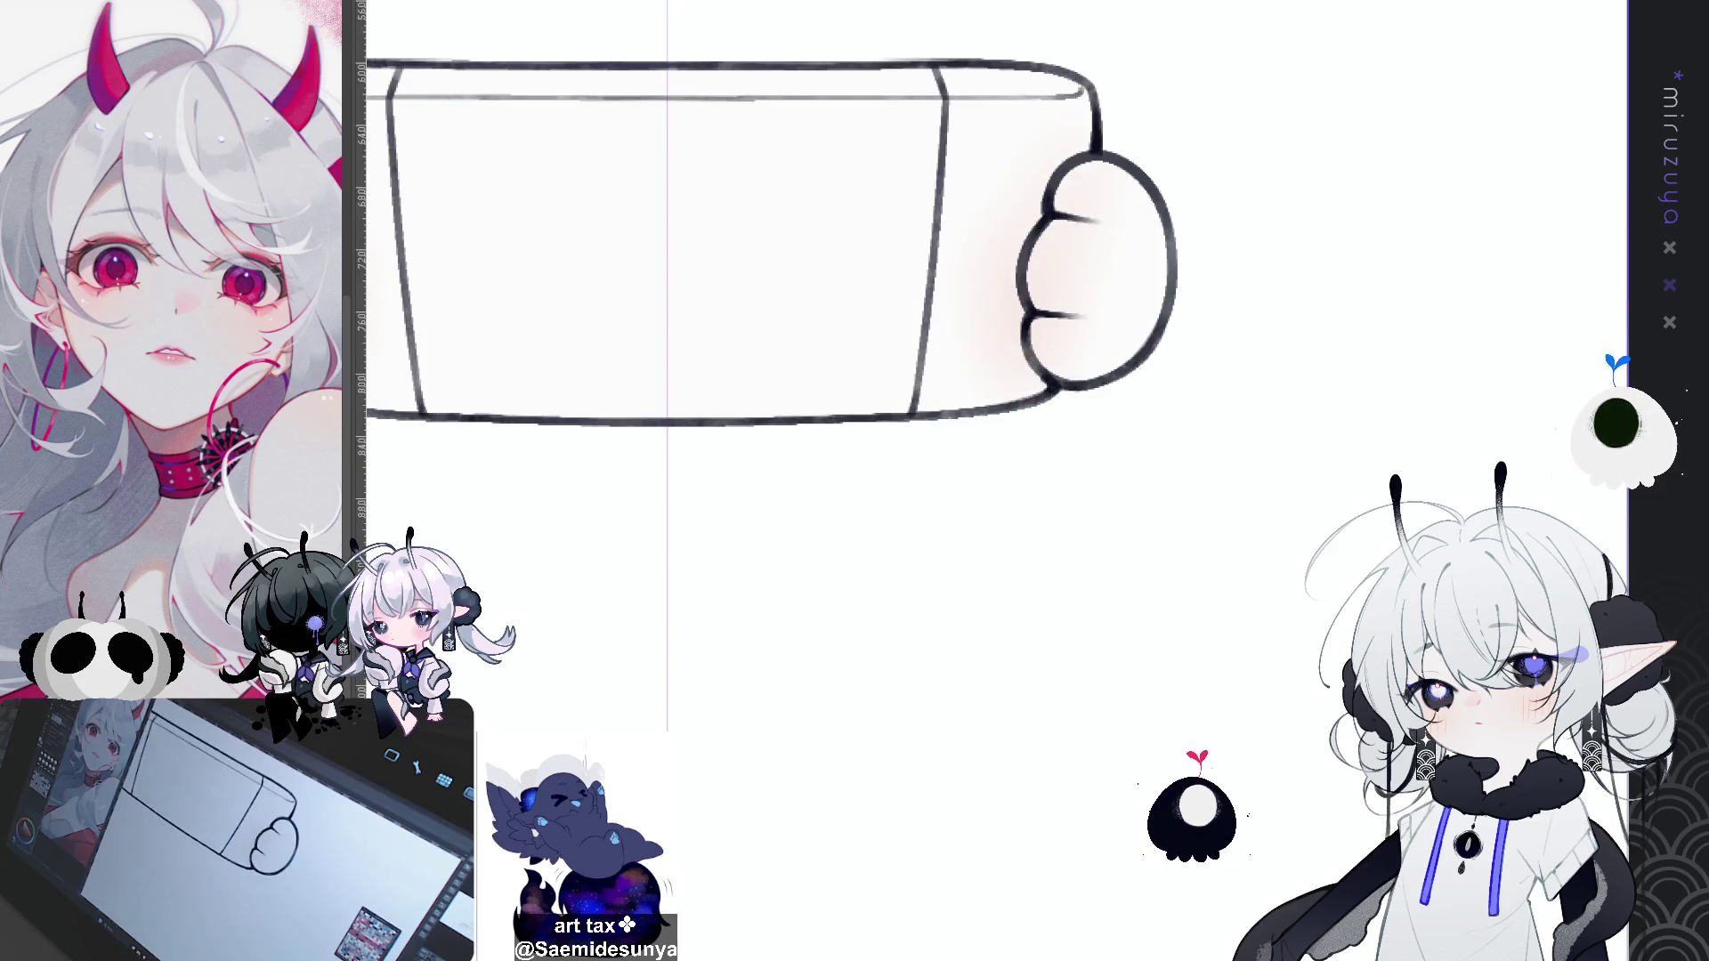
left_click_drag(748, 303, 854, 334)
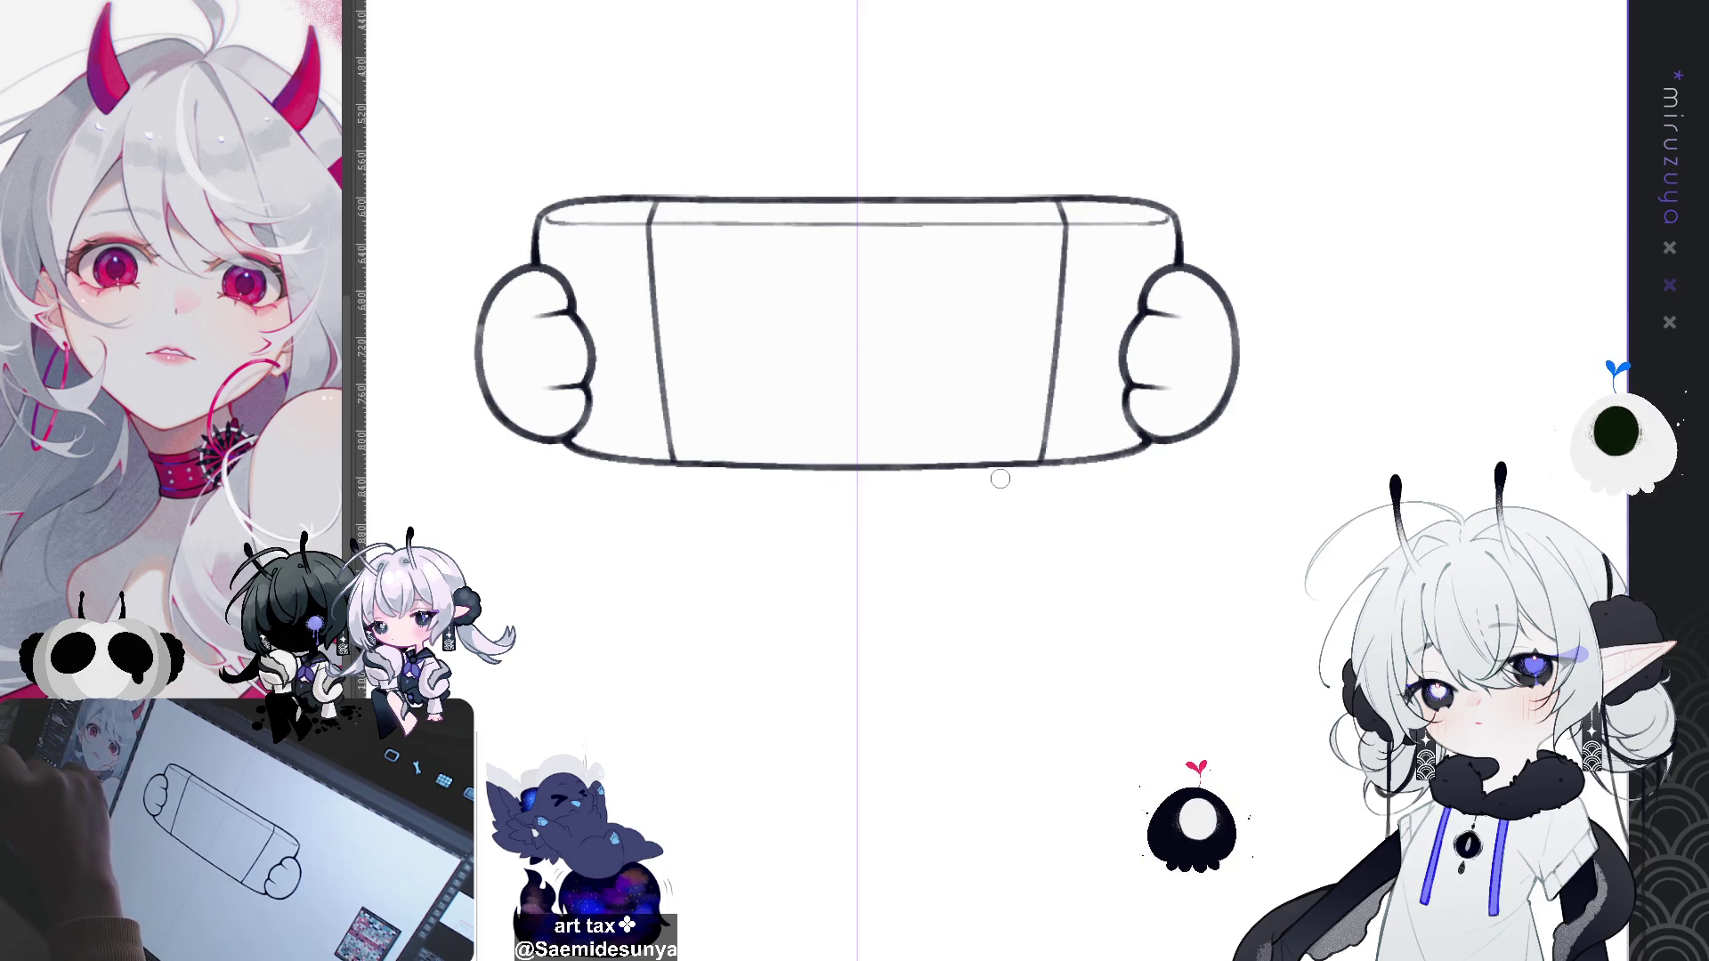
left_click_drag(534, 314, 560, 315)
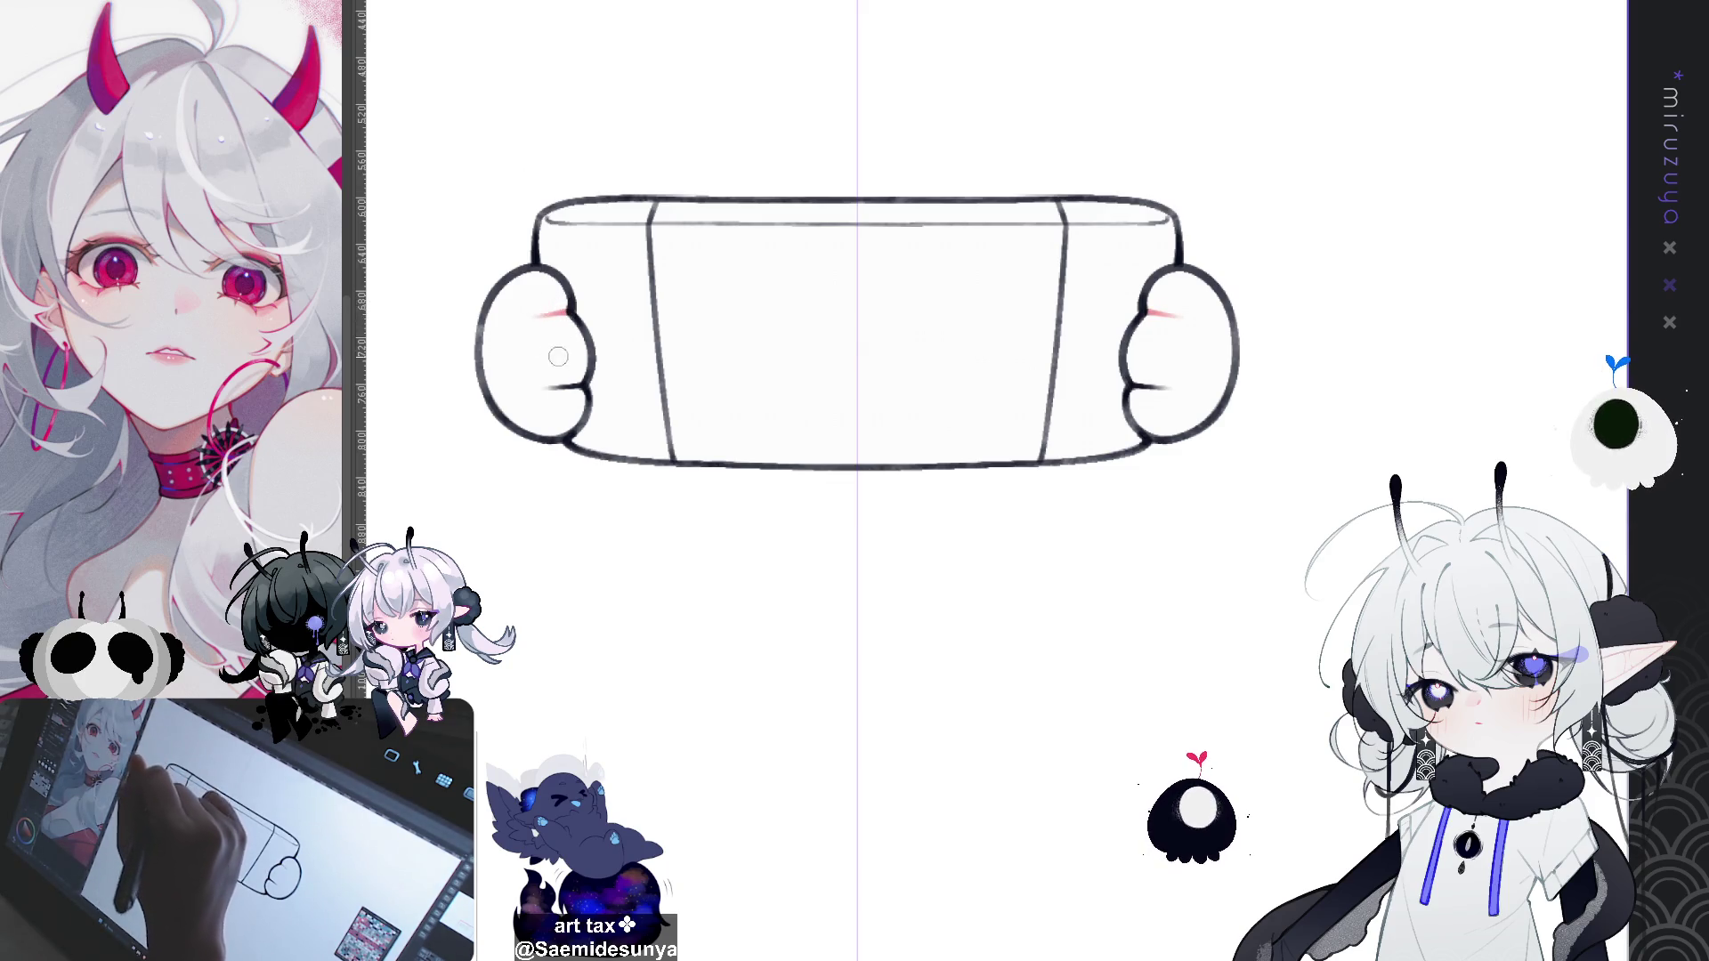
left_click_drag(563, 388, 552, 391)
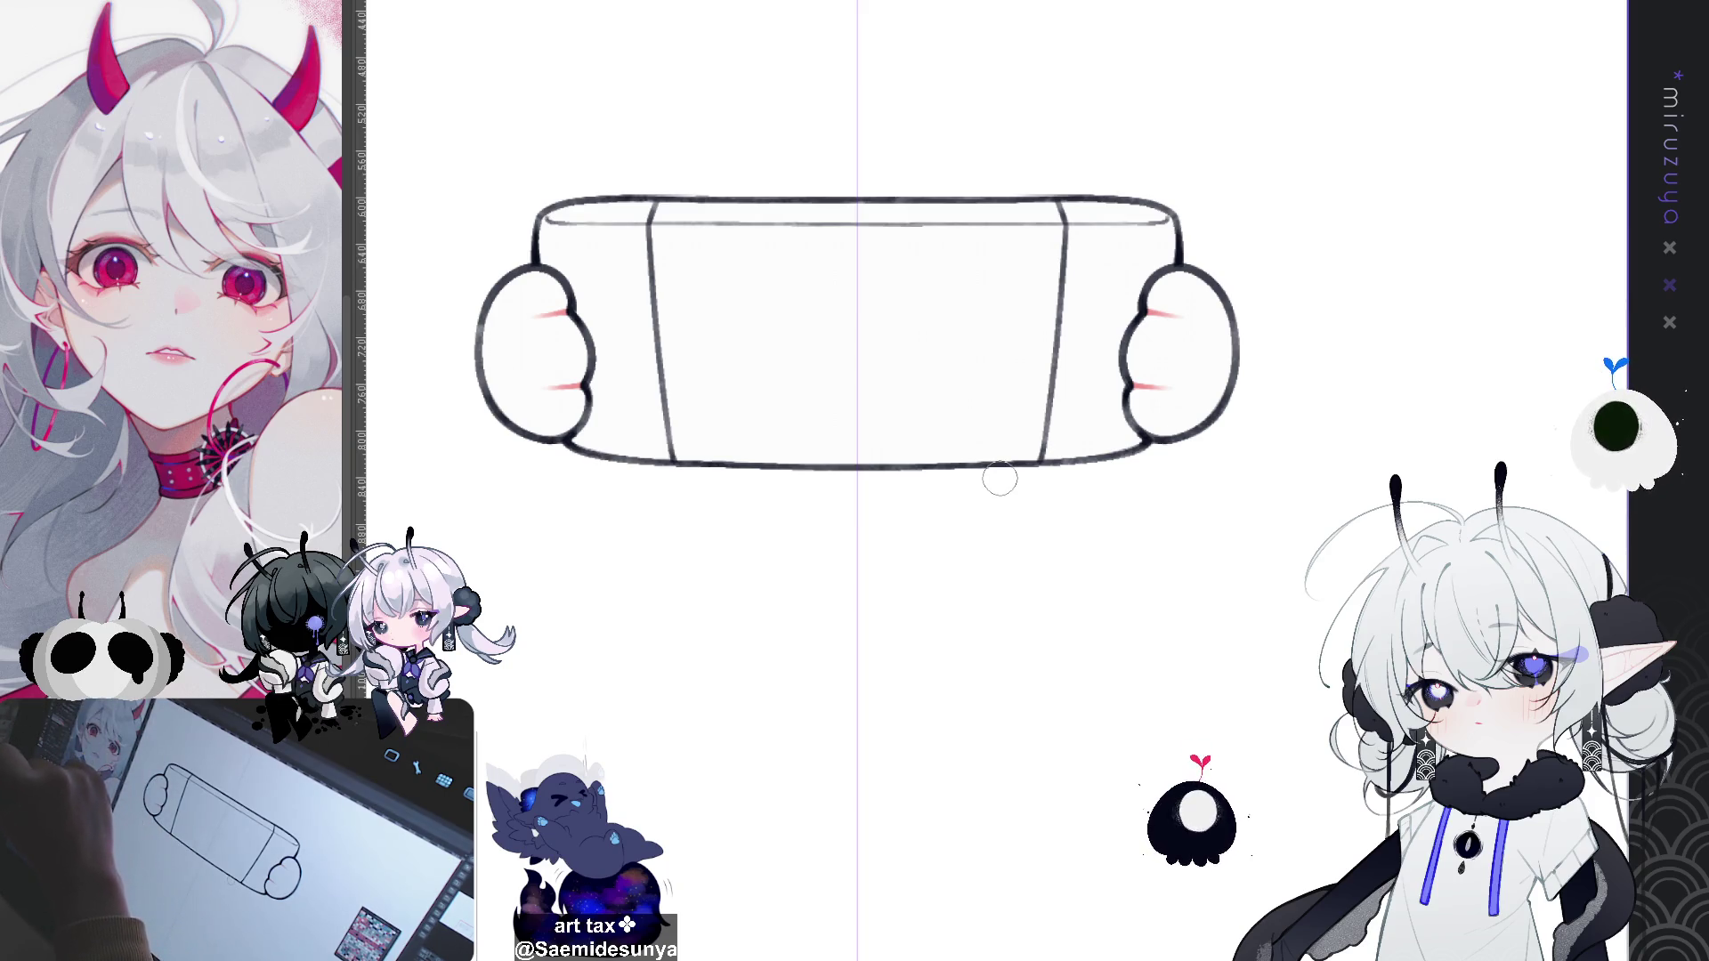
mouse_move(478, 380)
left_mouse_down()
mouse_move(583, 392)
mouse_move(525, 409)
mouse_move(485, 383)
mouse_move(577, 412)
left_mouse_up()
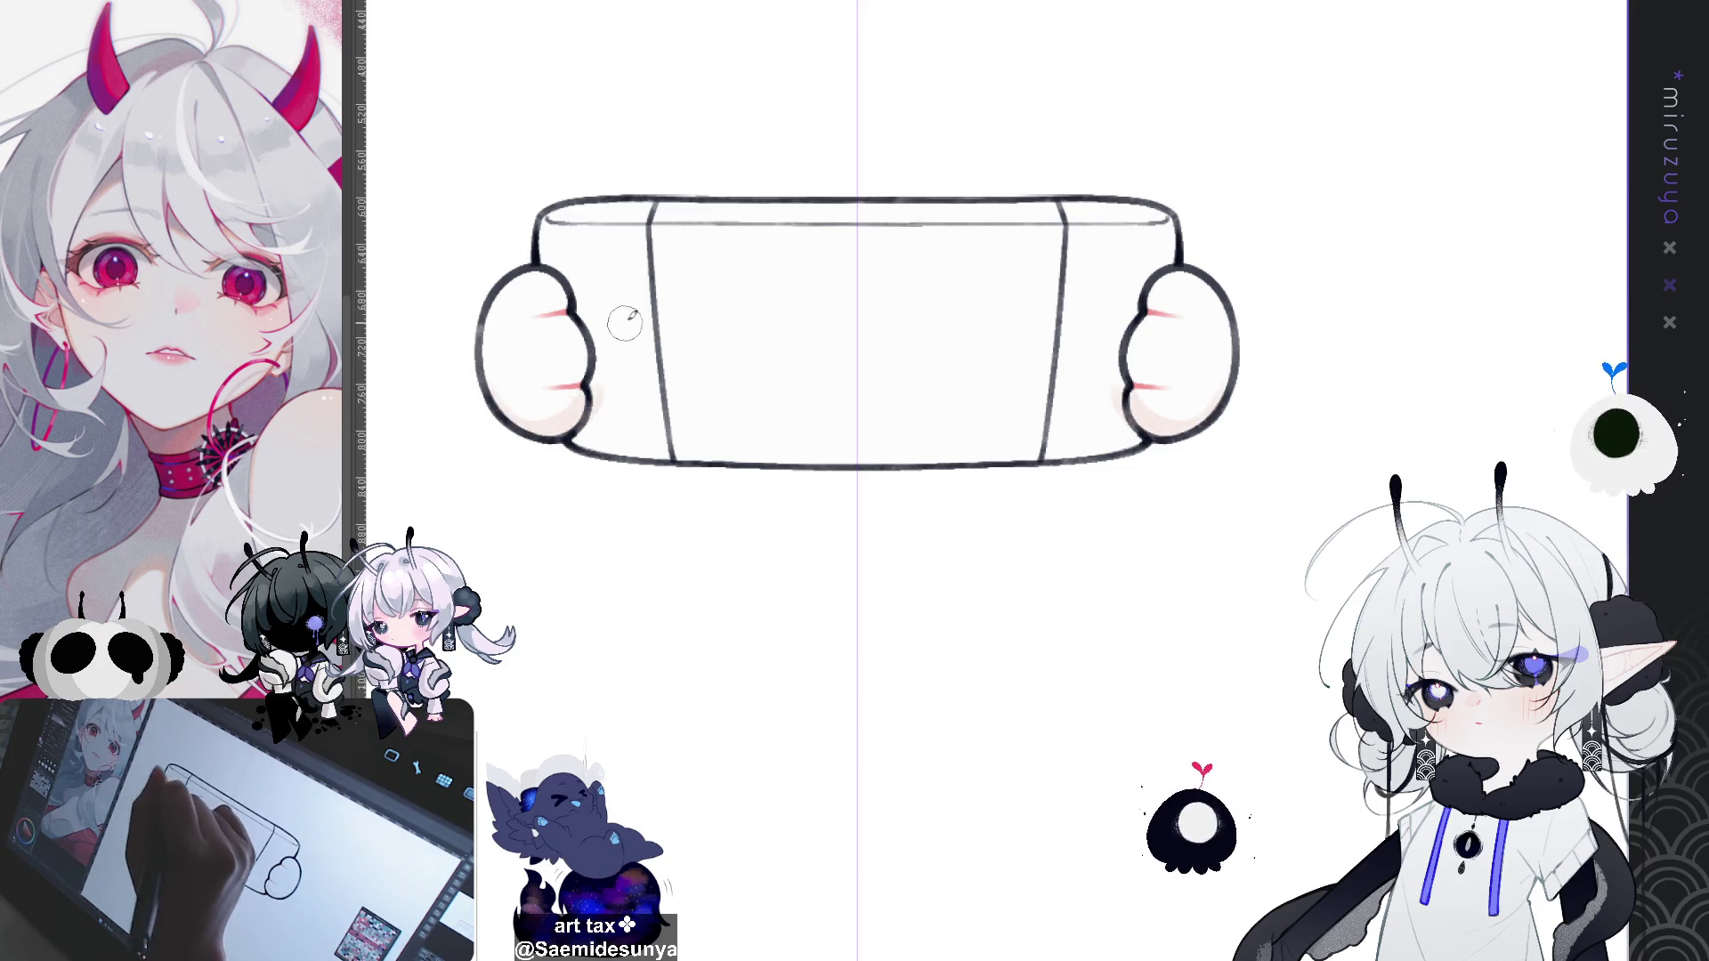
Step: Rotate the canvas and add a blue-grey edge stroke above both hands
key("asciicircum")
left_click_drag(1355, 312, 1000, 478)
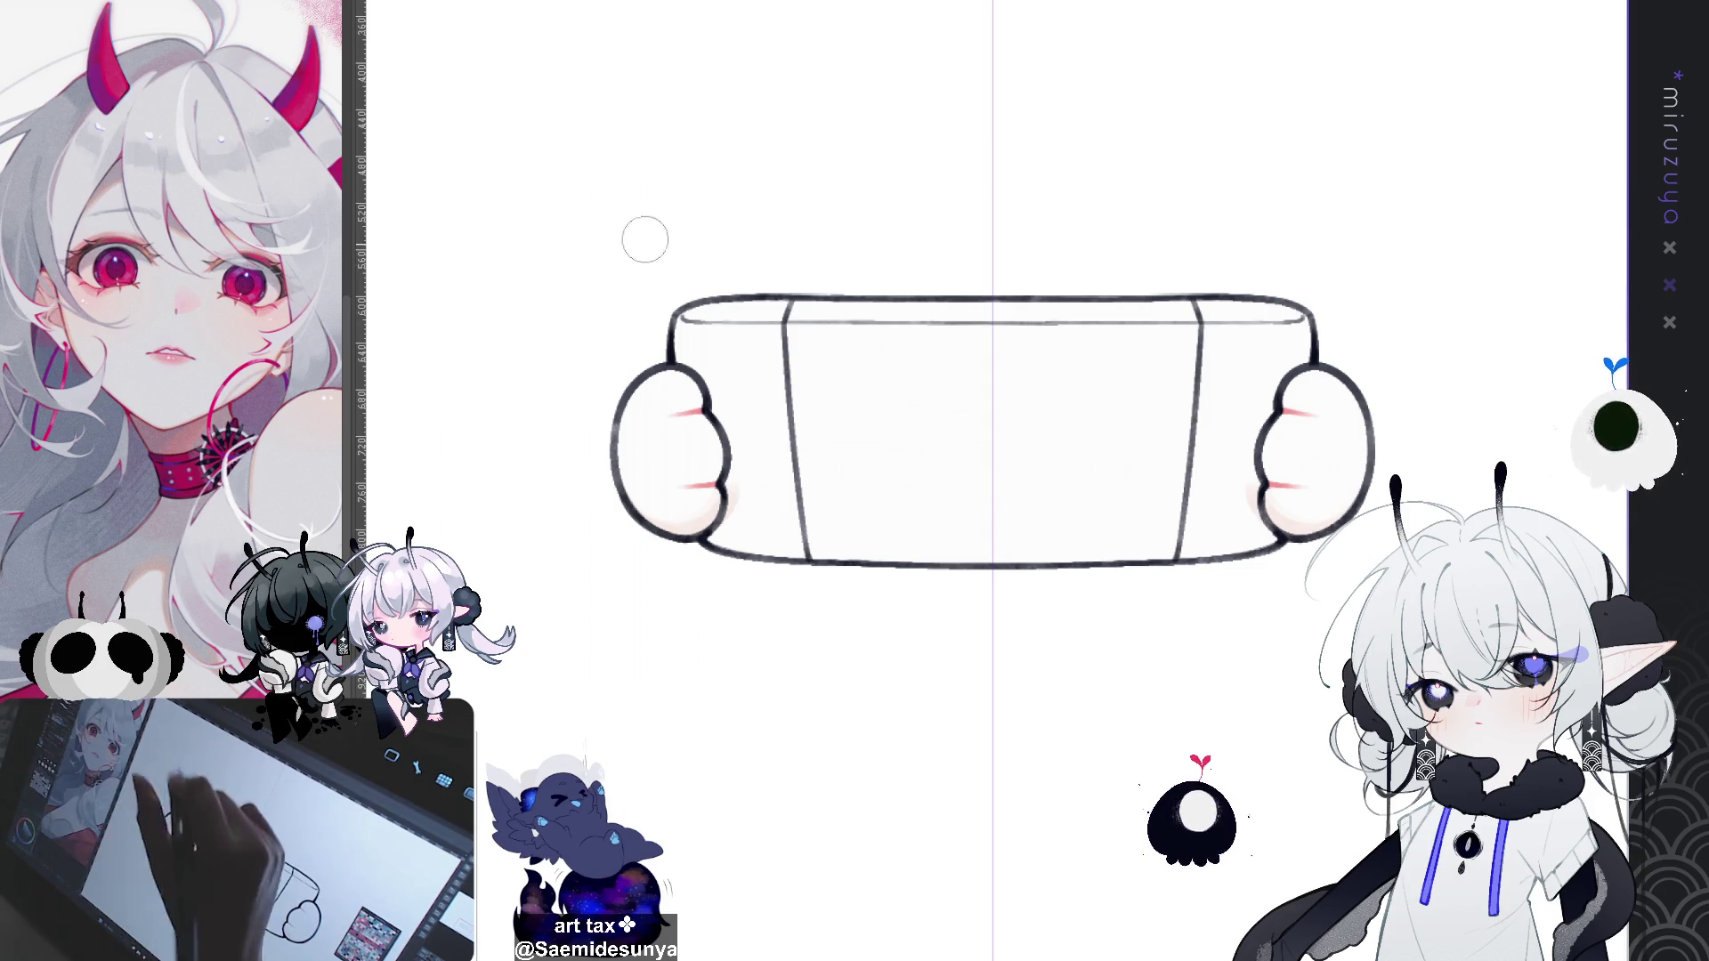
mouse_move(680, 360)
left_mouse_down()
mouse_move(732, 440)
mouse_move(714, 534)
mouse_move(764, 562)
mouse_move(922, 564)
left_mouse_up()
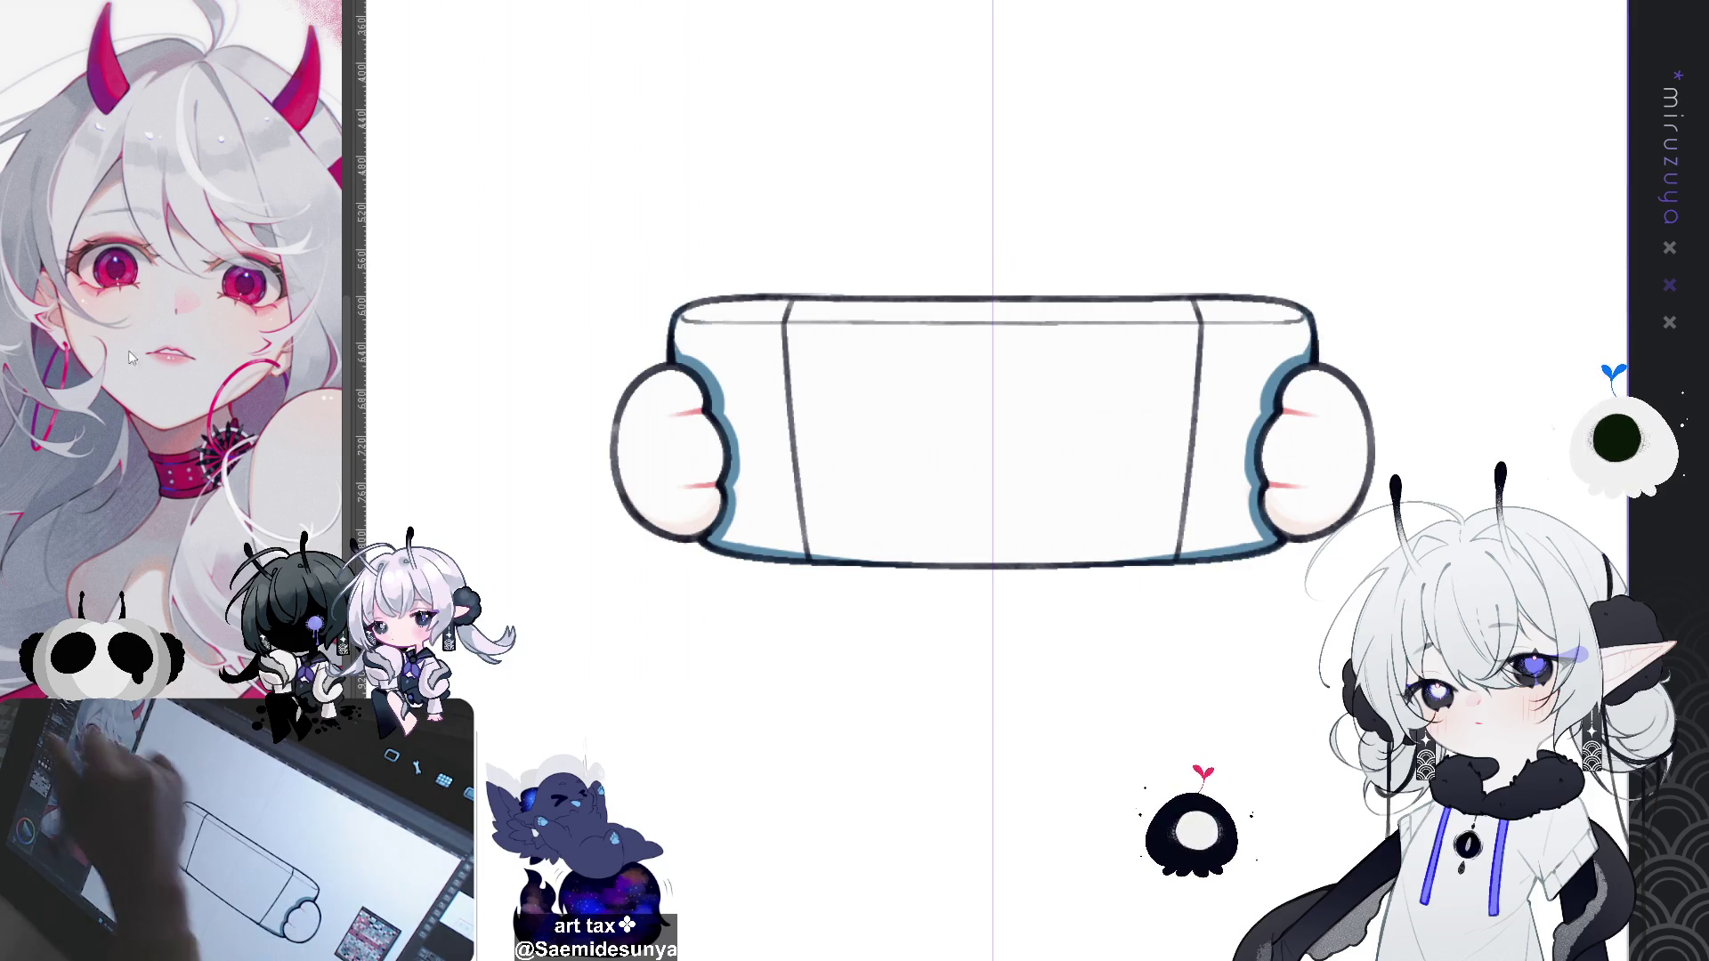
Step: Bucket-fill the console body and recolour the fill to a dark slate grey-blue
left_click(1084, 329)
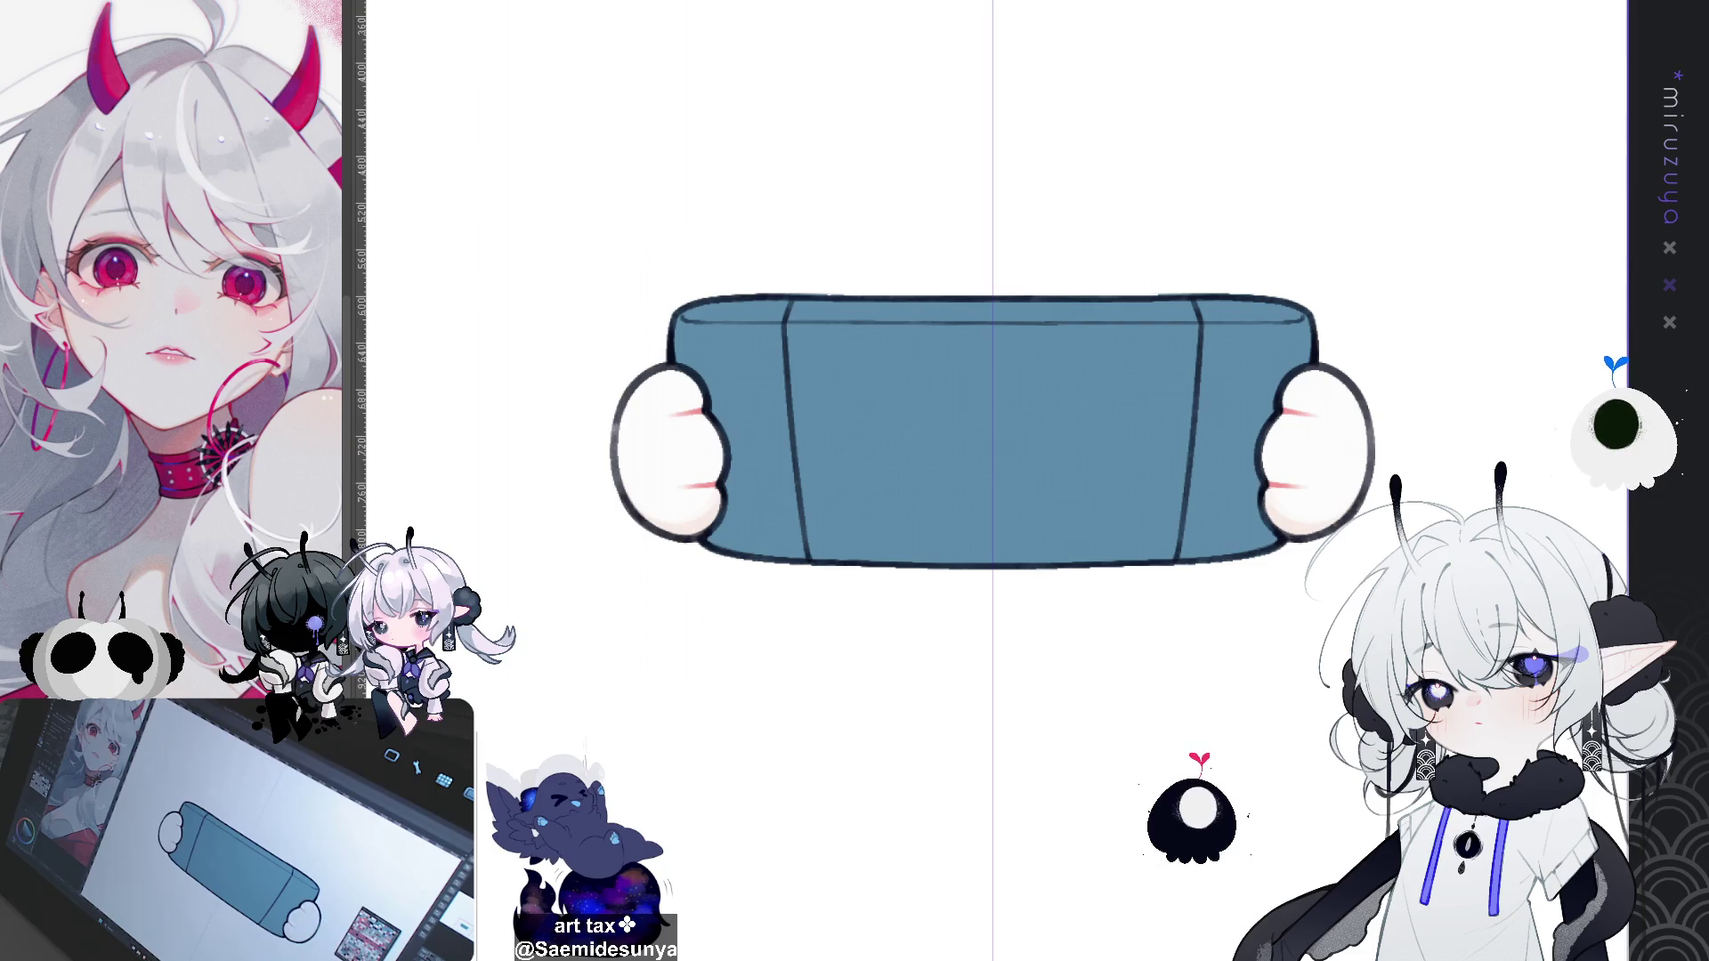
left_click_drag(1398, 692, 1210, 741)
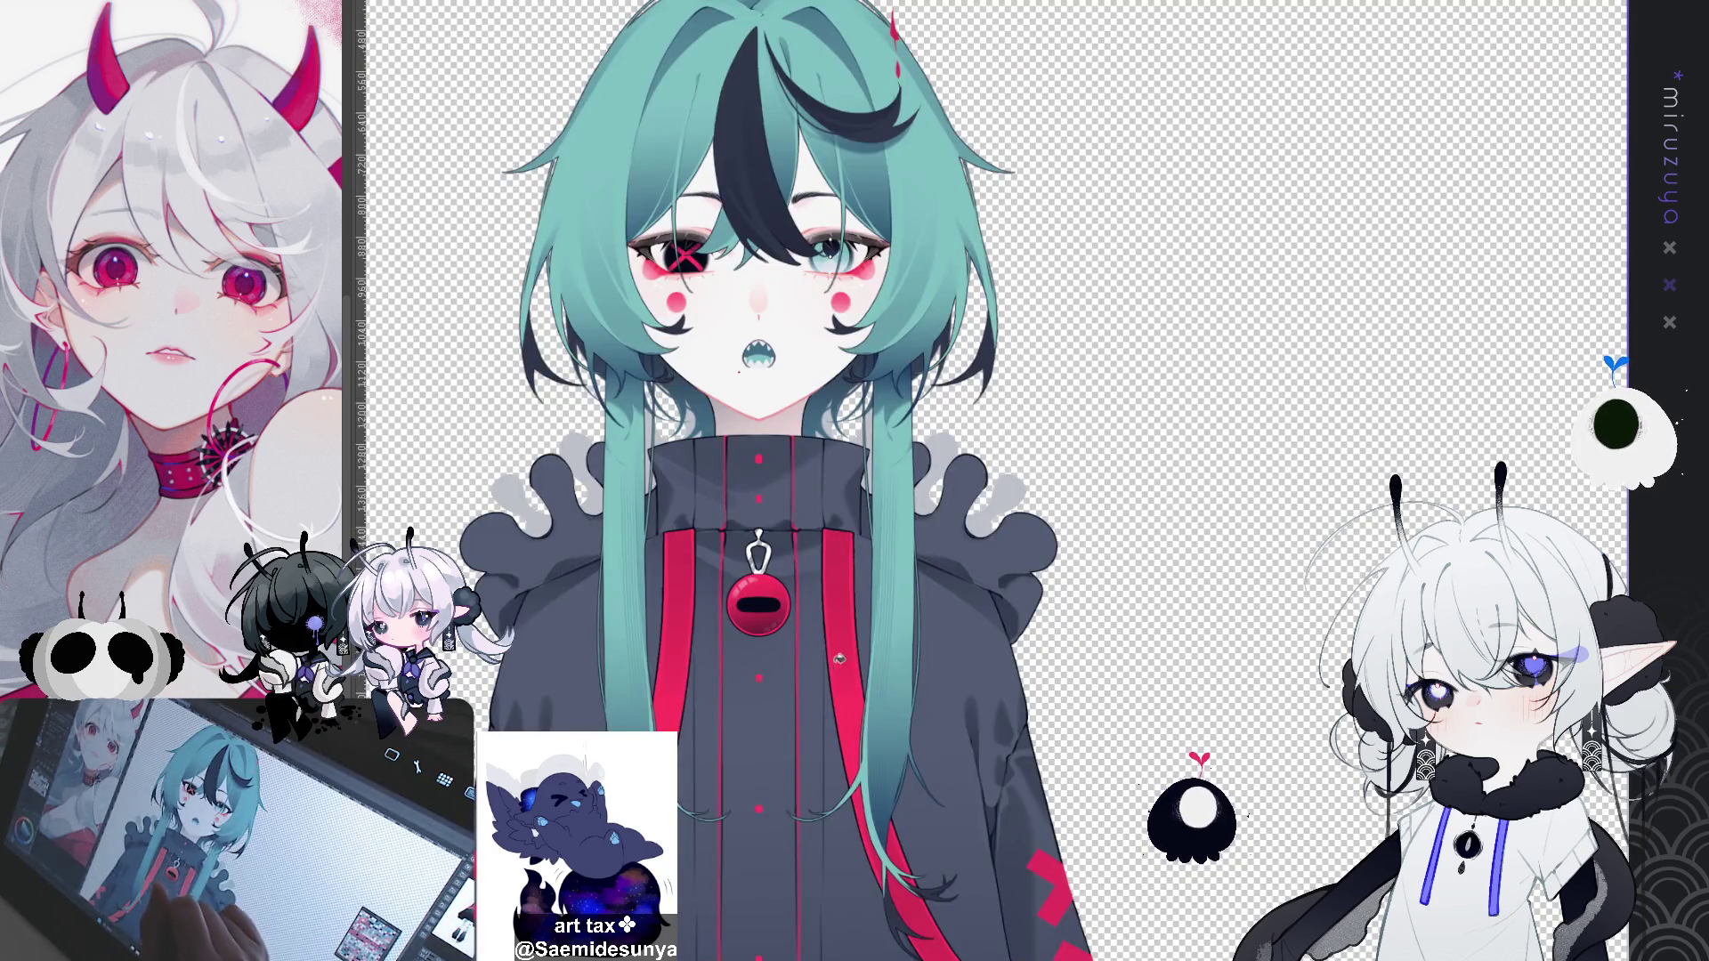
left_click_drag(814, 500, 832, 376)
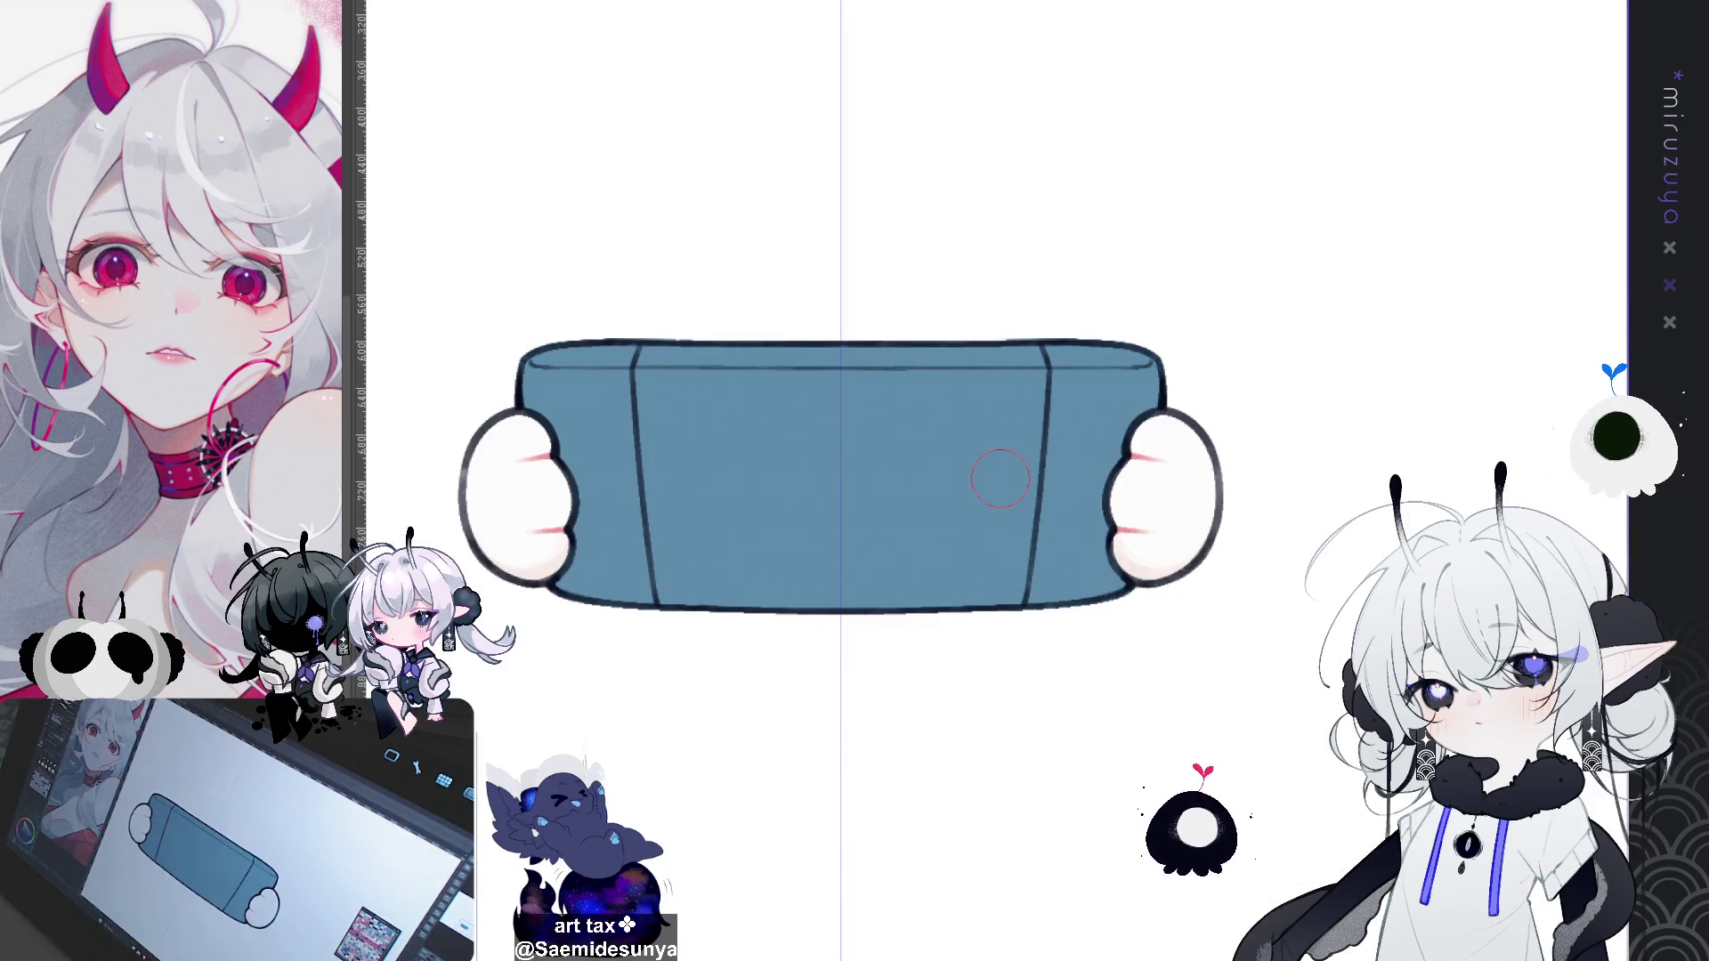
key("shift+BackSpace")
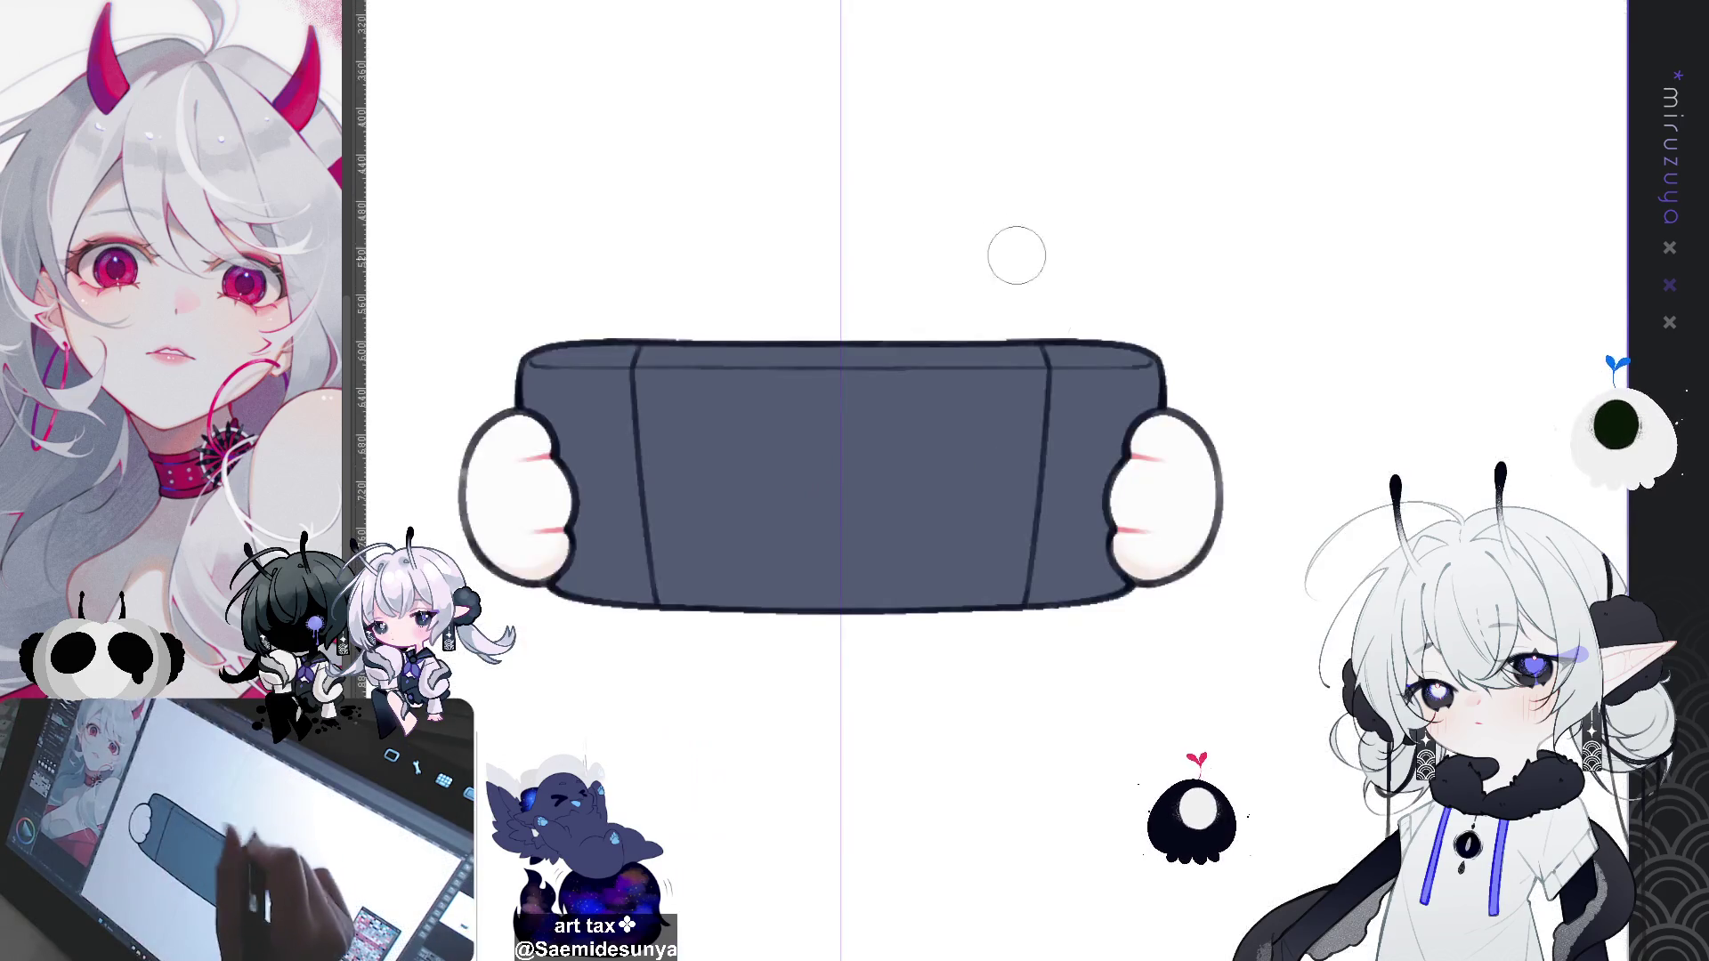
Step: Brush mirrored teal stripes down both console sides and fill the outer ends solid teal
left_click_drag(1064, 349, 1071, 583)
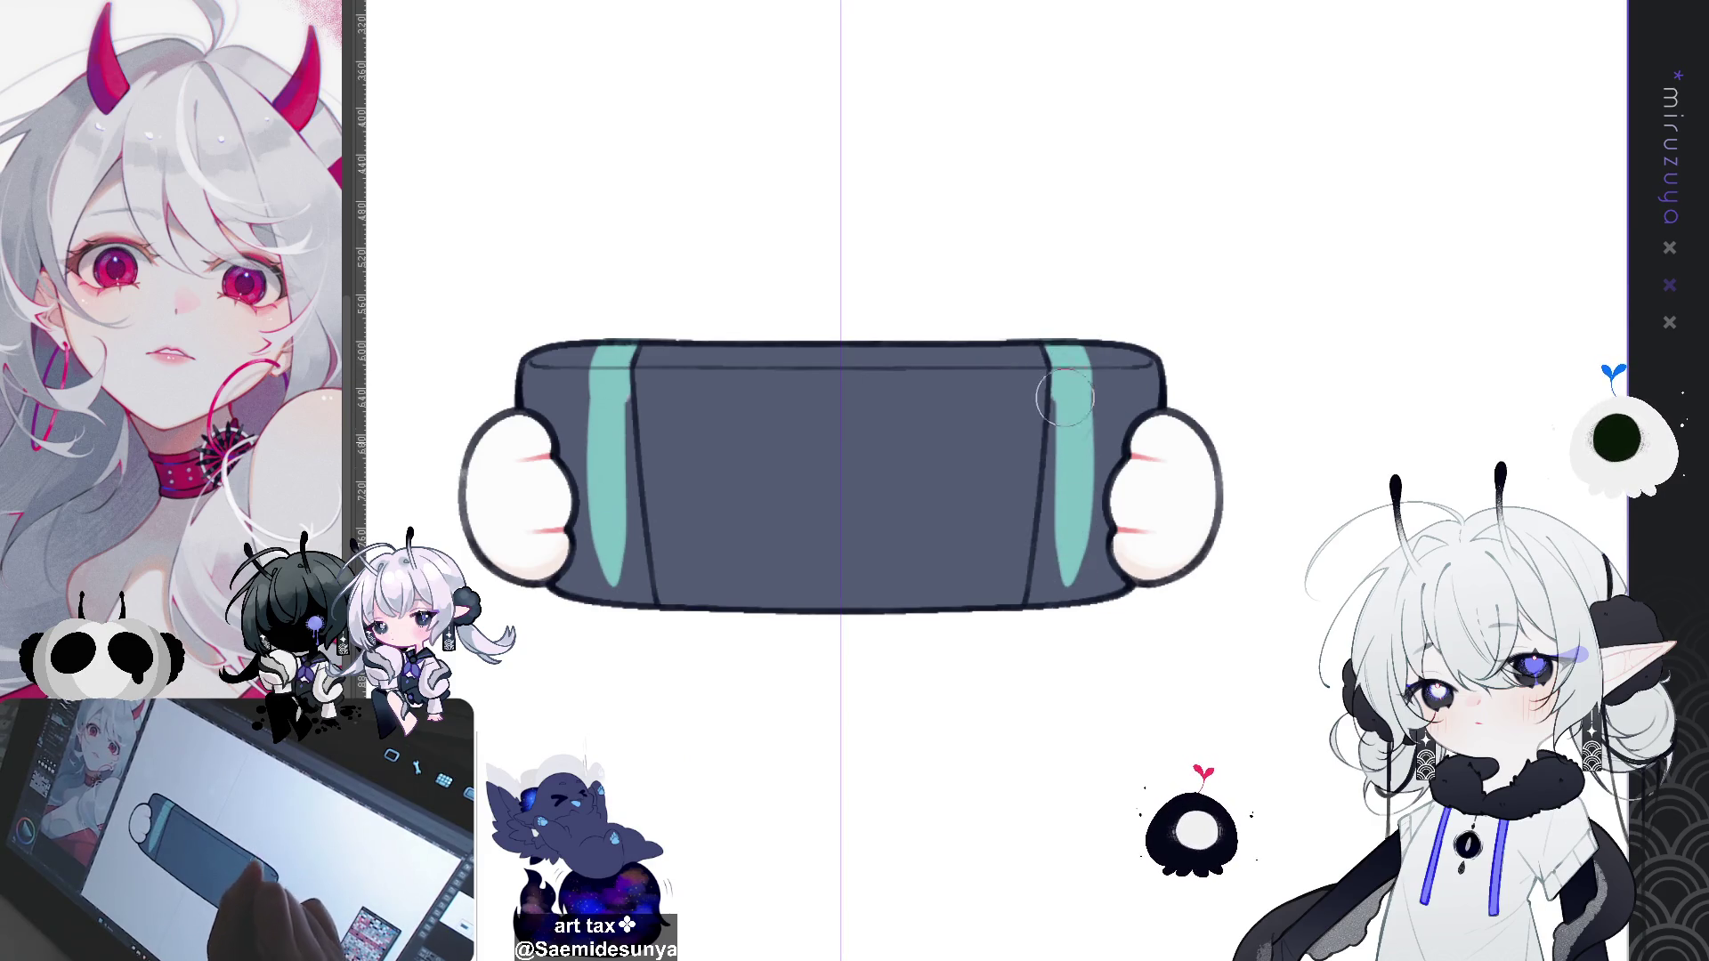
left_click_drag(1059, 454, 1064, 614)
left_click_drag(1043, 418, 1050, 623)
left_click_drag(1060, 525, 1050, 587)
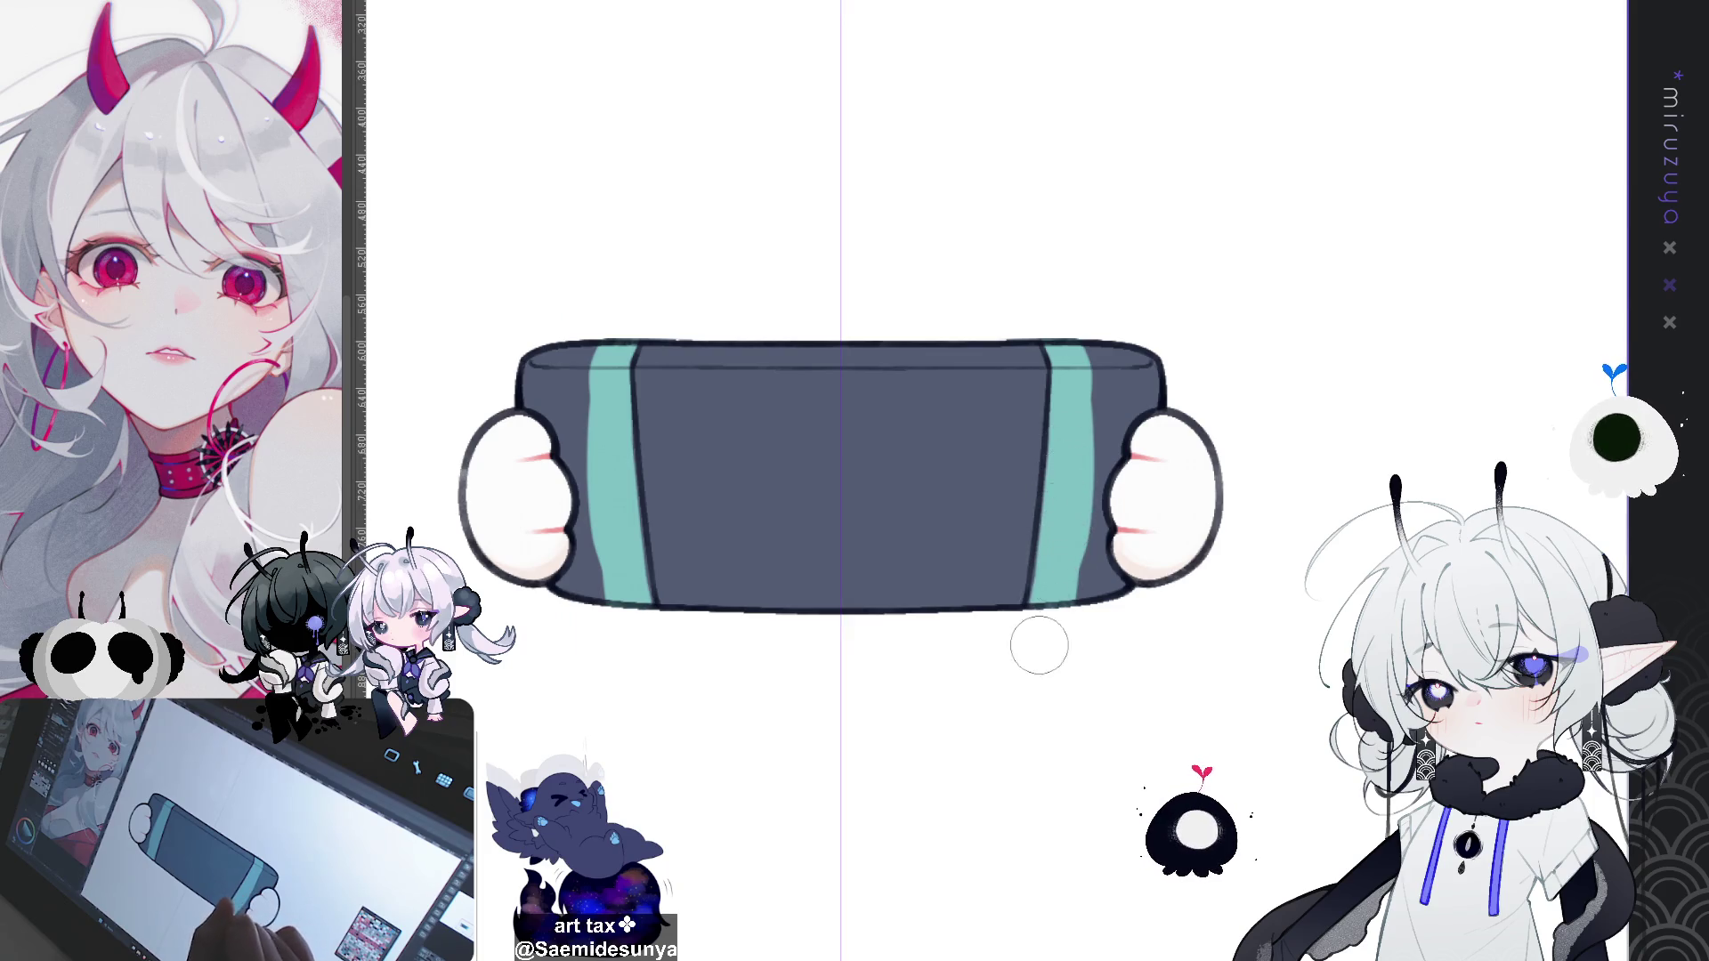
mouse_move(1099, 383)
left_mouse_down()
mouse_move(1112, 588)
mouse_move(1133, 379)
left_mouse_up()
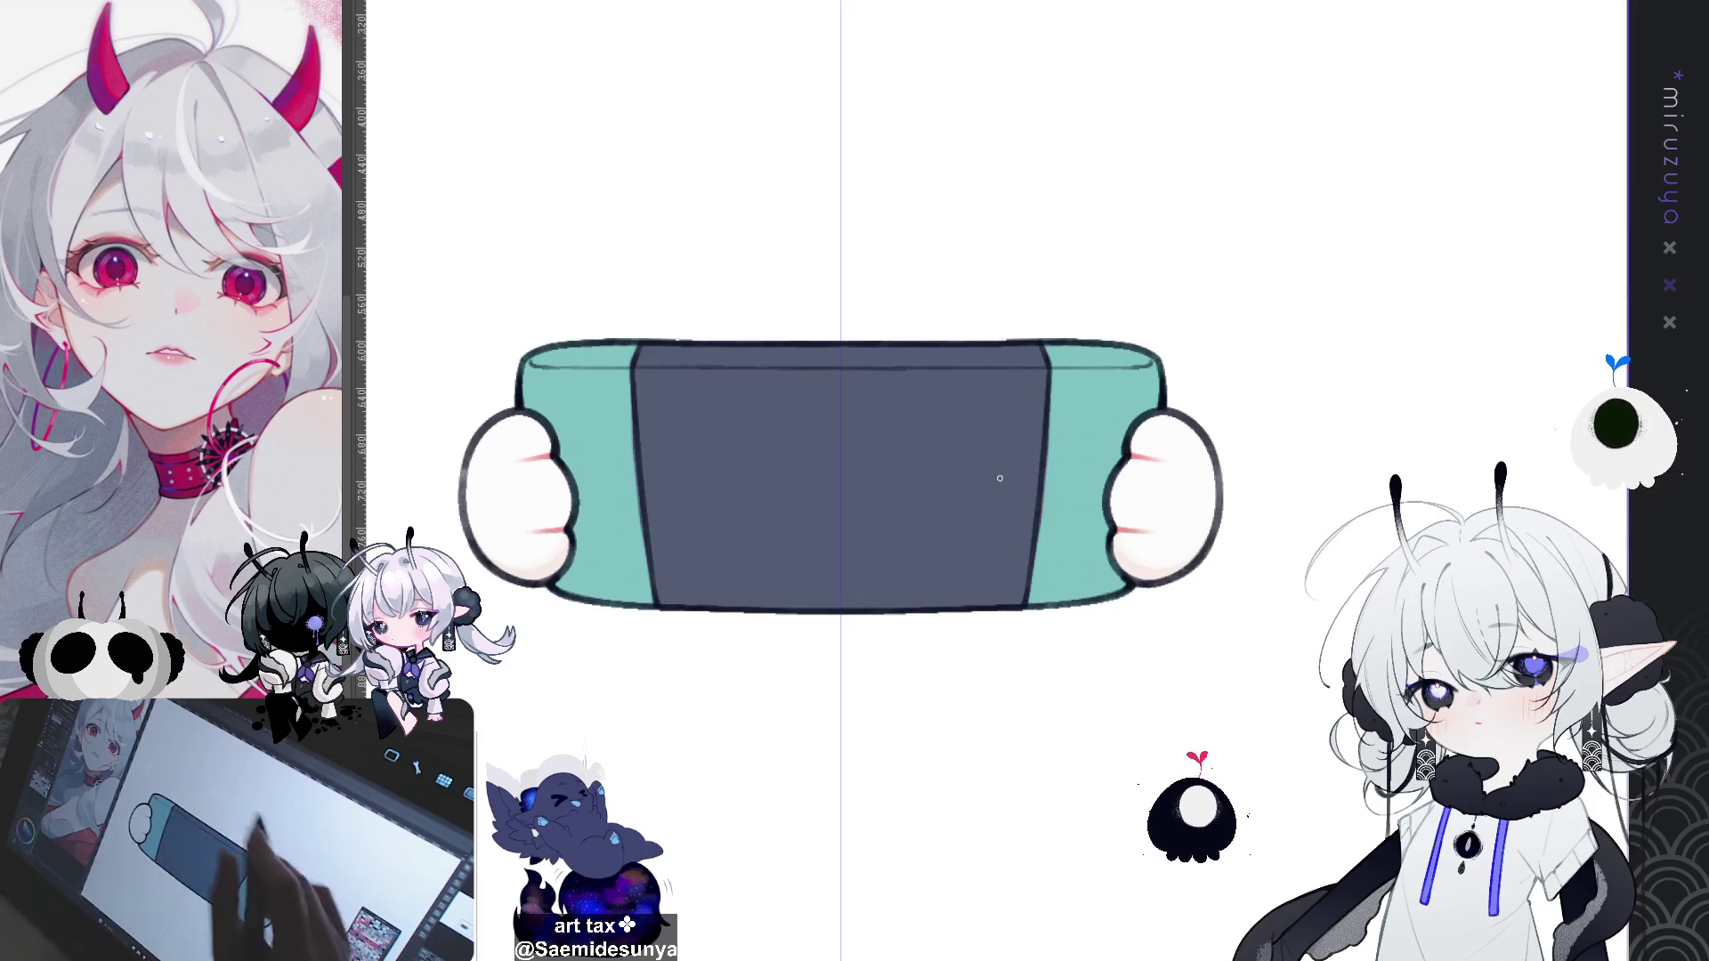
Step: Rotate and zoom to the console's end and paint the teal rim line along the grip top
mouse_move(1292, 339)
left_mouse_down()
mouse_move(1125, 713)
mouse_move(1072, 552)
left_mouse_up()
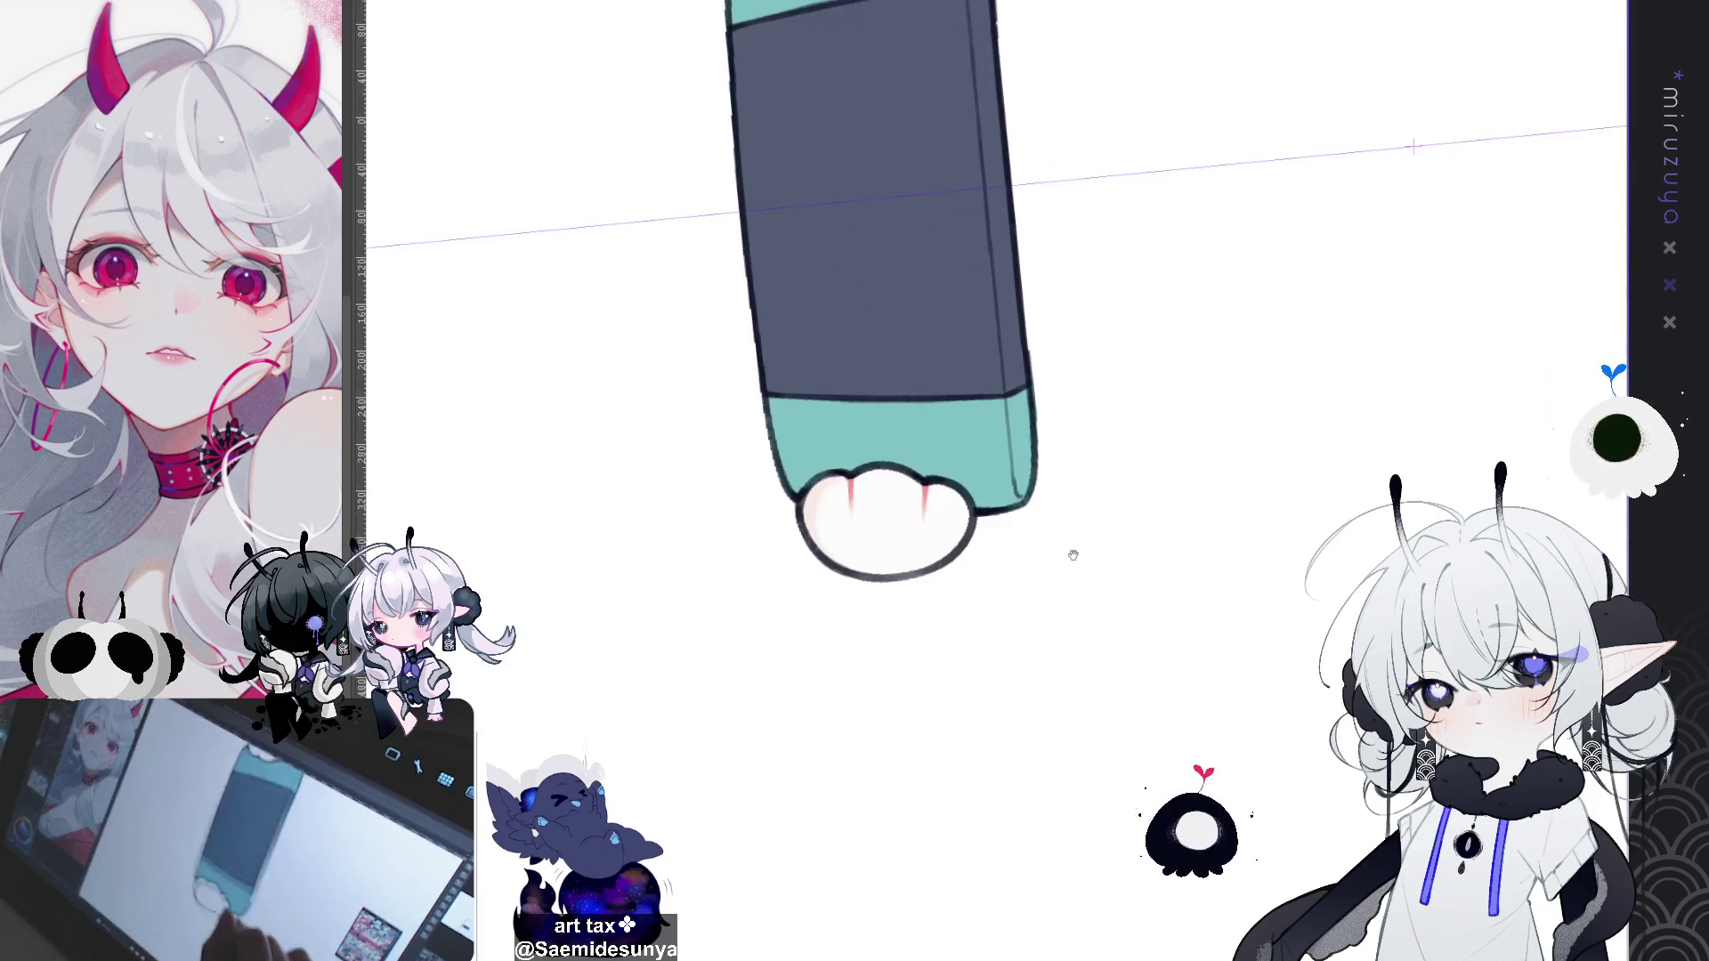
left_click_drag(917, 222, 677, 481)
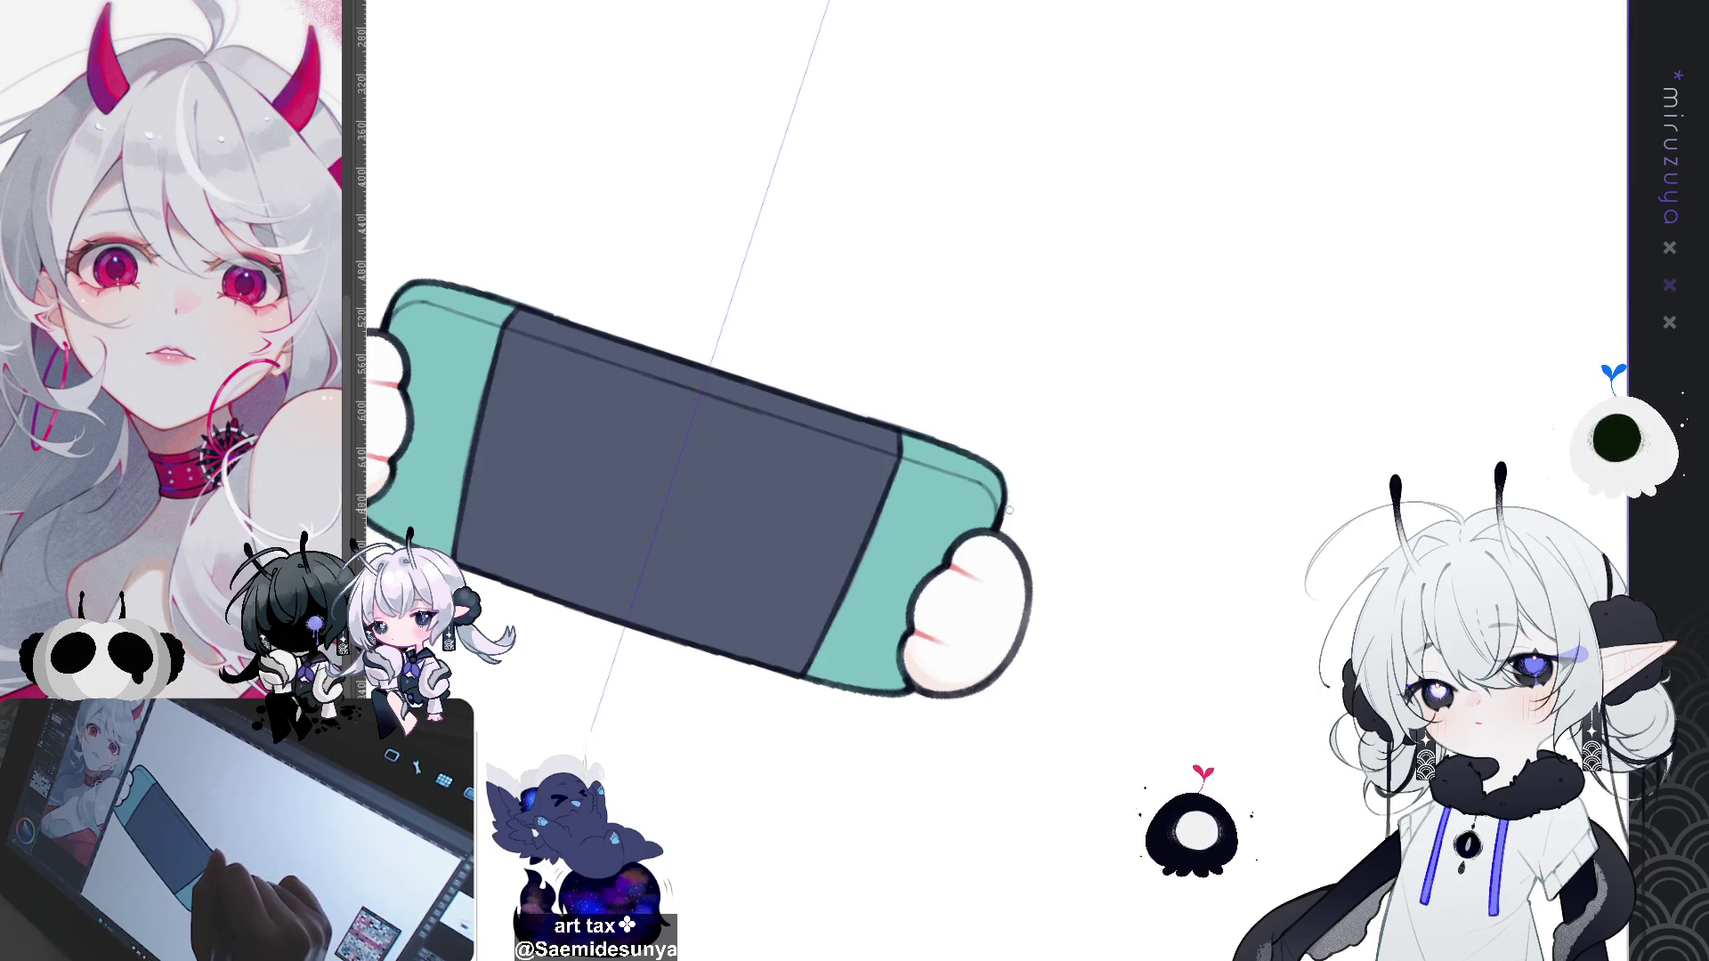
mouse_move(796, 432)
left_mouse_down()
mouse_move(839, 347)
mouse_move(904, 294)
left_mouse_up()
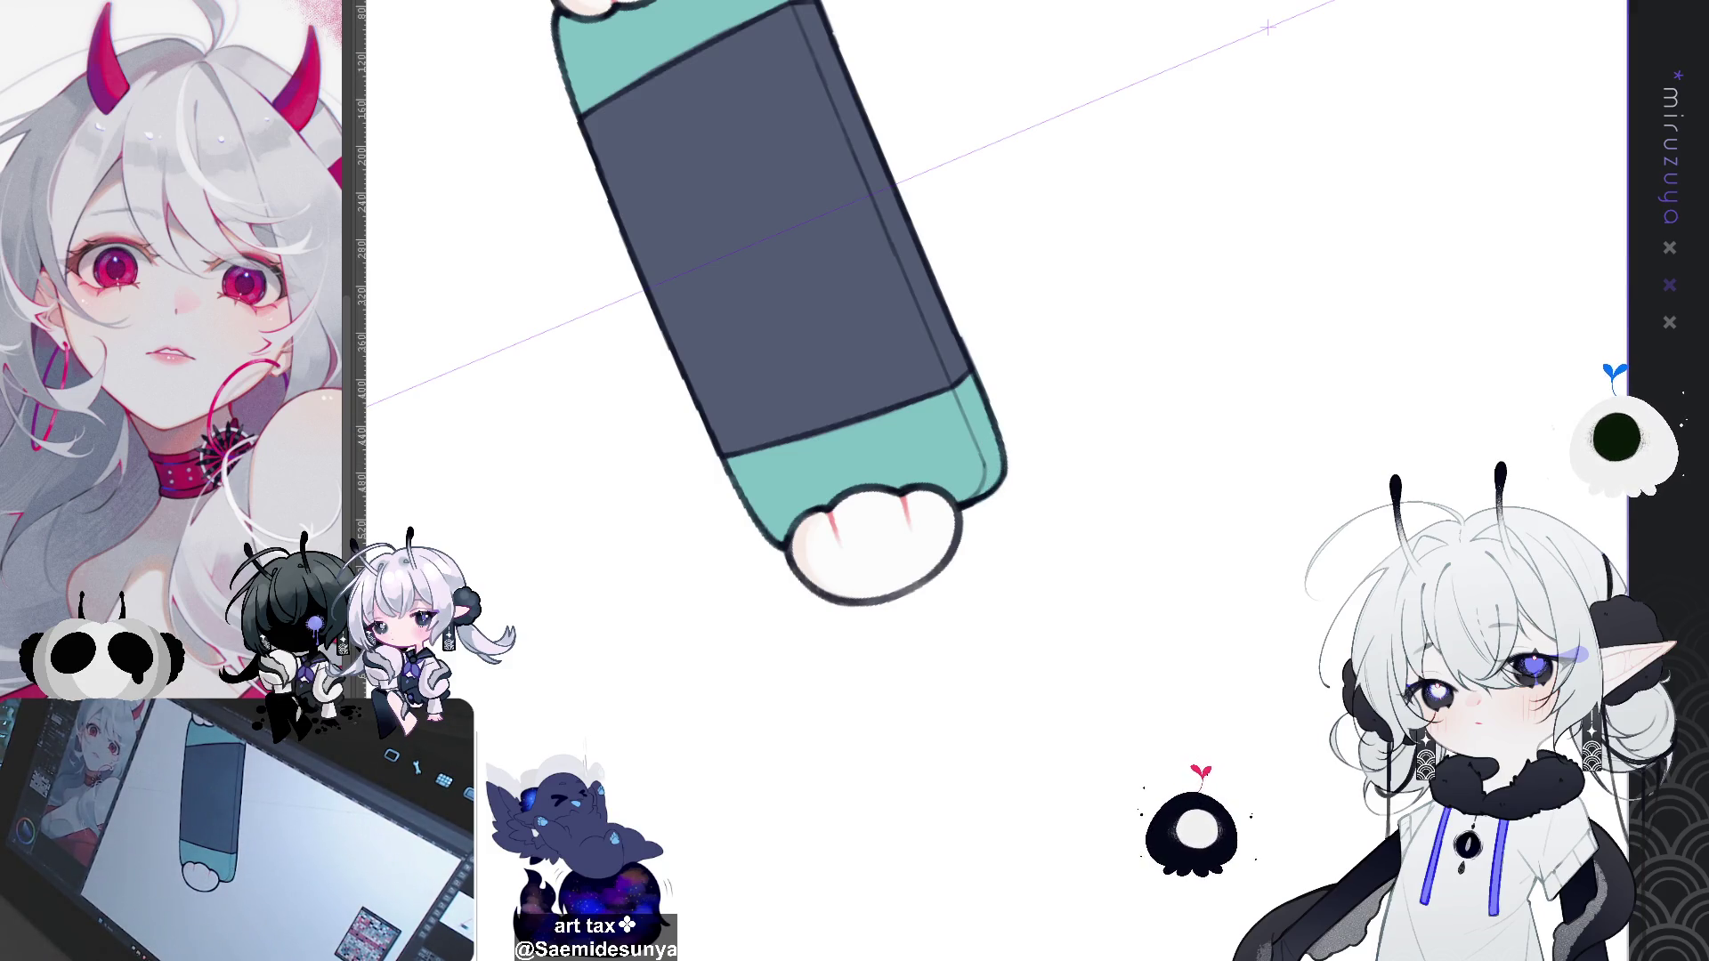
key("ctrl+z")
key("ctrl+y")
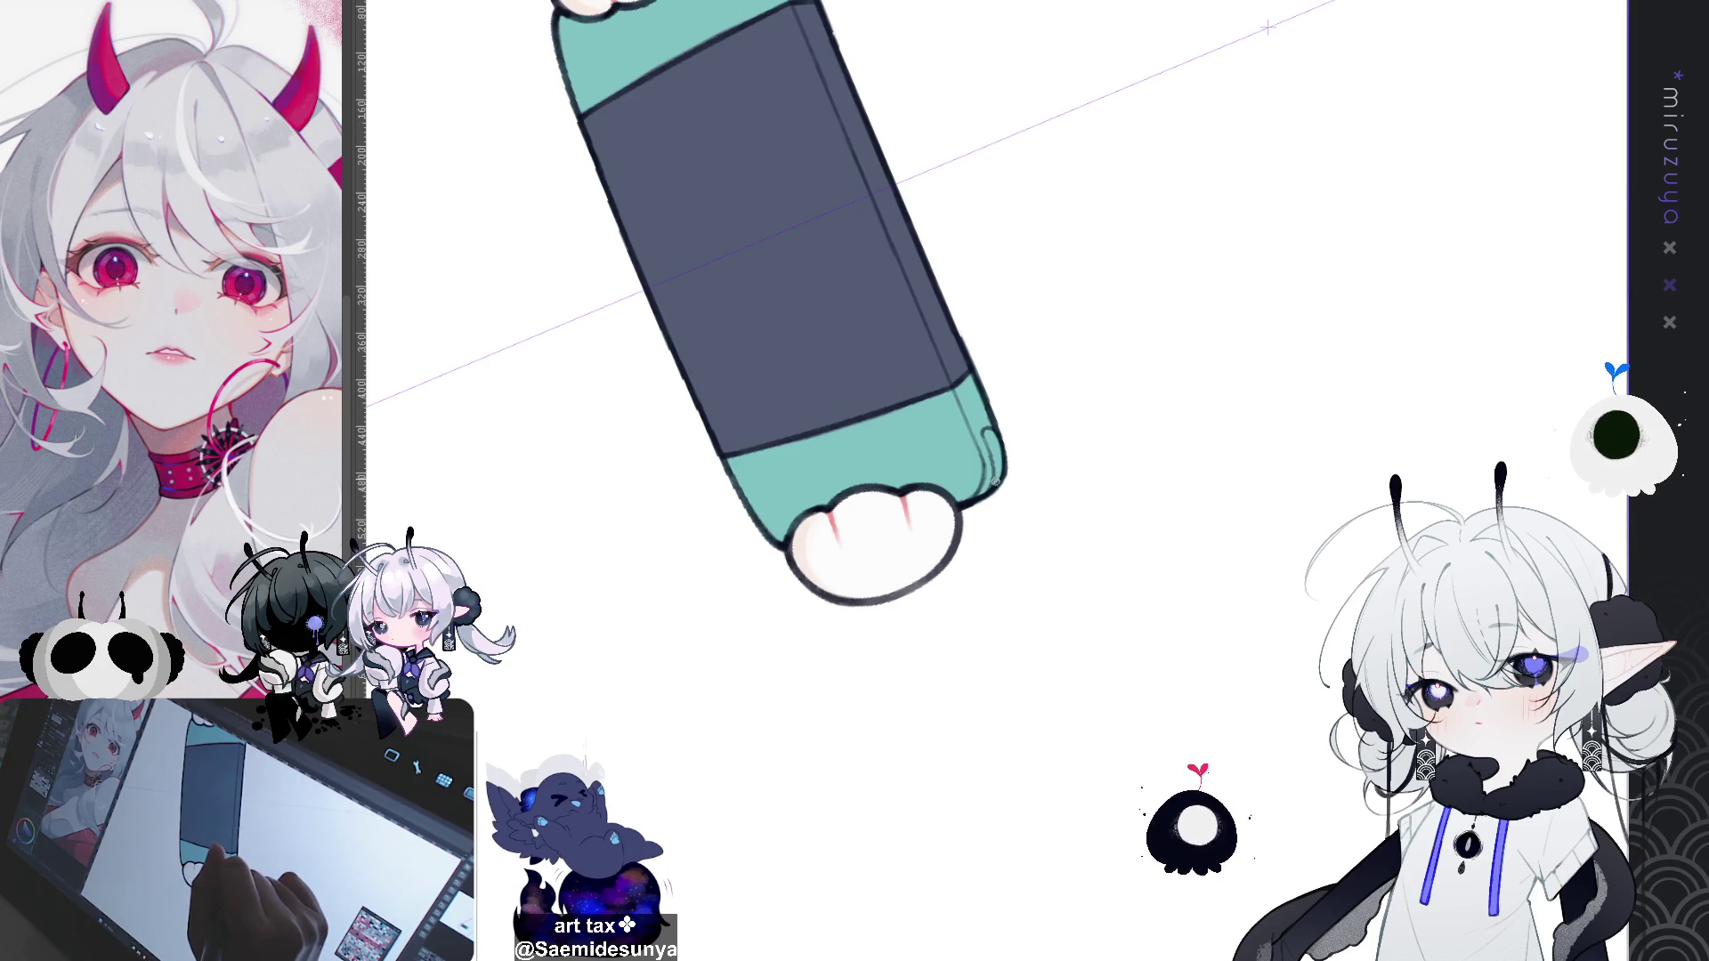
Step: Turn the view to the console's other end and add its dark grey shoulder button
left_click_drag(906, 737, 881, 614)
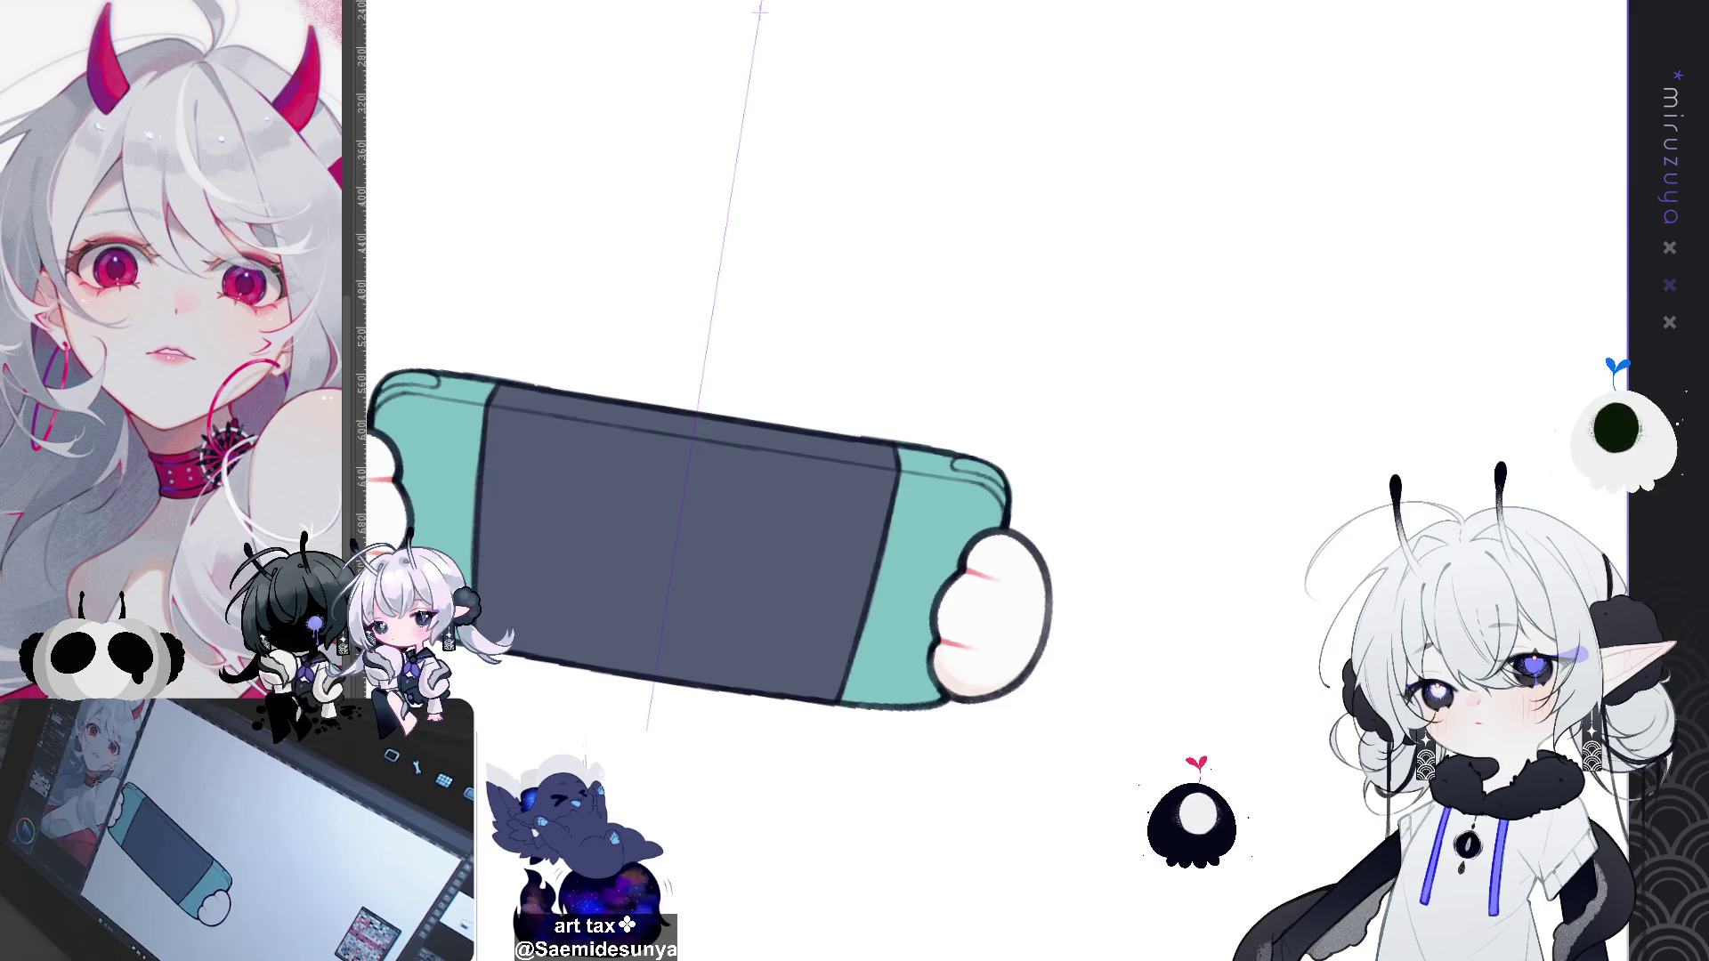
left_click_drag(363, 449, 993, 430)
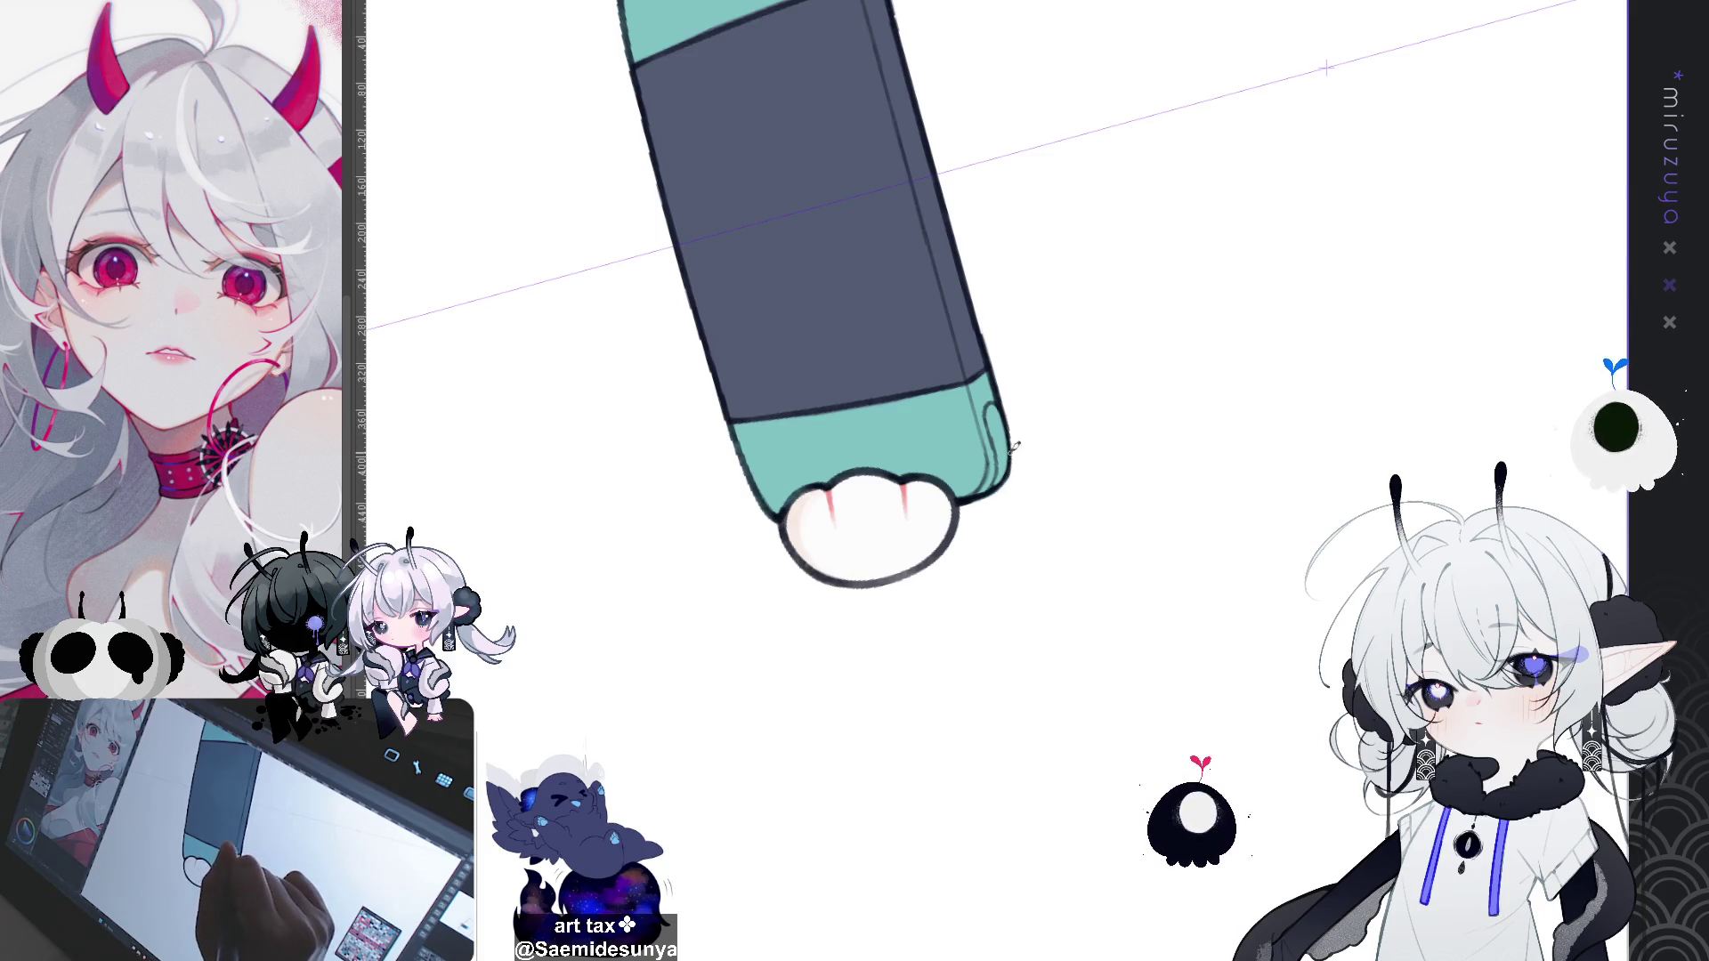
scroll(890, 400, "down", 5)
scroll(872, 534, "up", 5)
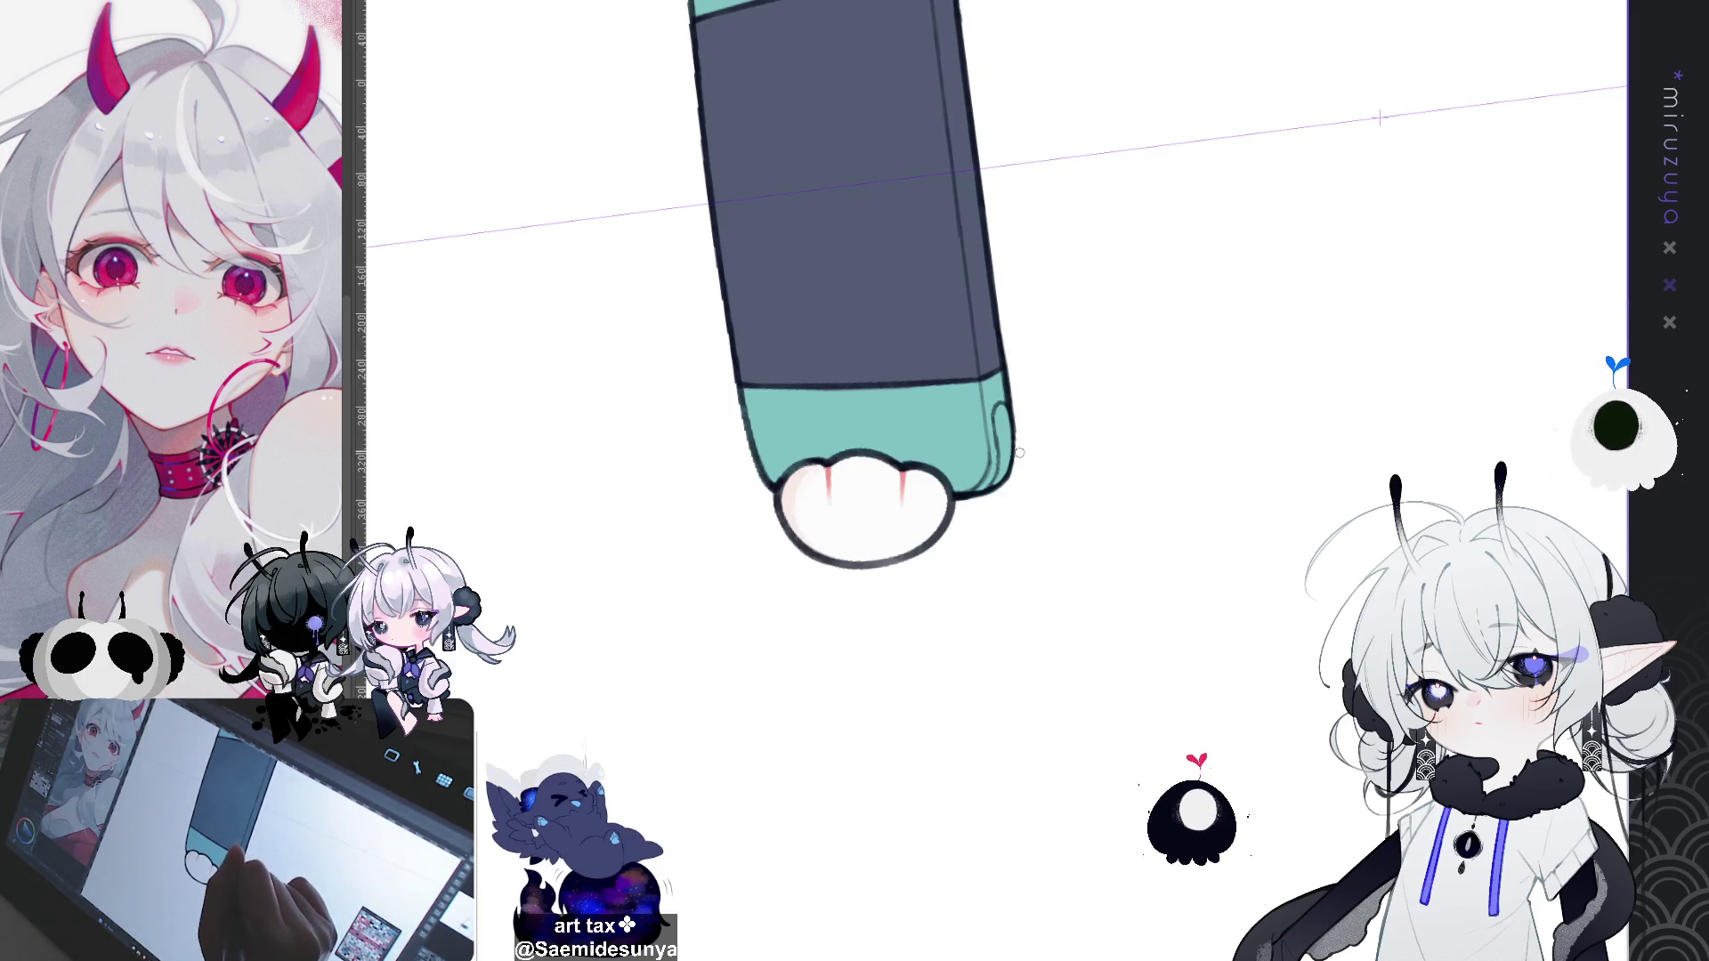
left_click_drag(1009, 346, 1207, 752)
left_click_drag(890, 534, 1130, 307)
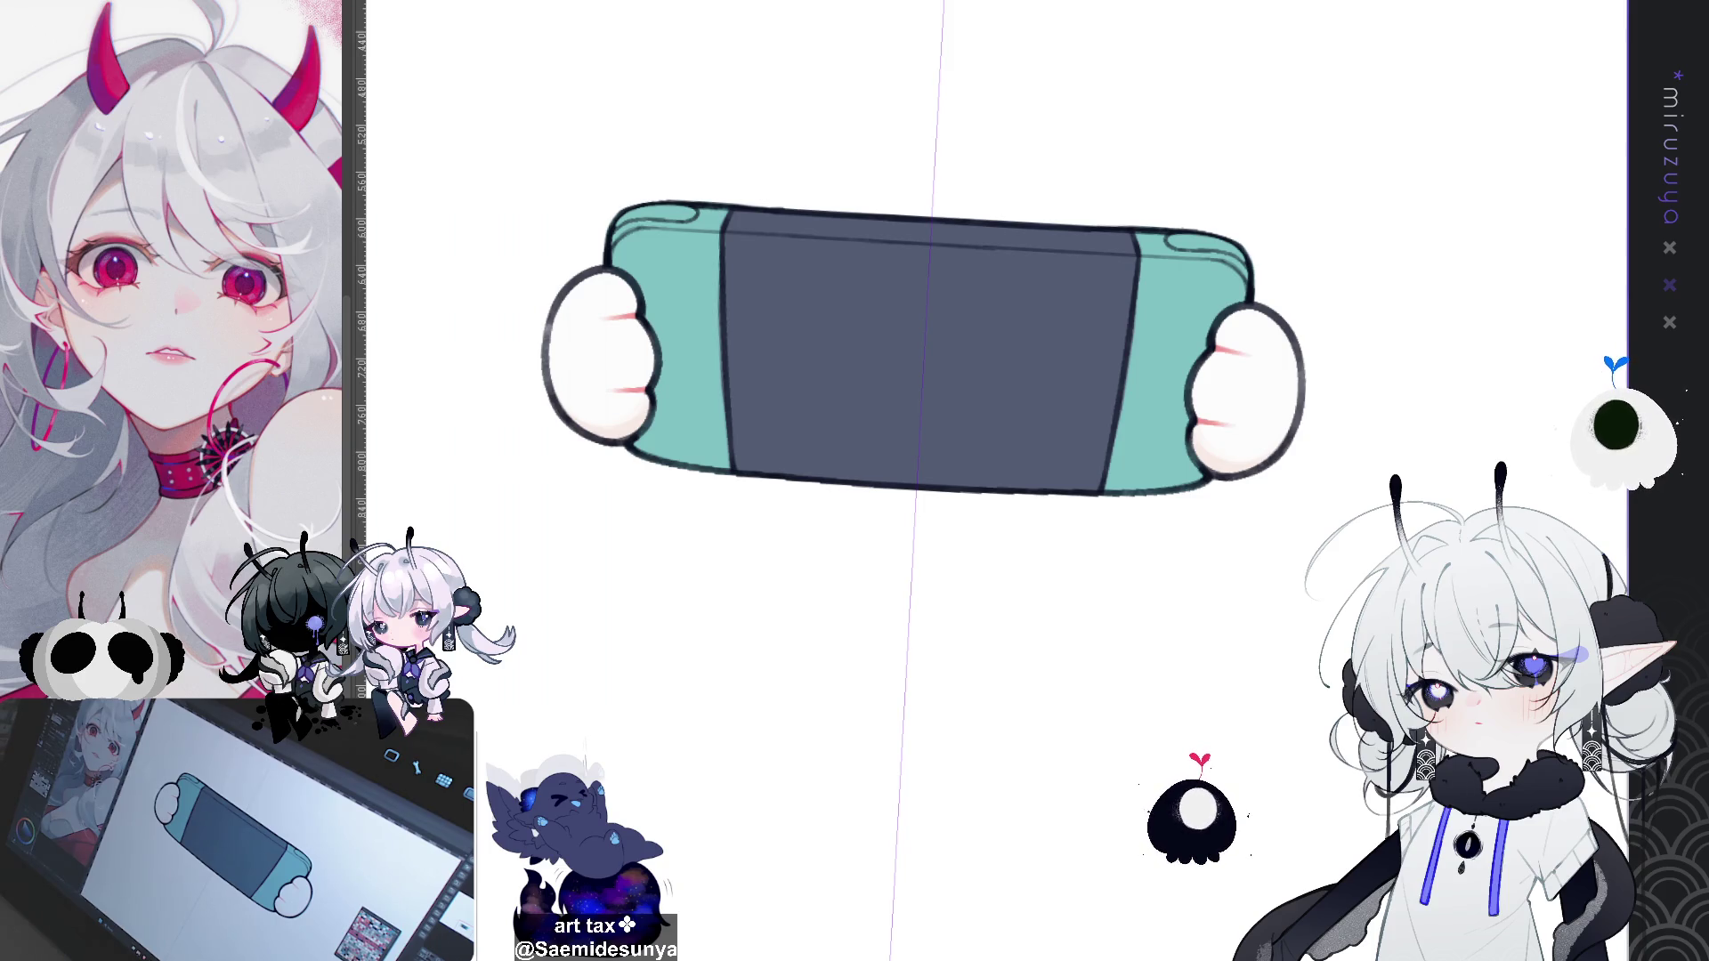
Step: Refit and rotate the view vertically, then lasso the console's left grip
key("ctrl+minus")
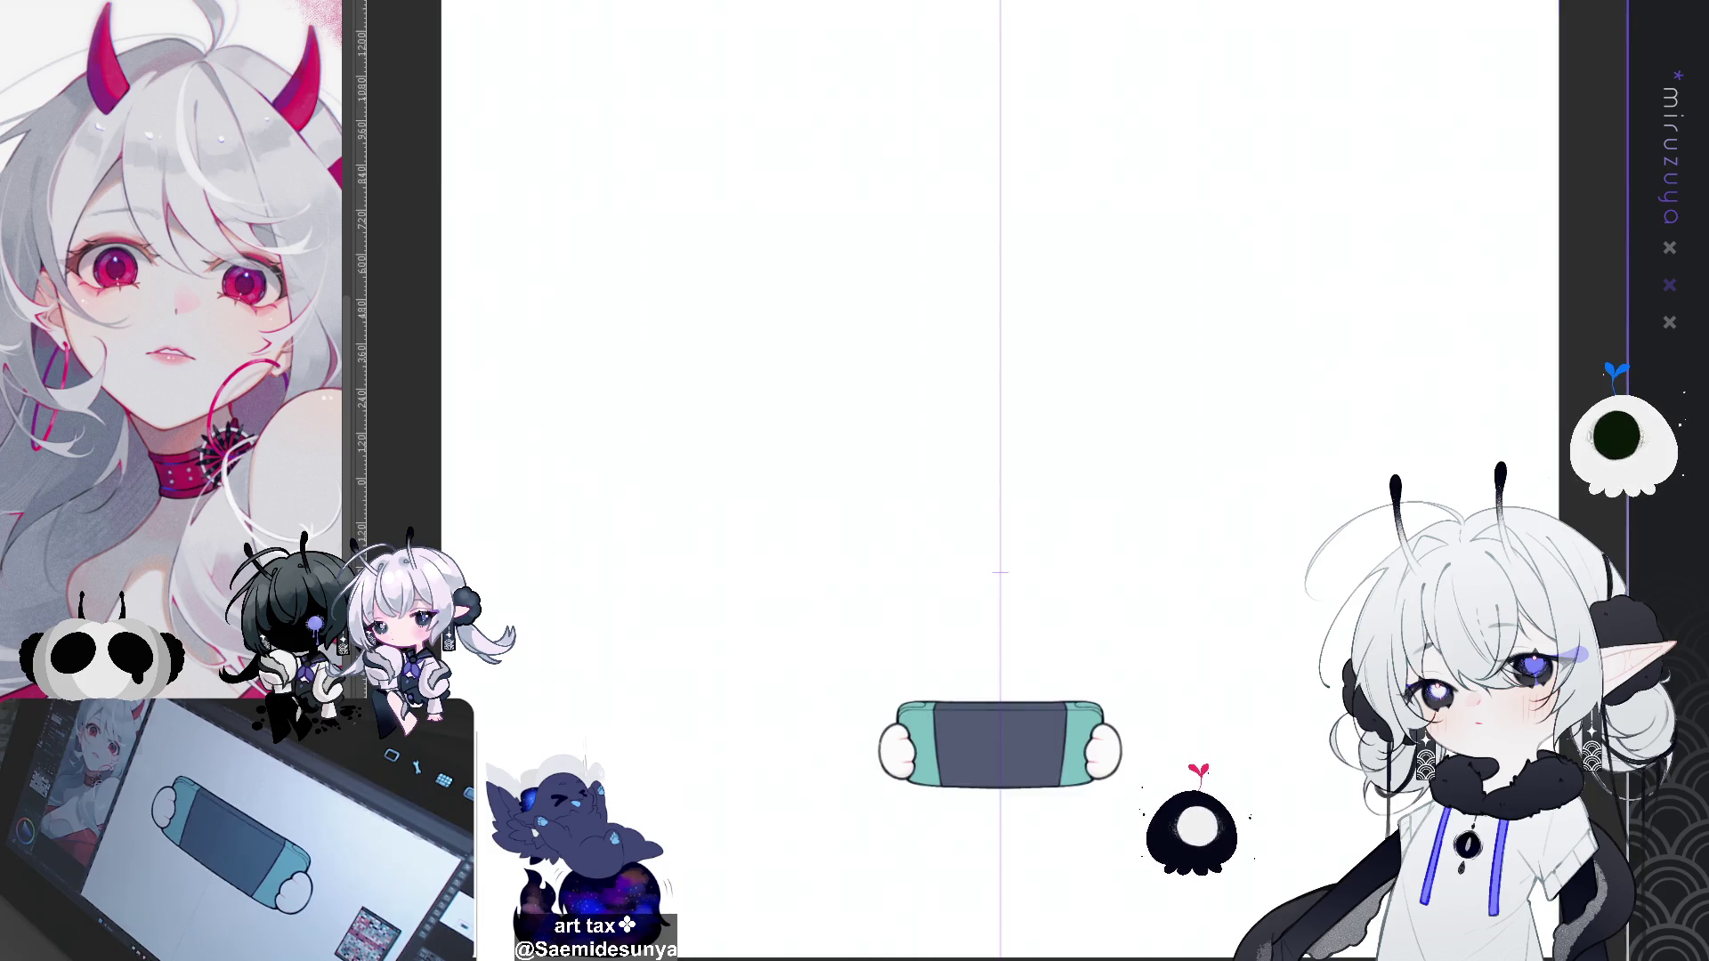
scroll(917, 480, "up", 5)
key("ctrl+0")
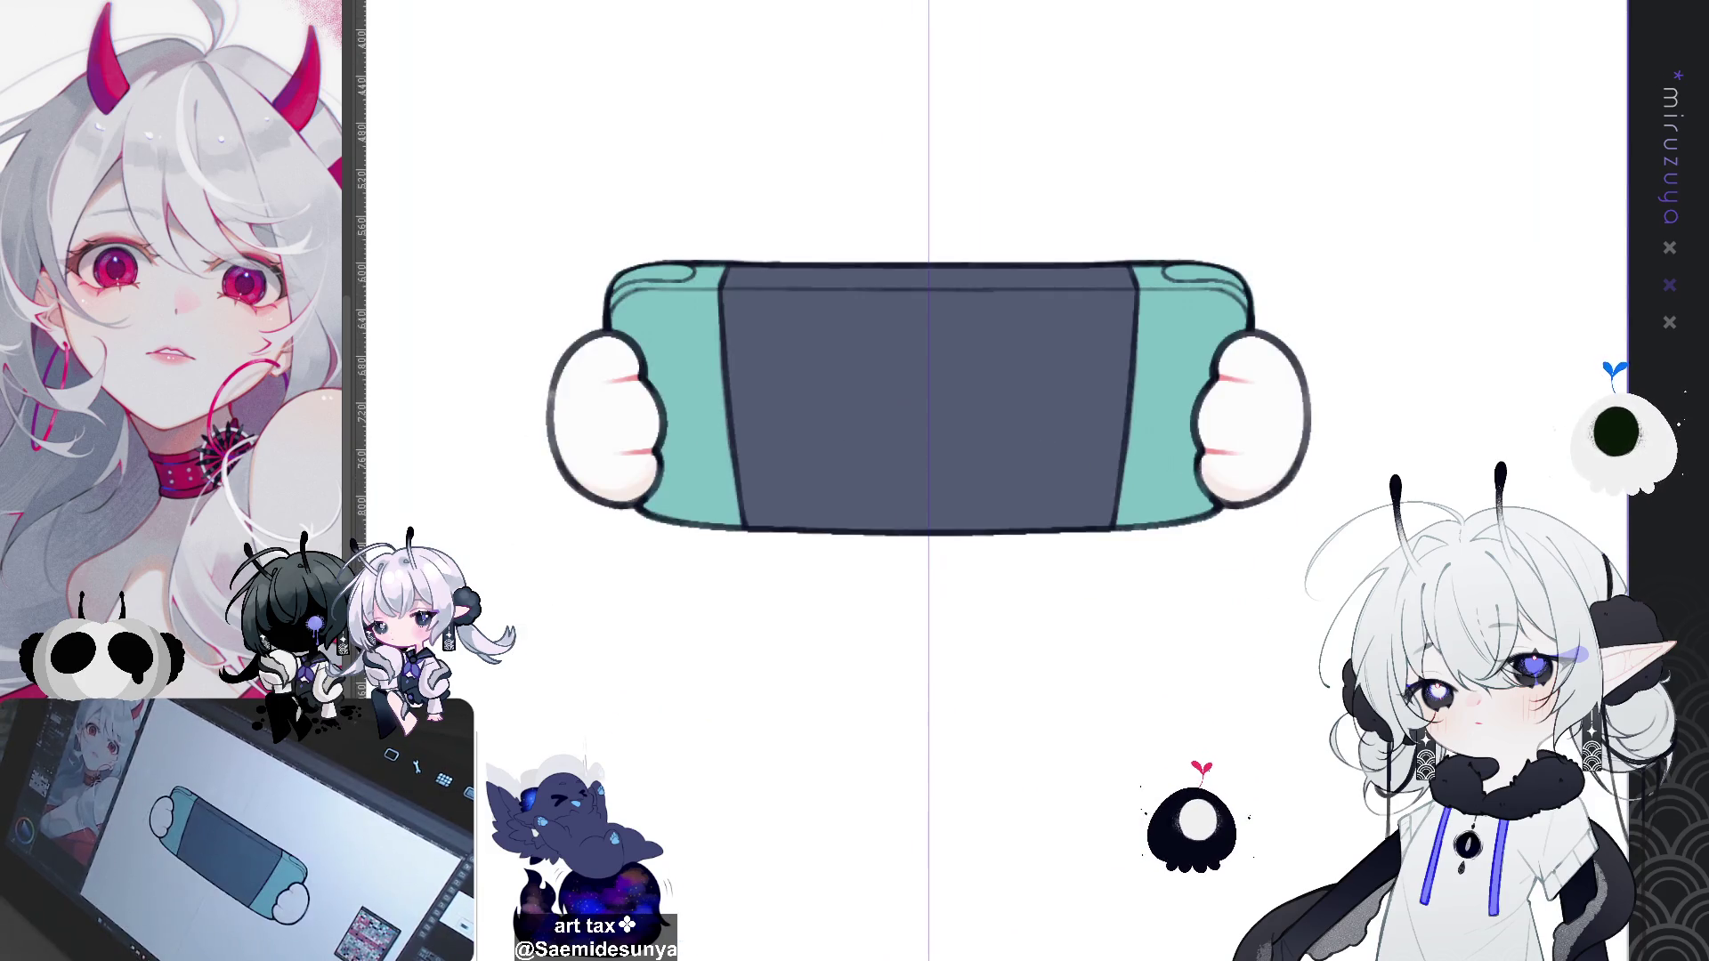
key("ctrl+plus")
key("asciicircum")
key("asciicircum")
key("asciicircum")
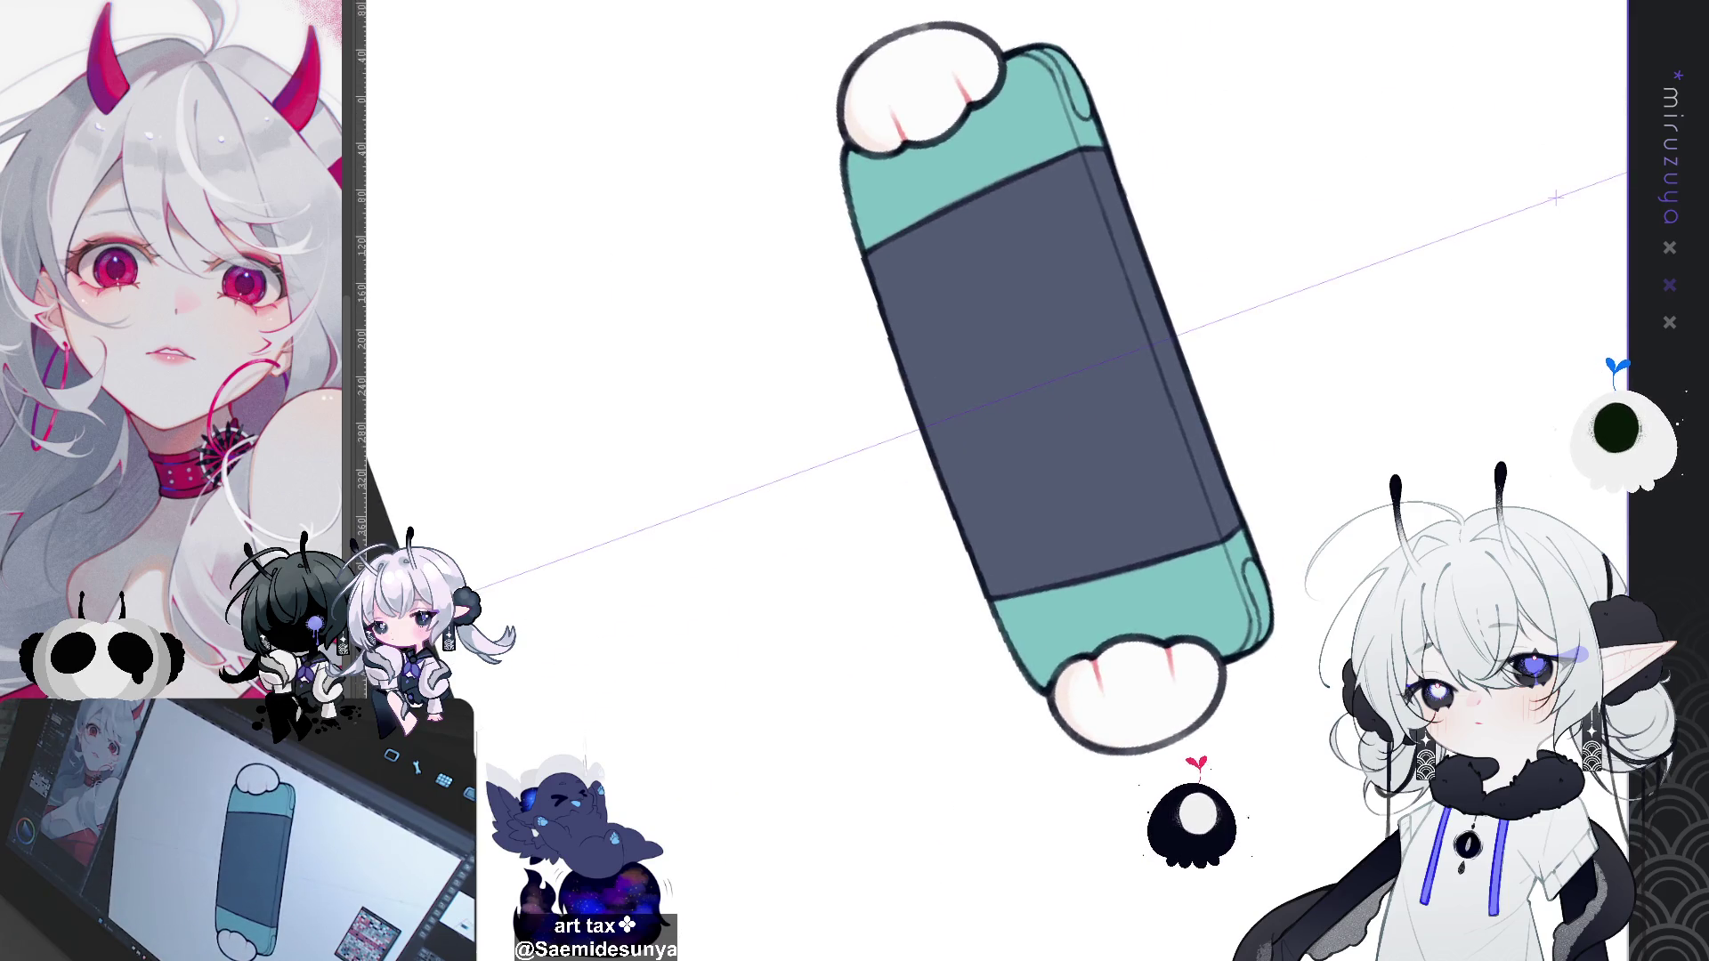
left_click_drag(1068, 445, 770, 334)
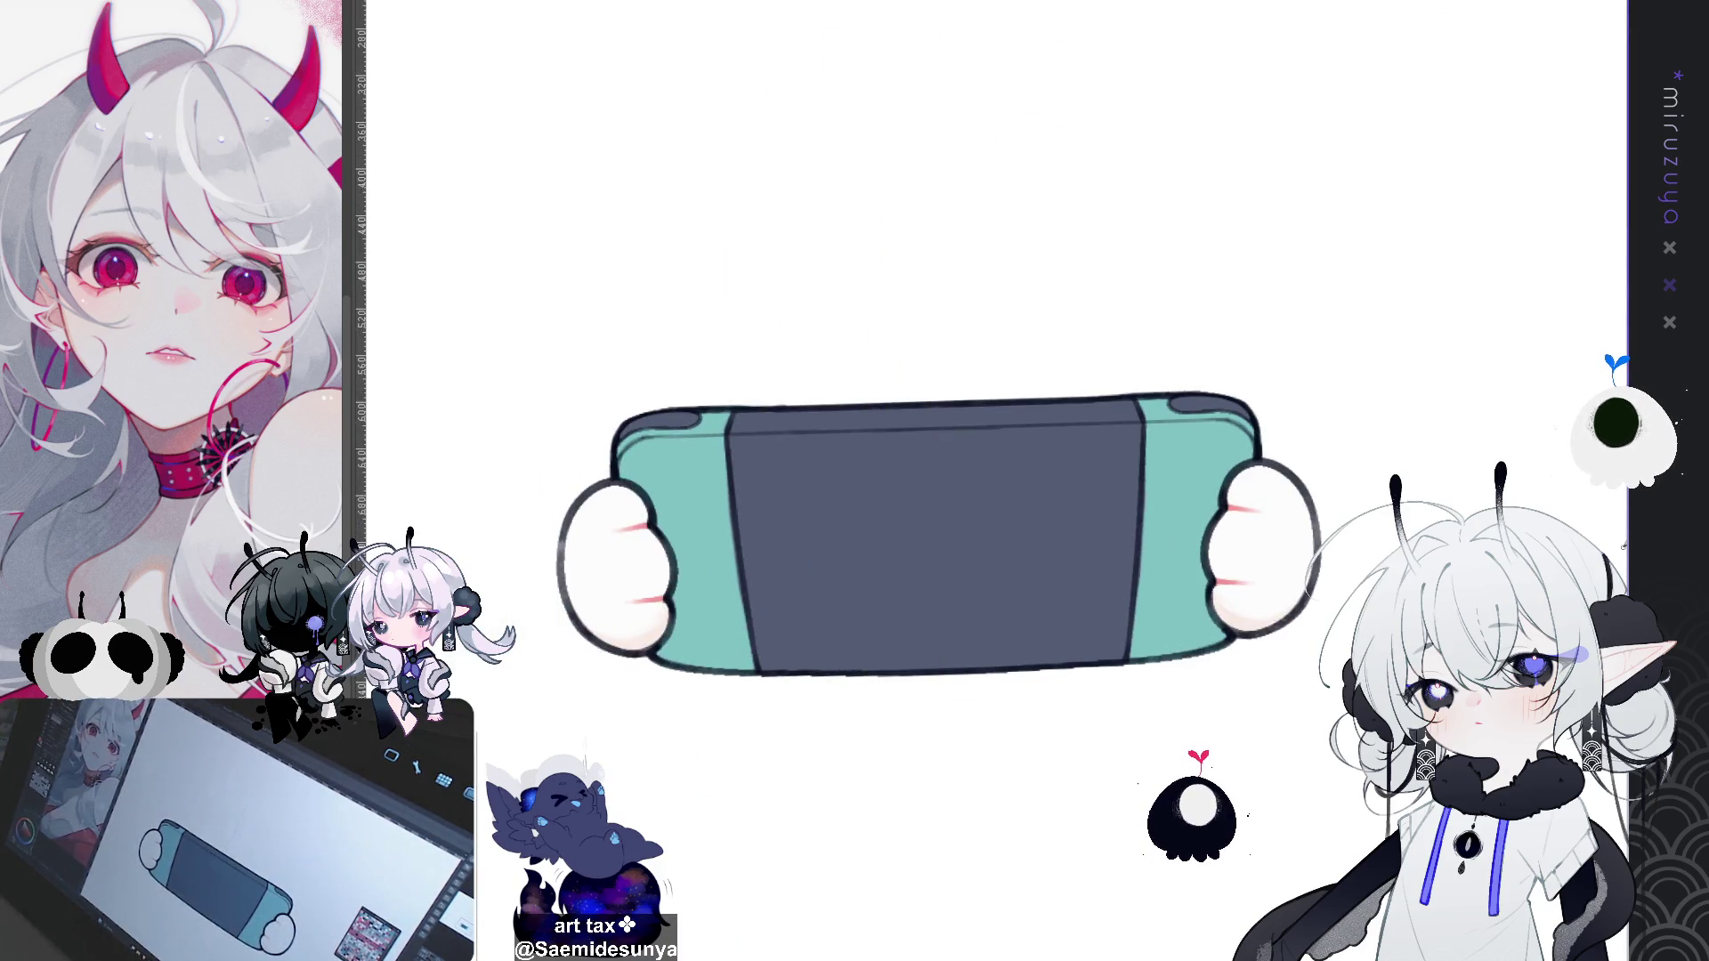
left_click_drag(737, 339, 757, 410)
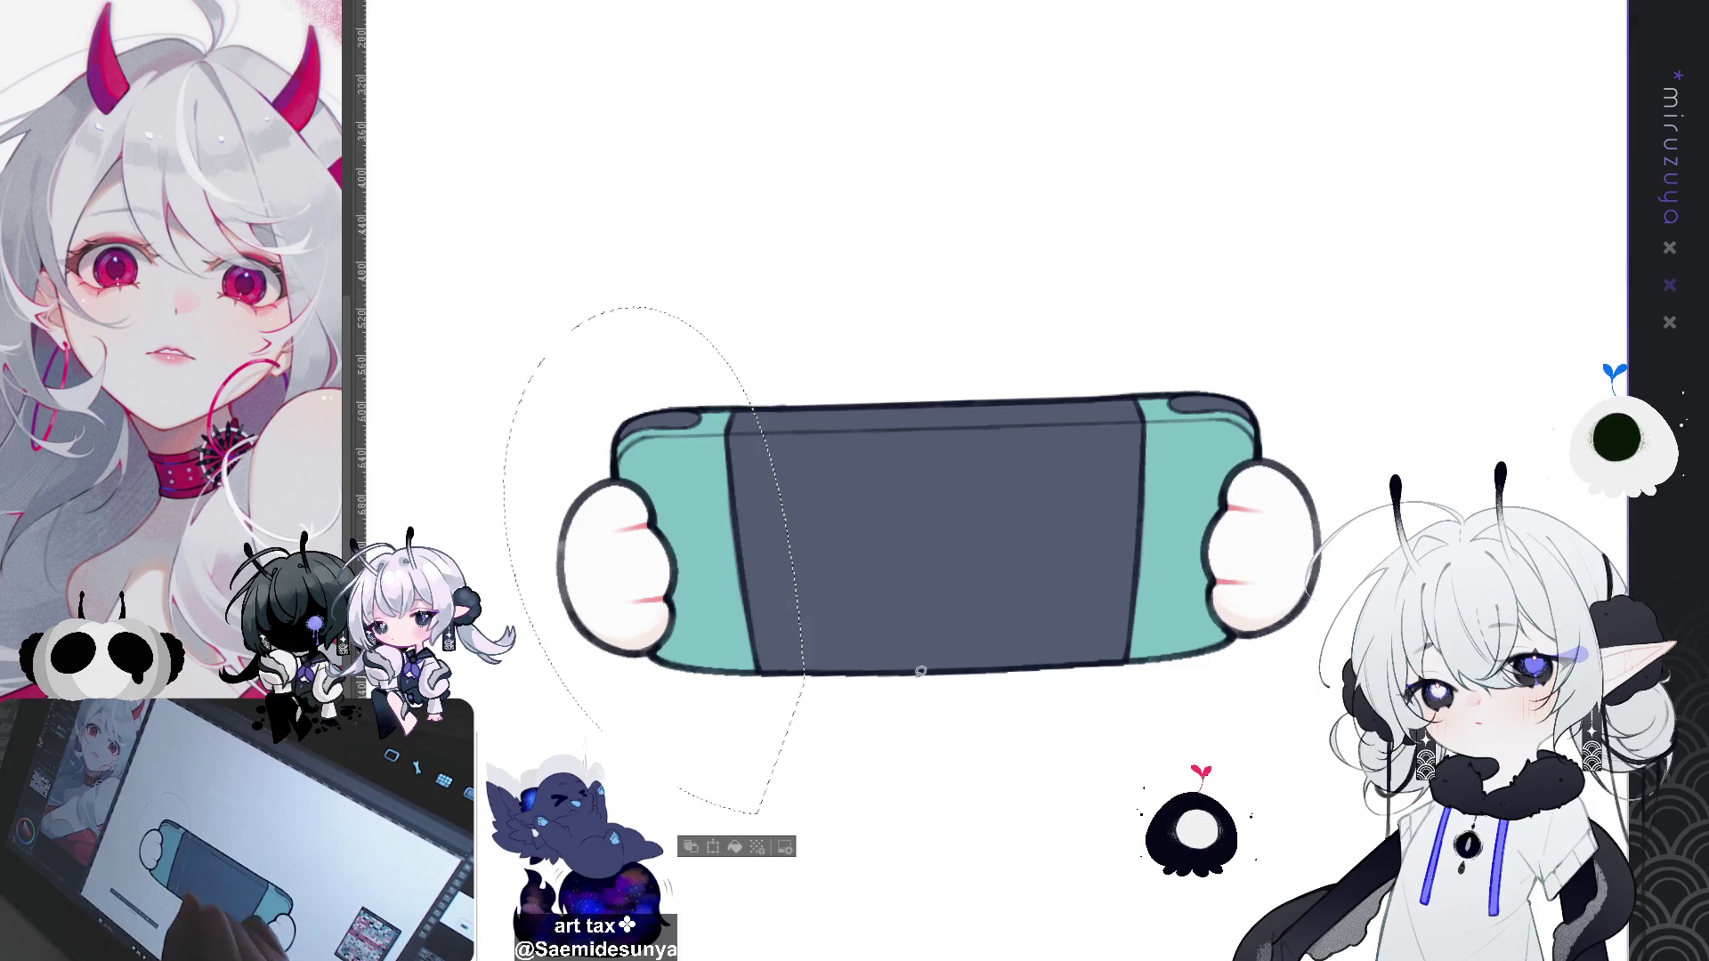
Step: Fill the lassoed left grip with bright red and clear the selection
left_click(736, 850)
key("ctrl+z")
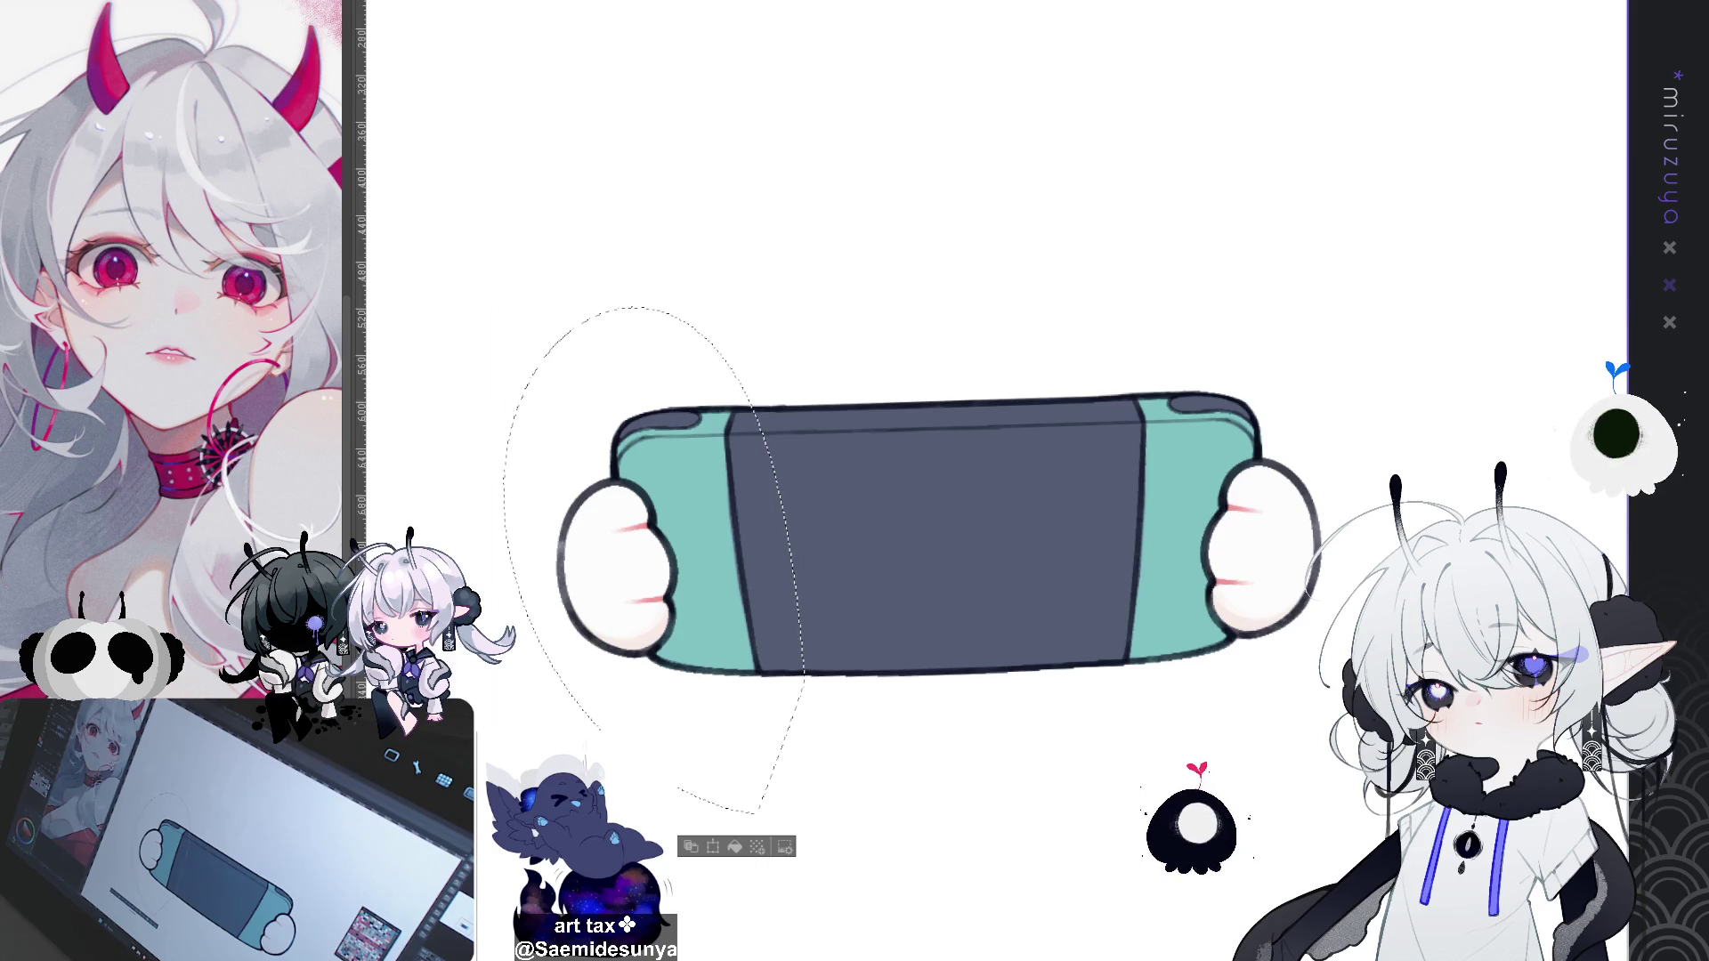
left_click(735, 846)
key("ctrl+d")
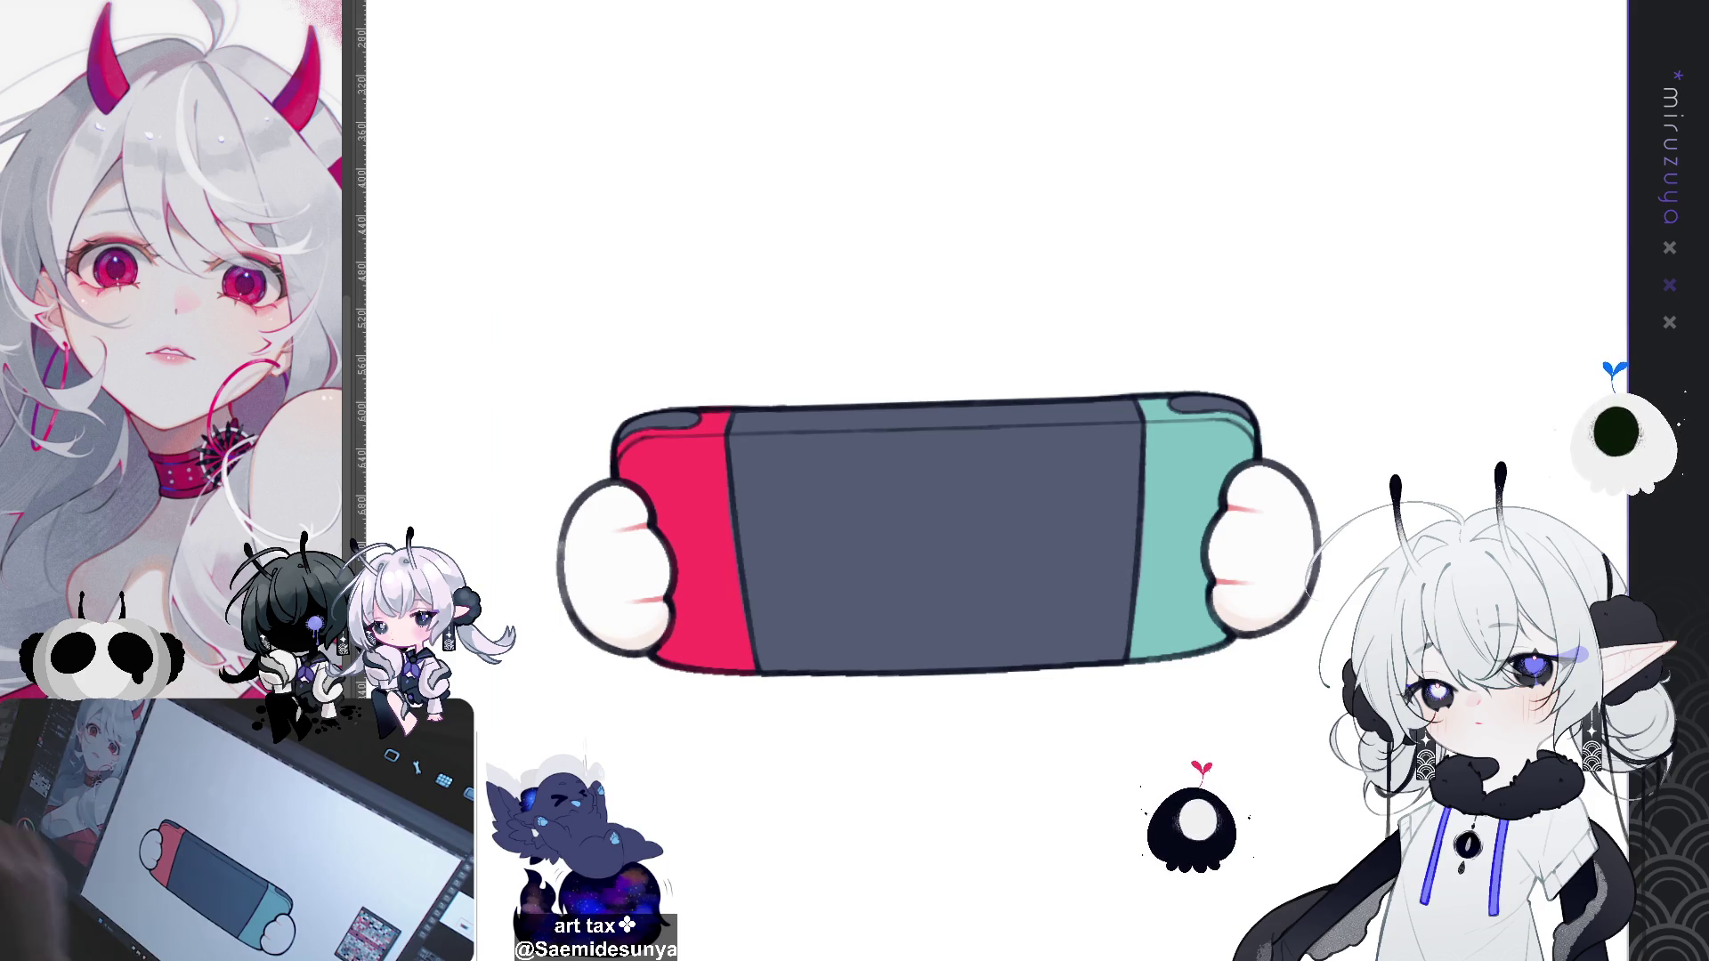
left_click_drag(934, 534, 1079, 372)
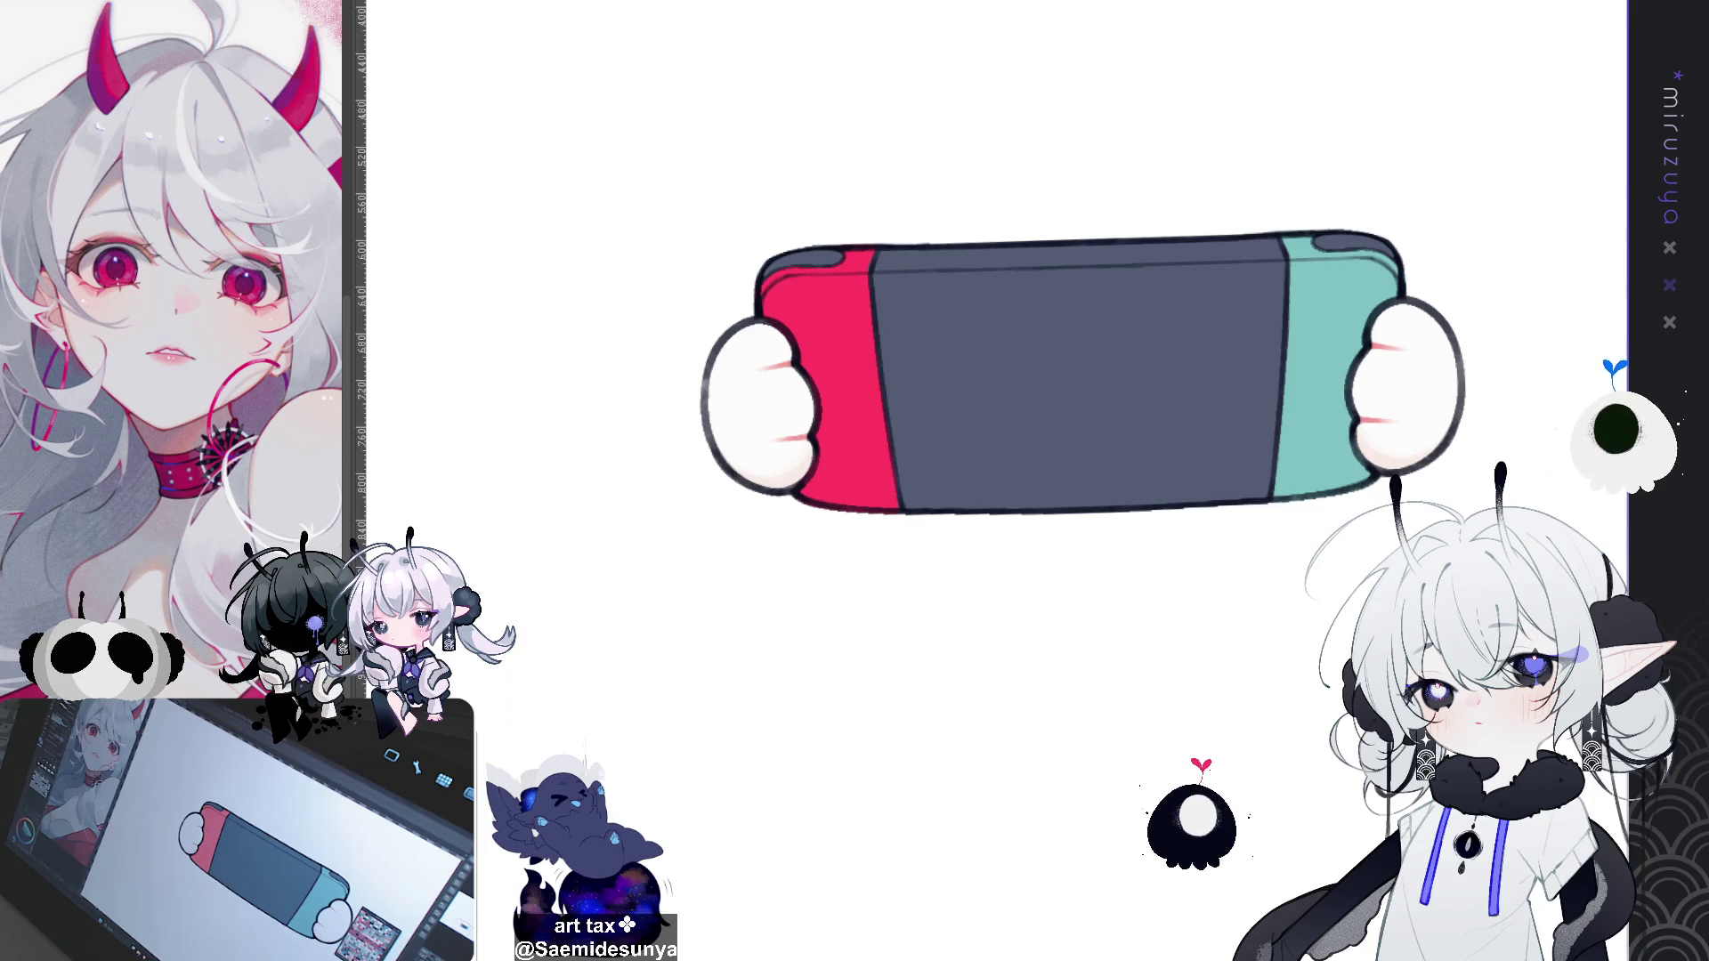
Step: Brush a light highlight down the console body's edge toward the red grip
mouse_move(907, 515)
left_mouse_down()
mouse_move(966, 532)
mouse_move(1164, 401)
left_mouse_up()
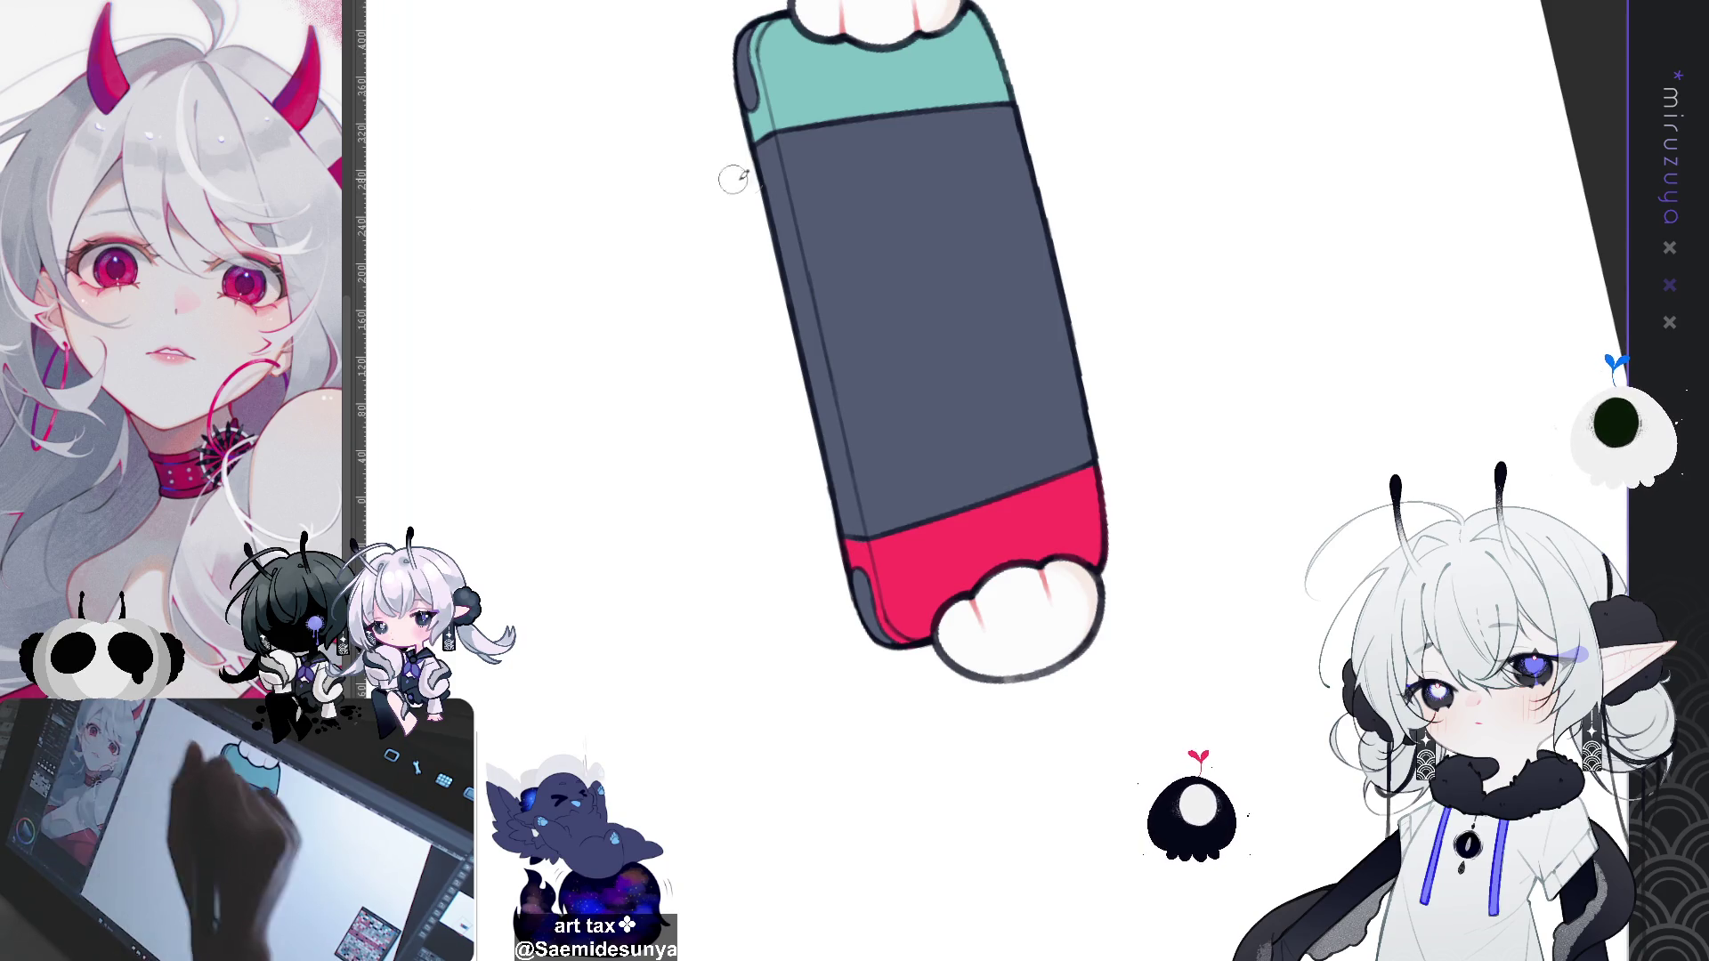
mouse_move(767, 120)
left_mouse_down()
mouse_move(788, 249)
mouse_move(775, 183)
left_mouse_up()
left_click_drag(784, 249, 832, 409)
left_click_drag(805, 299, 859, 507)
left_click_drag(817, 383, 855, 548)
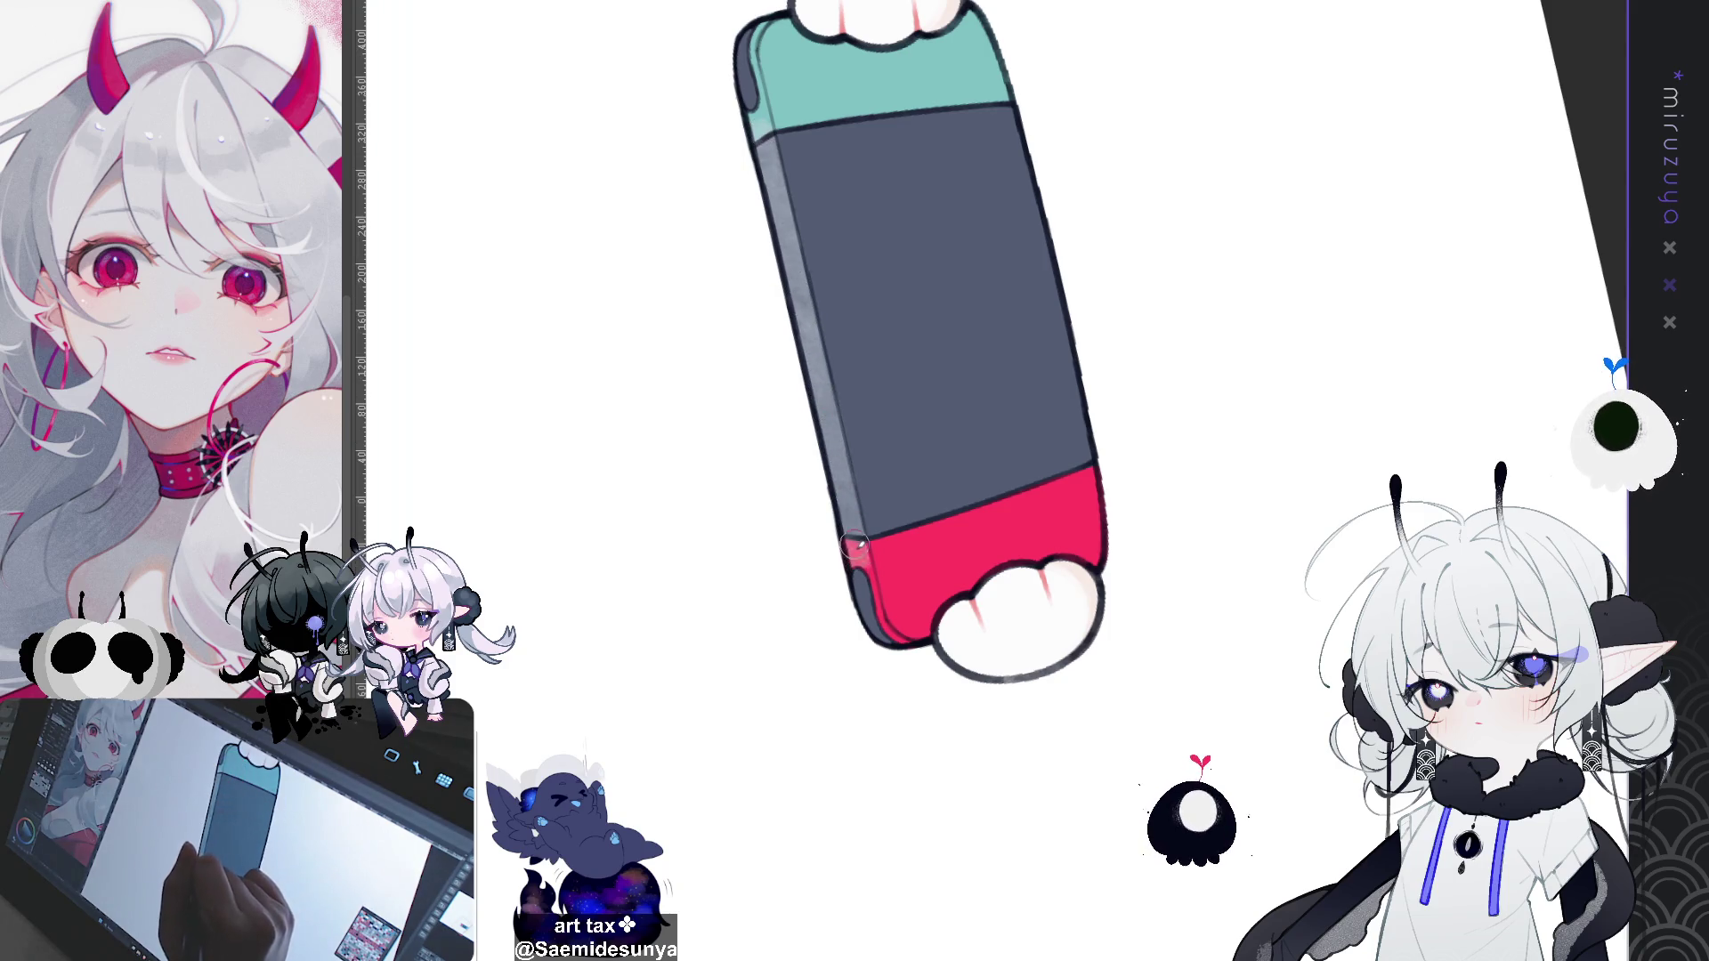
mouse_move(944, 470)
left_mouse_down()
mouse_move(955, 581)
mouse_move(1342, 564)
left_mouse_up()
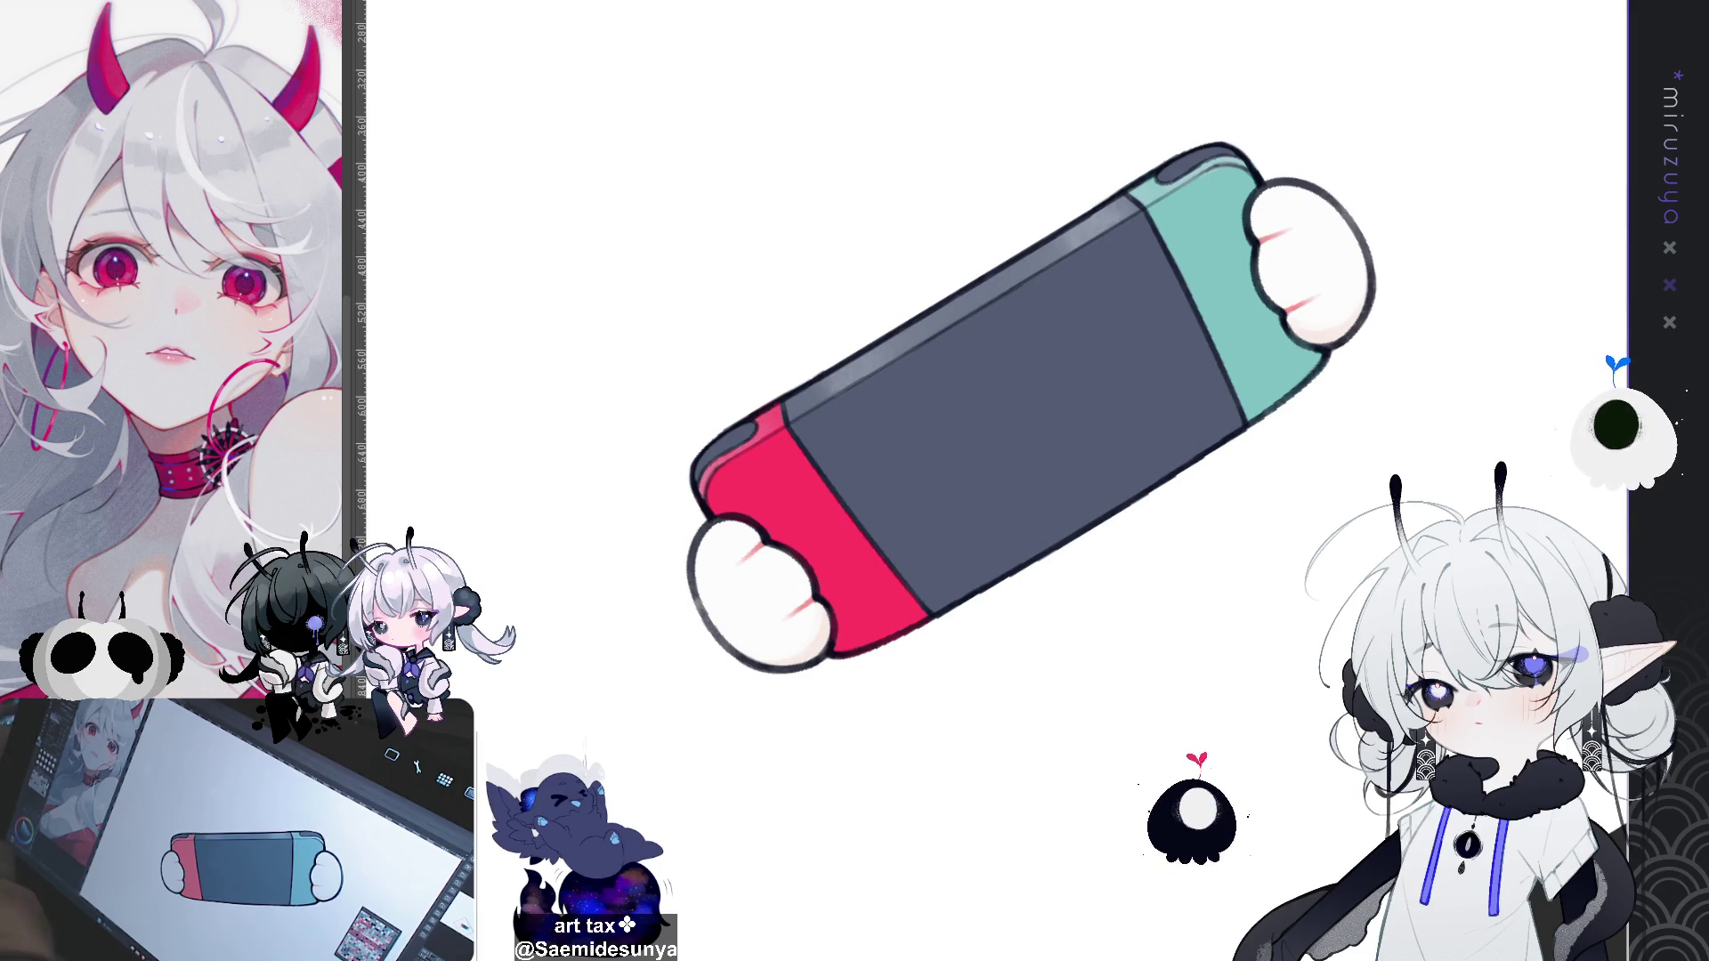
Step: Level and re-tilt the view, then preview the drawing in greyscale
key("ctrl+0")
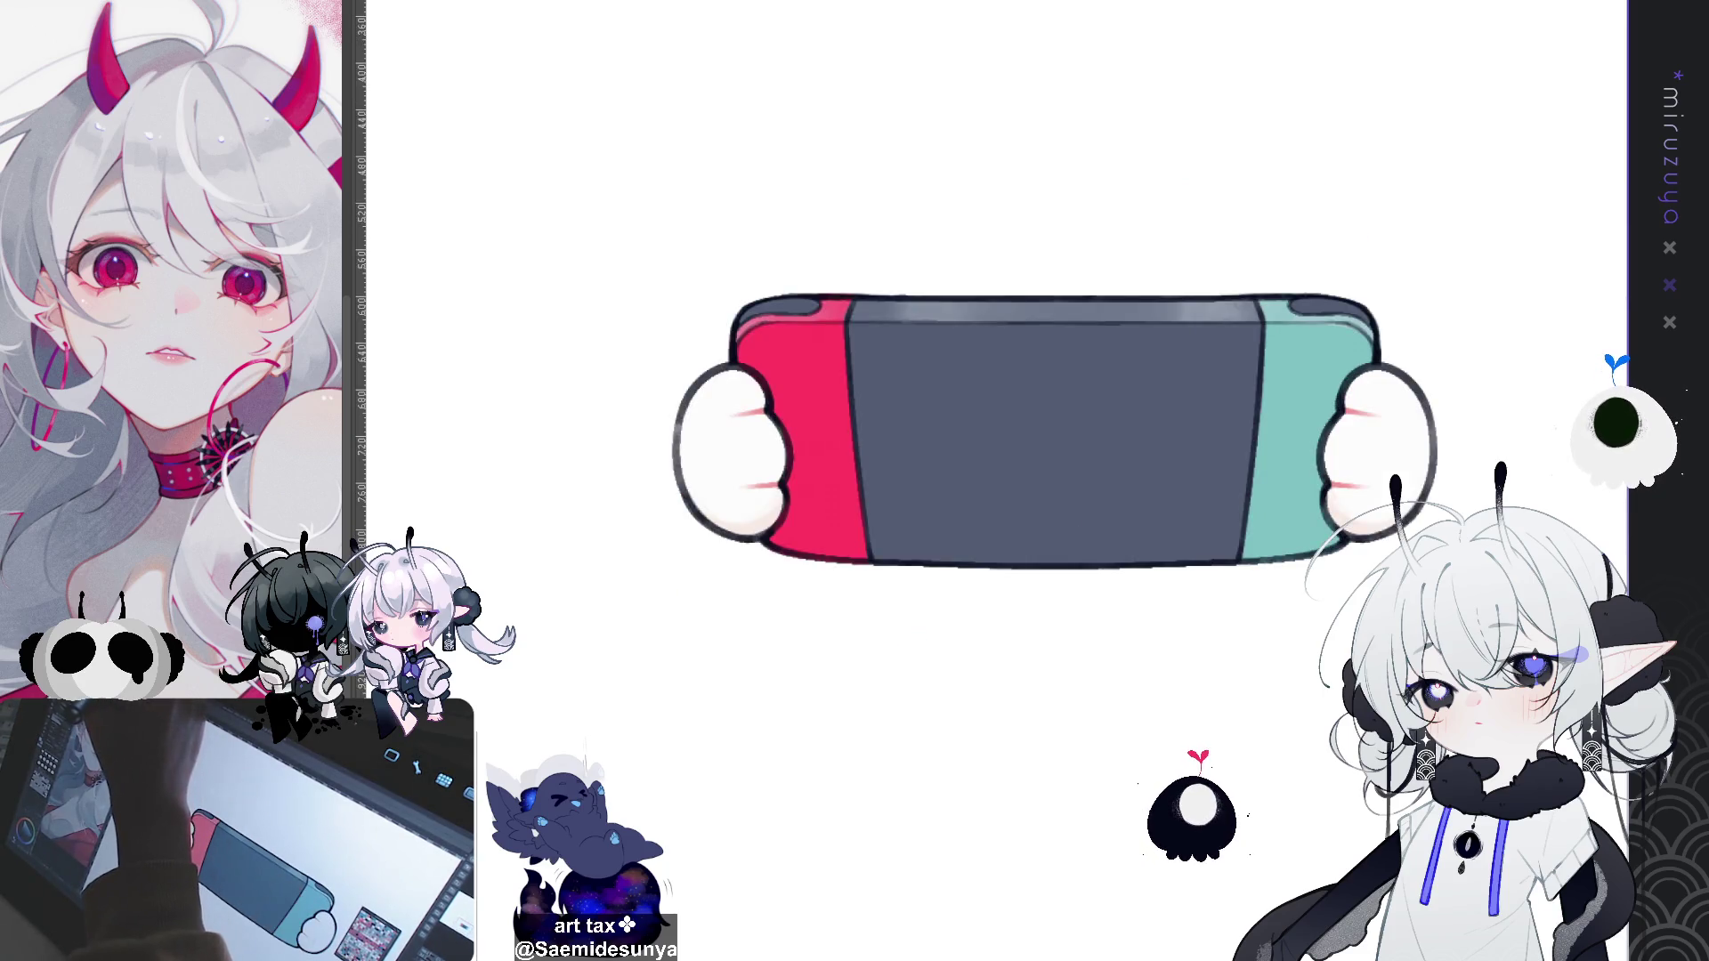
left_click_drag(1247, 427, 1024, 222)
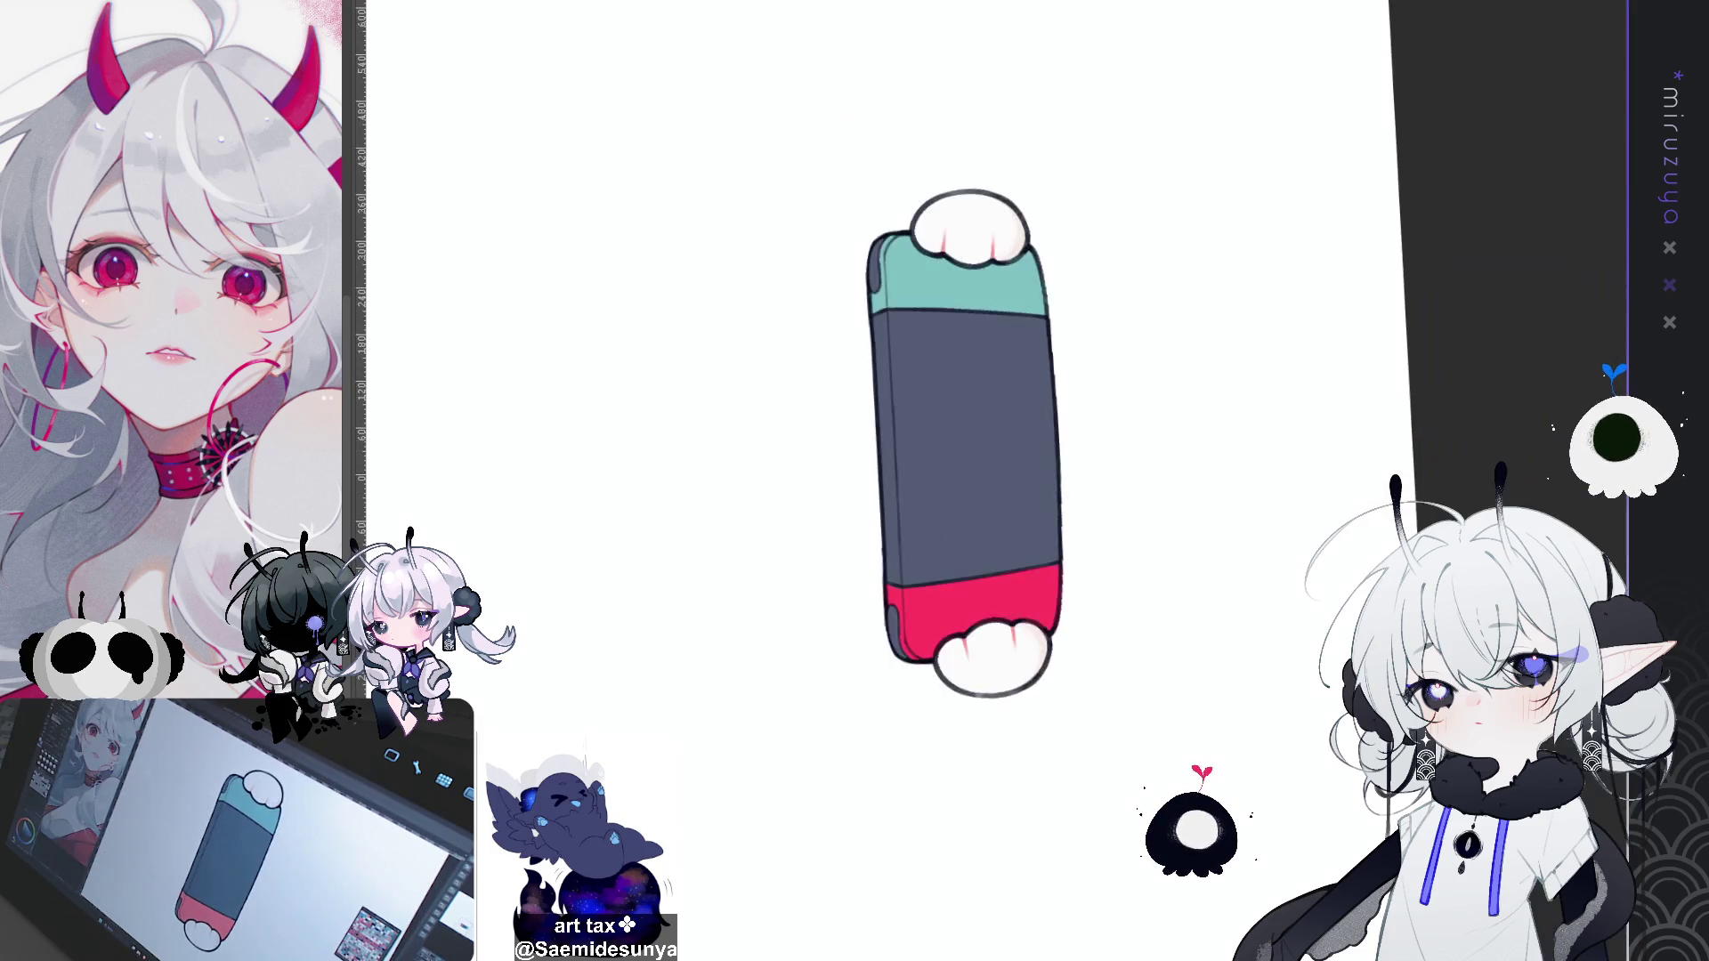
left_click_drag(1095, 397, 1173, 334)
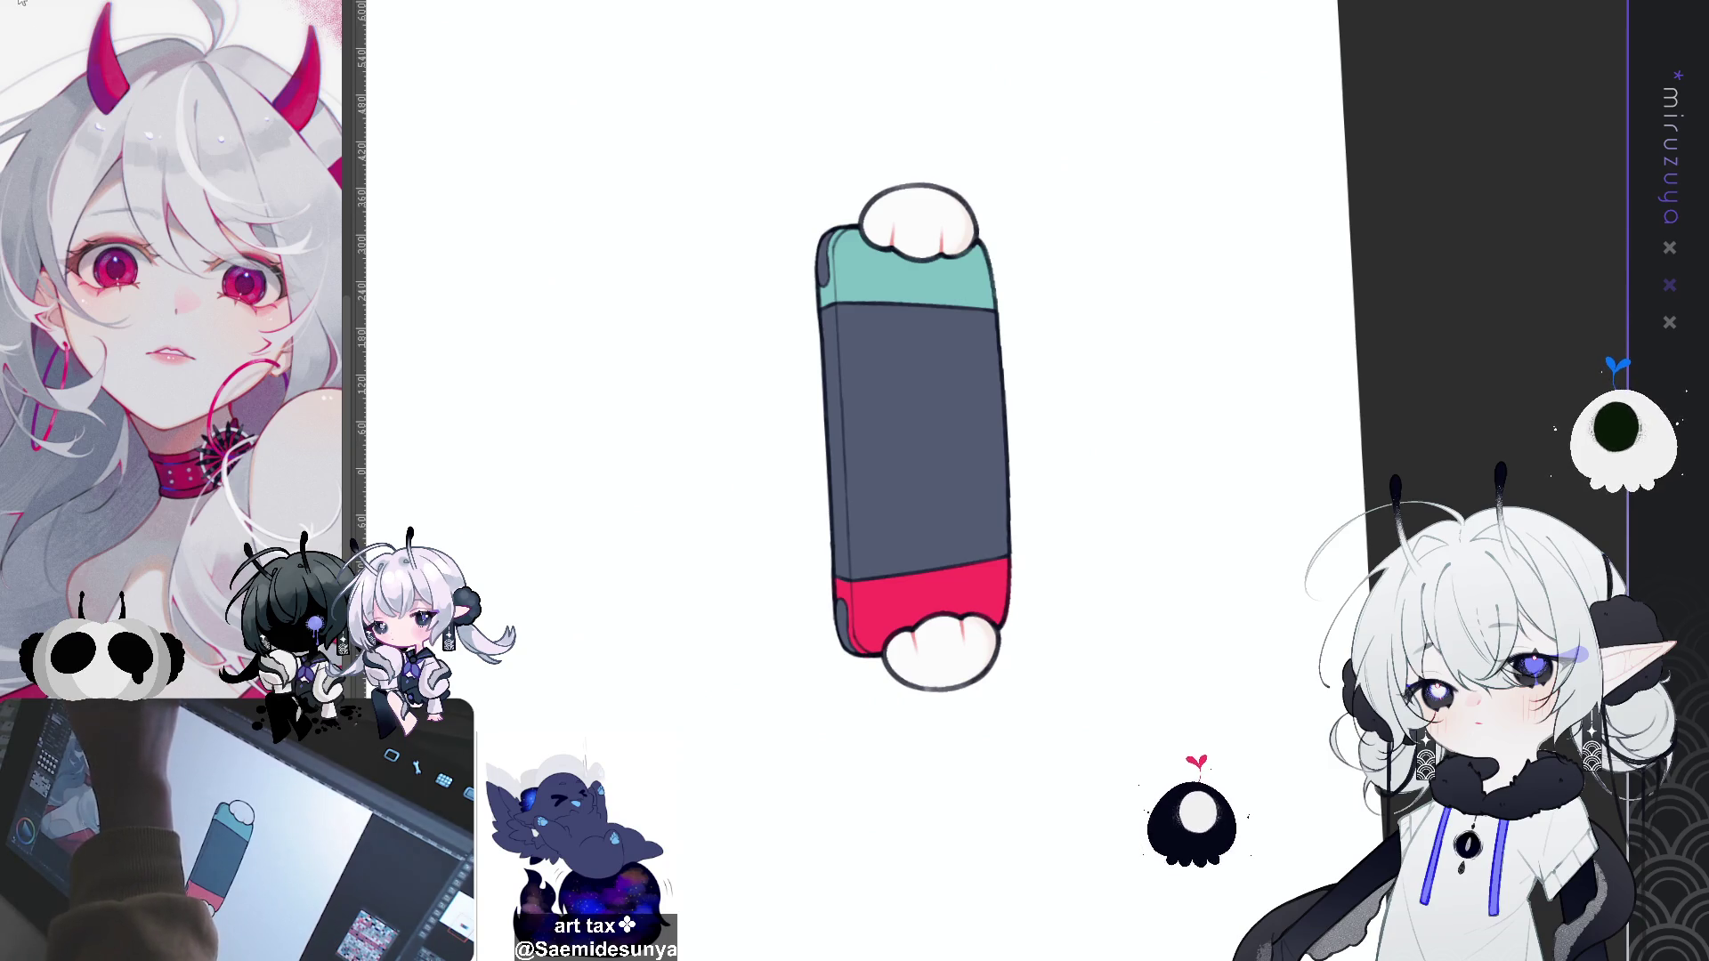
key("ctrl+shift+u")
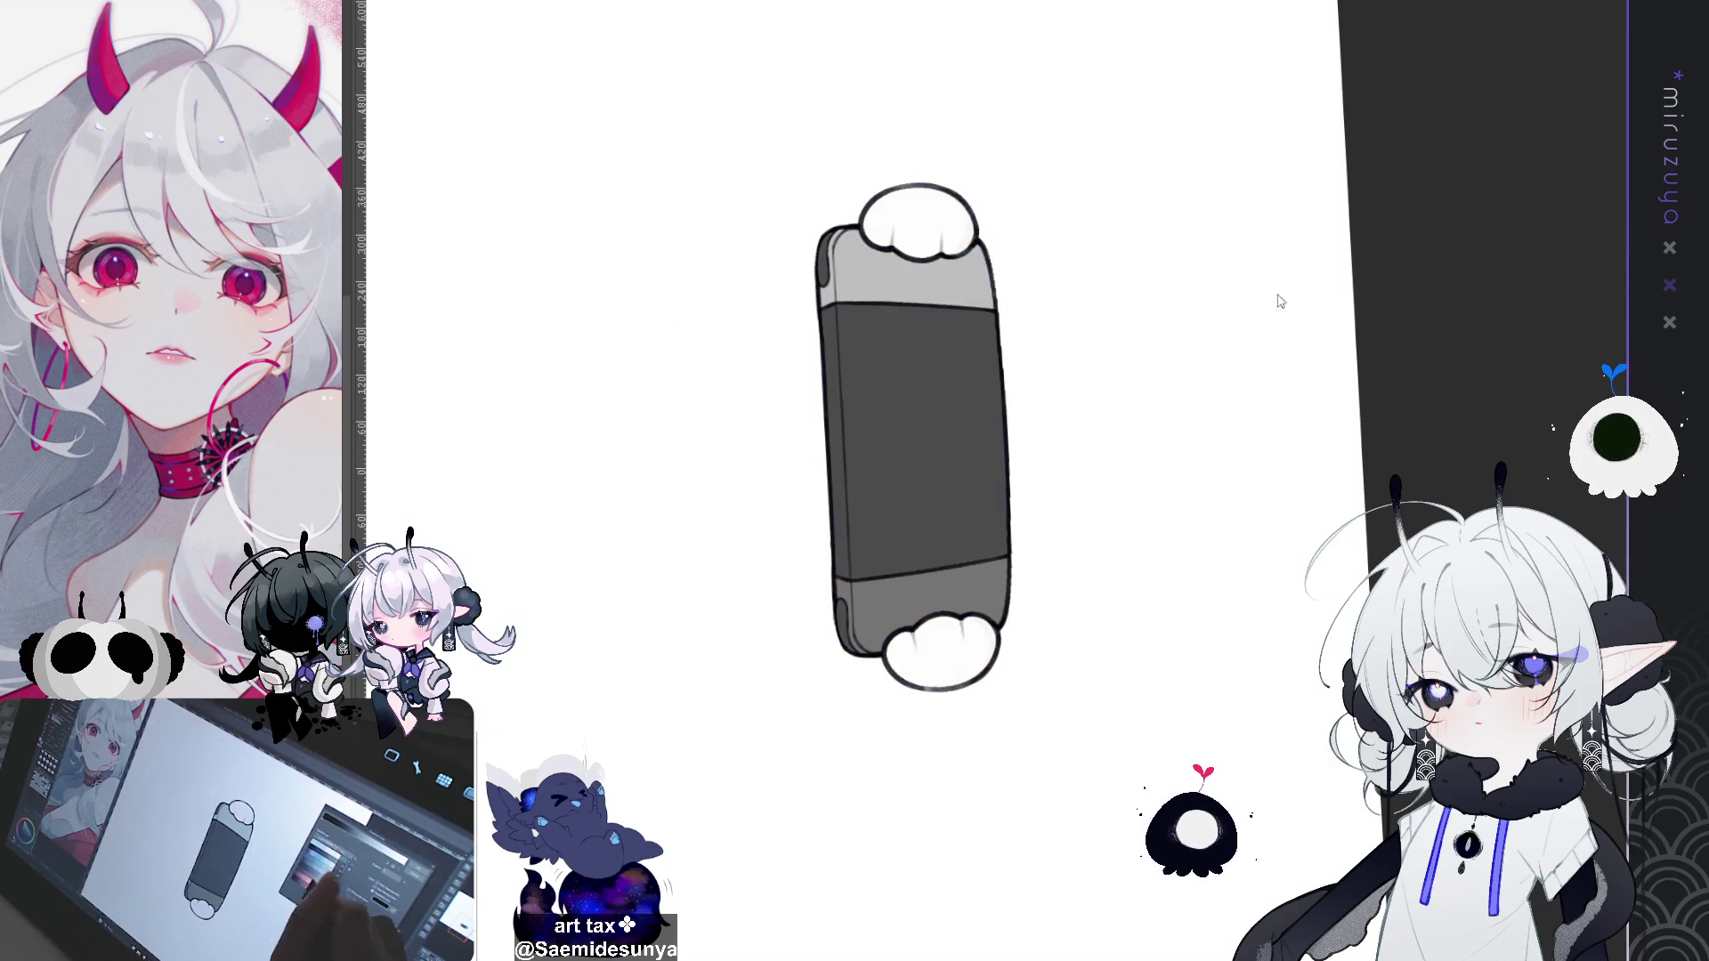
Step: Remove the greyscale preview and mint tint, zoom out, and outline the red grip
key("ctrl+z")
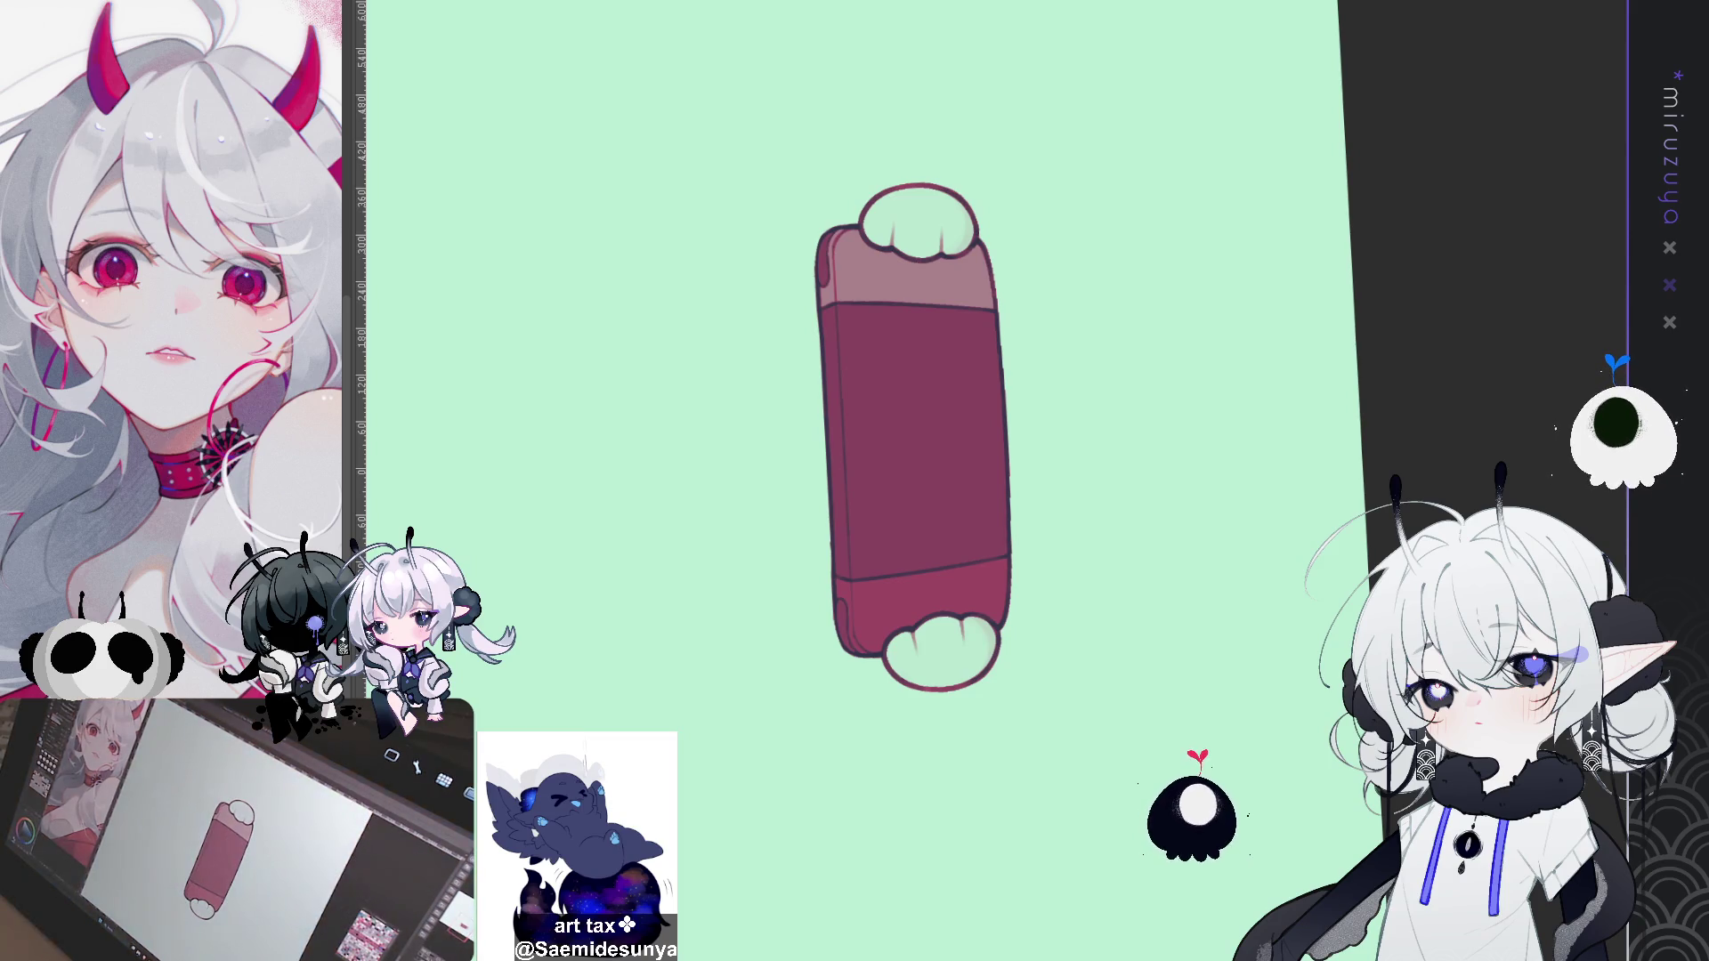
key("ctrl+z")
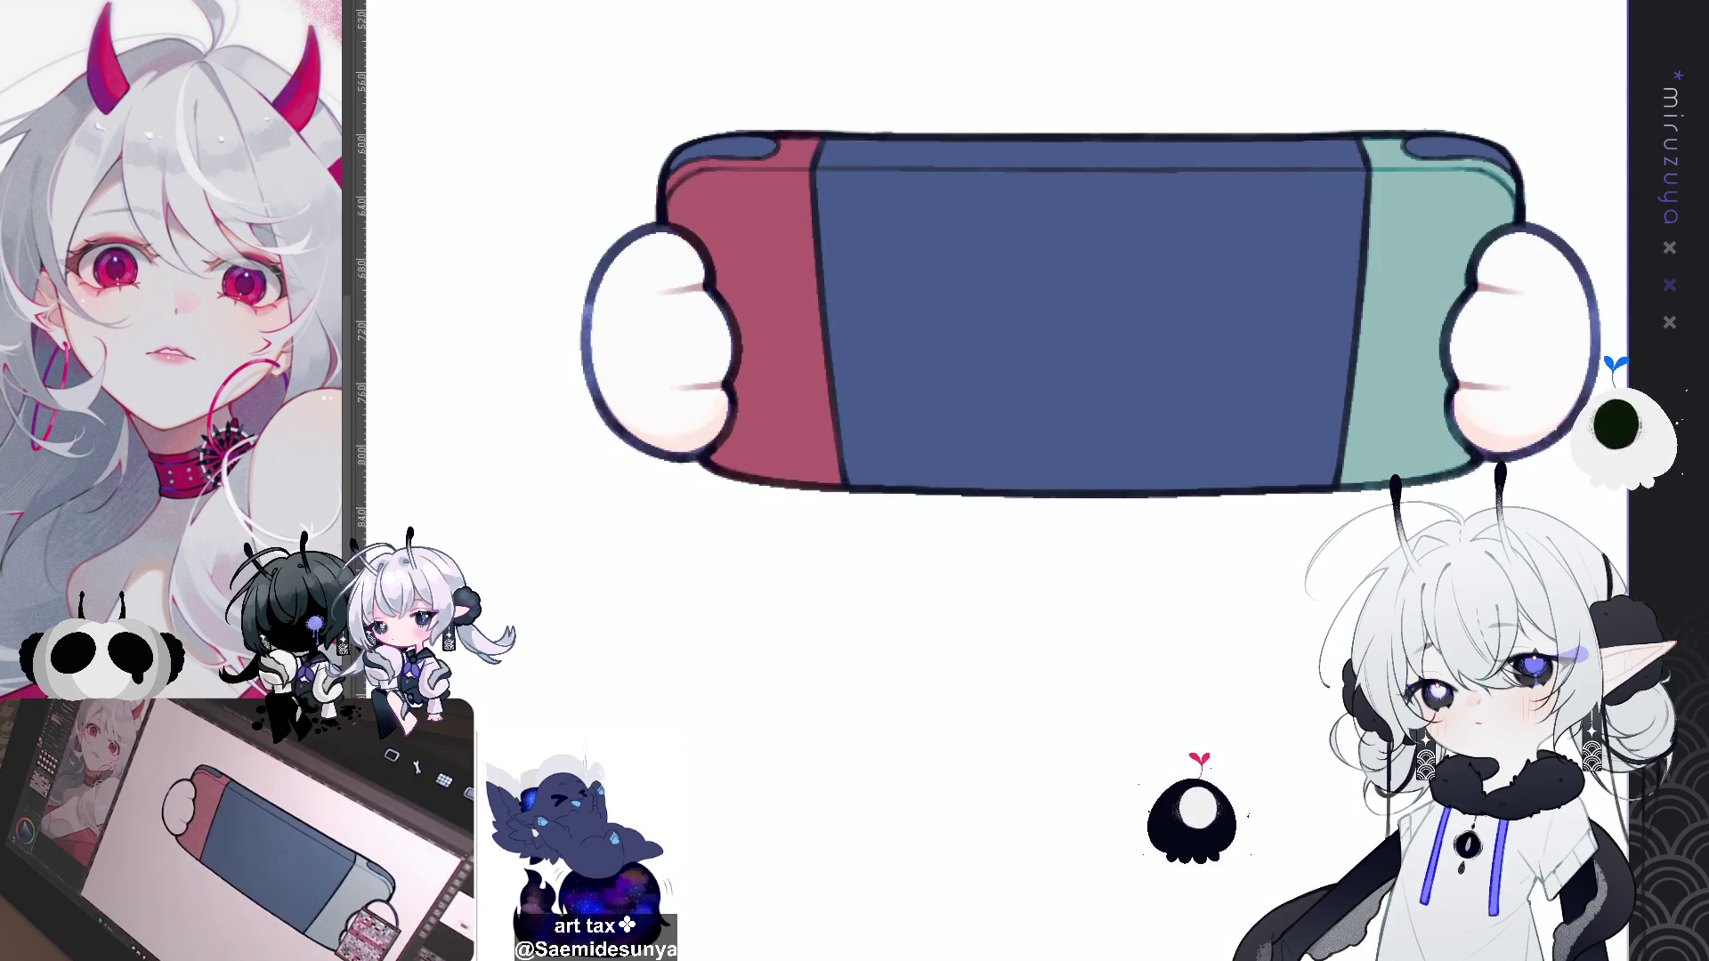
key("ctrl+minus")
key("ctrl+minus")
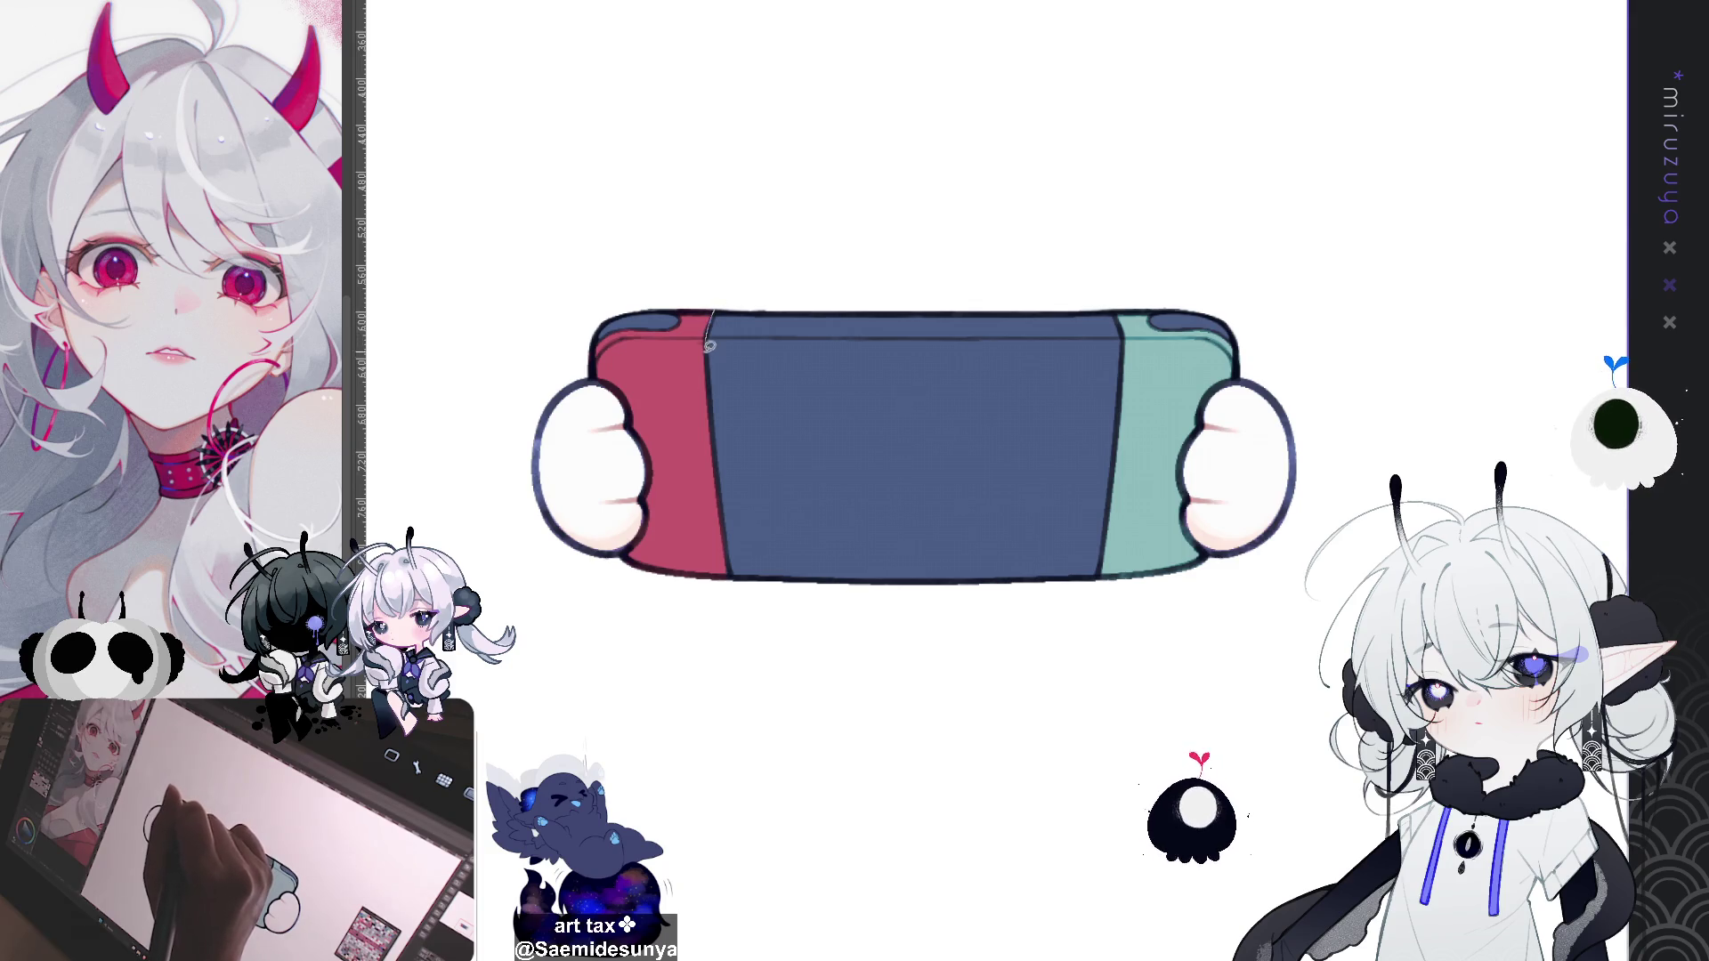
left_click_drag(736, 592, 623, 553)
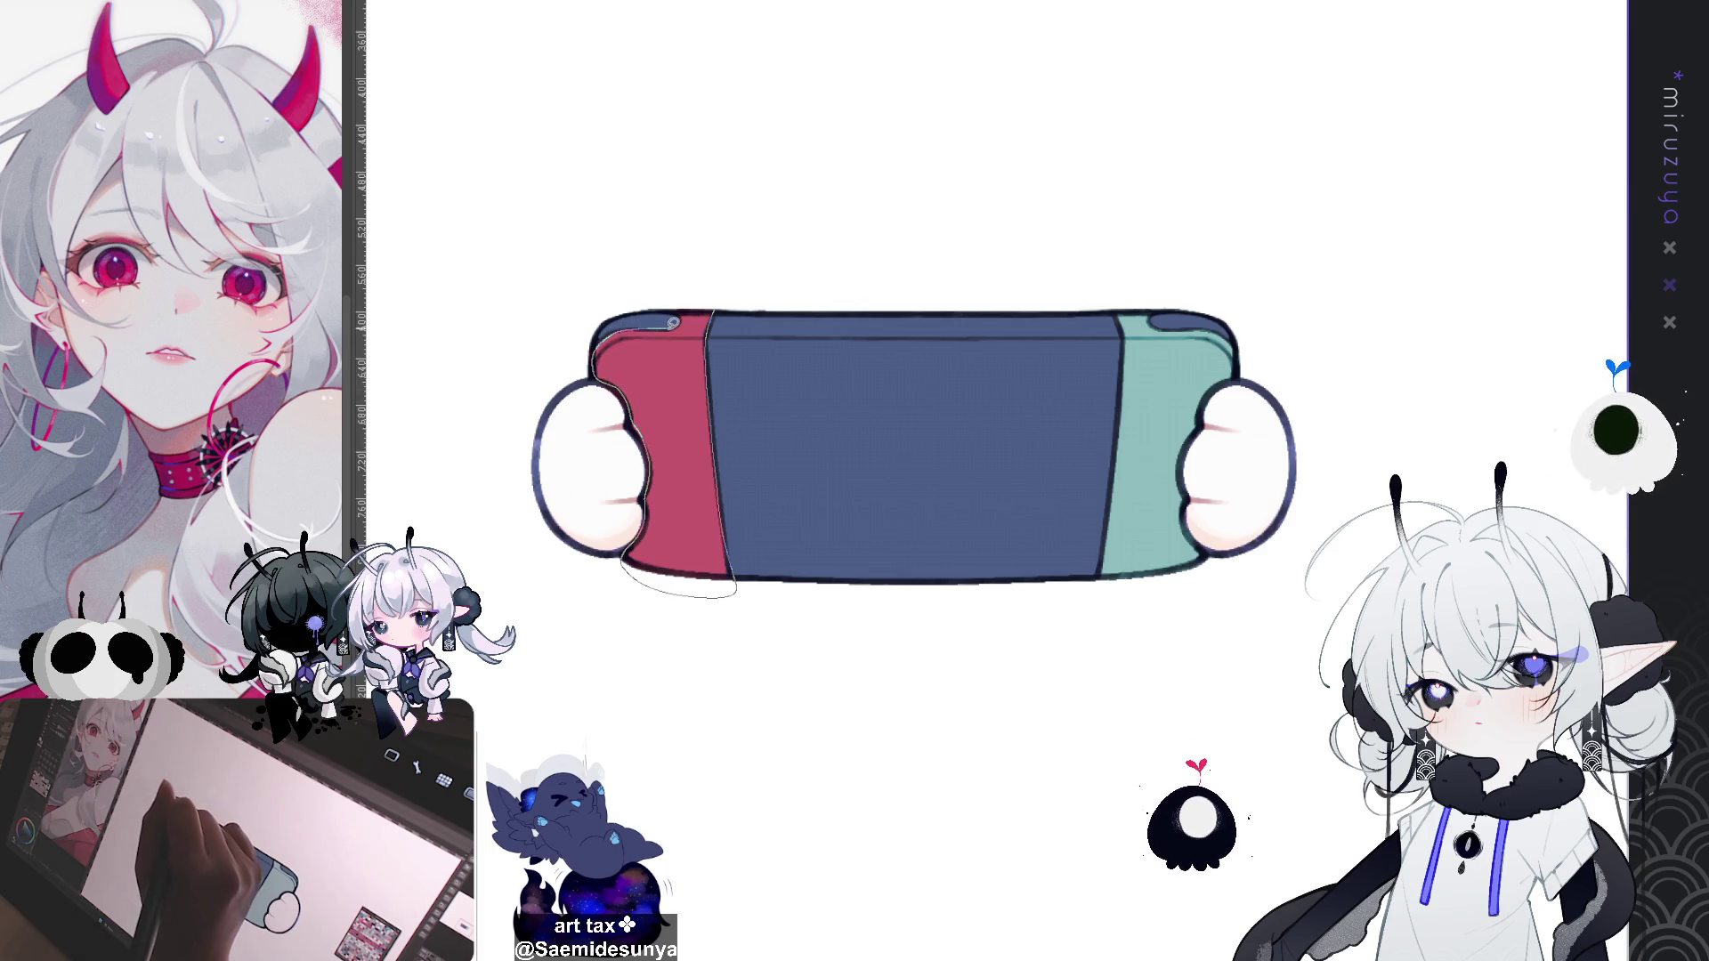
Step: Fill the red grip with a brighter red, then recentre and tilt the view
left_click_drag(676, 299, 679, 310)
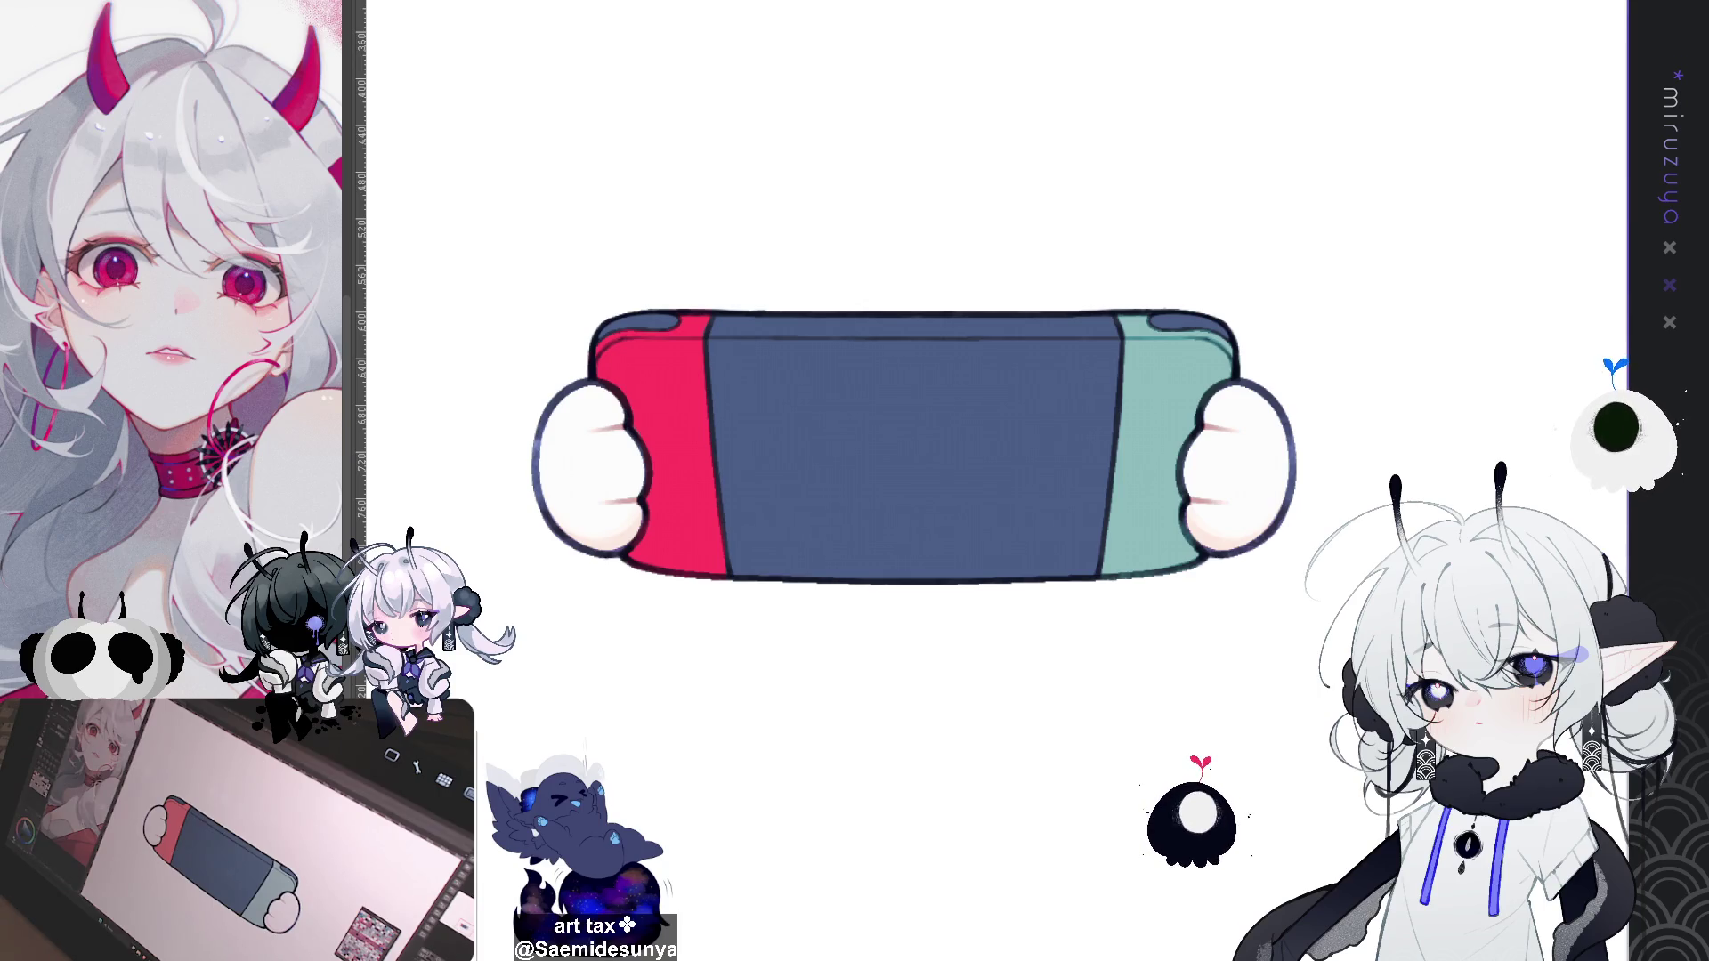
left_click_drag(908, 445, 812, 352)
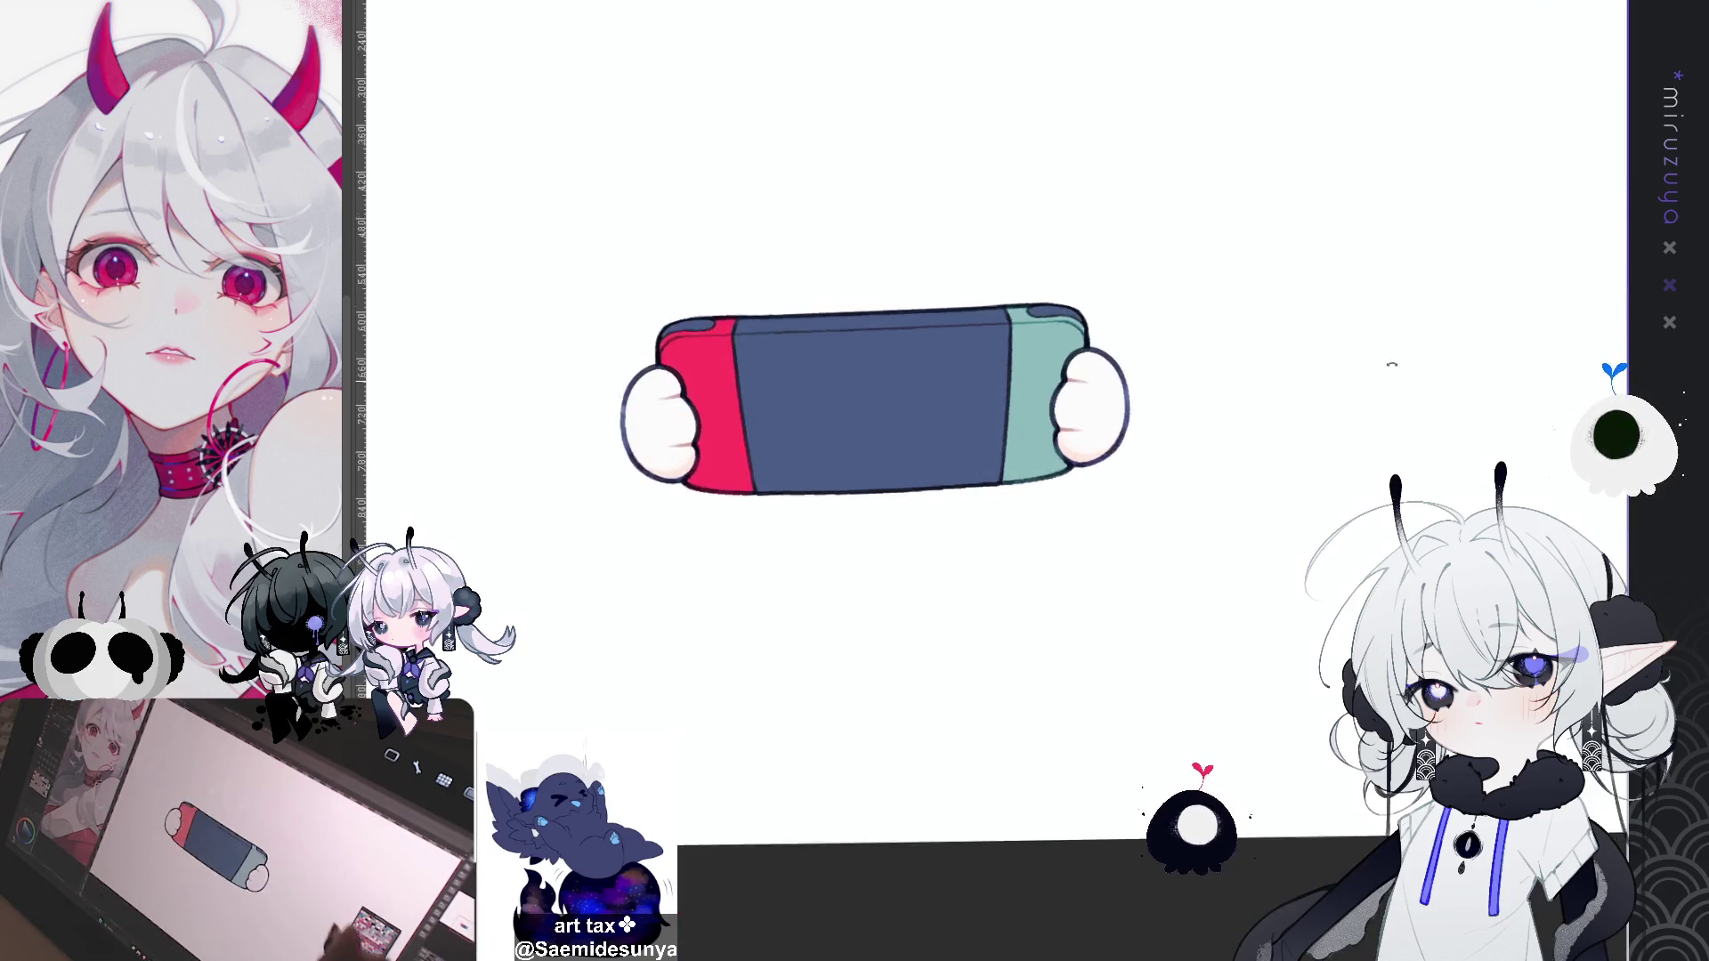
key("minus")
key("minus")
key("minus")
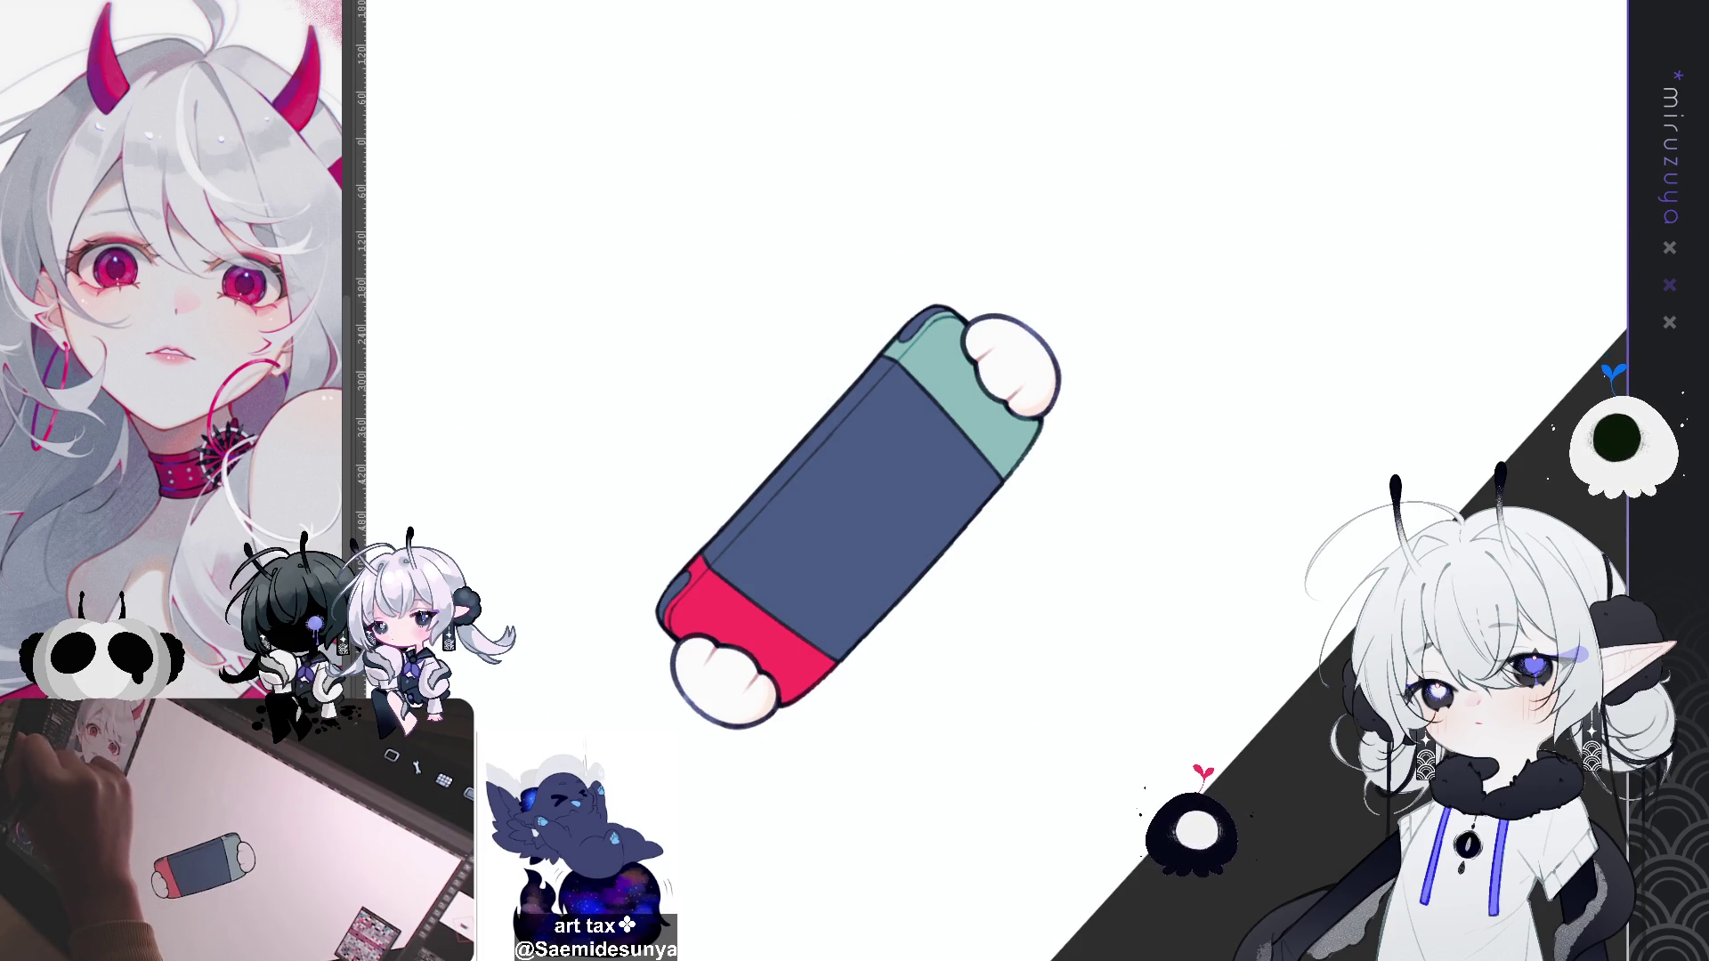
left_click(942, 431)
Step: Remove the stray dot and grip highlight, then paint a darker diagonal screen stripe and shade the teal grip
key("ctrl+z")
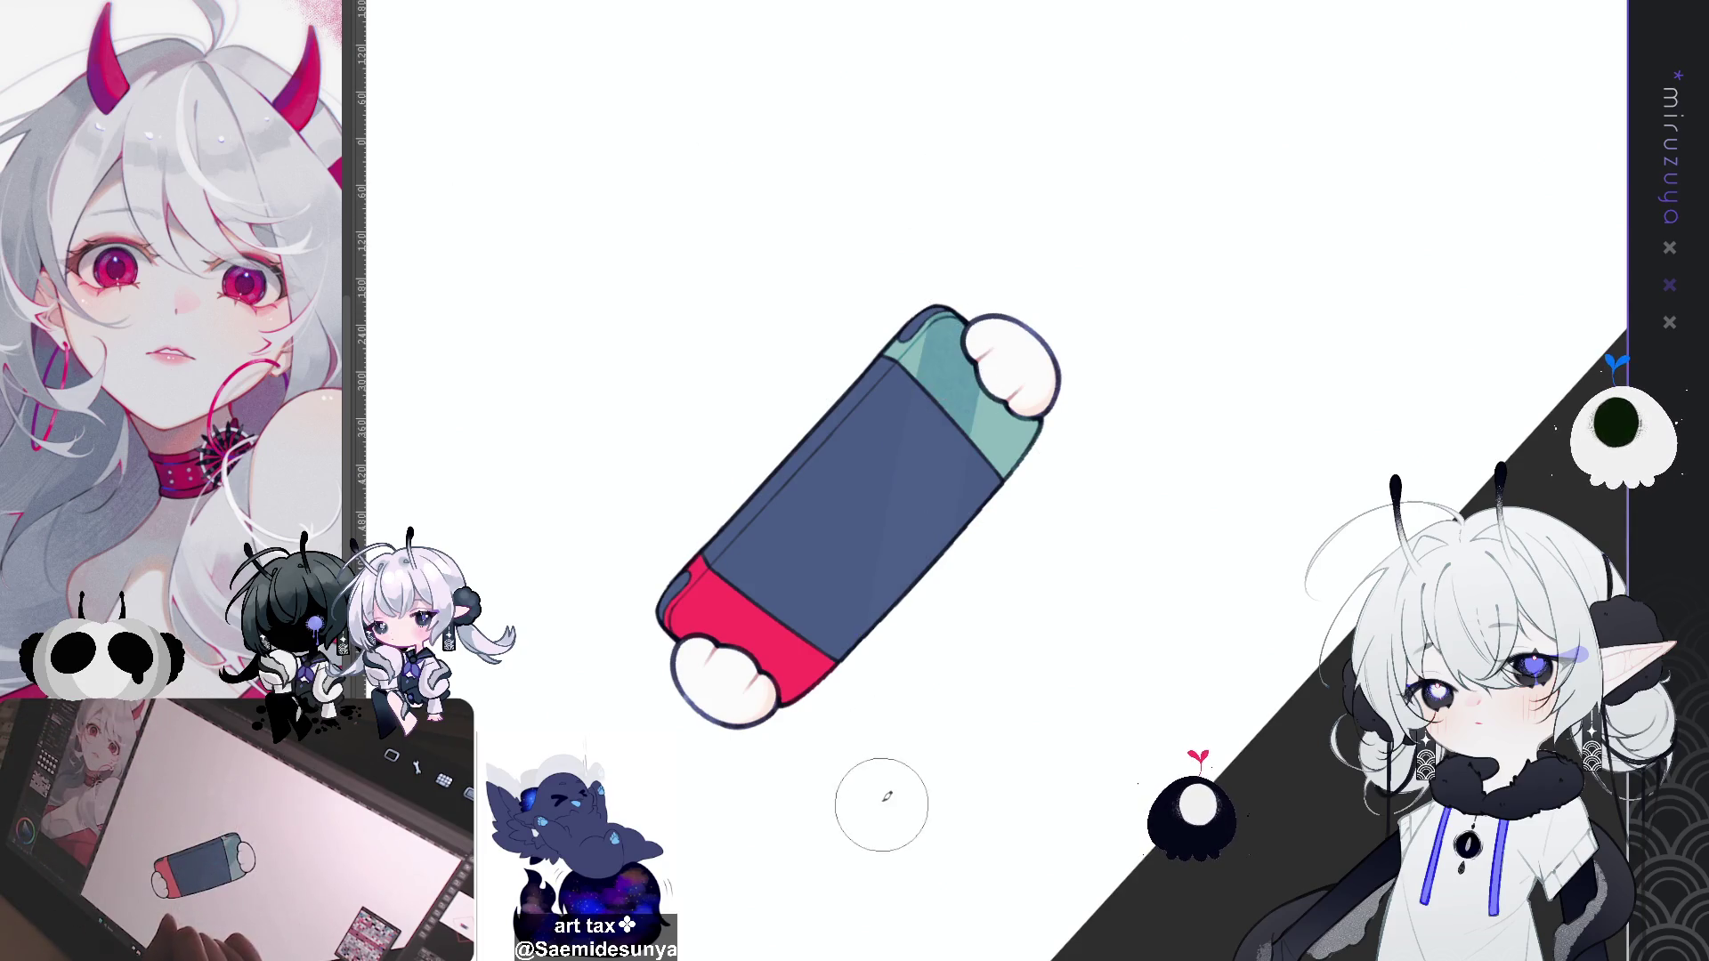
key("ctrl+z")
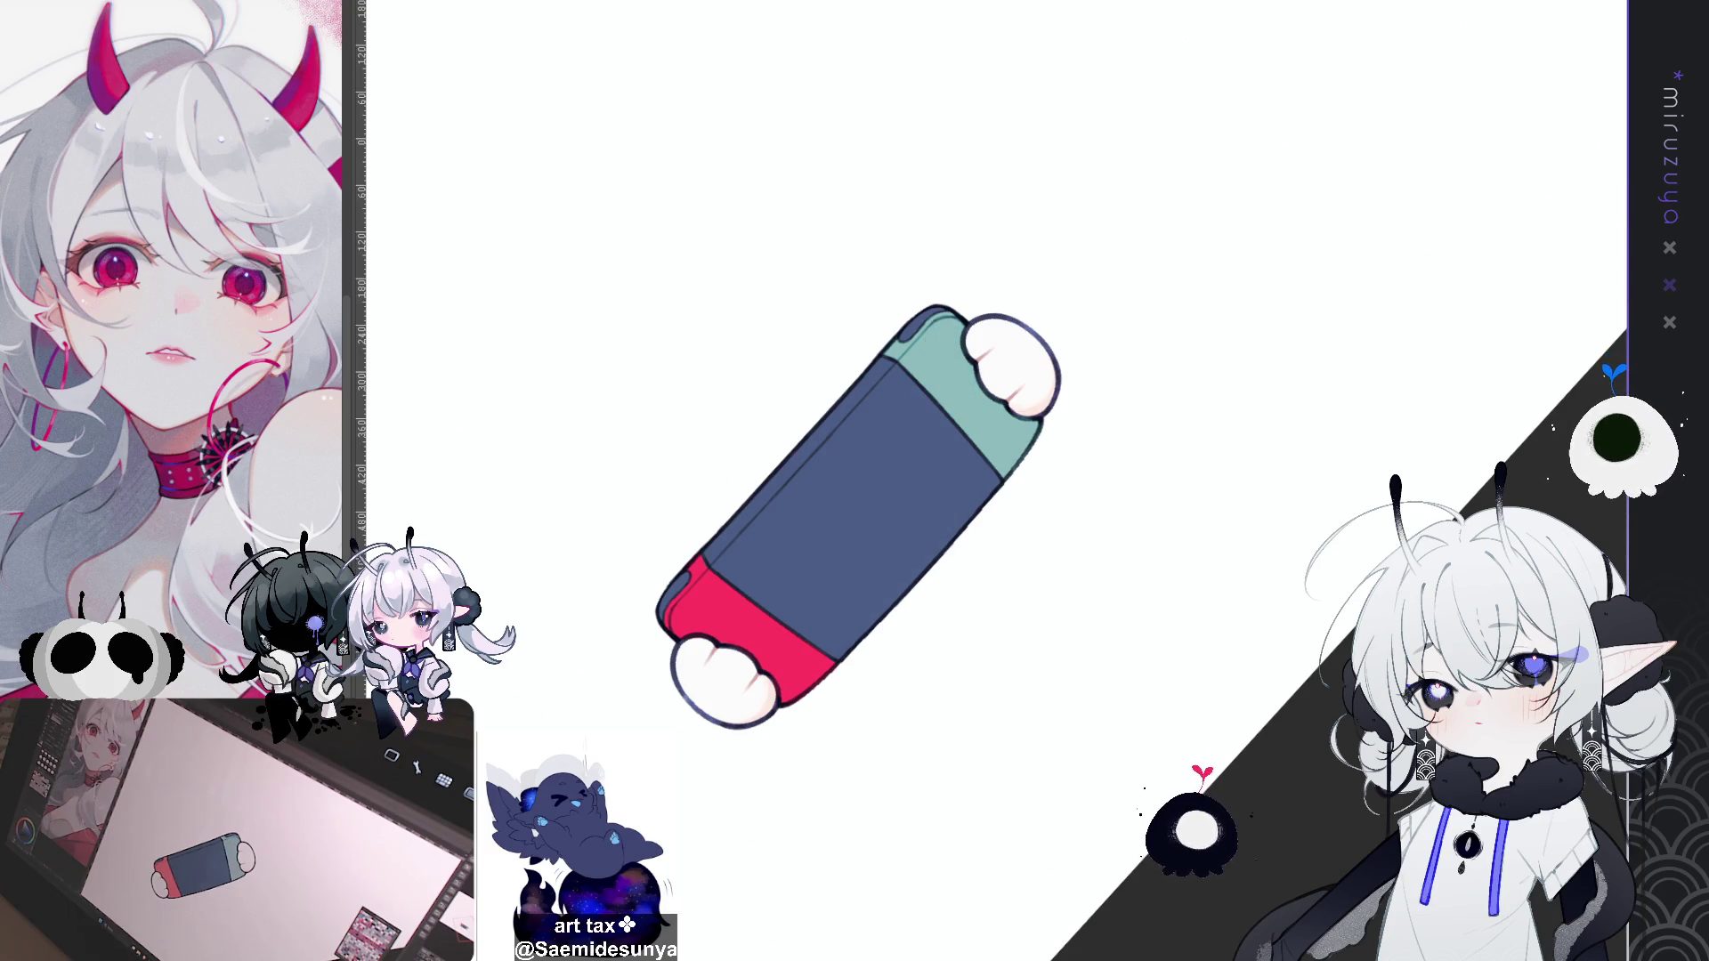
left_click_drag(959, 287, 877, 569)
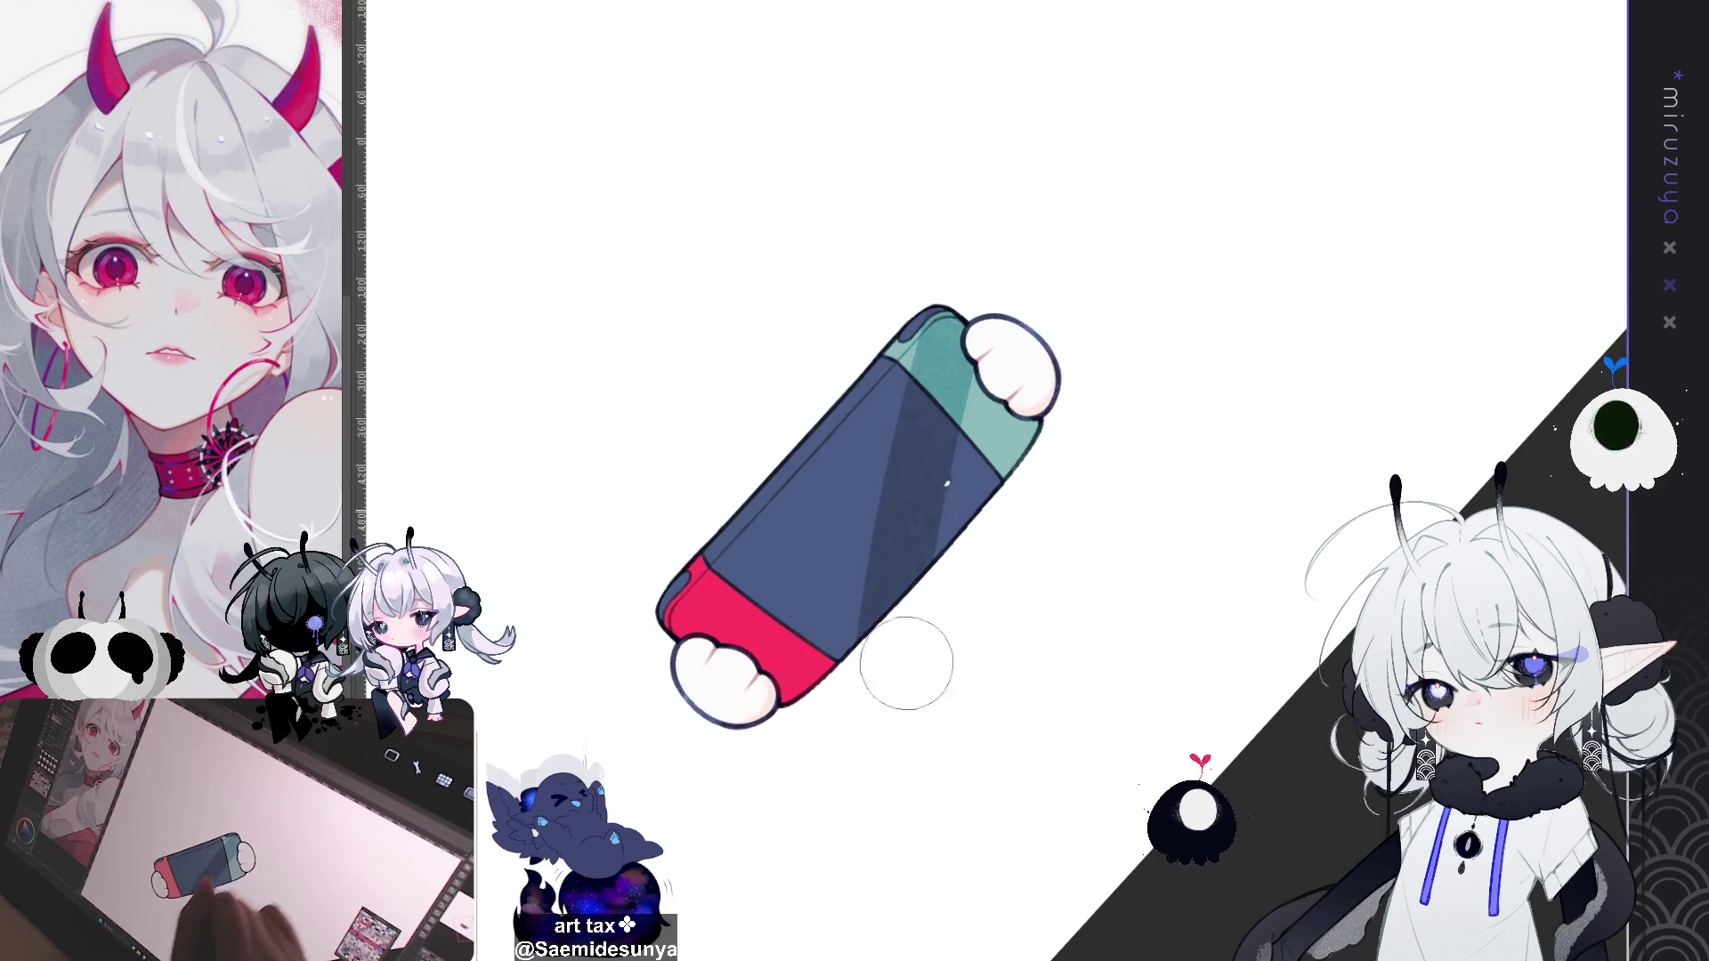
left_click_drag(979, 303, 953, 391)
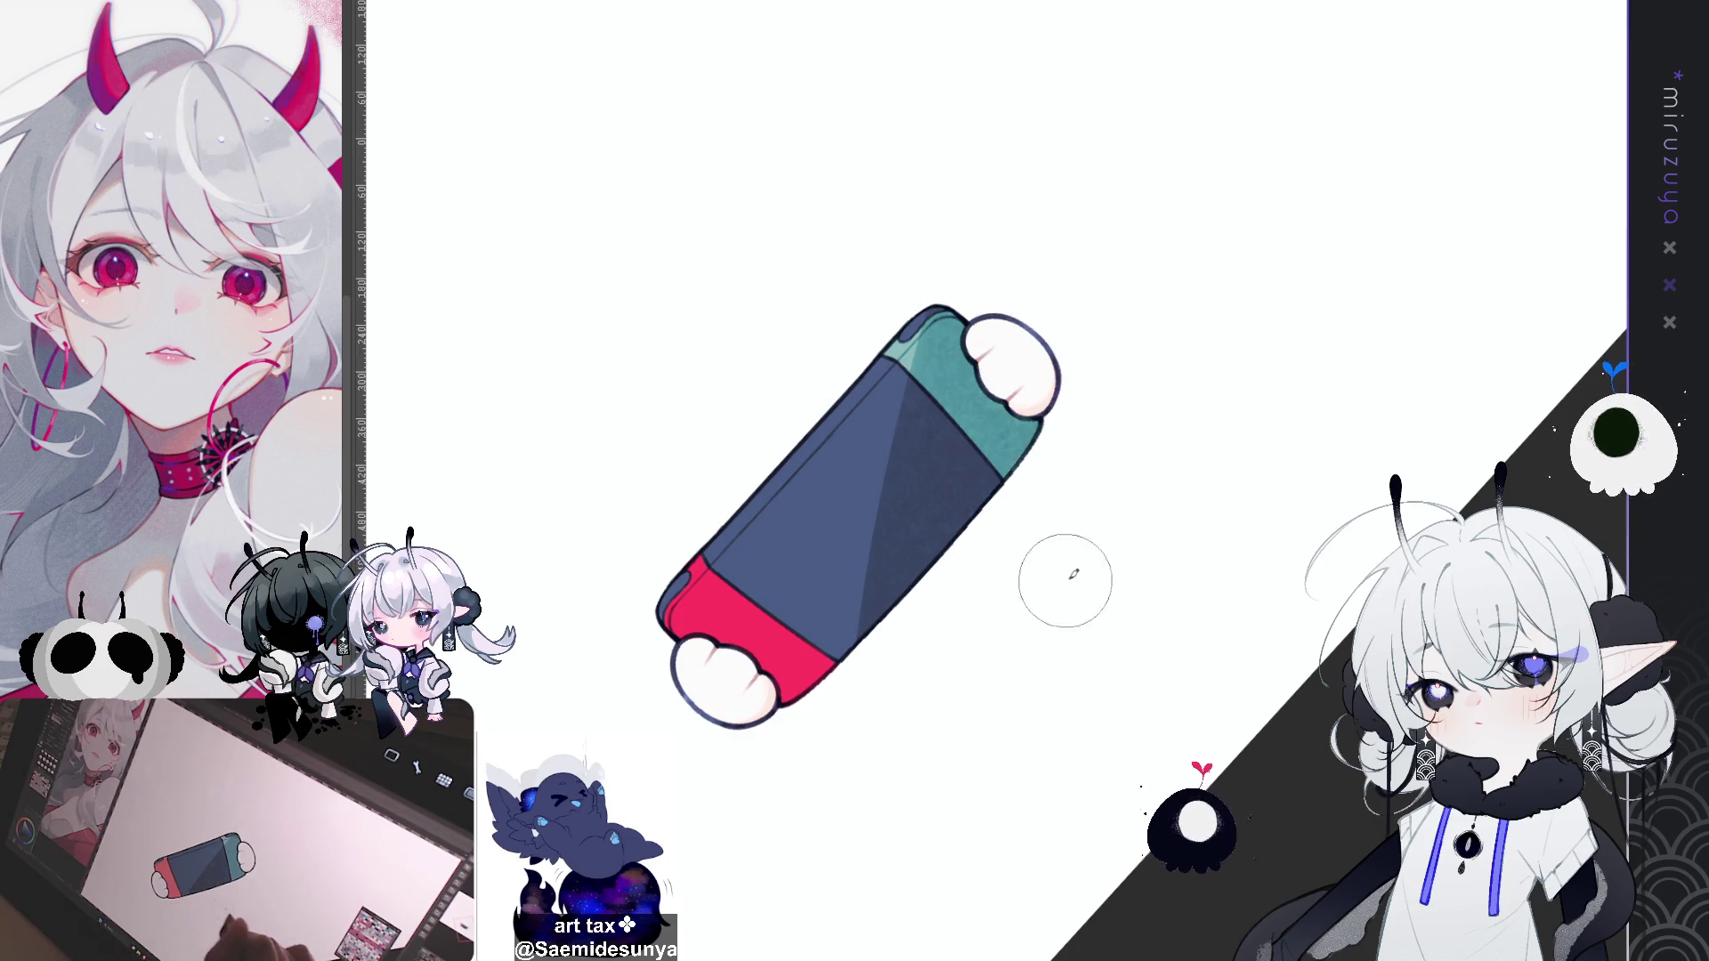
left_click_drag(1066, 581, 1128, 470)
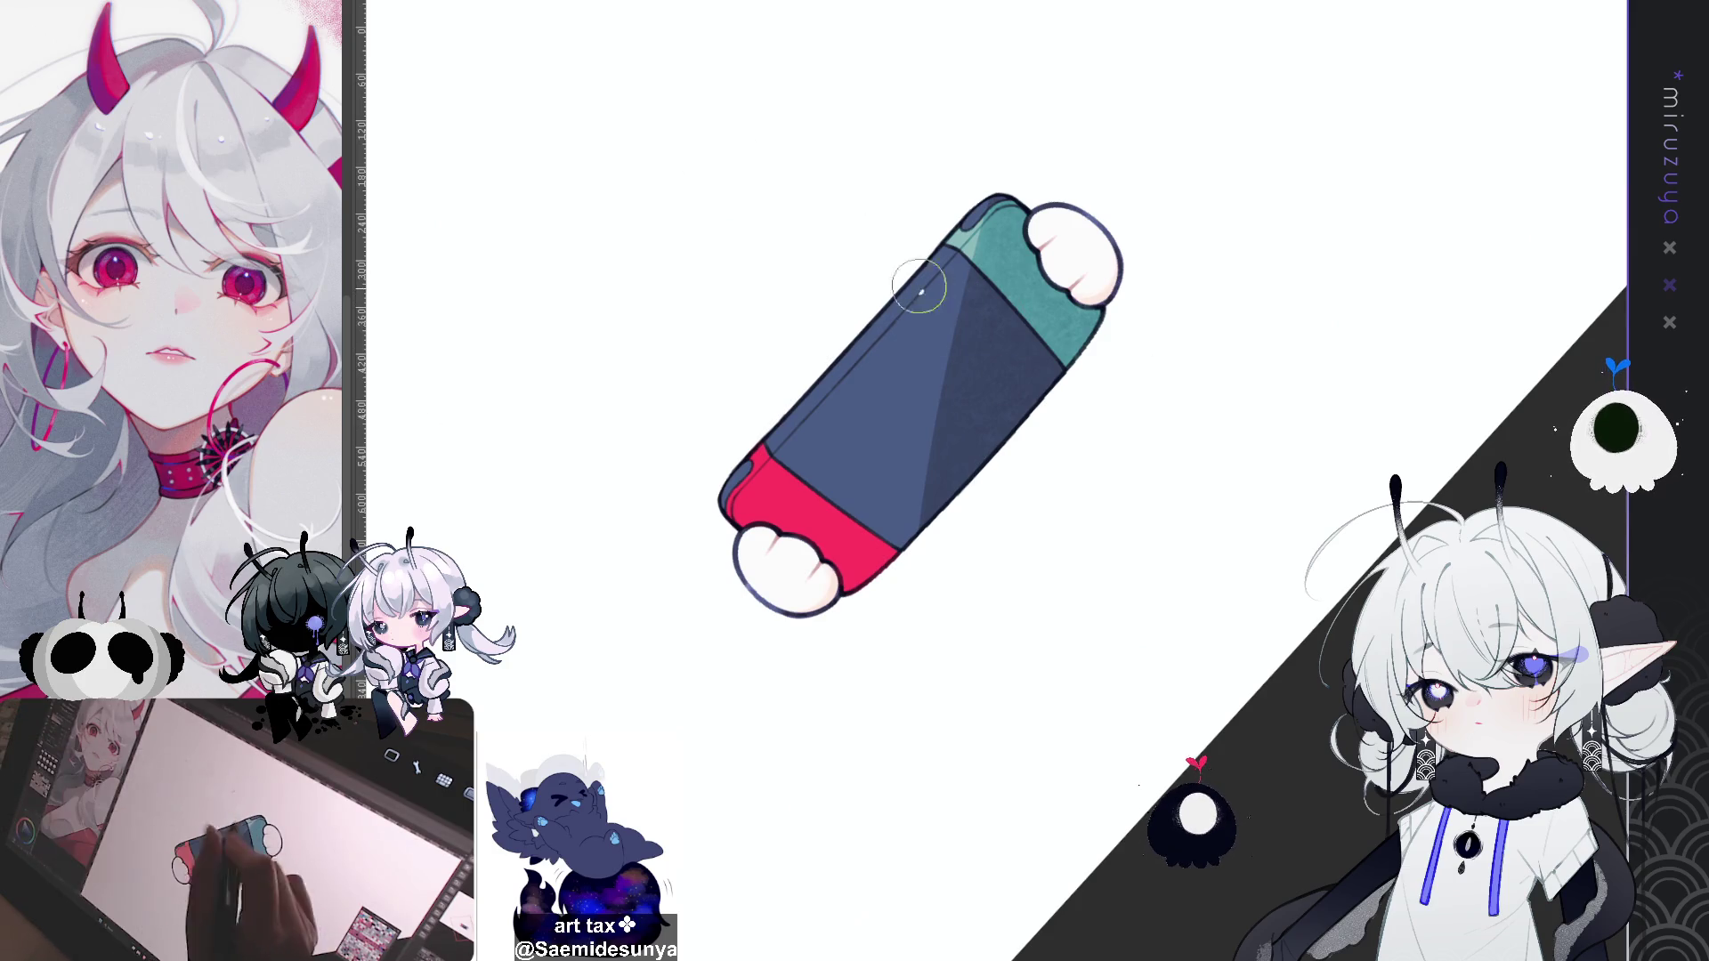
Step: Paint a lighter diagonal glare stripe across the screen, redoing it until clean
left_click_drag(943, 235, 832, 614)
left_click_drag(943, 231, 868, 579)
key("ctrl+z")
left_click_drag(948, 233, 841, 587)
key("ctrl+z")
left_click_drag(946, 249, 859, 586)
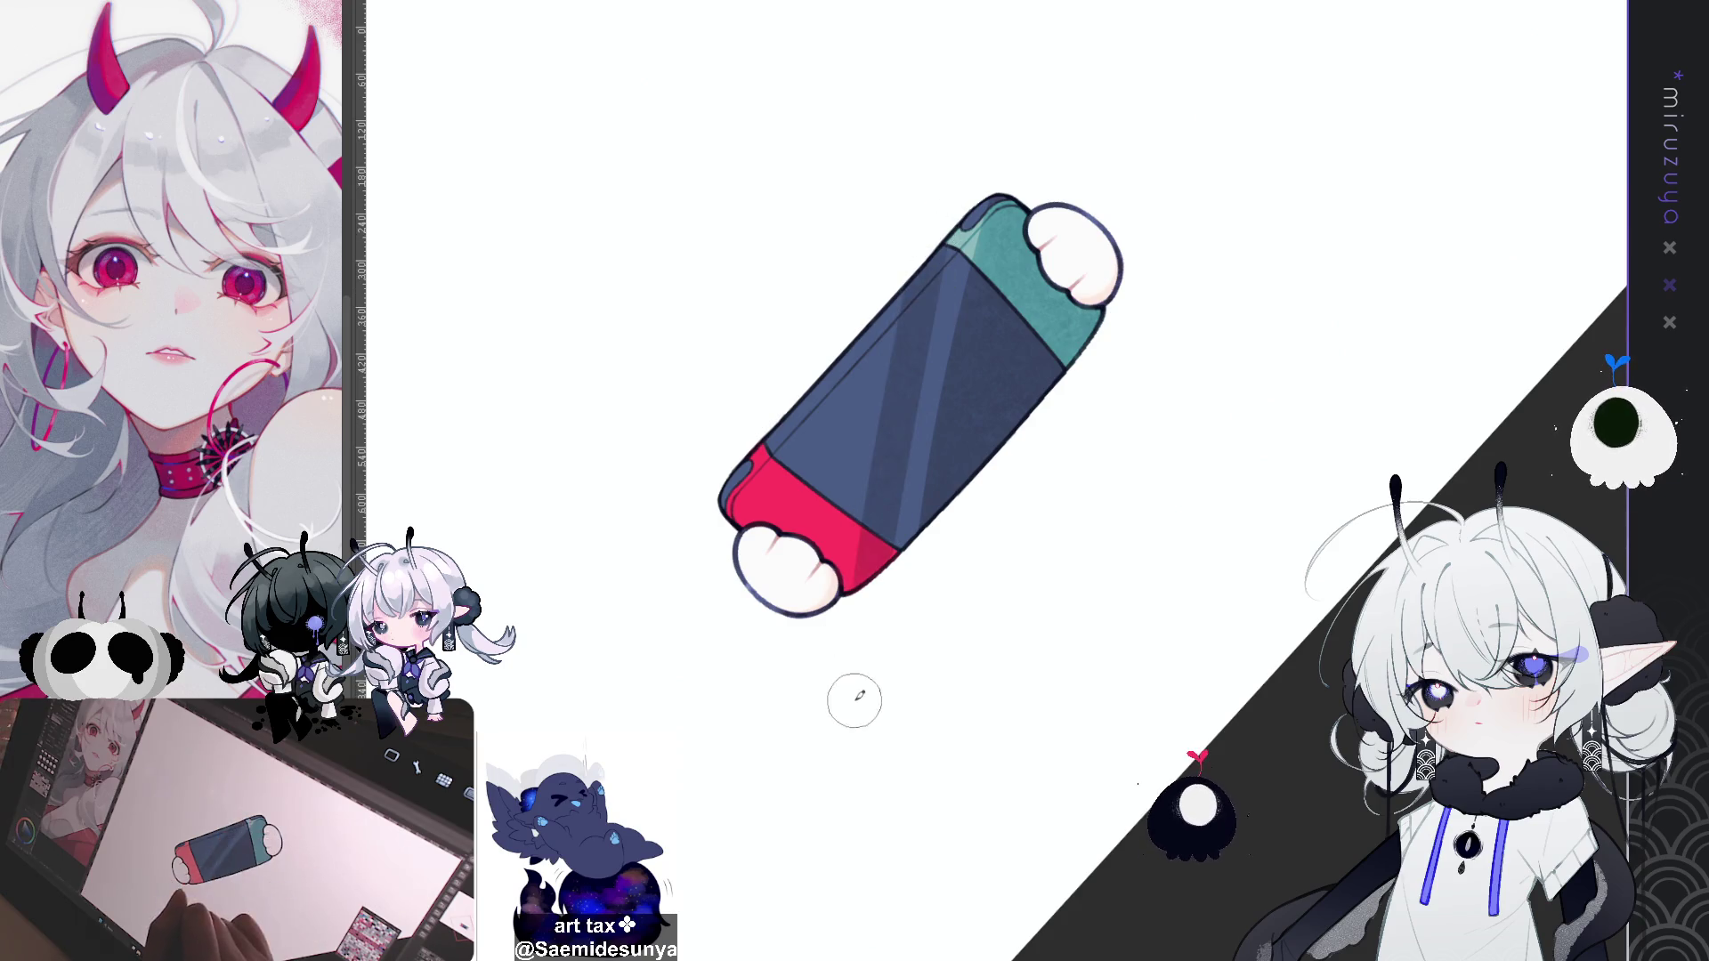
left_click_drag(946, 233, 855, 588)
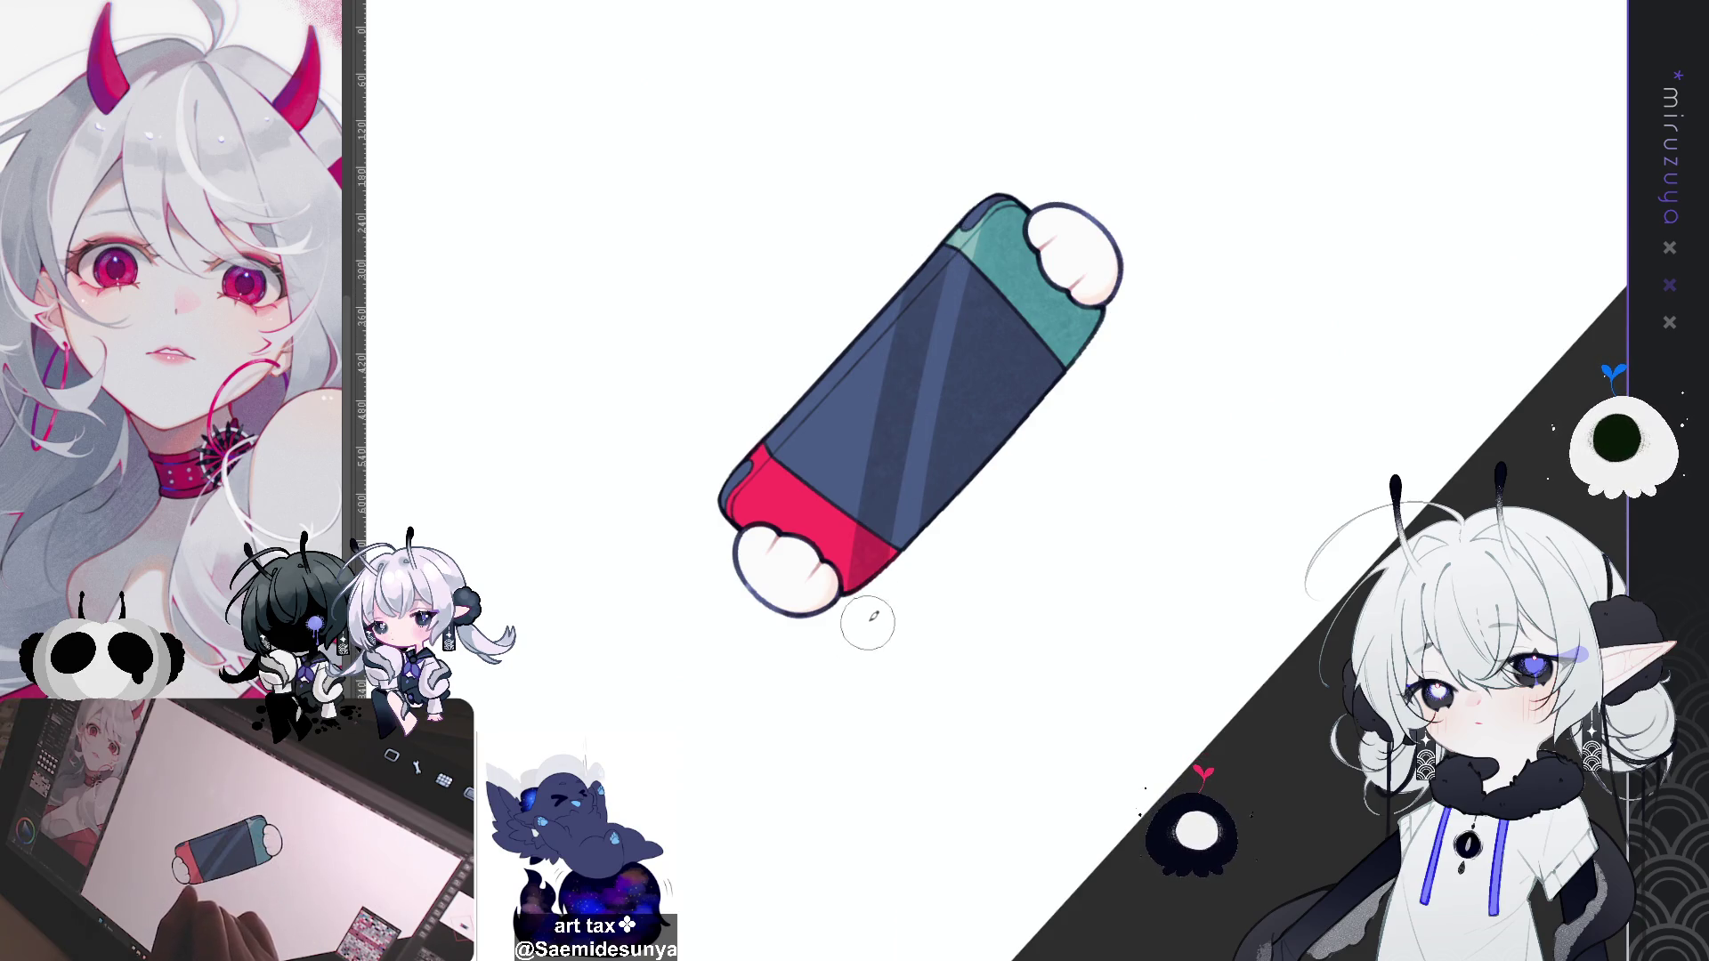
key("minus")
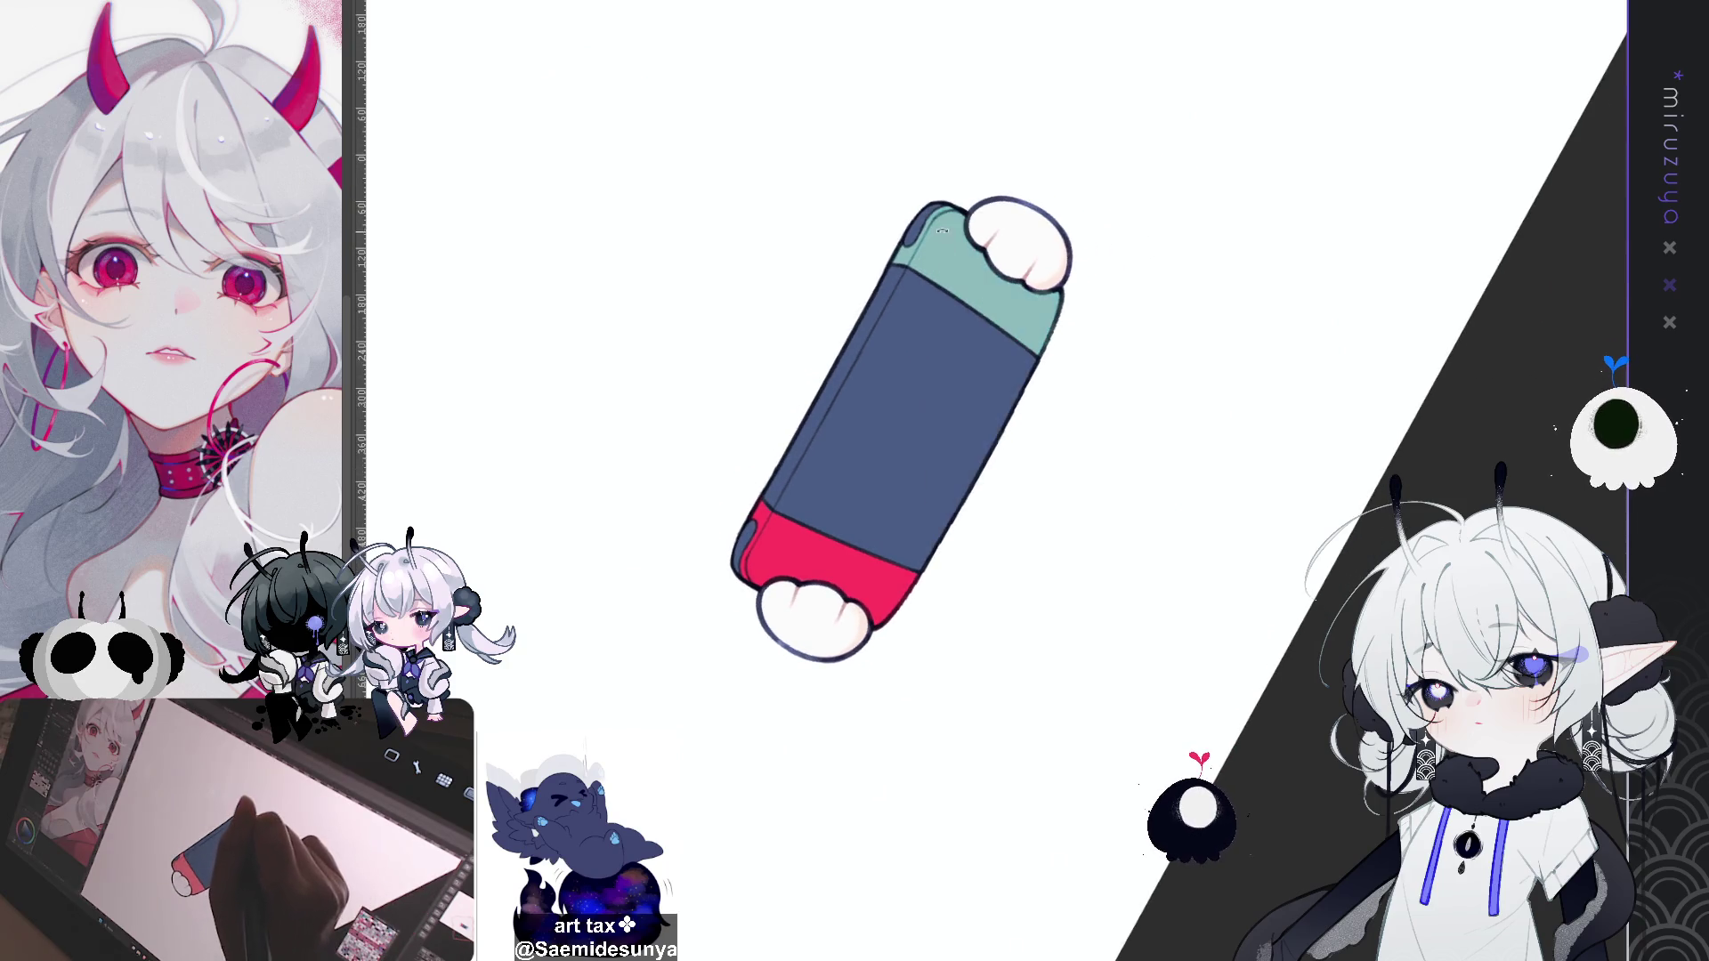
Step: Add darker shading on the screen's right side and even out the teal grip
left_click_drag(934, 204, 957, 552)
key("ctrl+z")
left_click_drag(935, 196, 961, 534)
left_click_drag(944, 174, 993, 445)
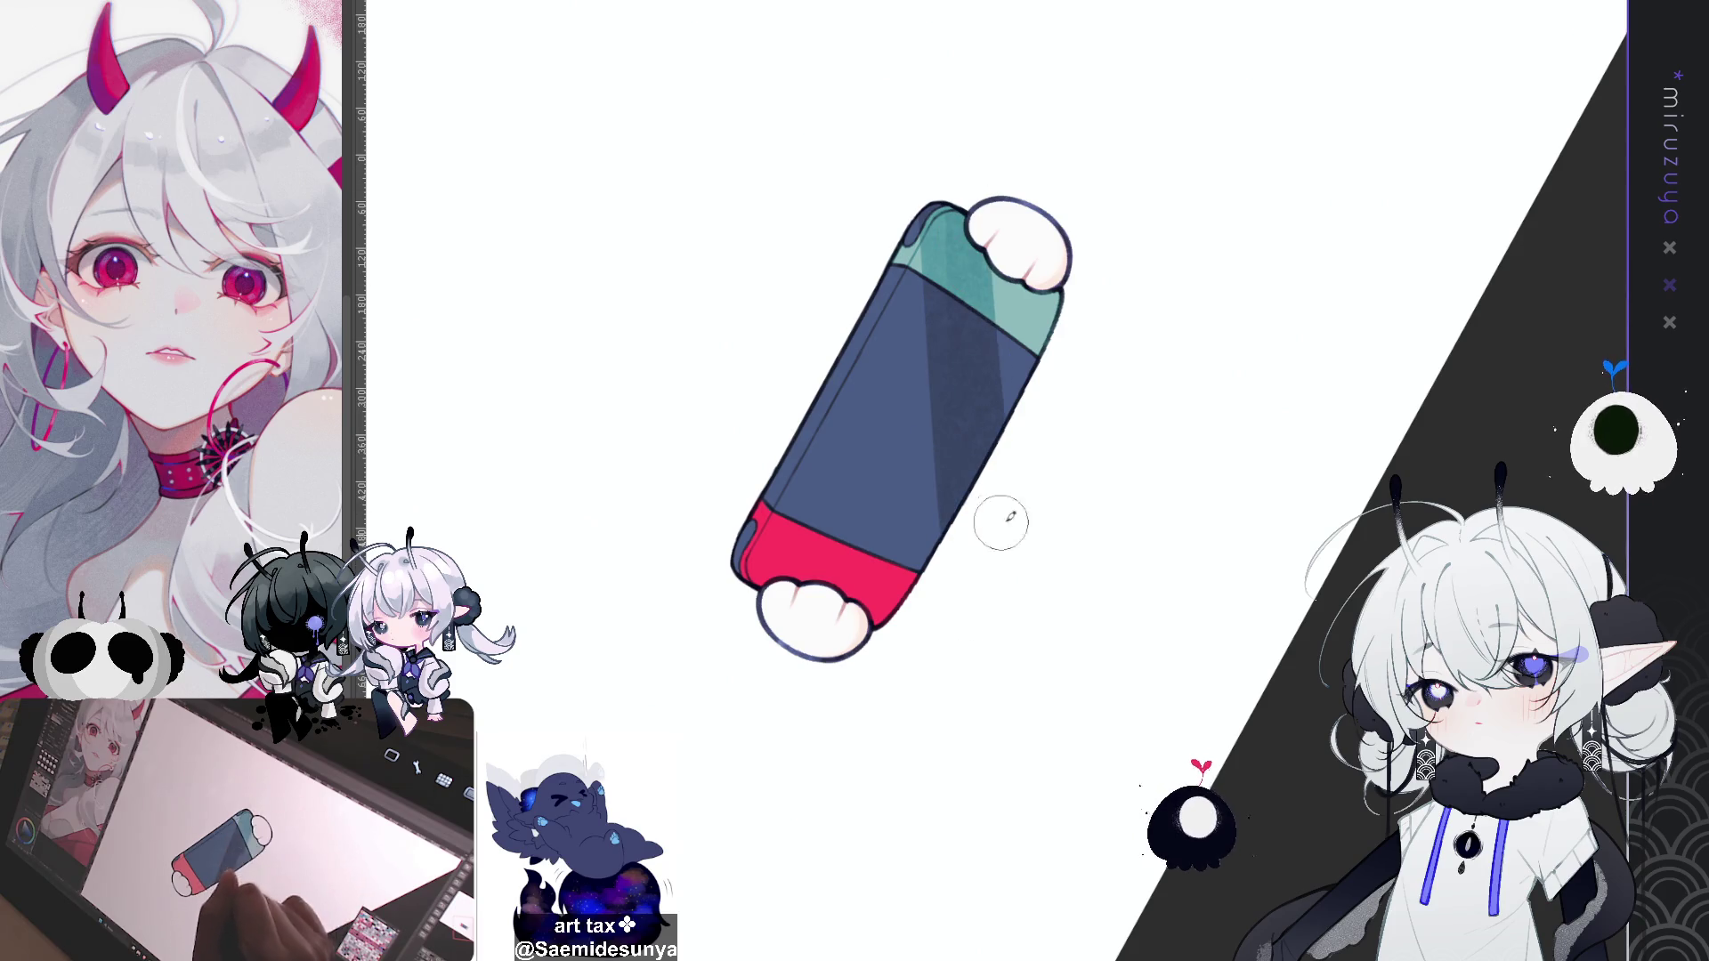
left_click_drag(979, 271, 1024, 396)
left_click_drag(1037, 294, 1015, 391)
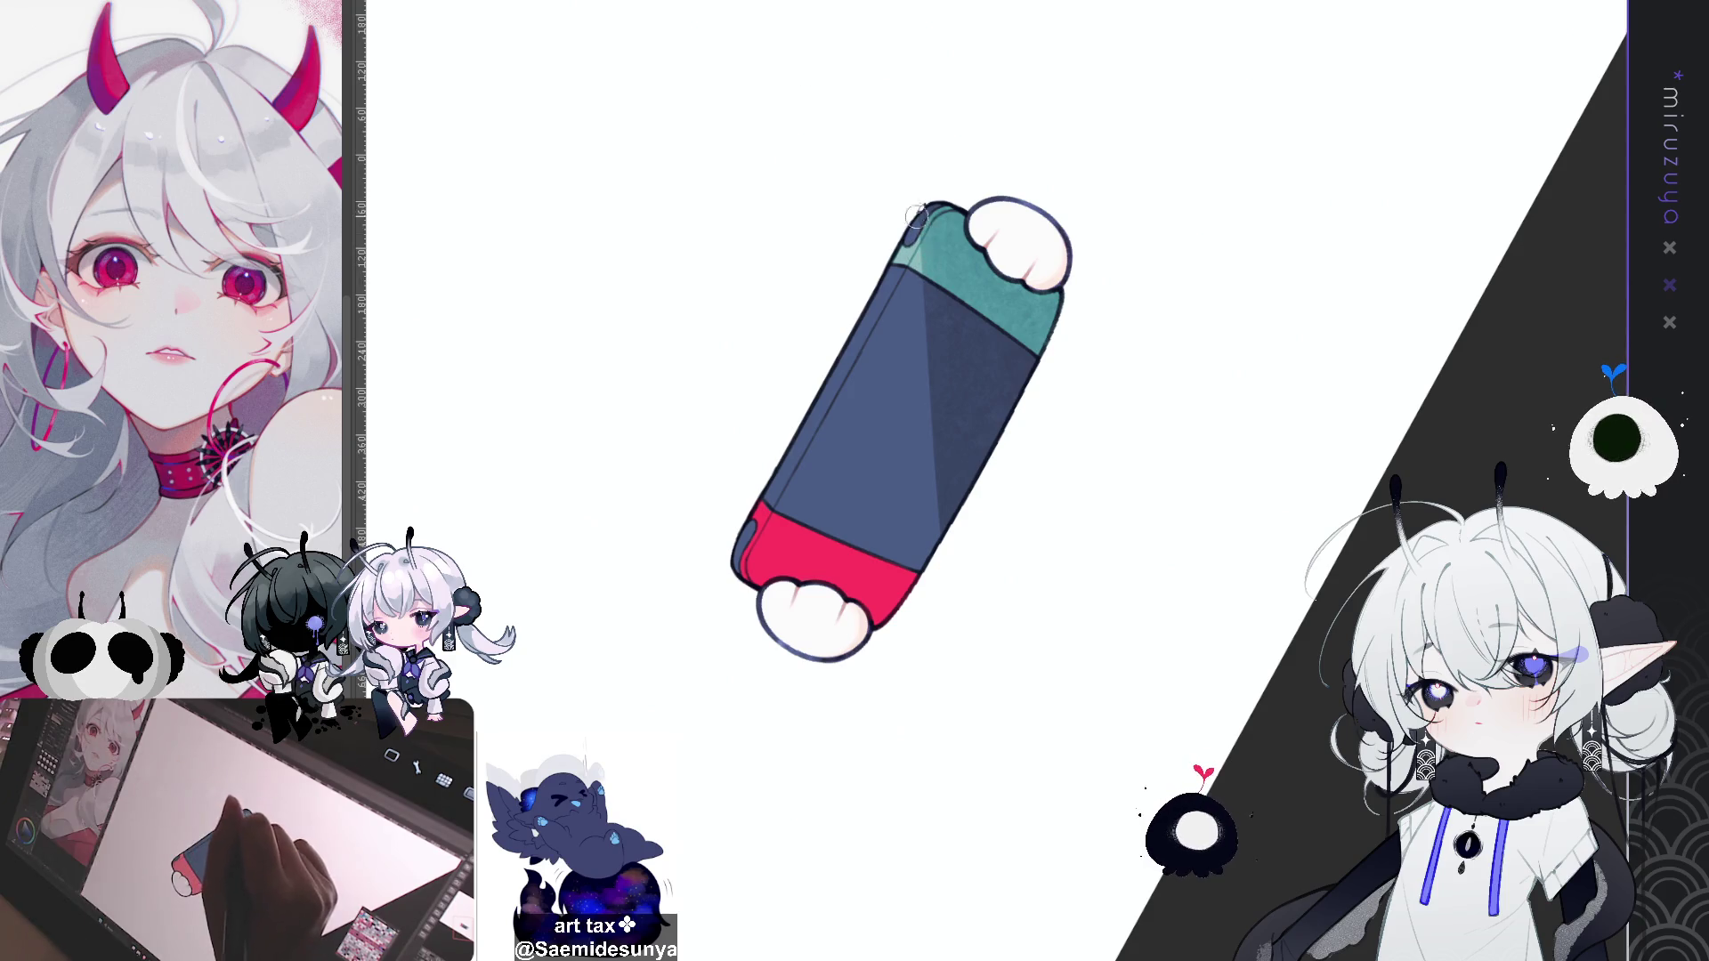
left_click_drag(924, 232, 936, 449)
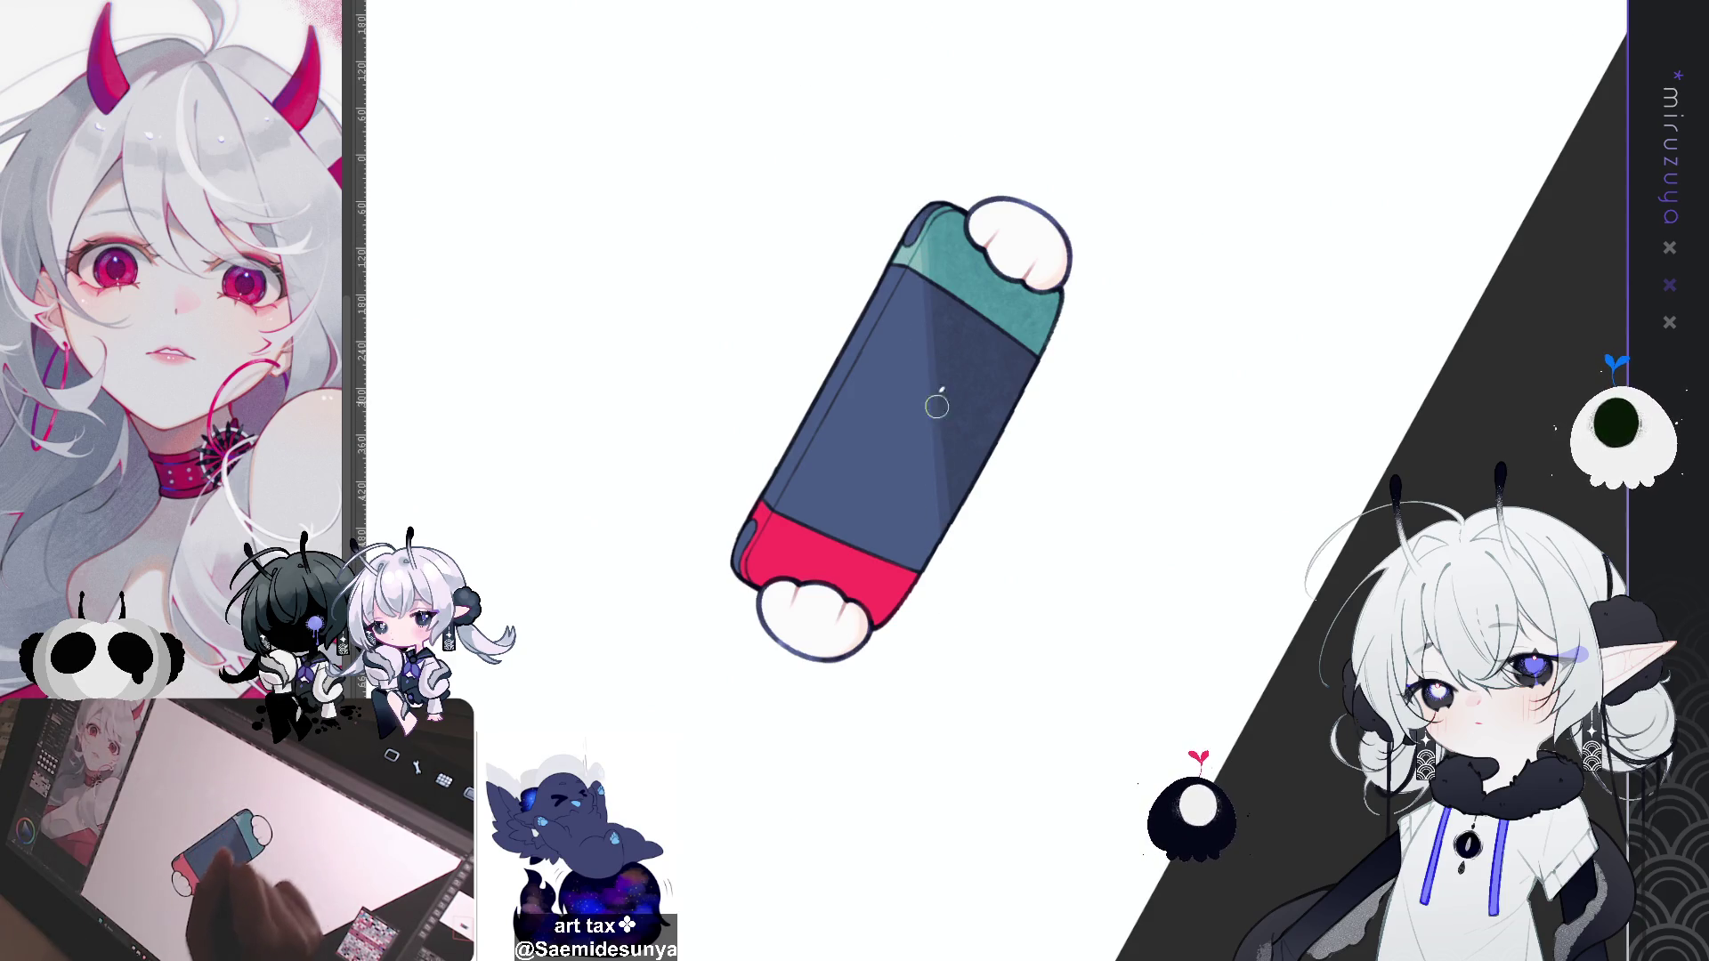
left_click_drag(915, 217, 916, 231)
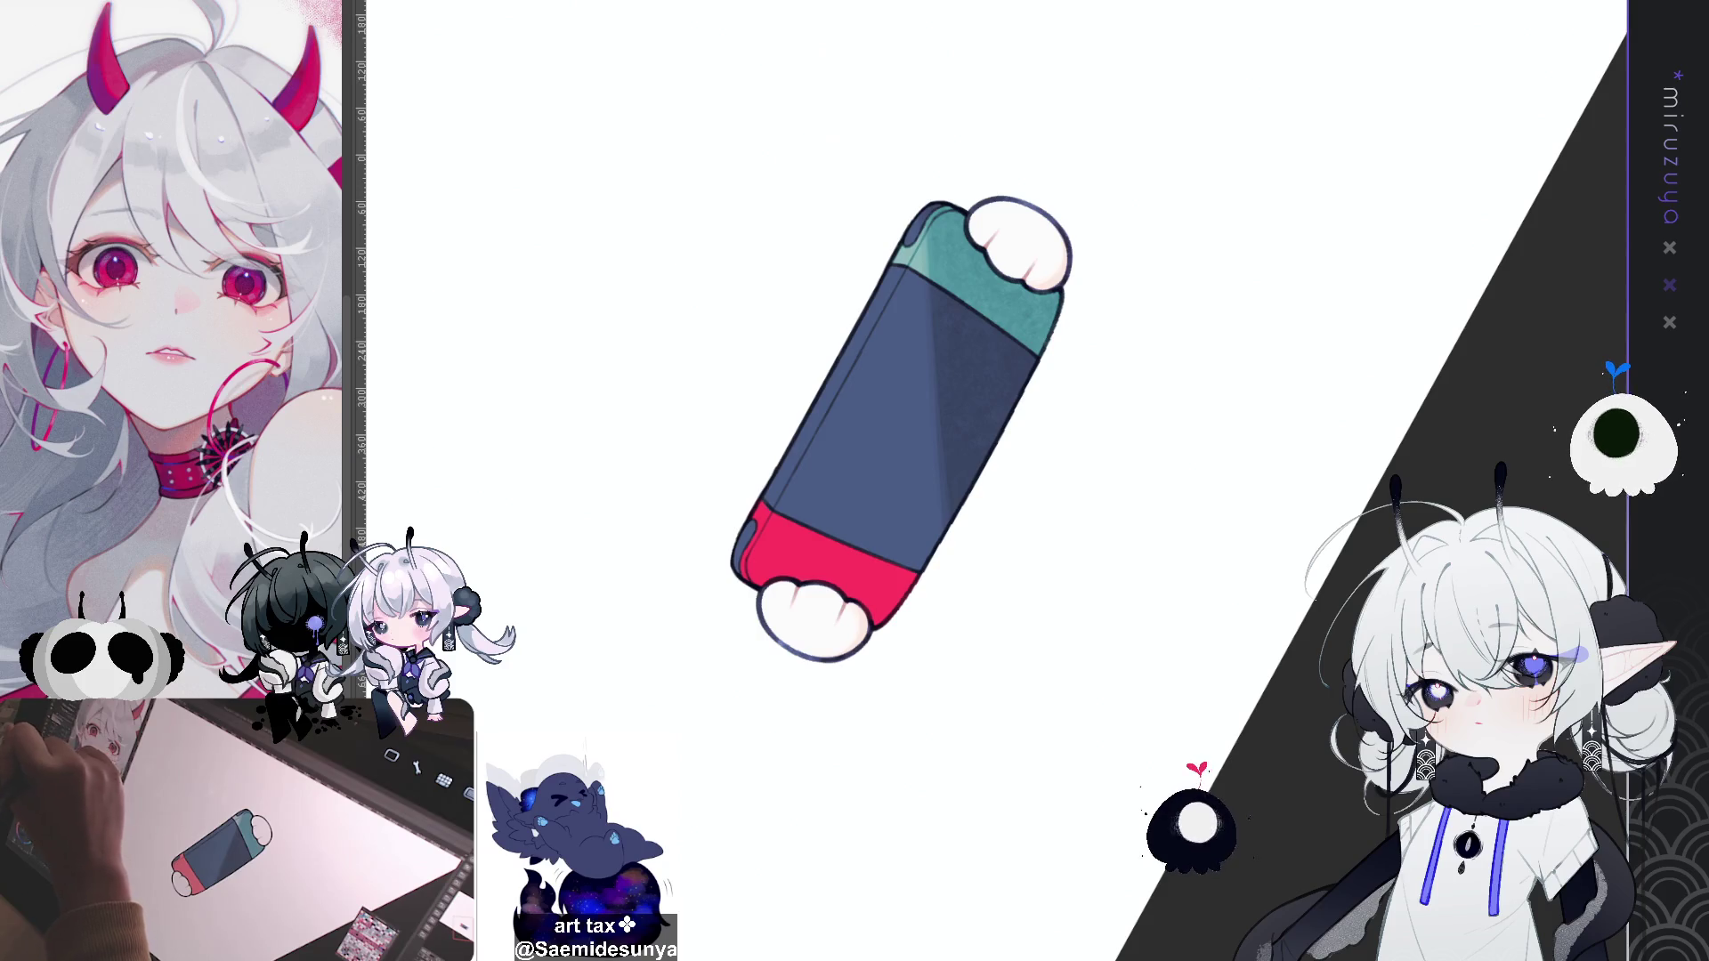
Step: Paint a long dark stroke down the console, retrying it several times
left_click_drag(902, 253, 917, 611)
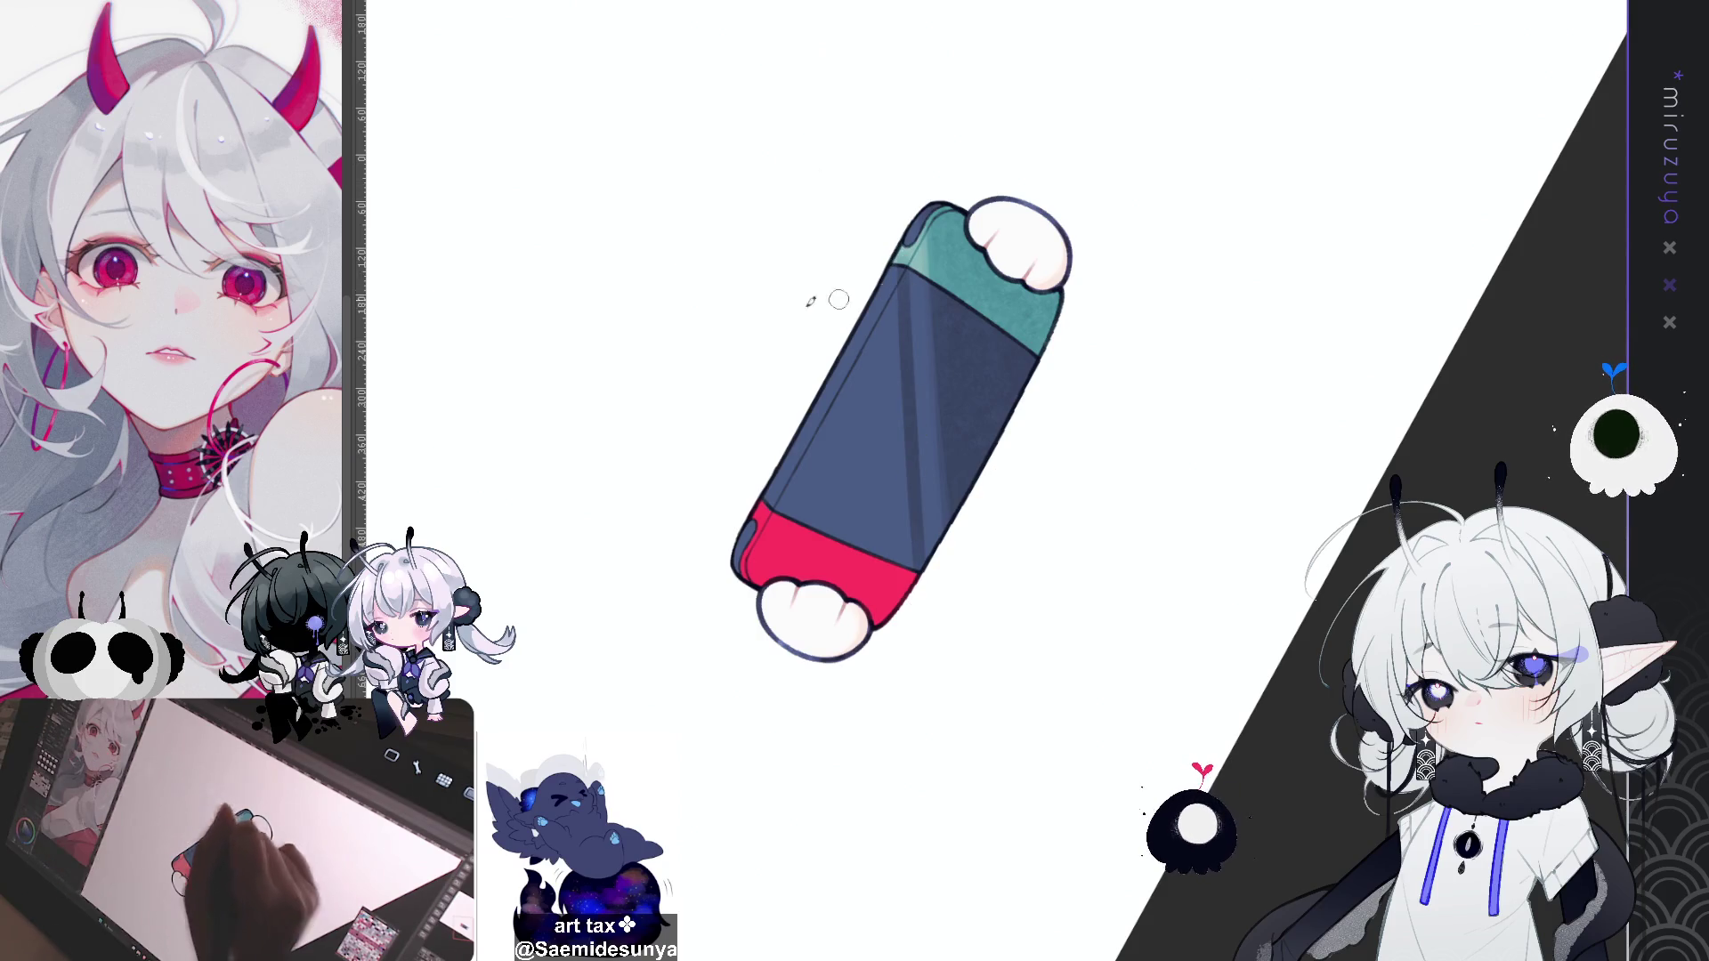
key("ctrl+z")
left_click_drag(900, 254, 919, 570)
key("ctrl+z")
left_click_drag(901, 253, 917, 589)
key("ctrl+z")
left_click_drag(904, 260, 919, 583)
key("ctrl+z")
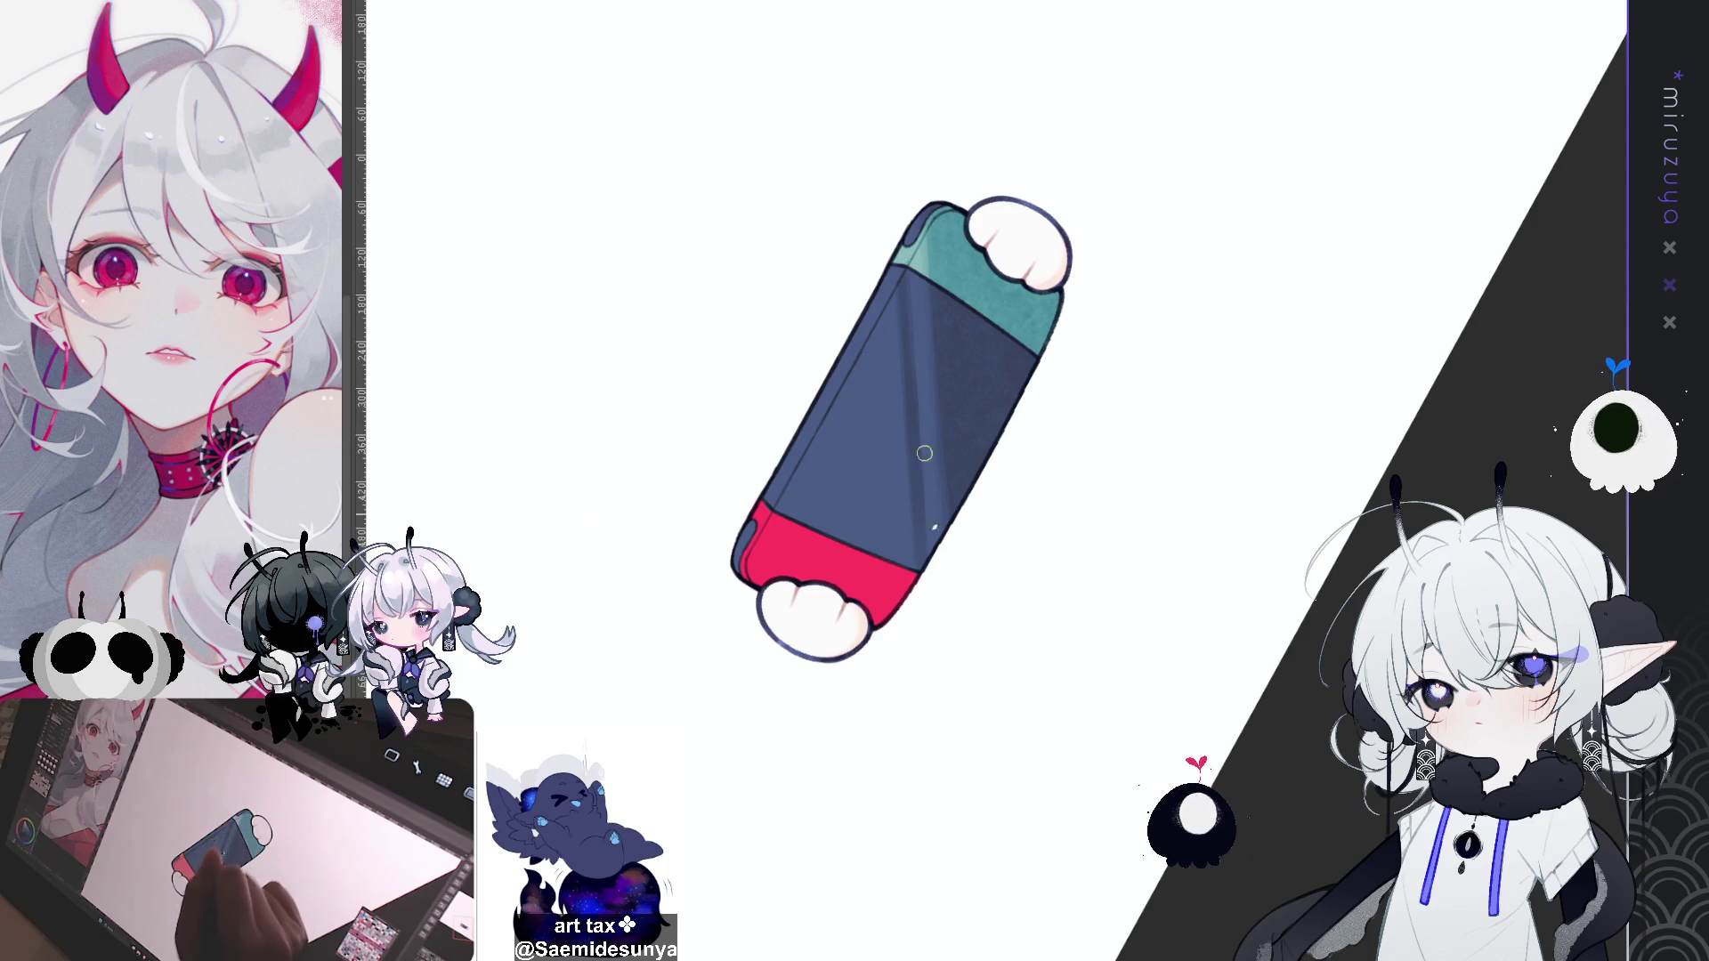
Step: Place a vertical symmetry ruler through the console's centre and redraw the mirrored hand outlines
key("ctrl+at")
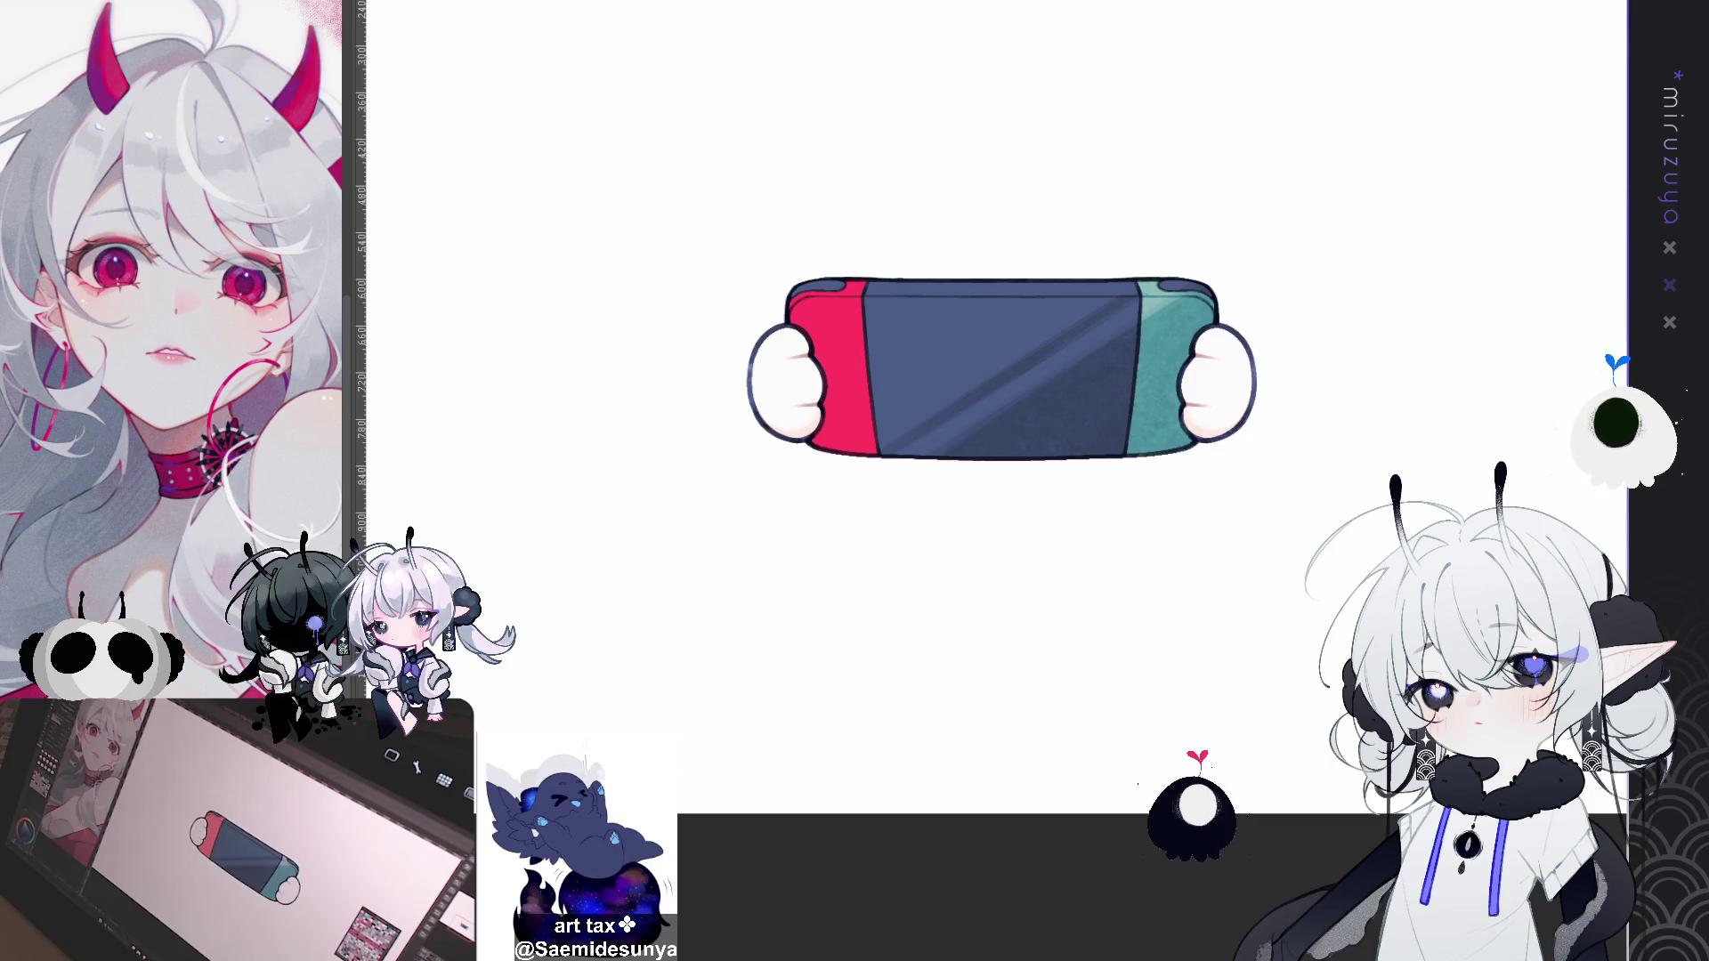
left_click_drag(1004, 445, 775, 398)
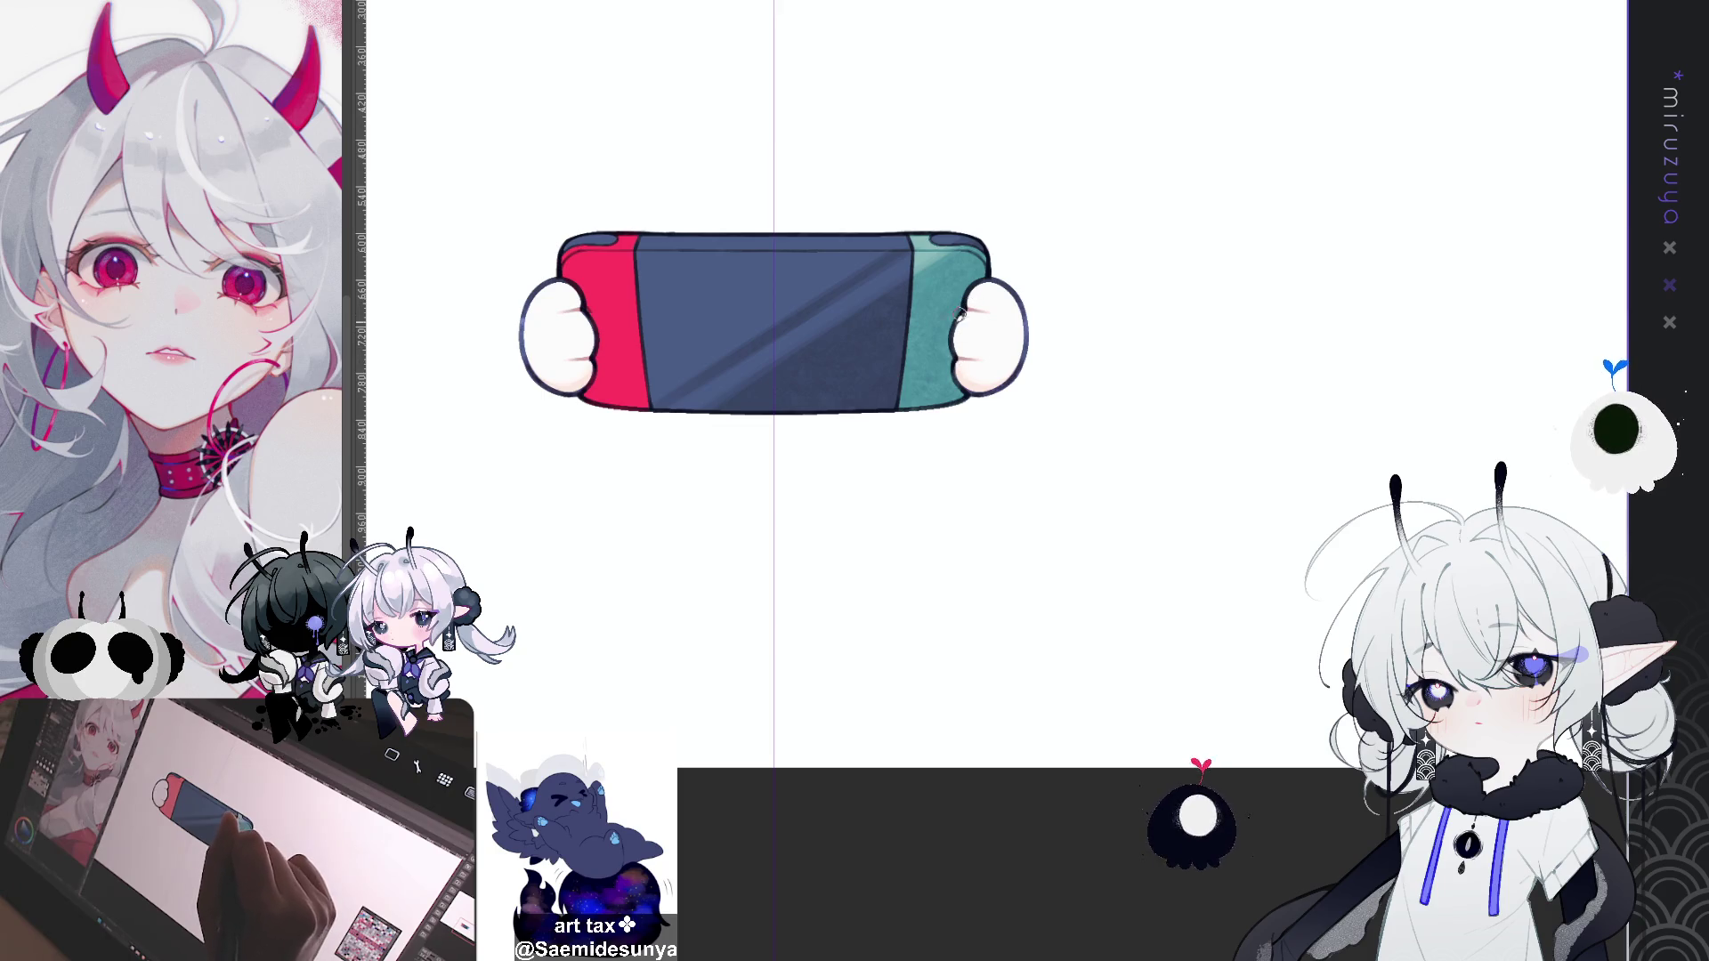
left_click_drag(955, 352, 972, 399)
key("ctrl+z")
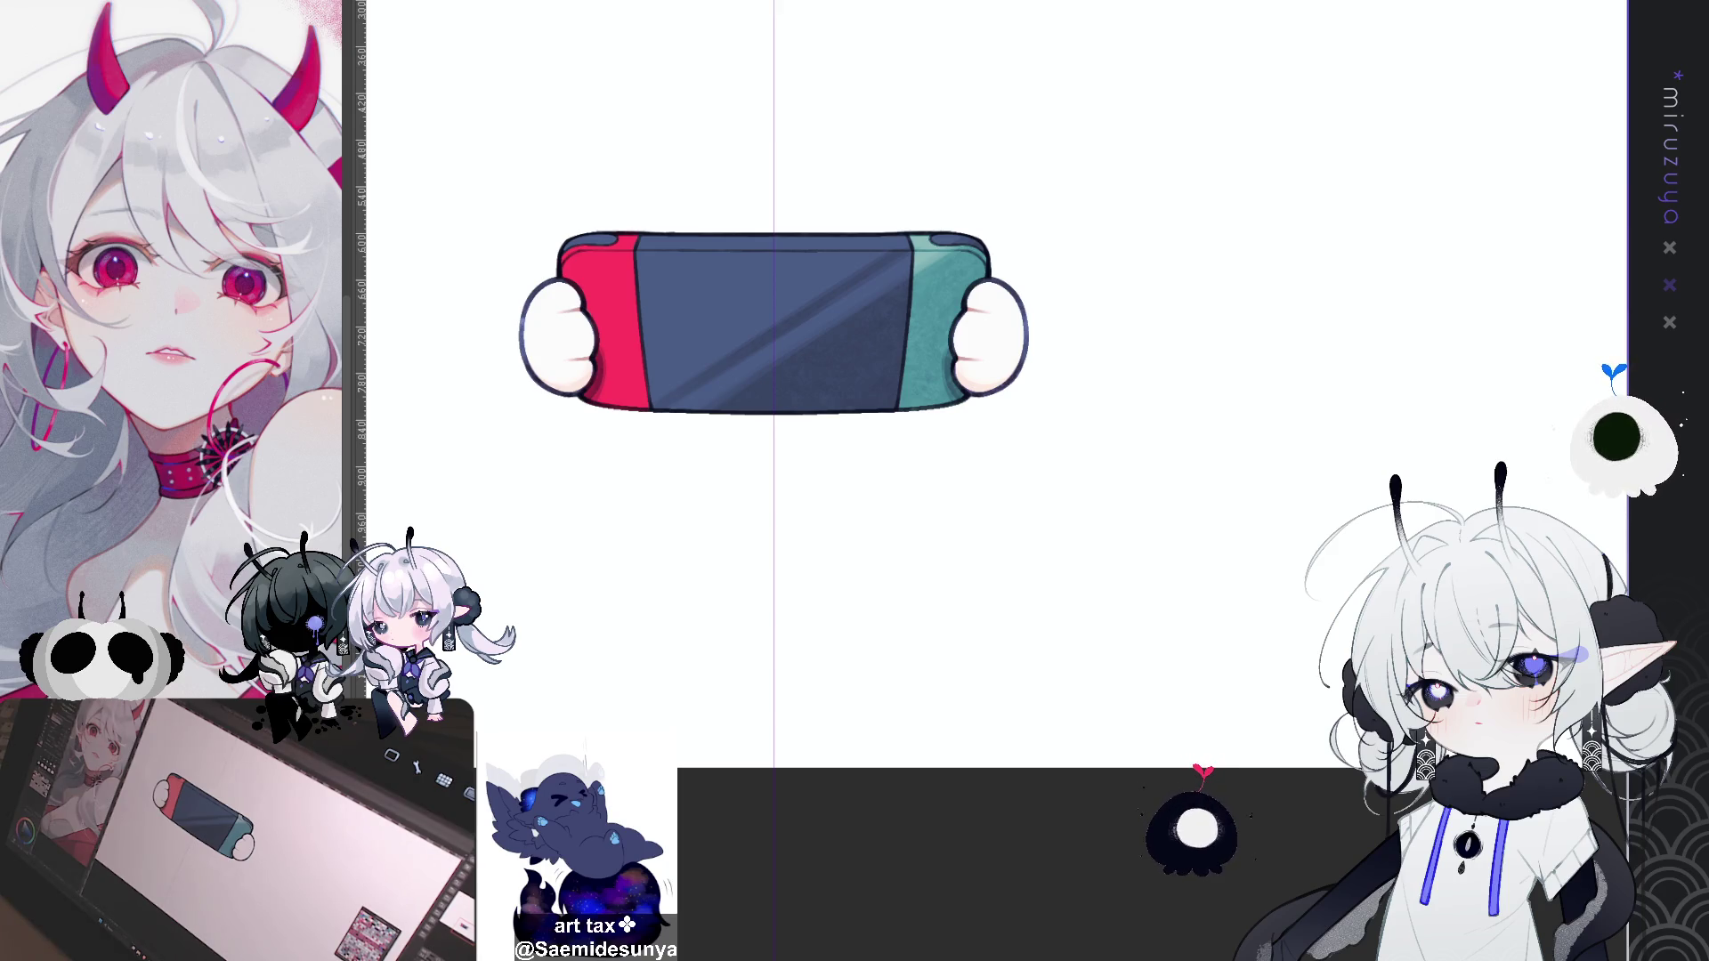
left_click_drag(623, 463, 602, 432)
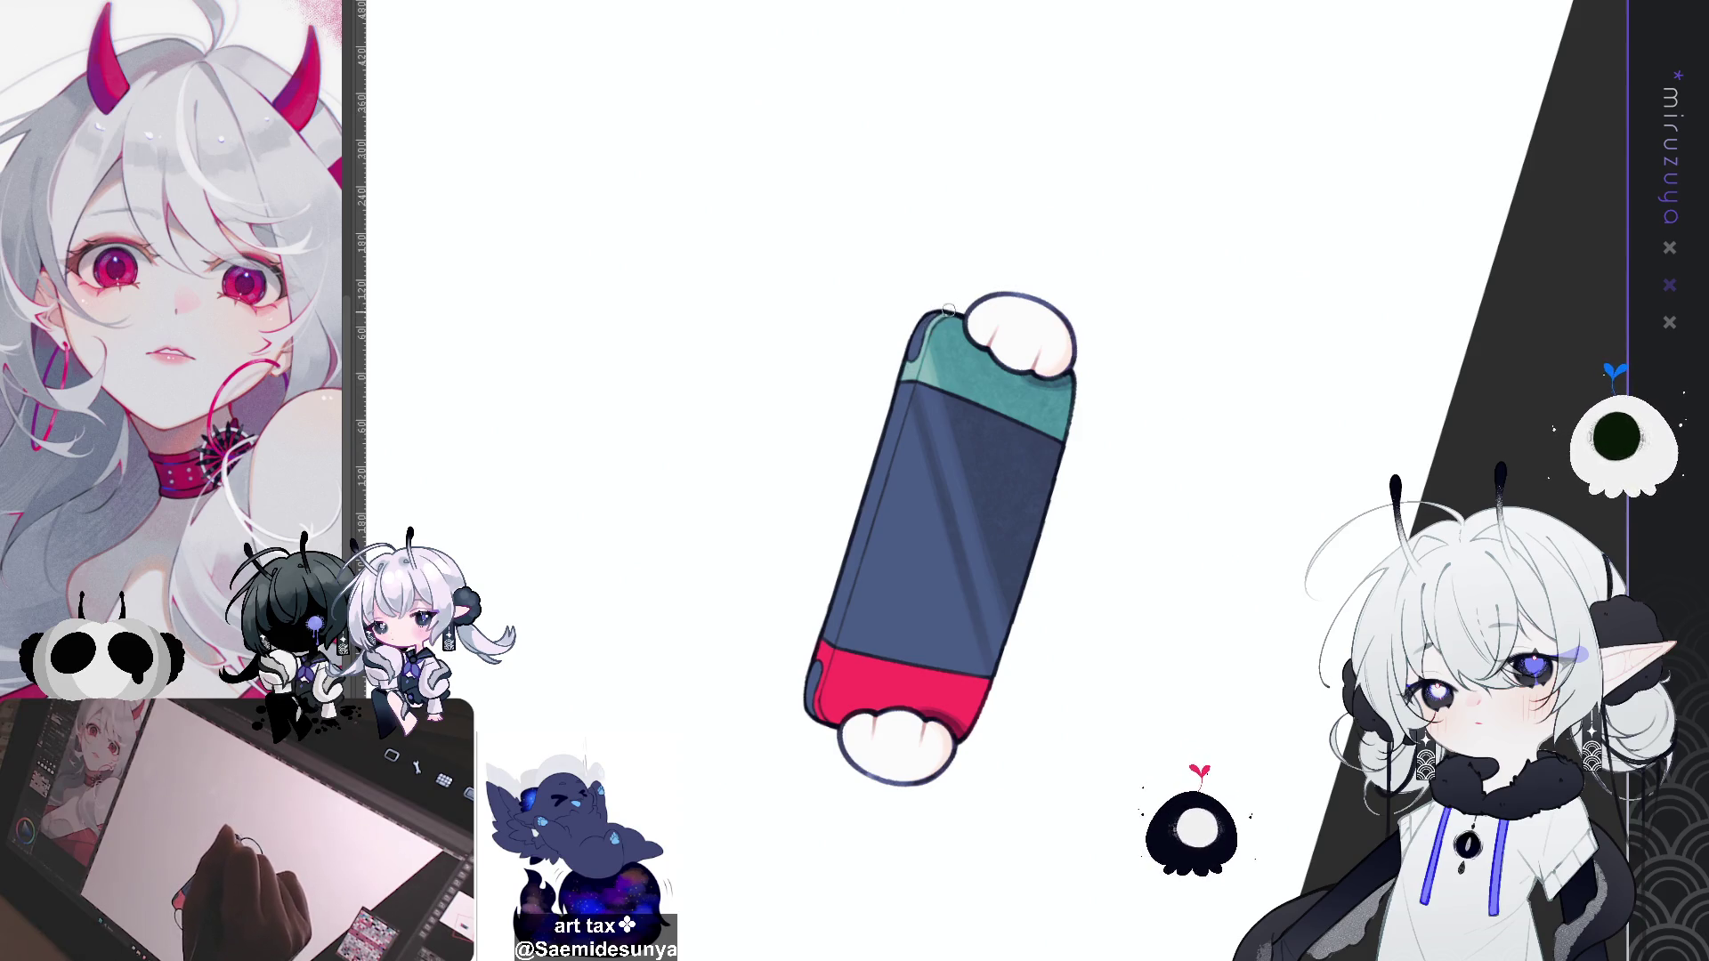
Step: Shade the console's side edge along both the teal and red grips
mouse_move(925, 336)
left_mouse_down()
mouse_move(1410, 363)
mouse_move(1258, 382)
mouse_move(1566, 449)
left_mouse_up()
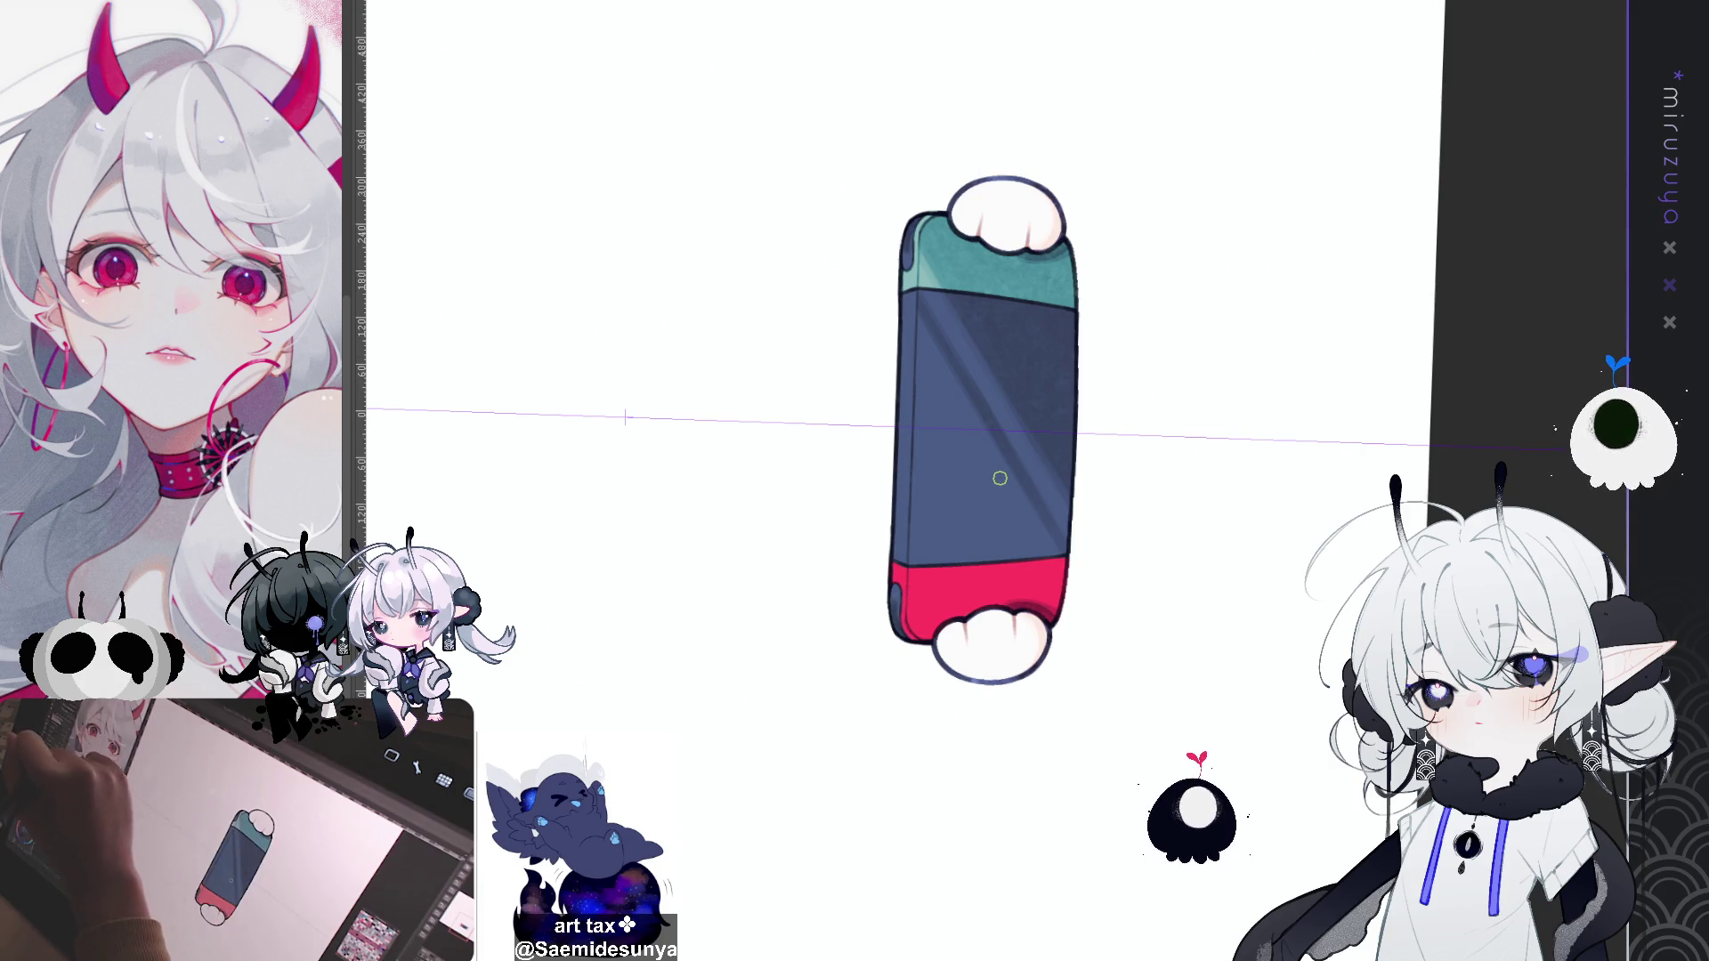
left_click_drag(908, 223, 897, 636)
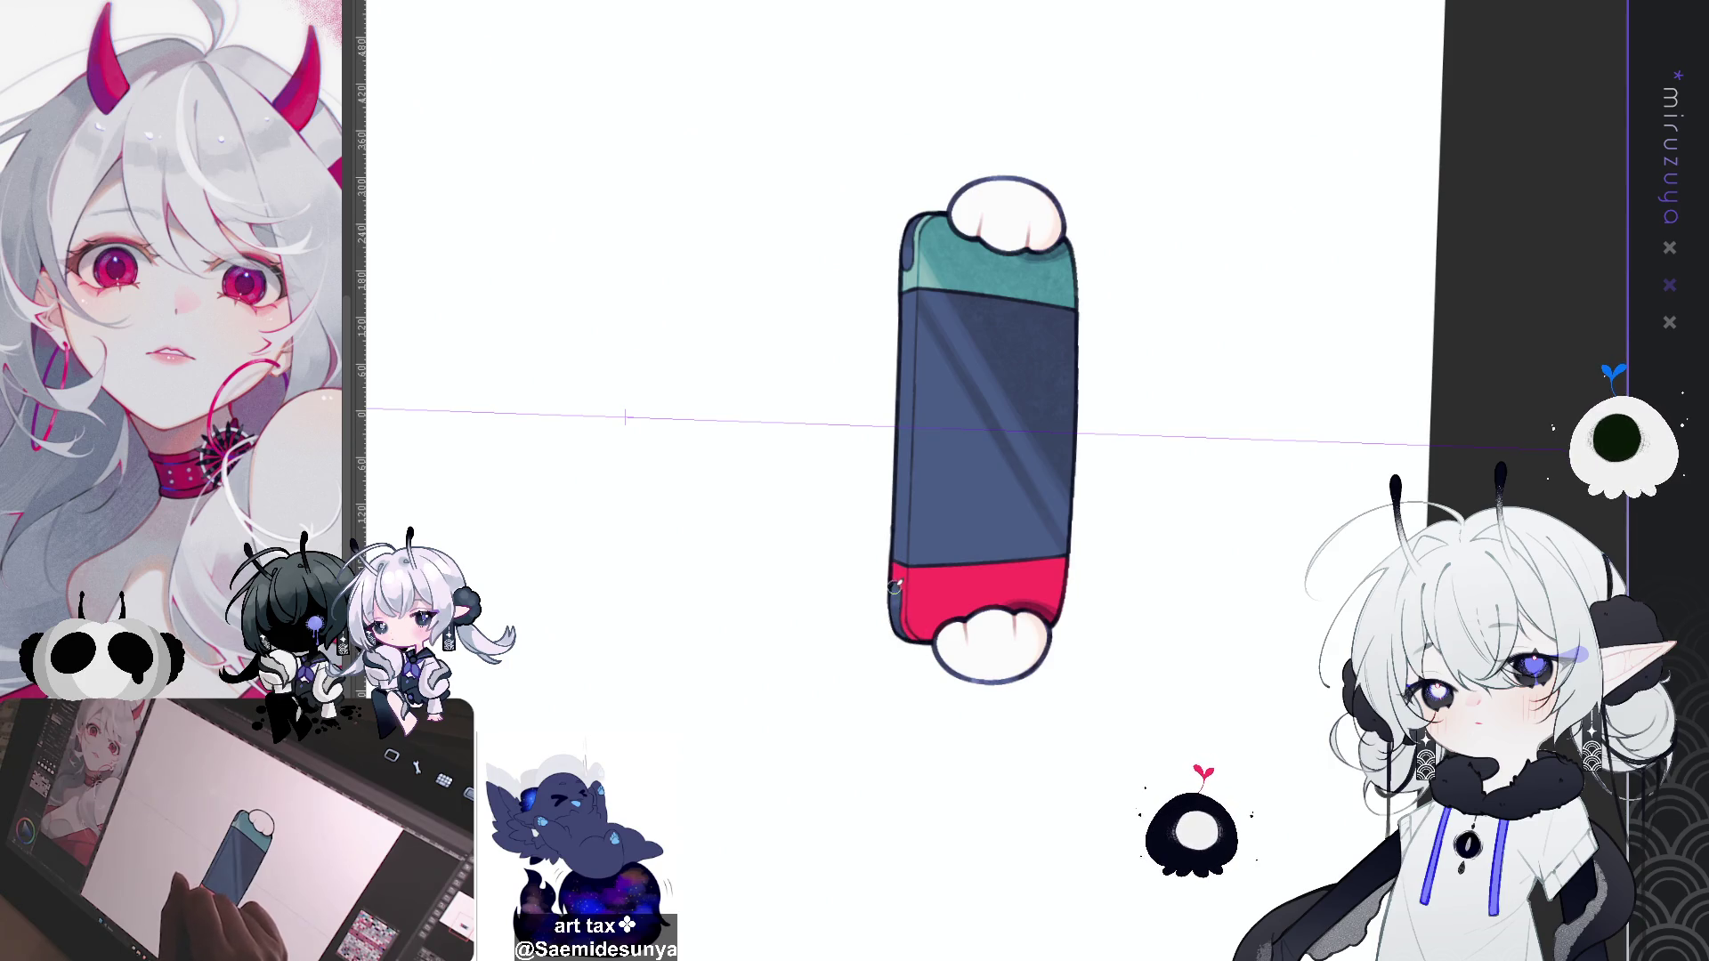
left_click_drag(1177, 455, 1106, 458)
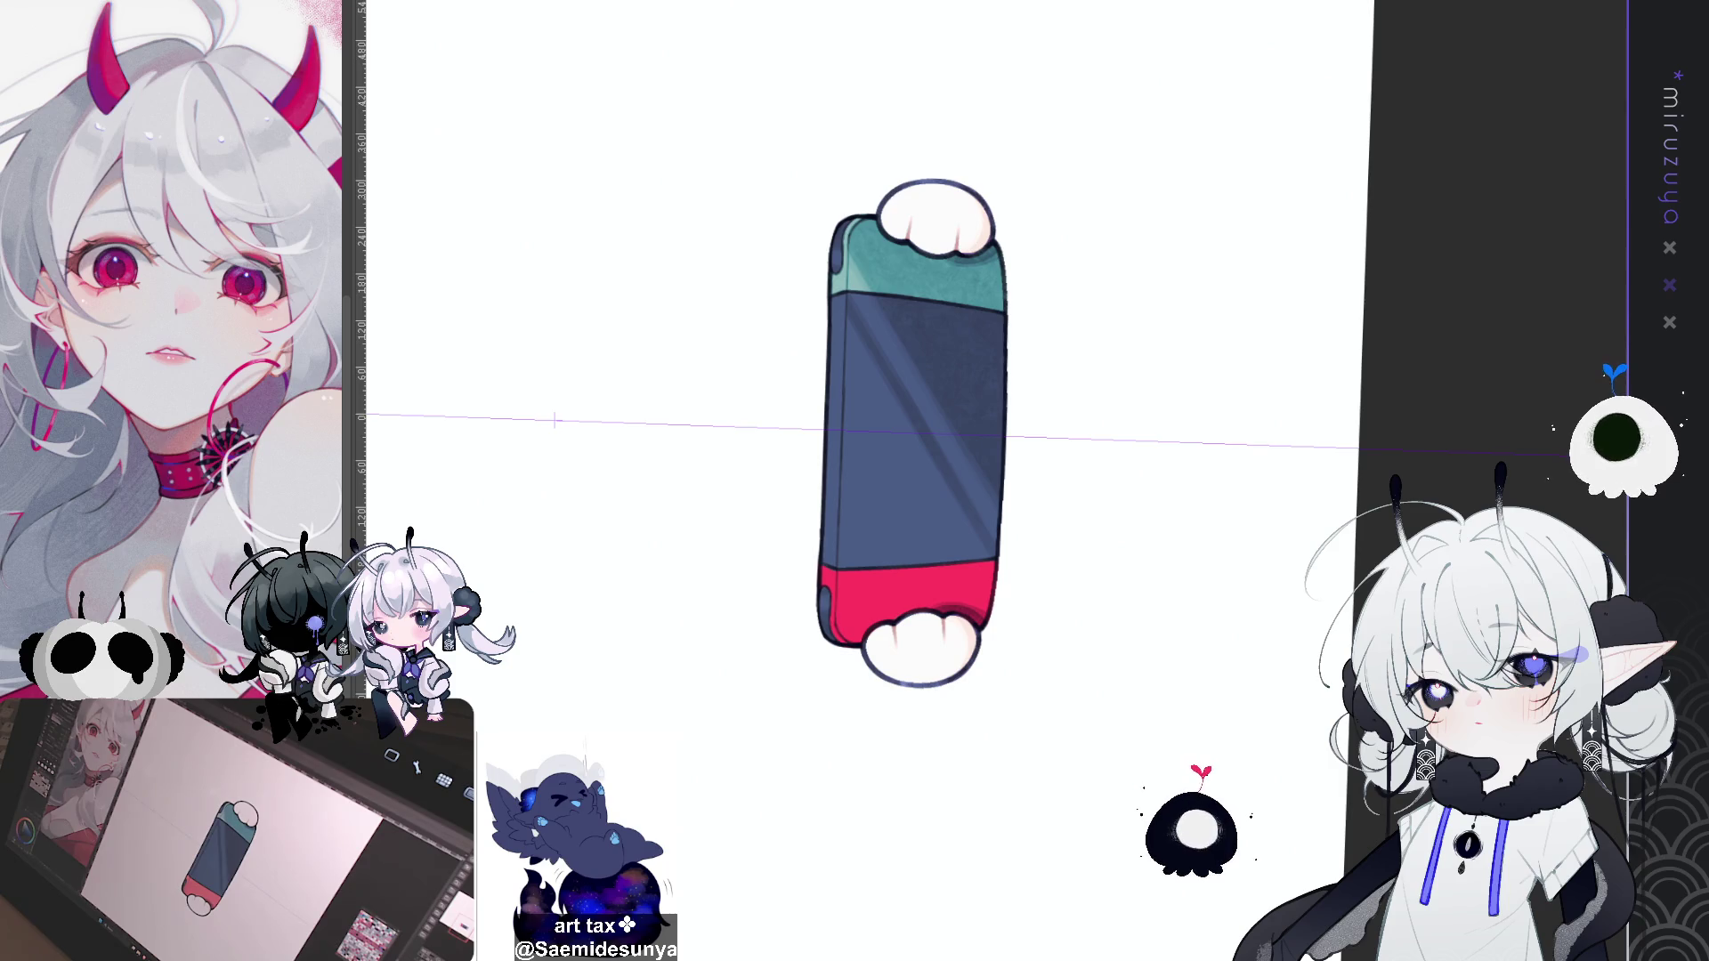
key("minus")
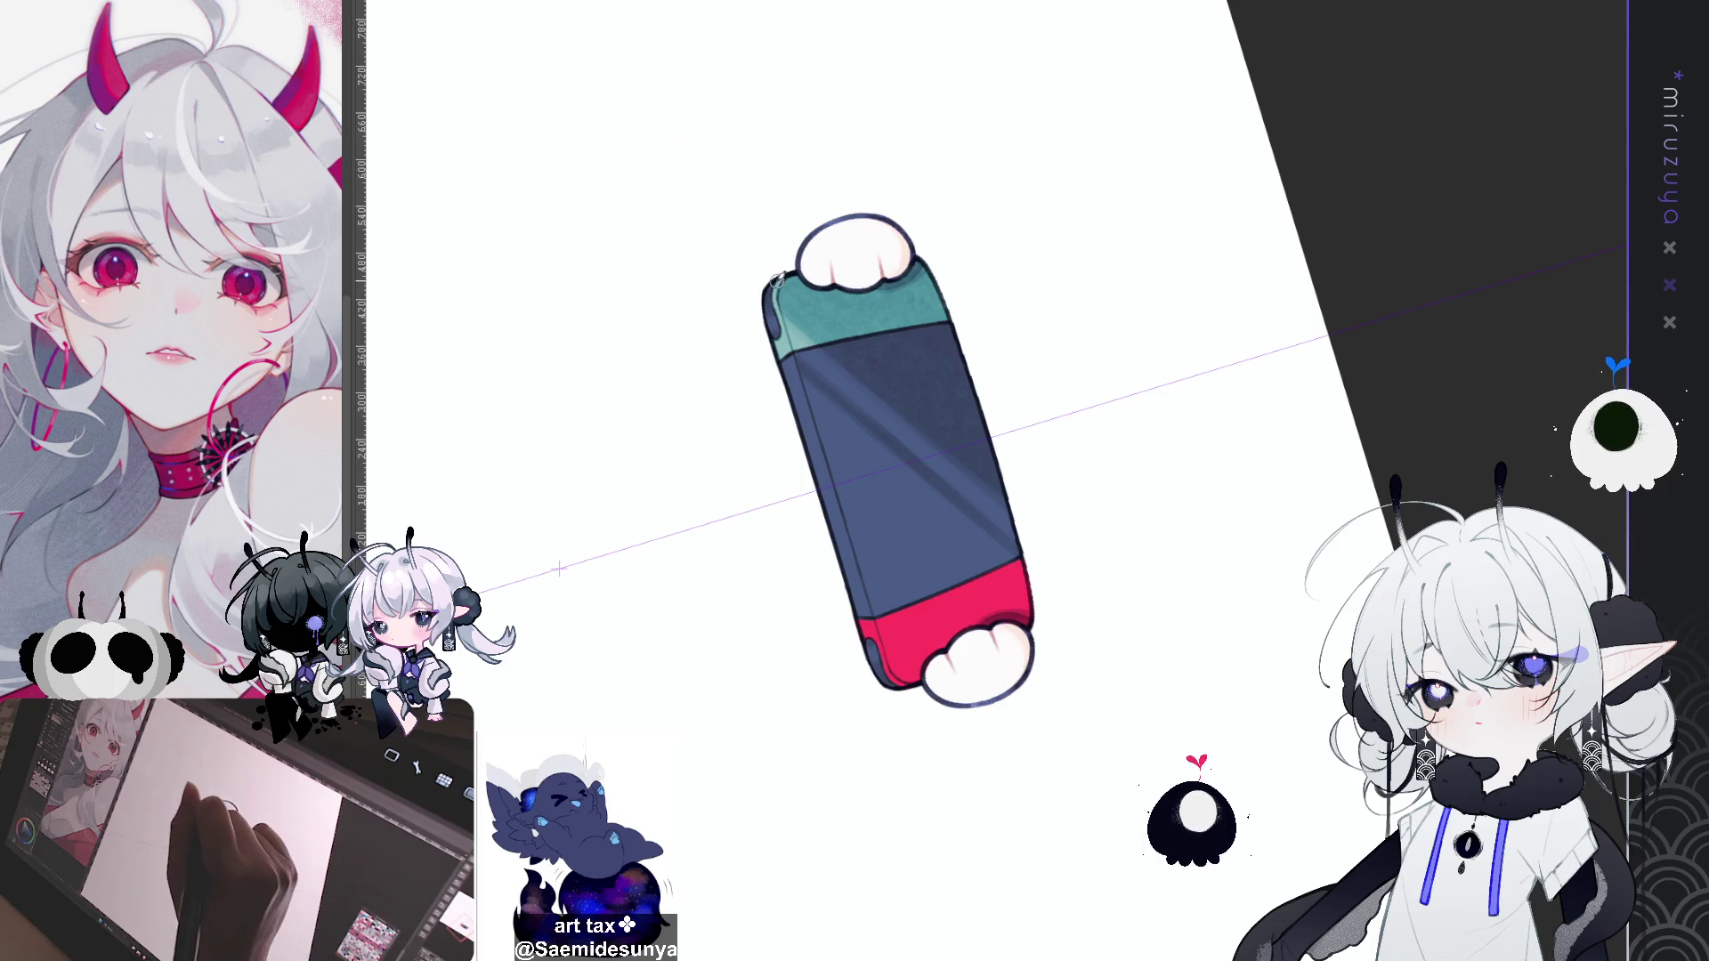
left_click_drag(776, 370, 773, 316)
mouse_move(788, 381)
left_mouse_down()
mouse_move(822, 473)
mouse_move(790, 390)
left_mouse_up()
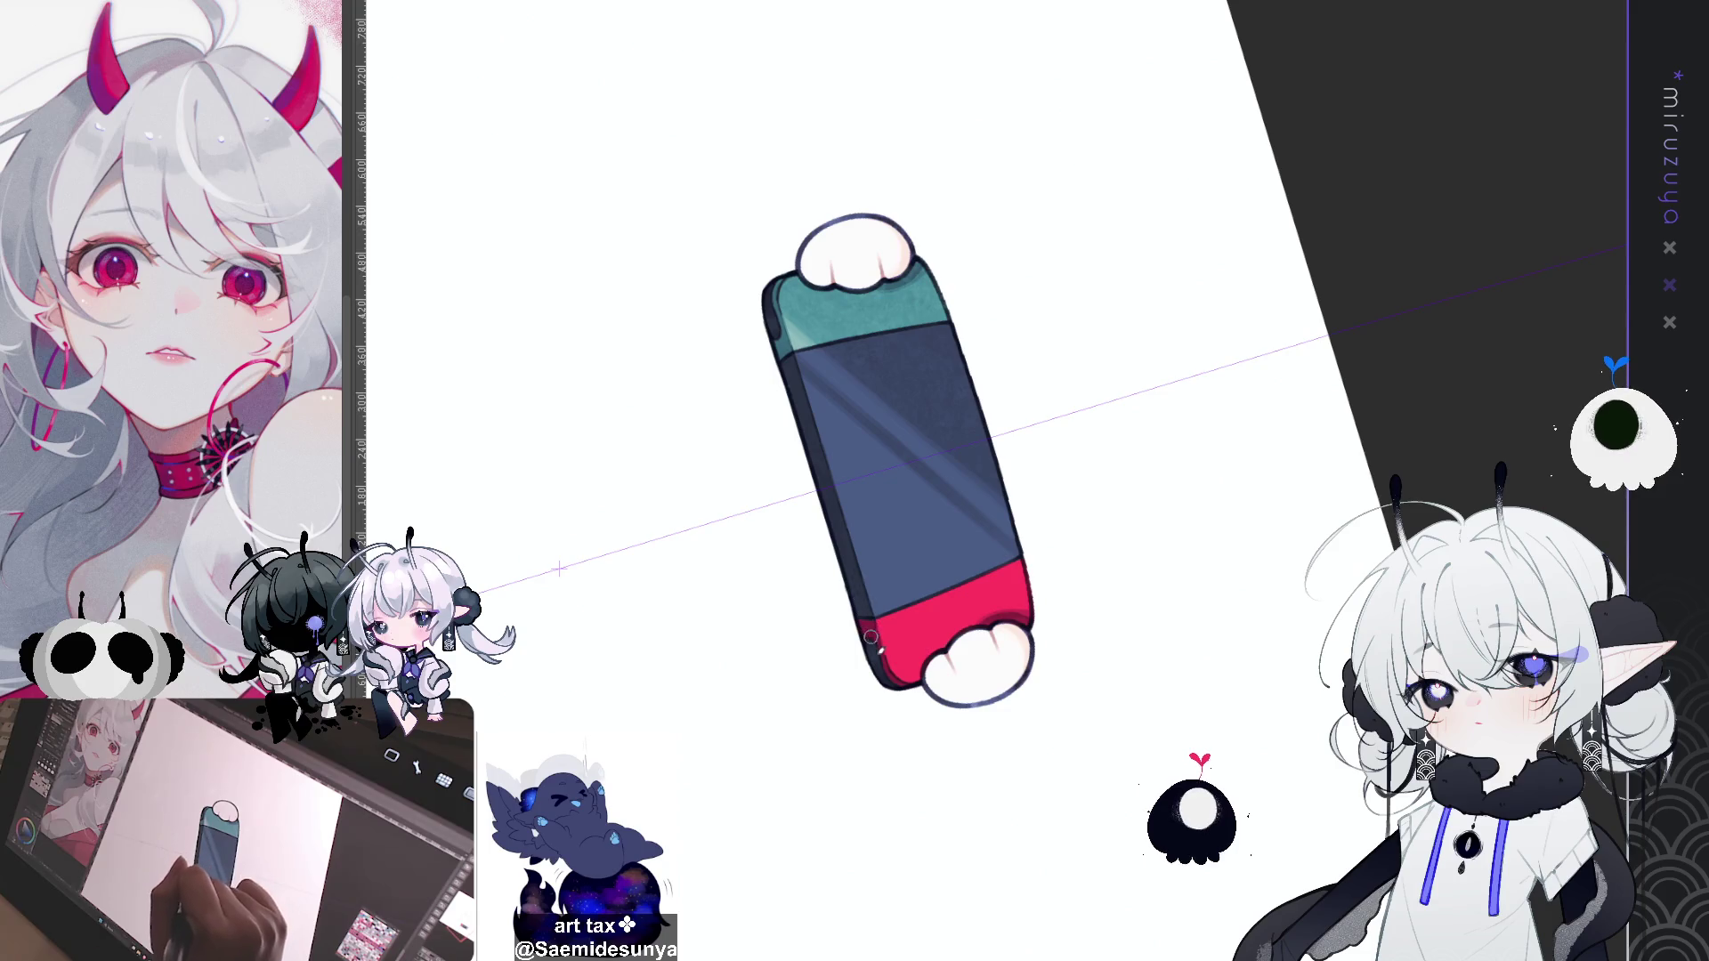
key("ctrl+0")
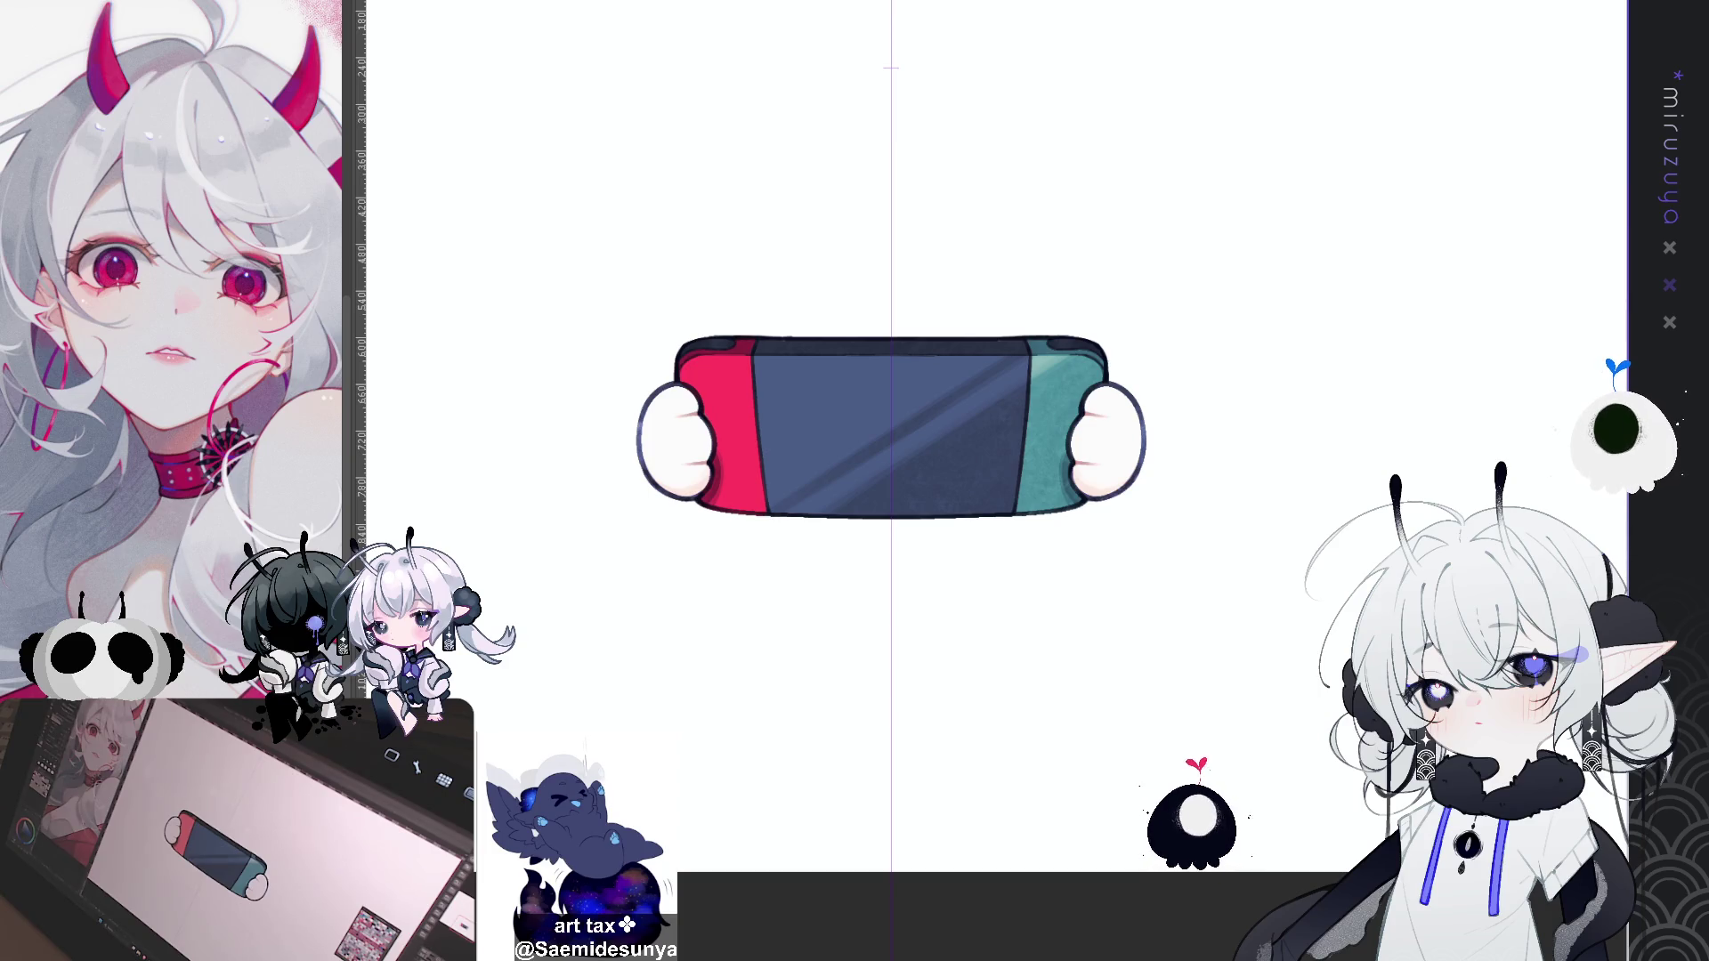
Step: Paint a light highlight and darker shading down the console's right edge and lower teal outline
left_click_drag(686, 348, 1100, 349)
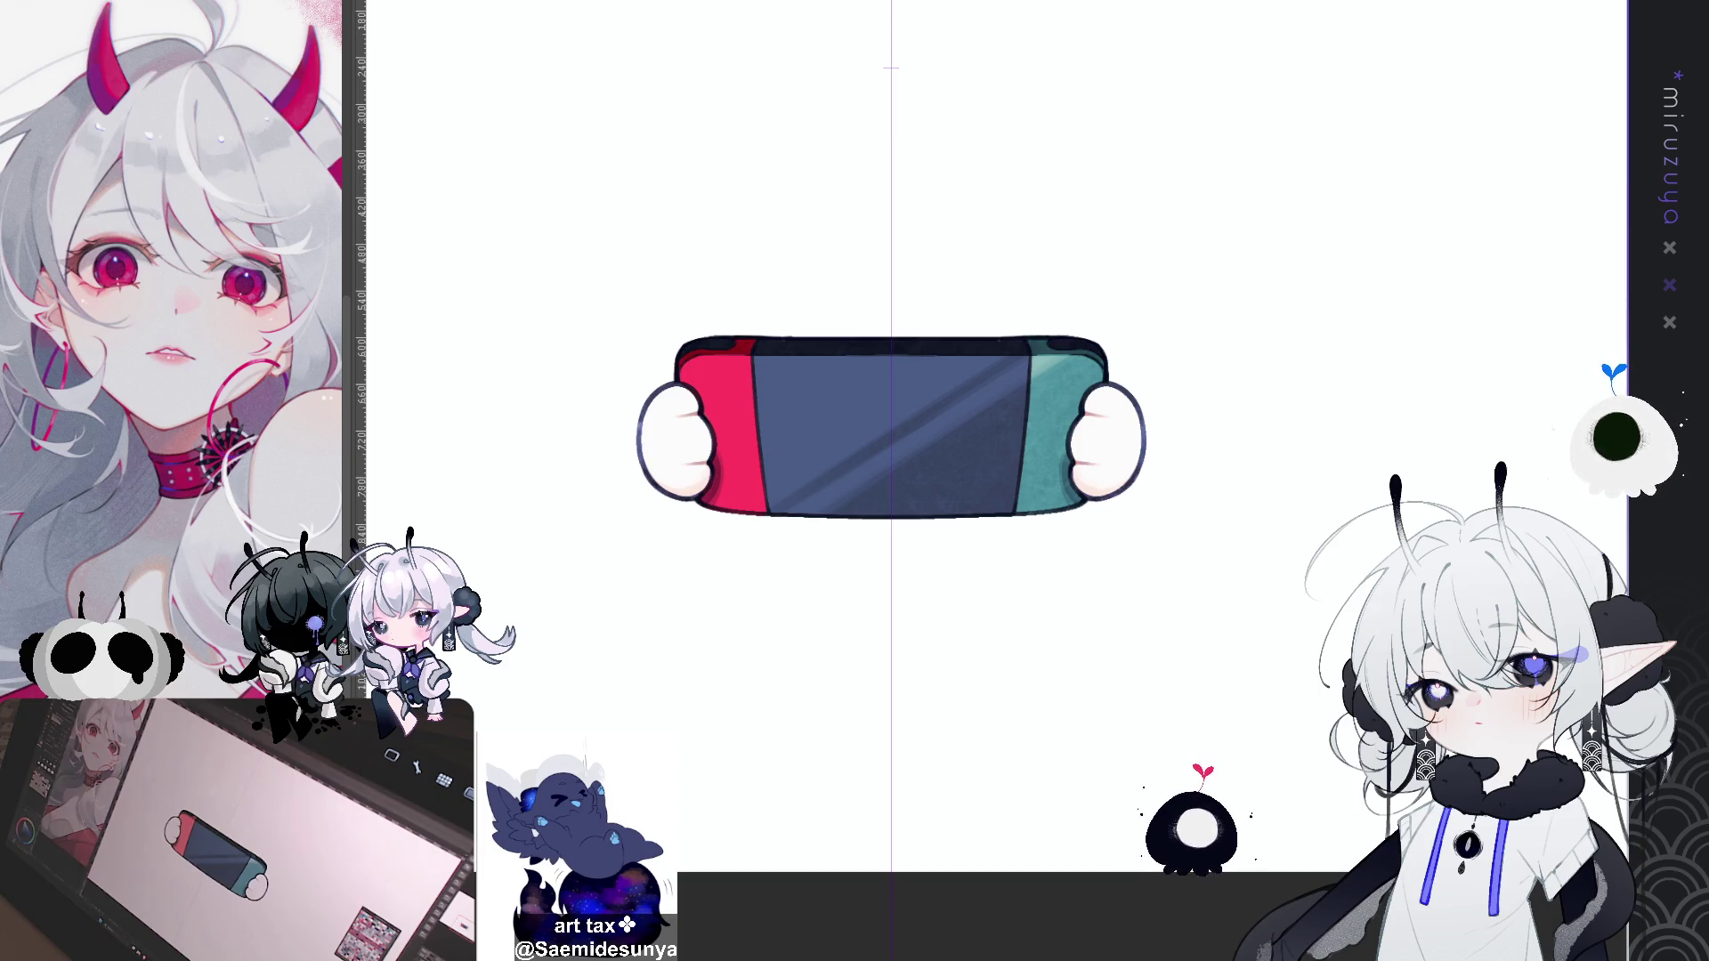
key("ctrl+z")
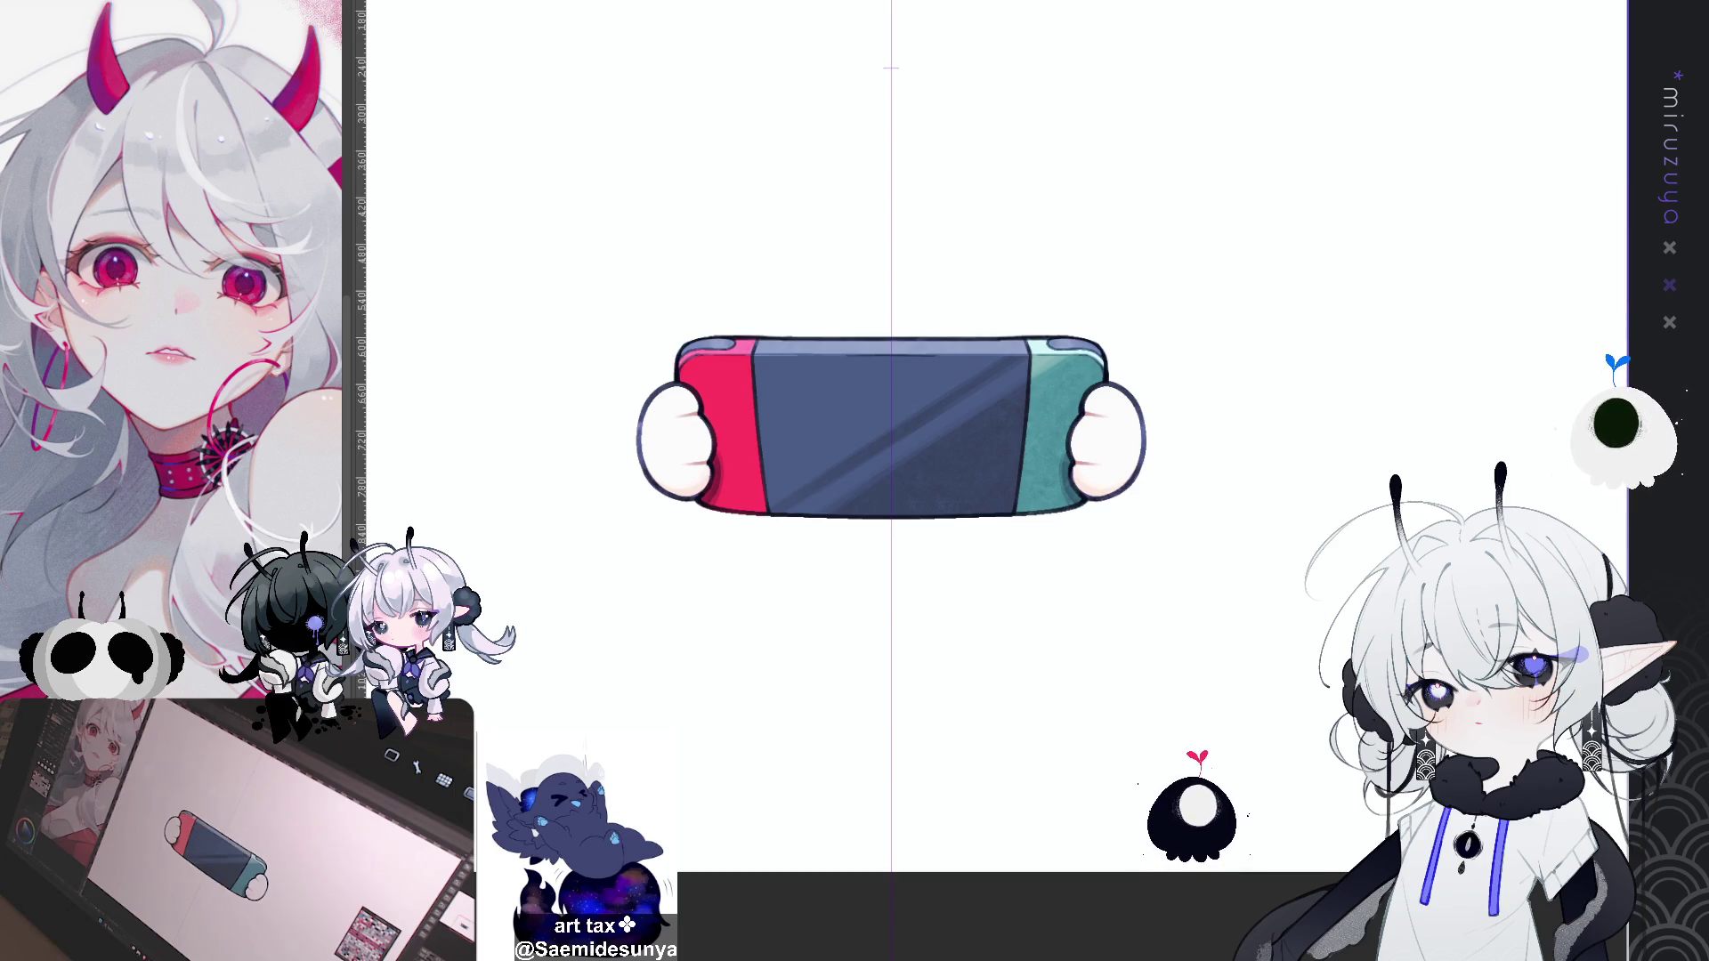
mouse_move(1050, 552)
left_mouse_down()
mouse_move(1113, 374)
mouse_move(1097, 297)
left_mouse_up()
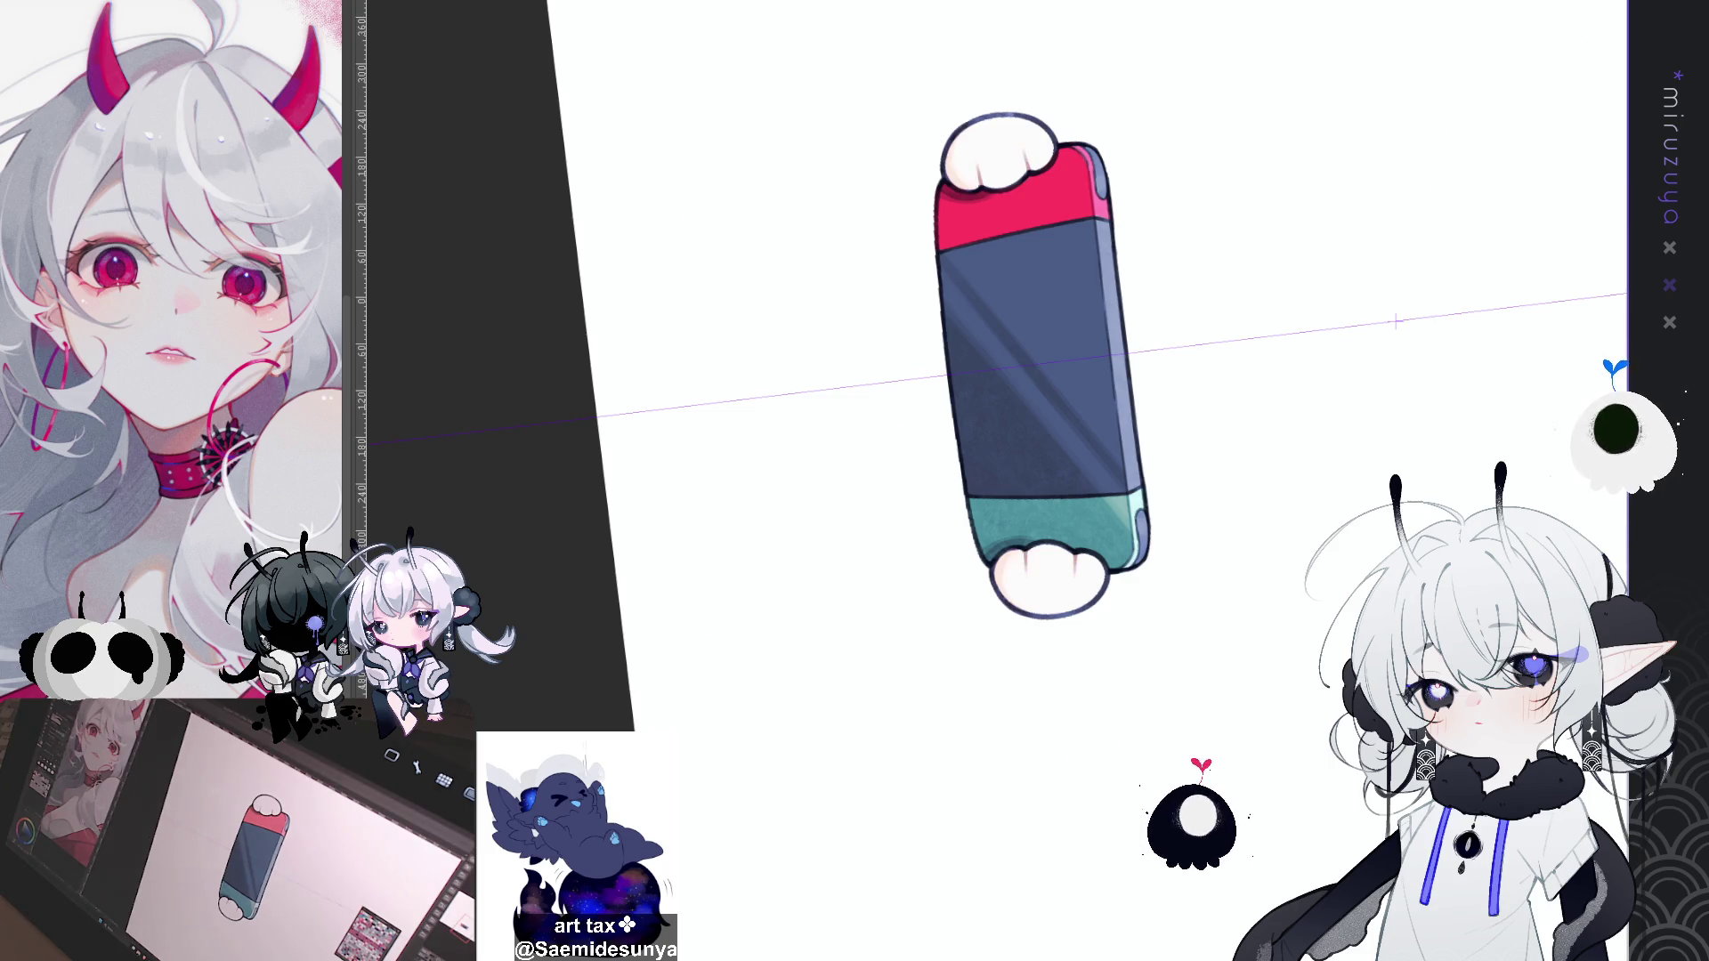
key("ctrl+comma")
key("ctrl+comma")
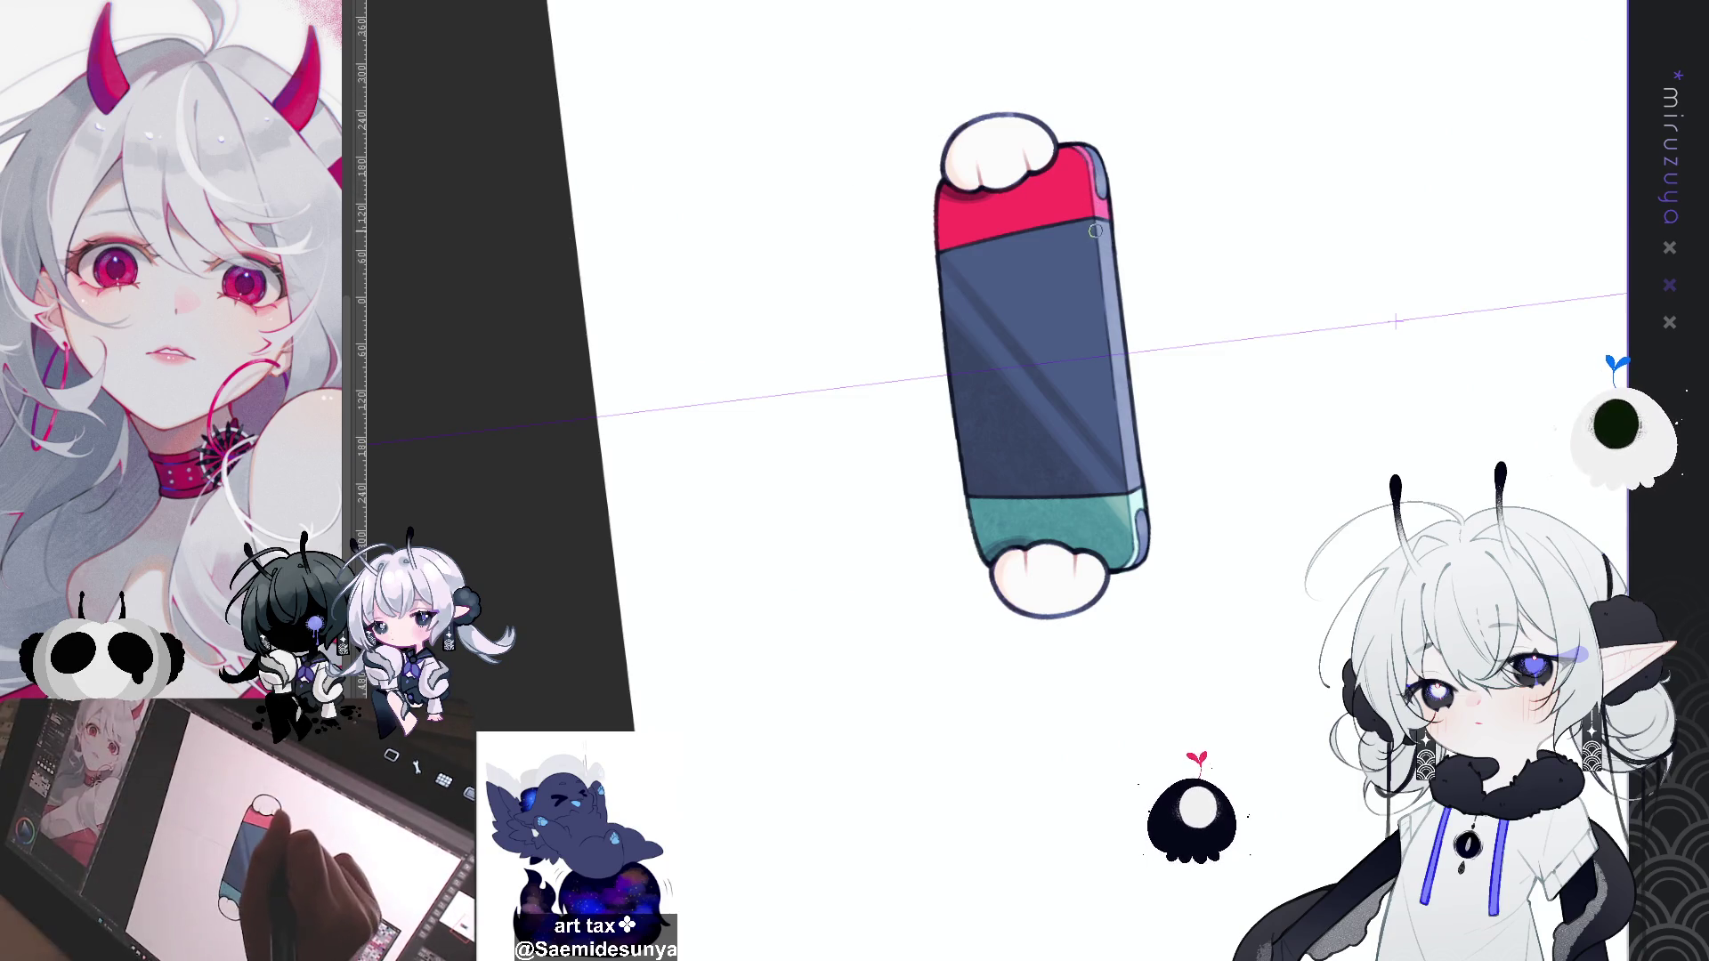
left_click_drag(1100, 233, 1132, 534)
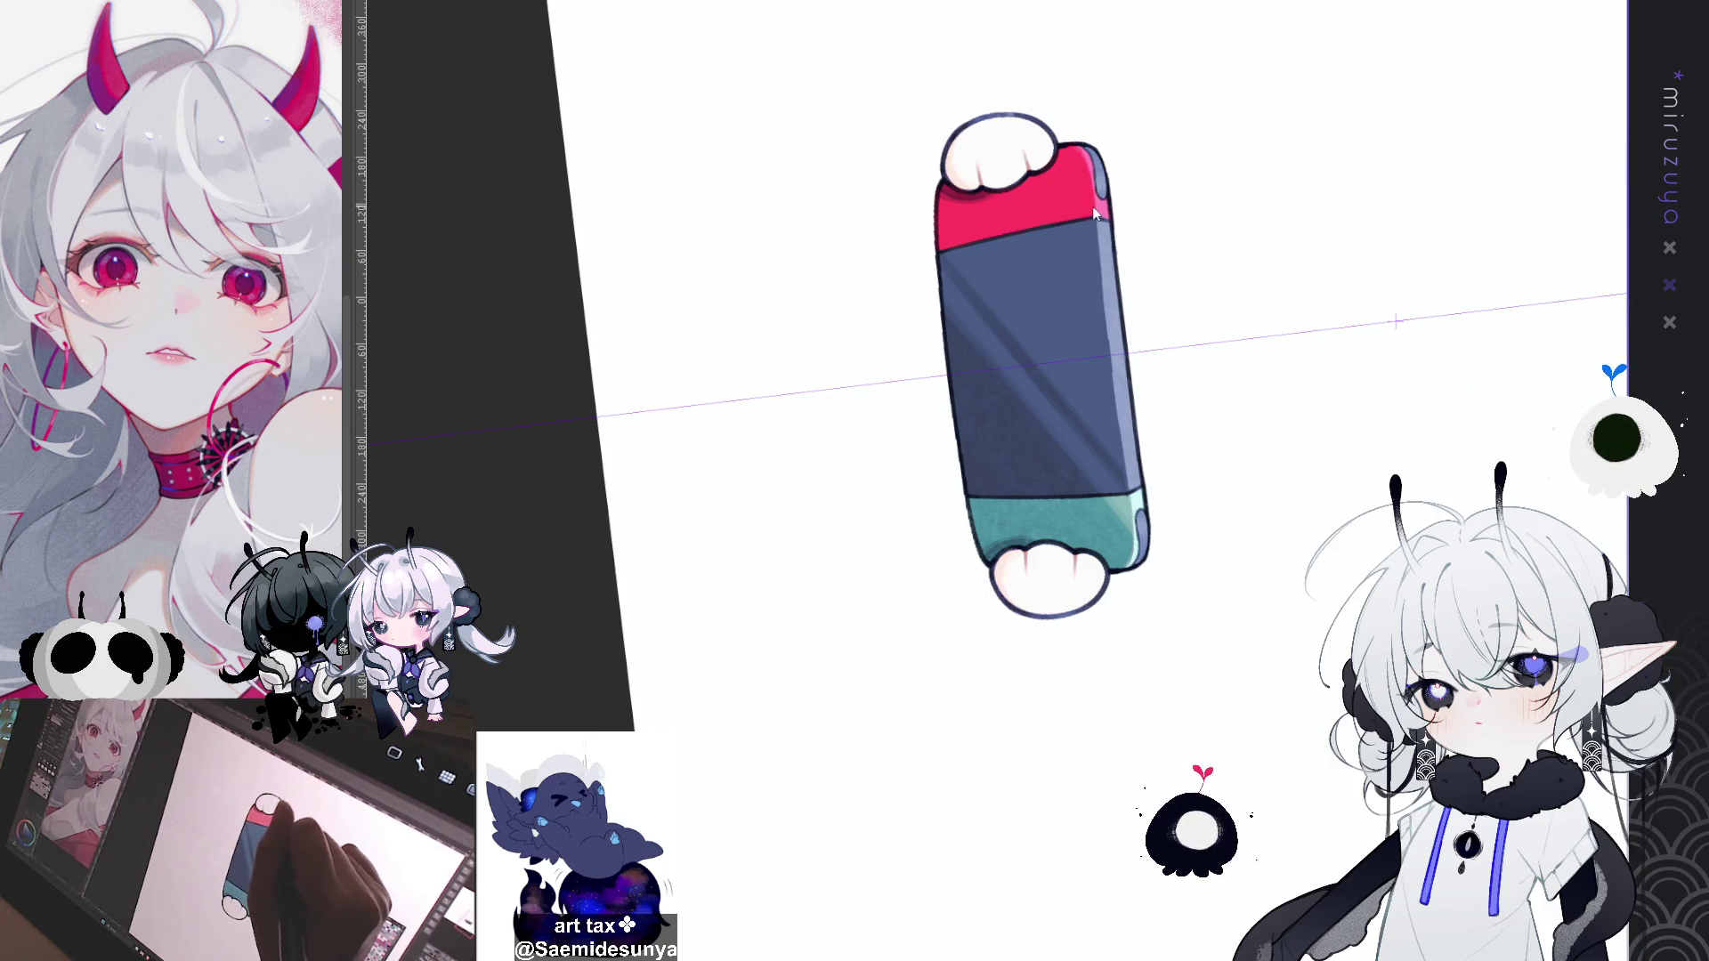
left_click_drag(1106, 302, 1123, 454)
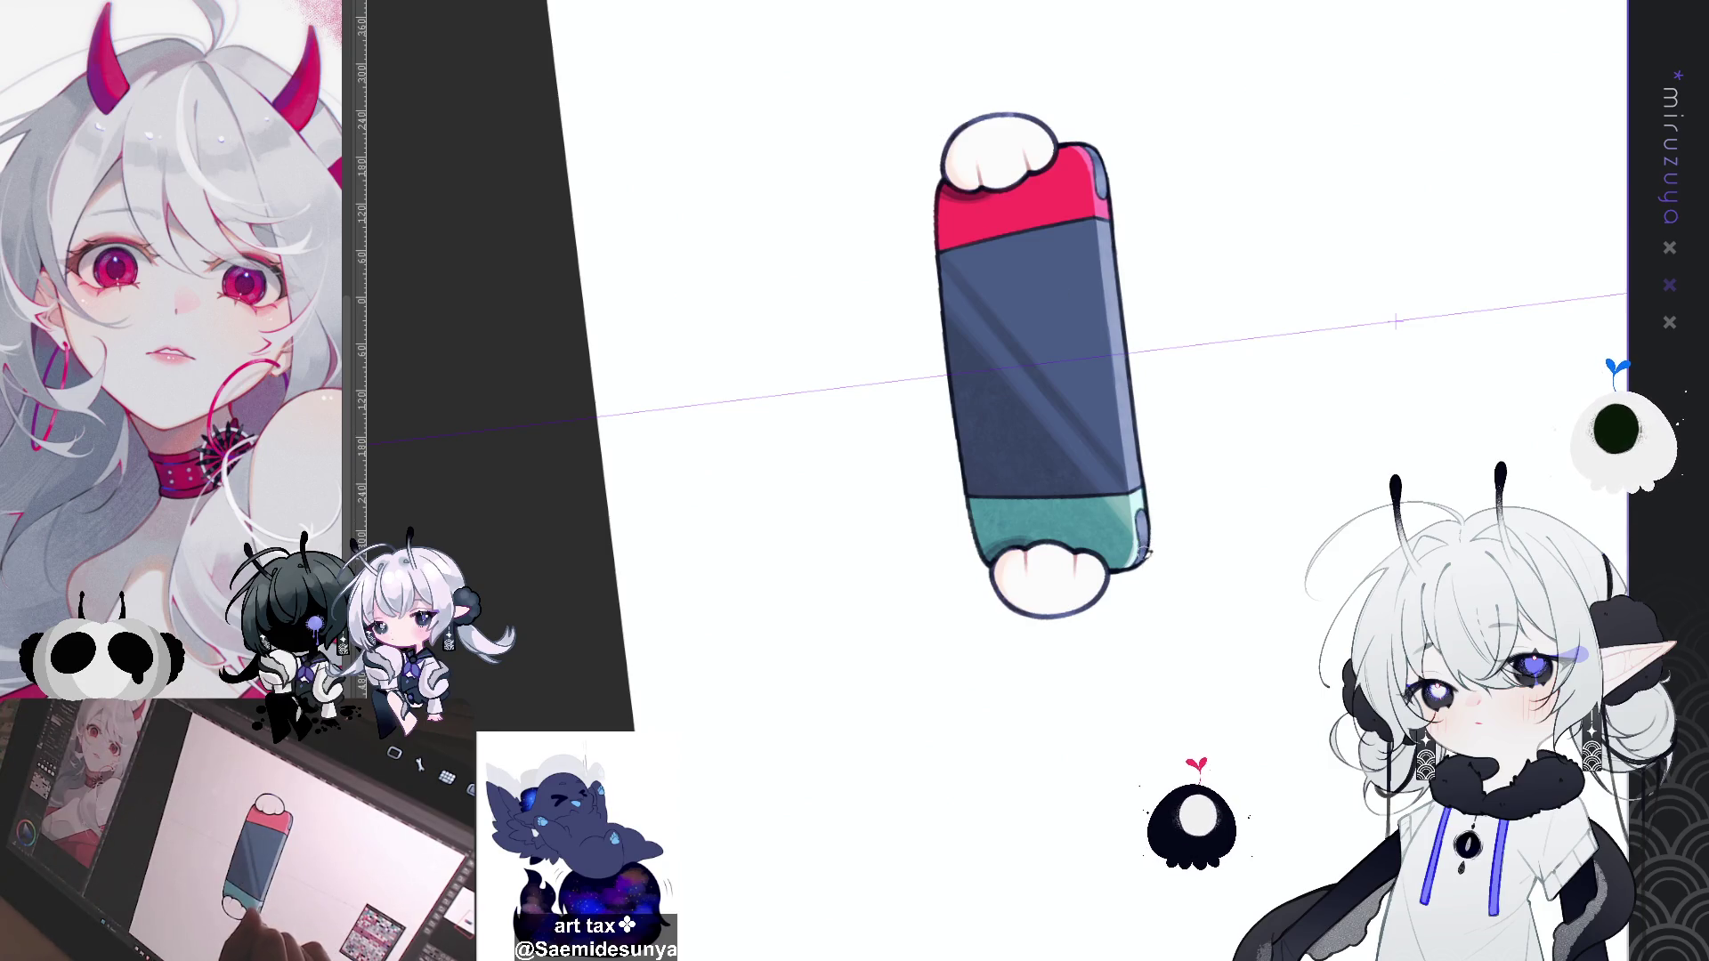
left_click_drag(1146, 506, 1145, 534)
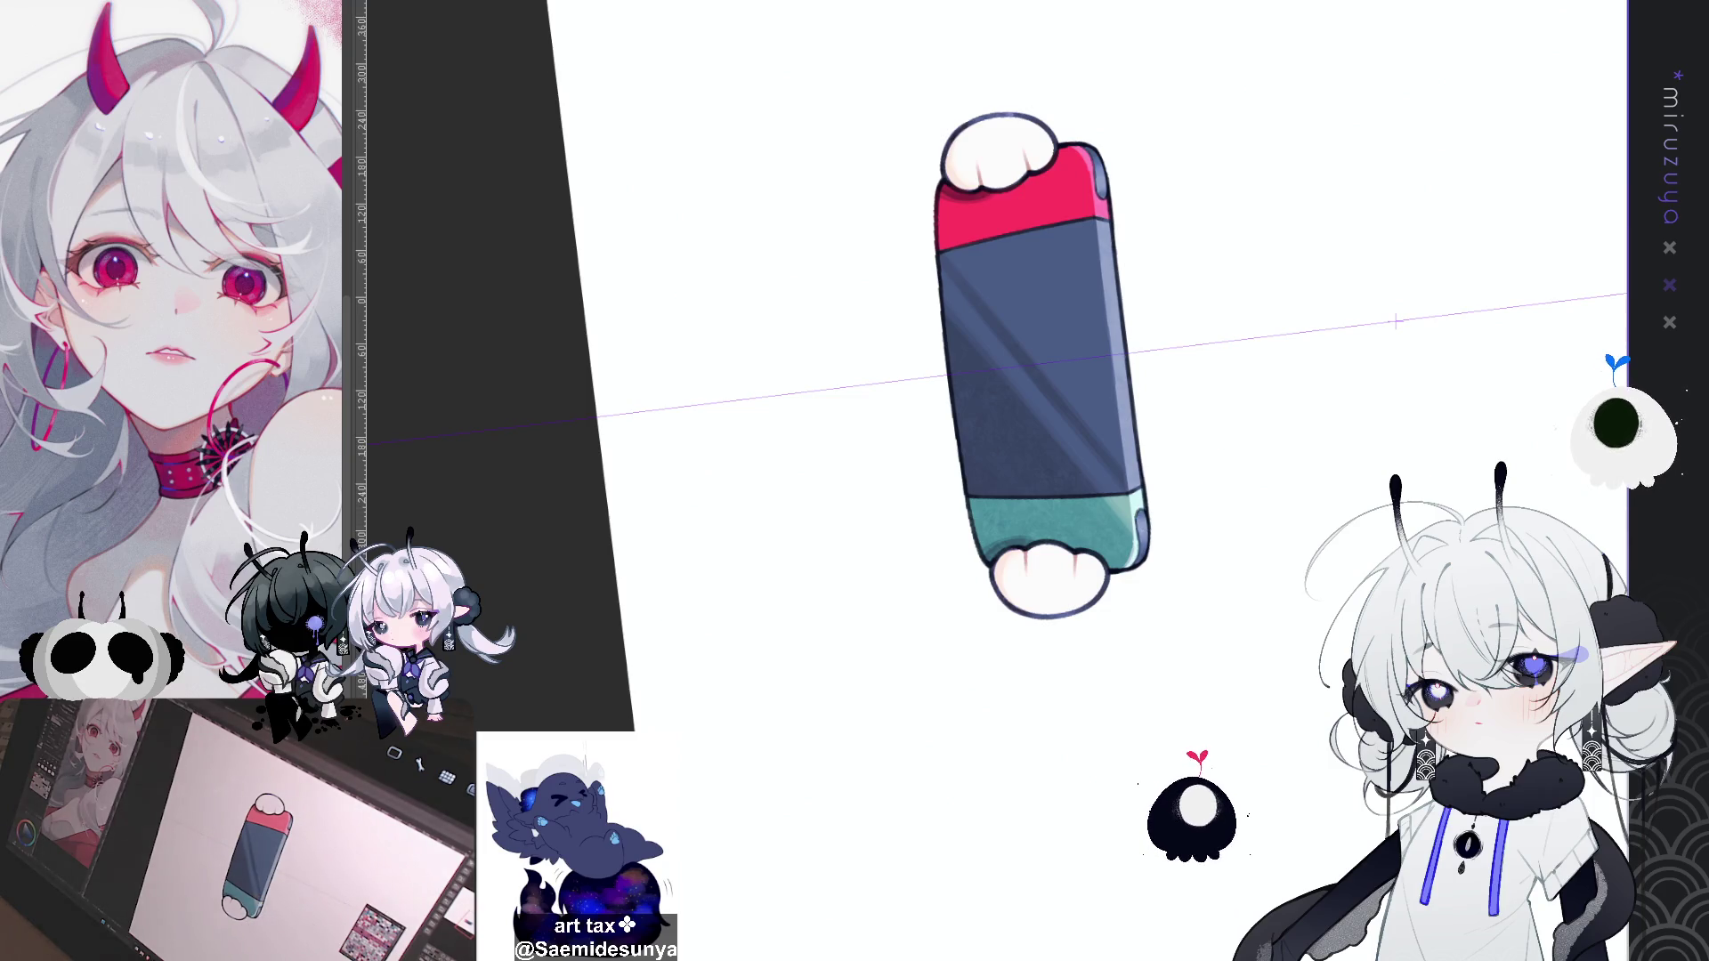
key("ctrl+0")
key("ctrl+minus")
key("ctrl+minus")
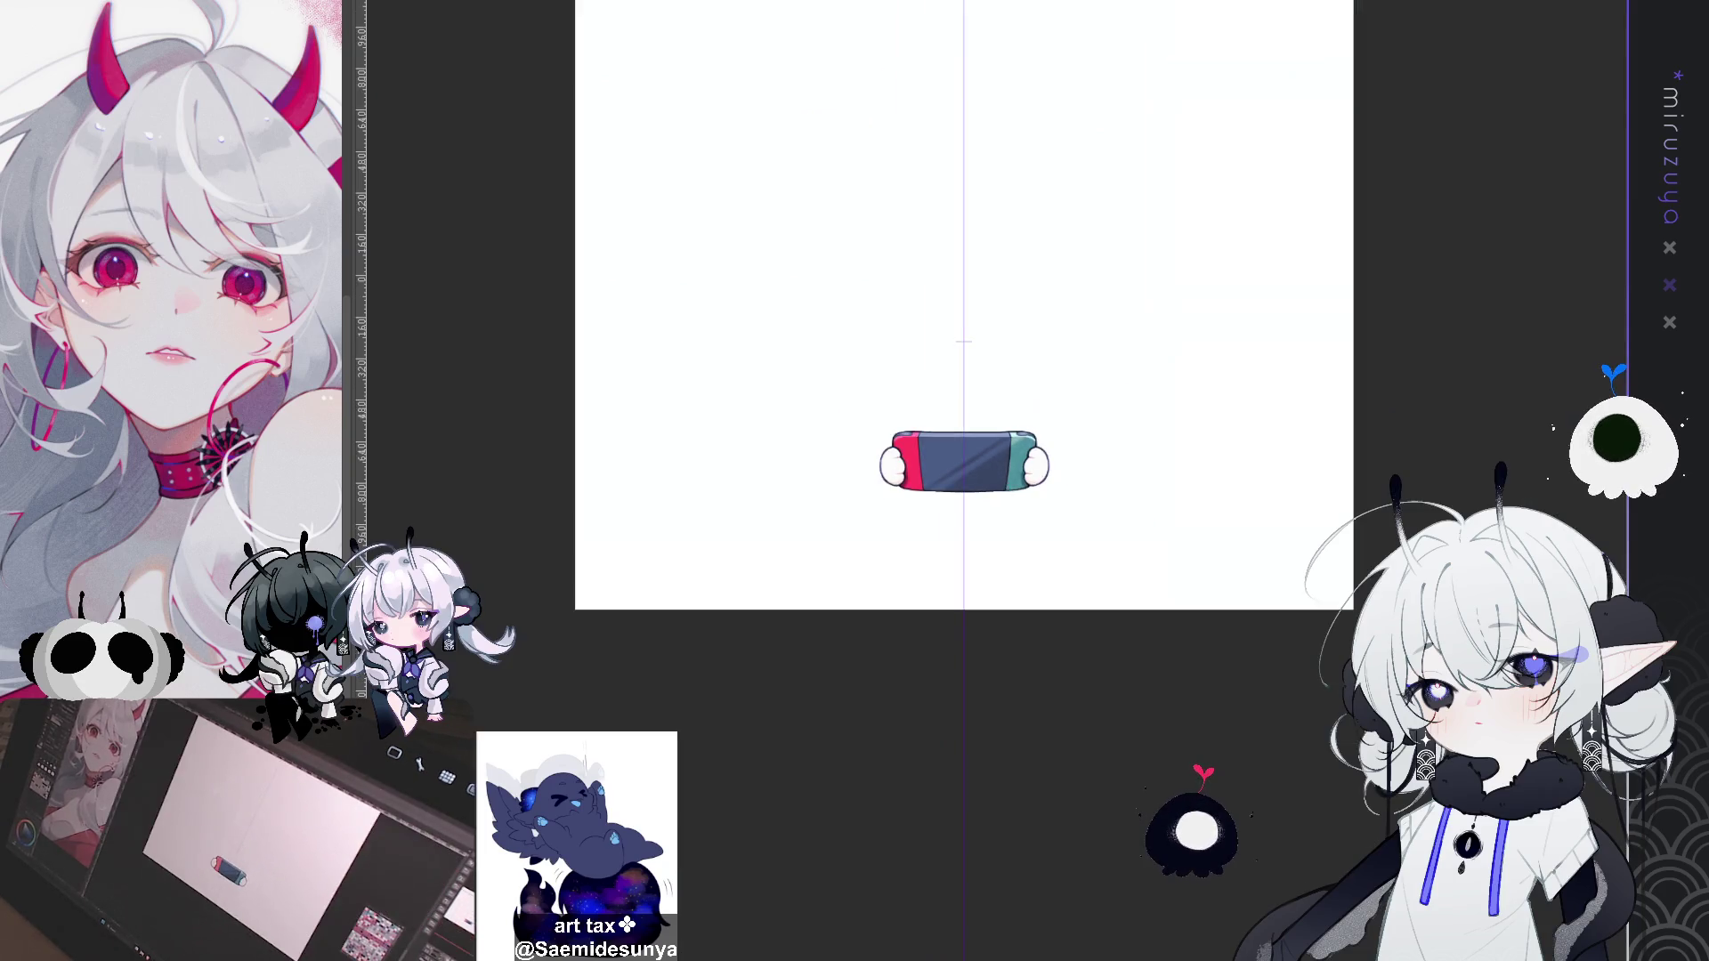
Step: Zoom in and rotate the view to inspect the finished console up close
key("ctrl+plus")
left_click_drag(1408, 460, 1347, 296)
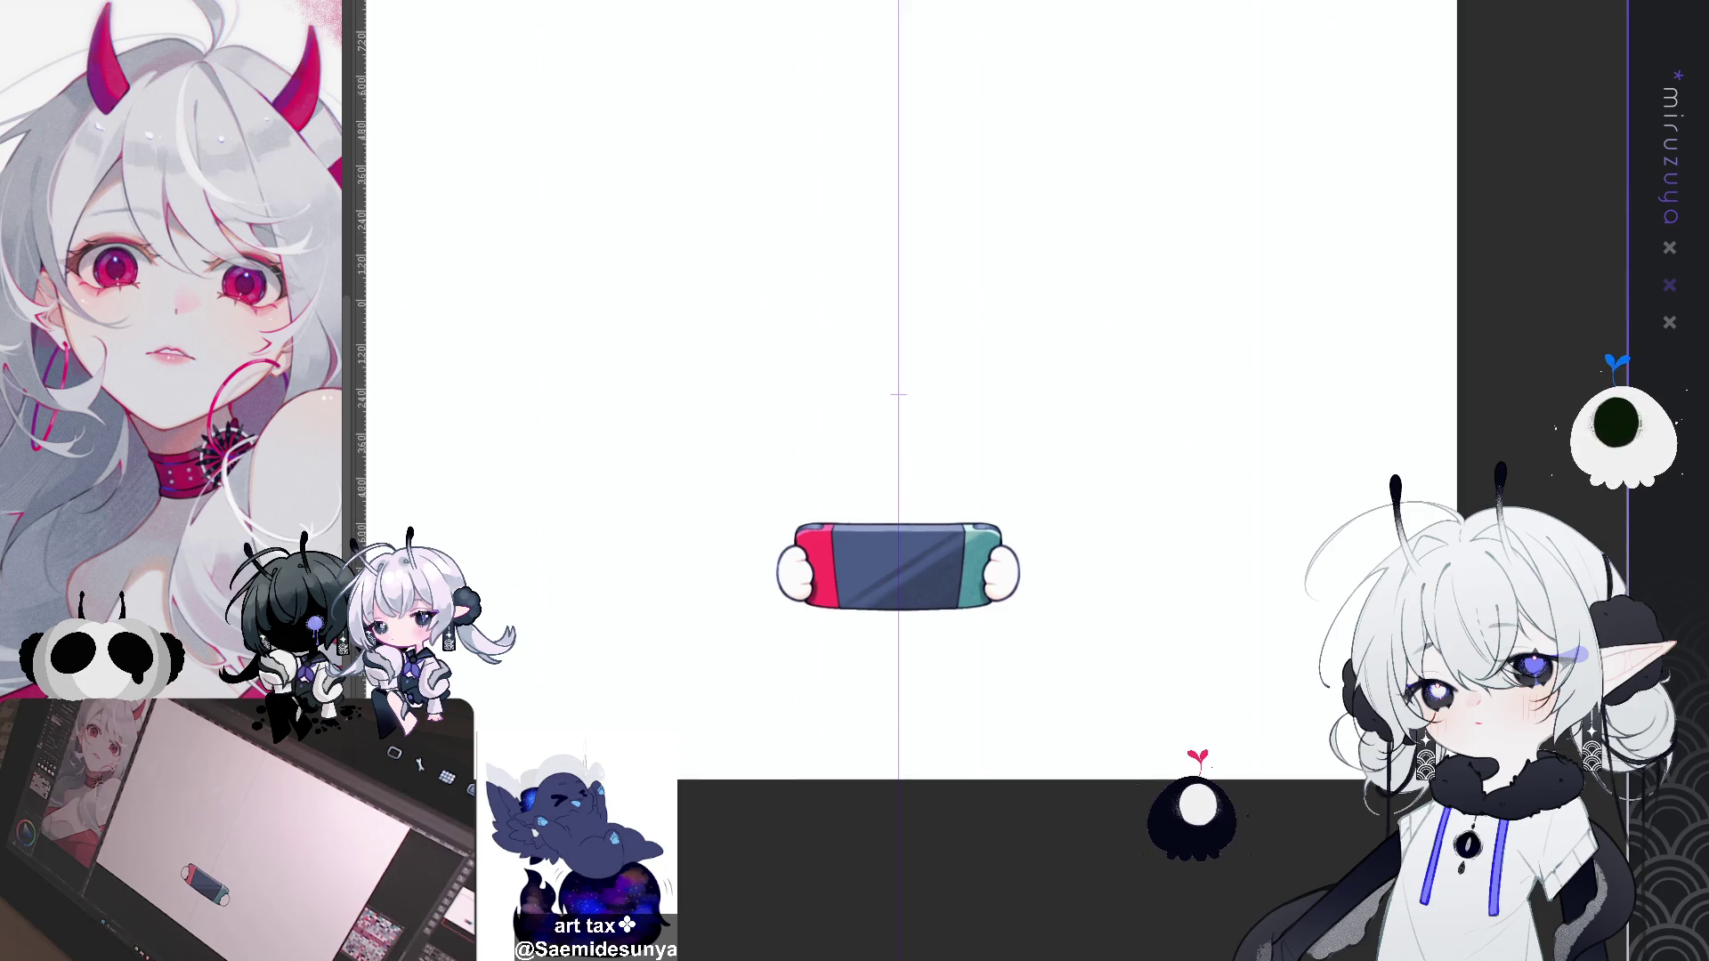
scroll(1006, 476, "up", 3)
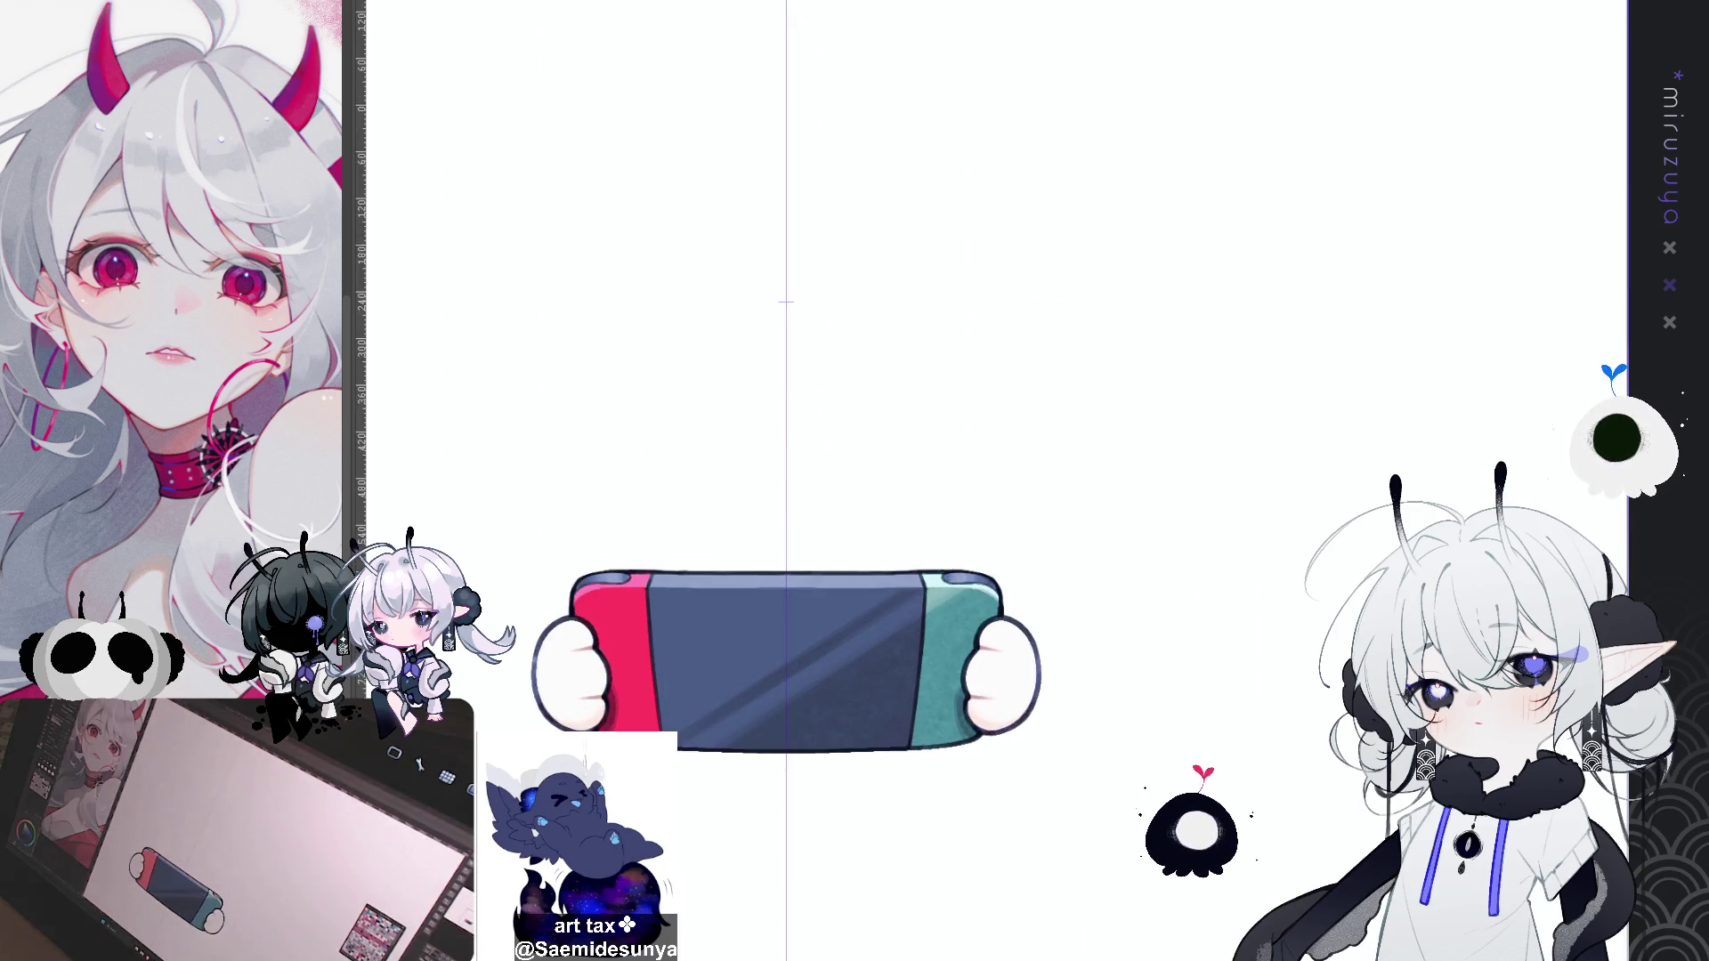
scroll(802, 534, "up", 1)
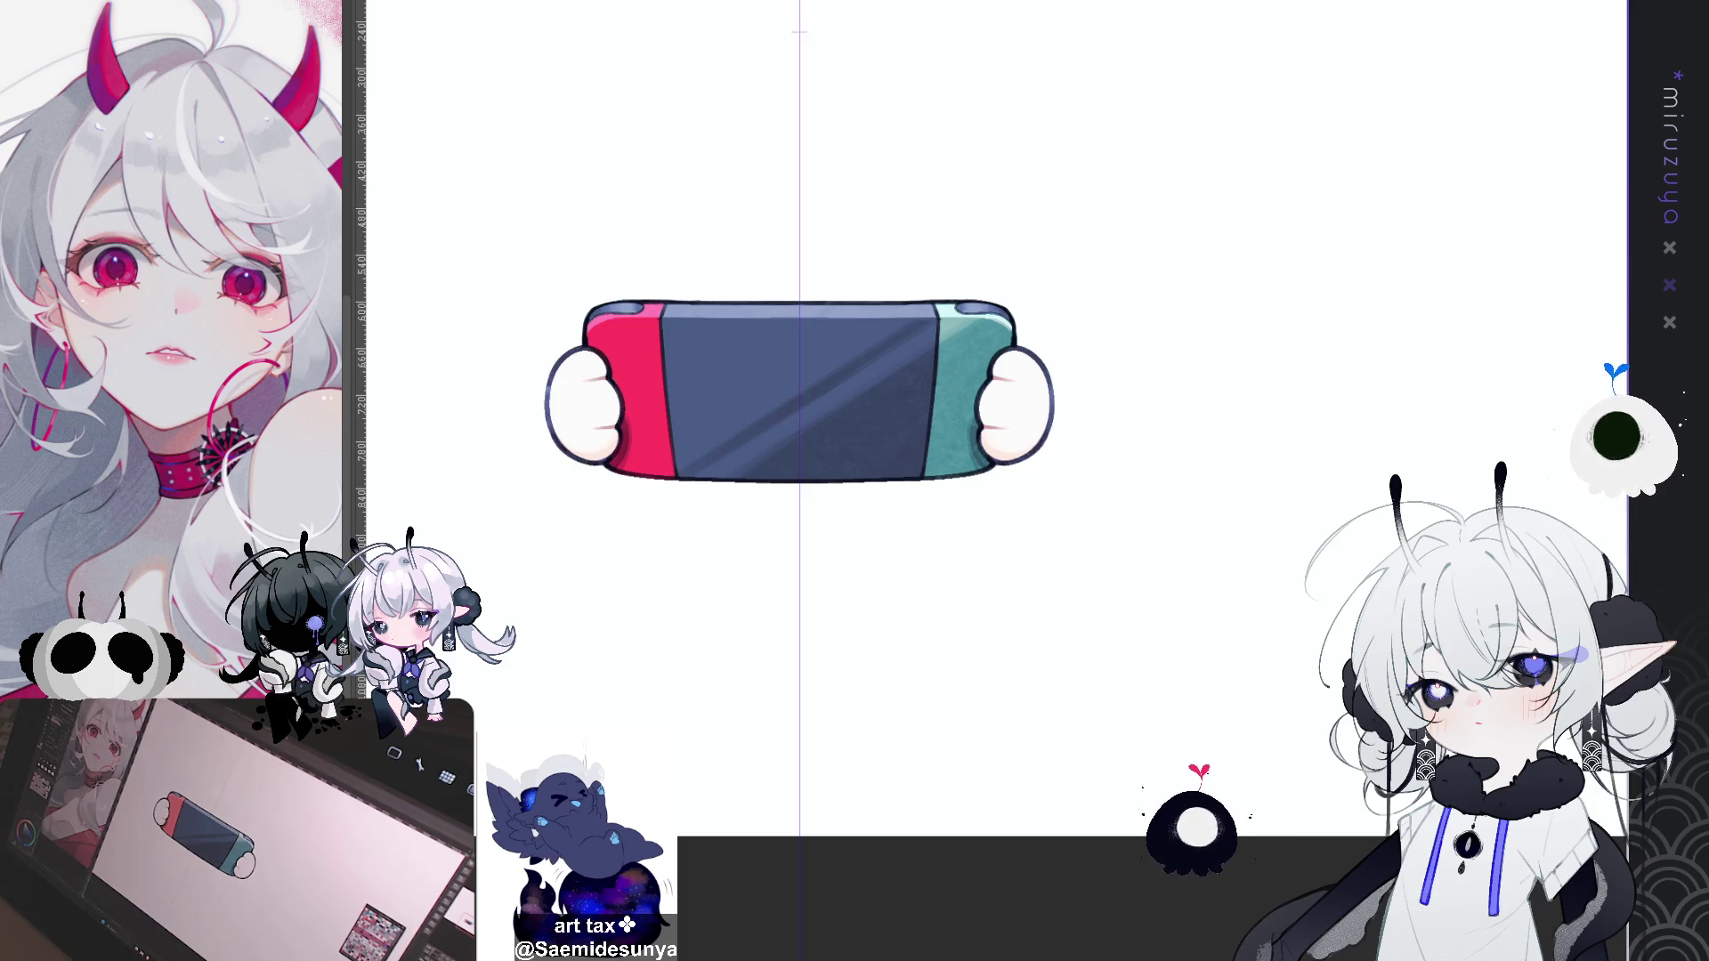
mouse_move(1264, 480)
left_mouse_down()
mouse_move(1131, 712)
mouse_move(1052, 742)
mouse_move(901, 681)
left_mouse_up()
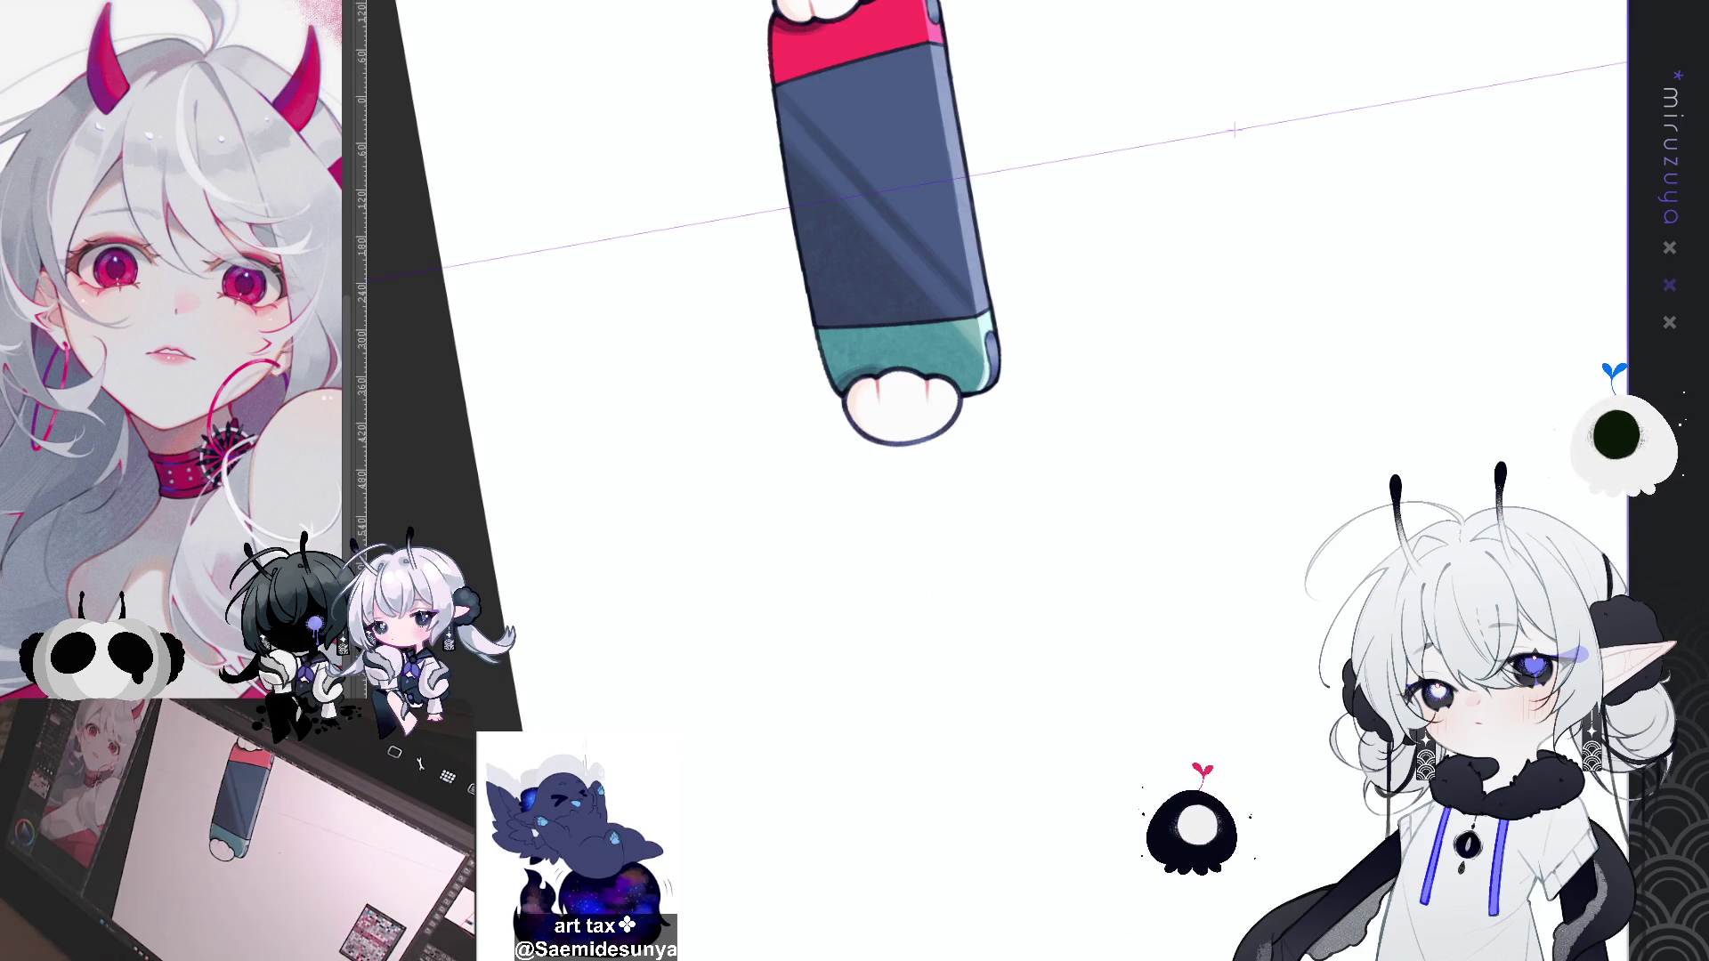
Step: Level the rotation and zoom back out to show the chibi holding the console
key("ctrl+at")
key("ctrl+0")
key("ctrl+plus")
key("ctrl+plus")
mouse_move(801, 534)
left_mouse_down()
mouse_move(829, 559)
mouse_move(1009, 367)
left_mouse_up()
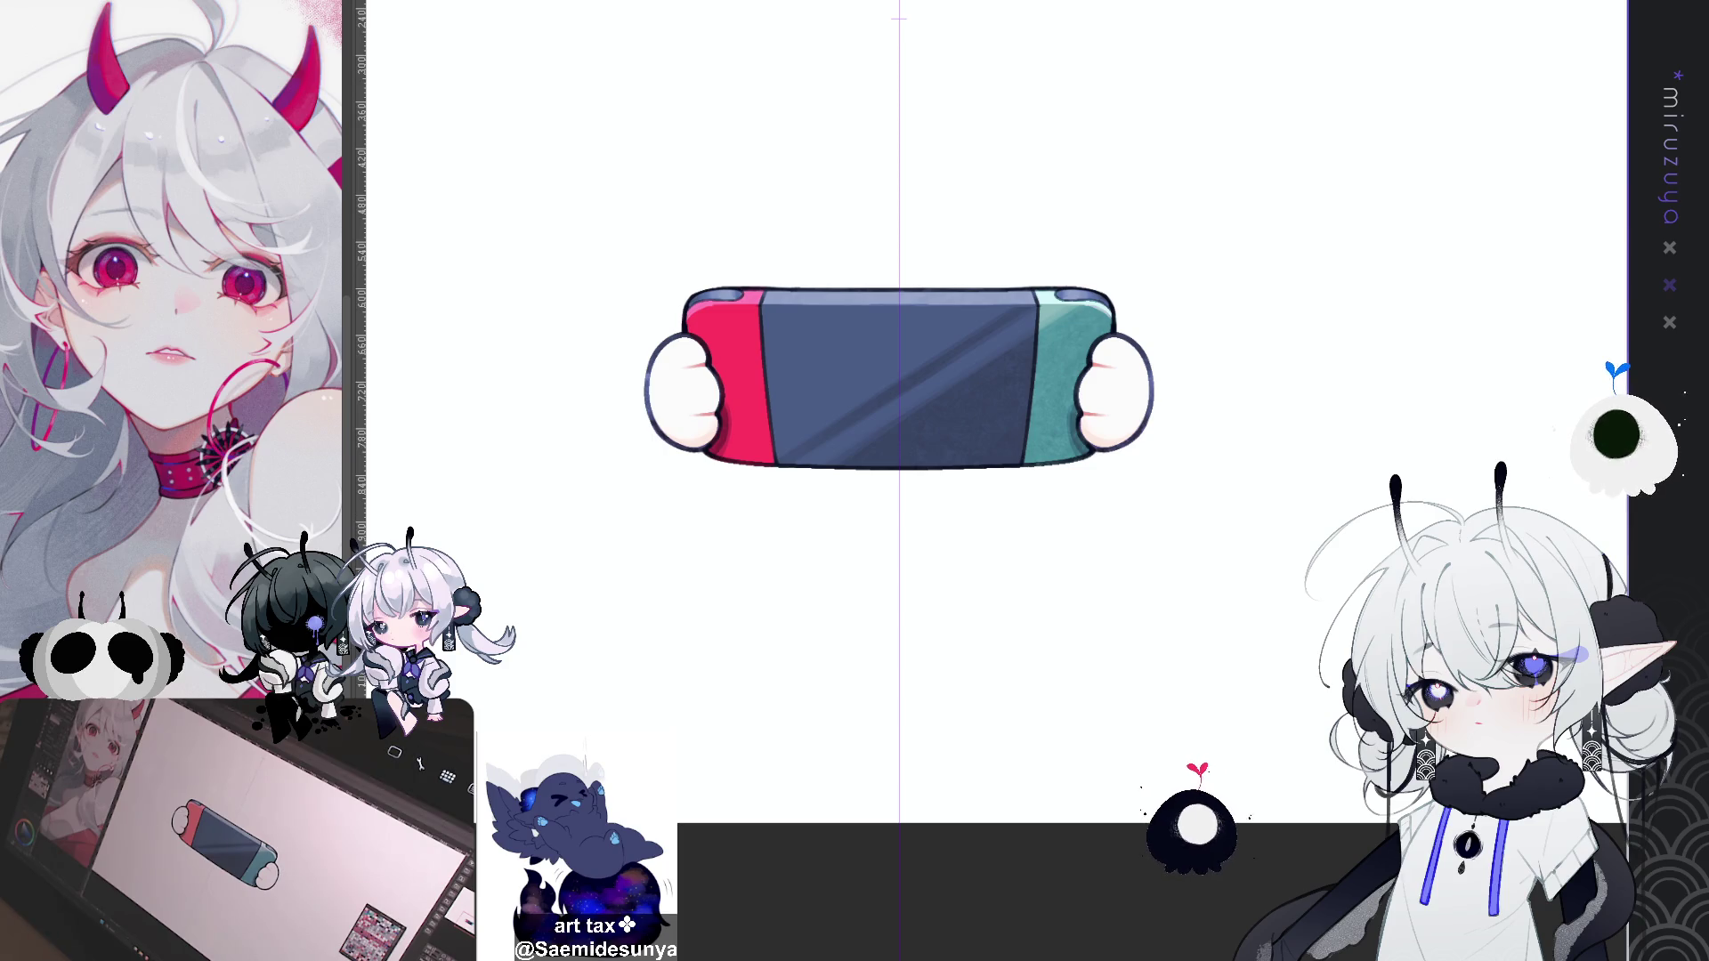
key("ctrl+minus")
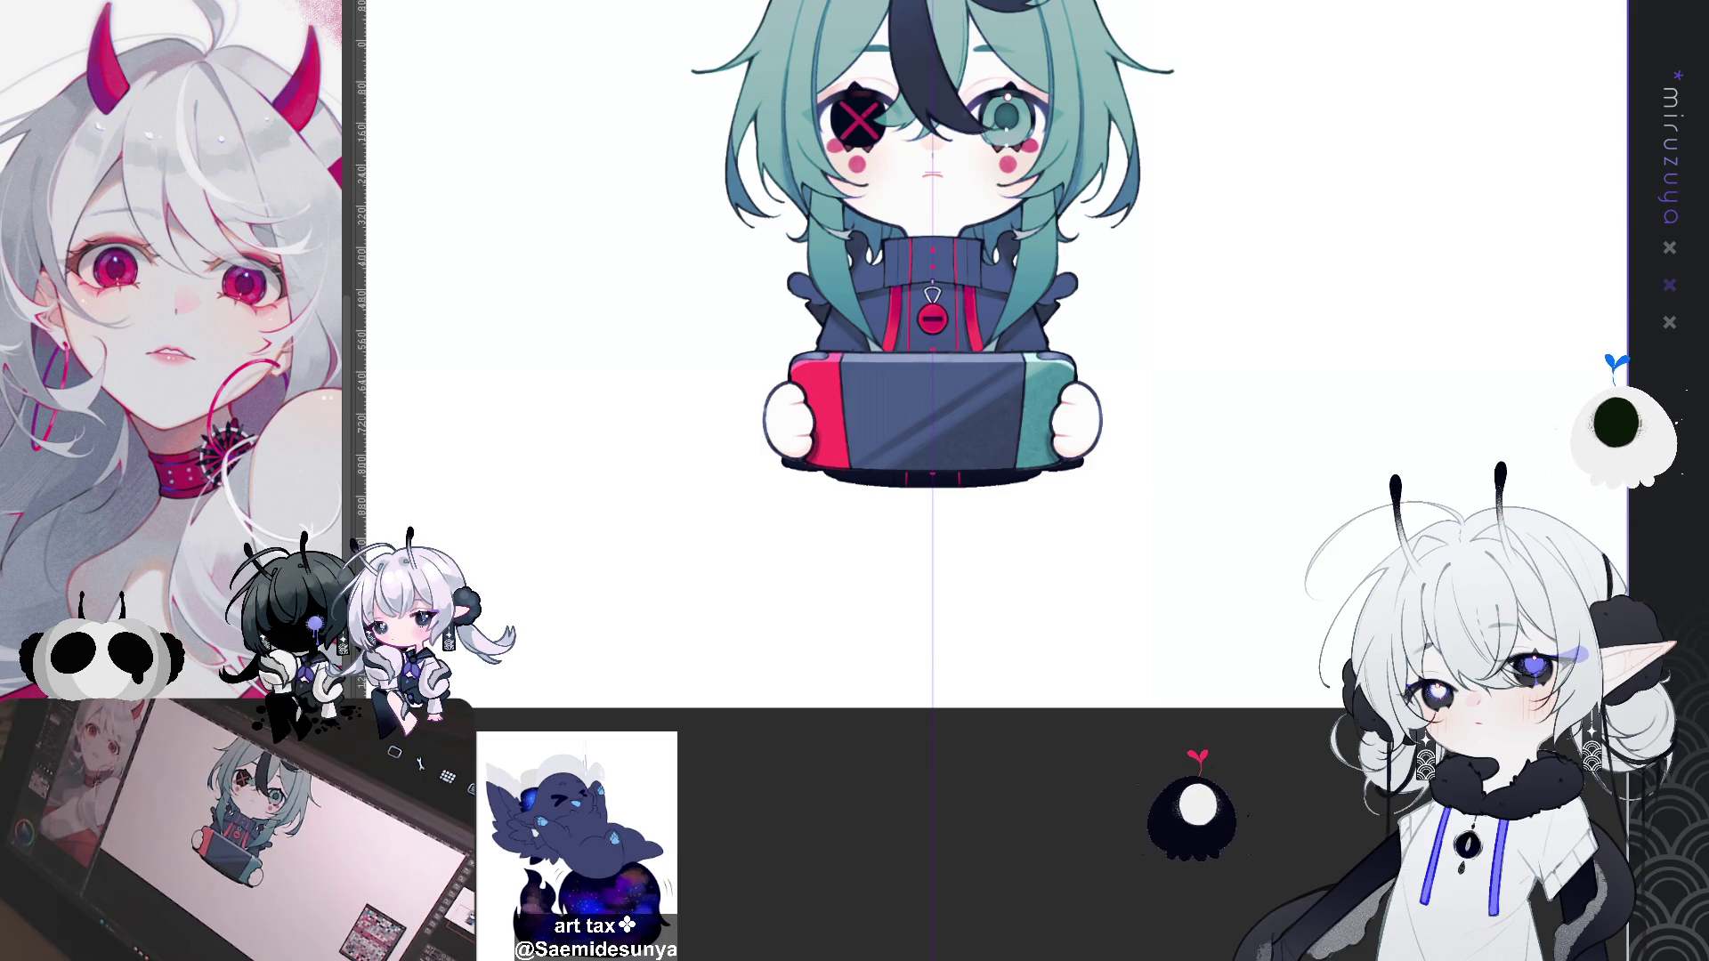
Step: Hide the vertical centre guide with Ctrl+; and zoom around to check the chibi drawing
scroll(950, 445, "up", 3)
key("ctrl+semicolon")
scroll(944, 388, "up", 1)
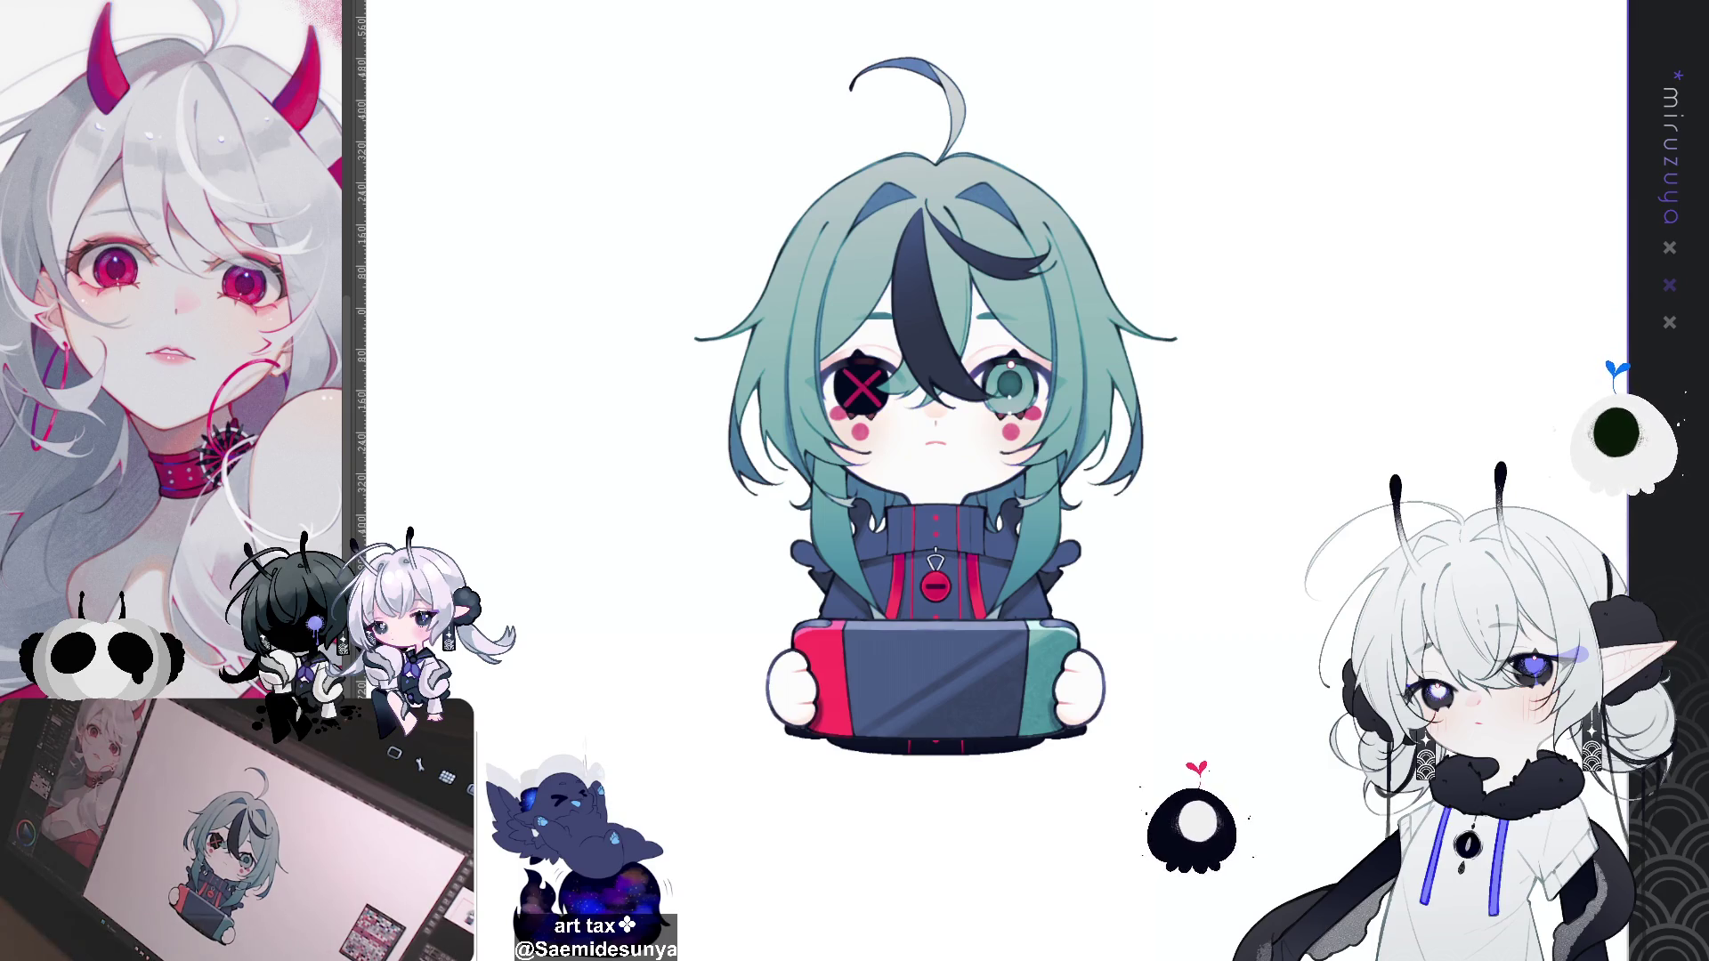
key("ctrl+0")
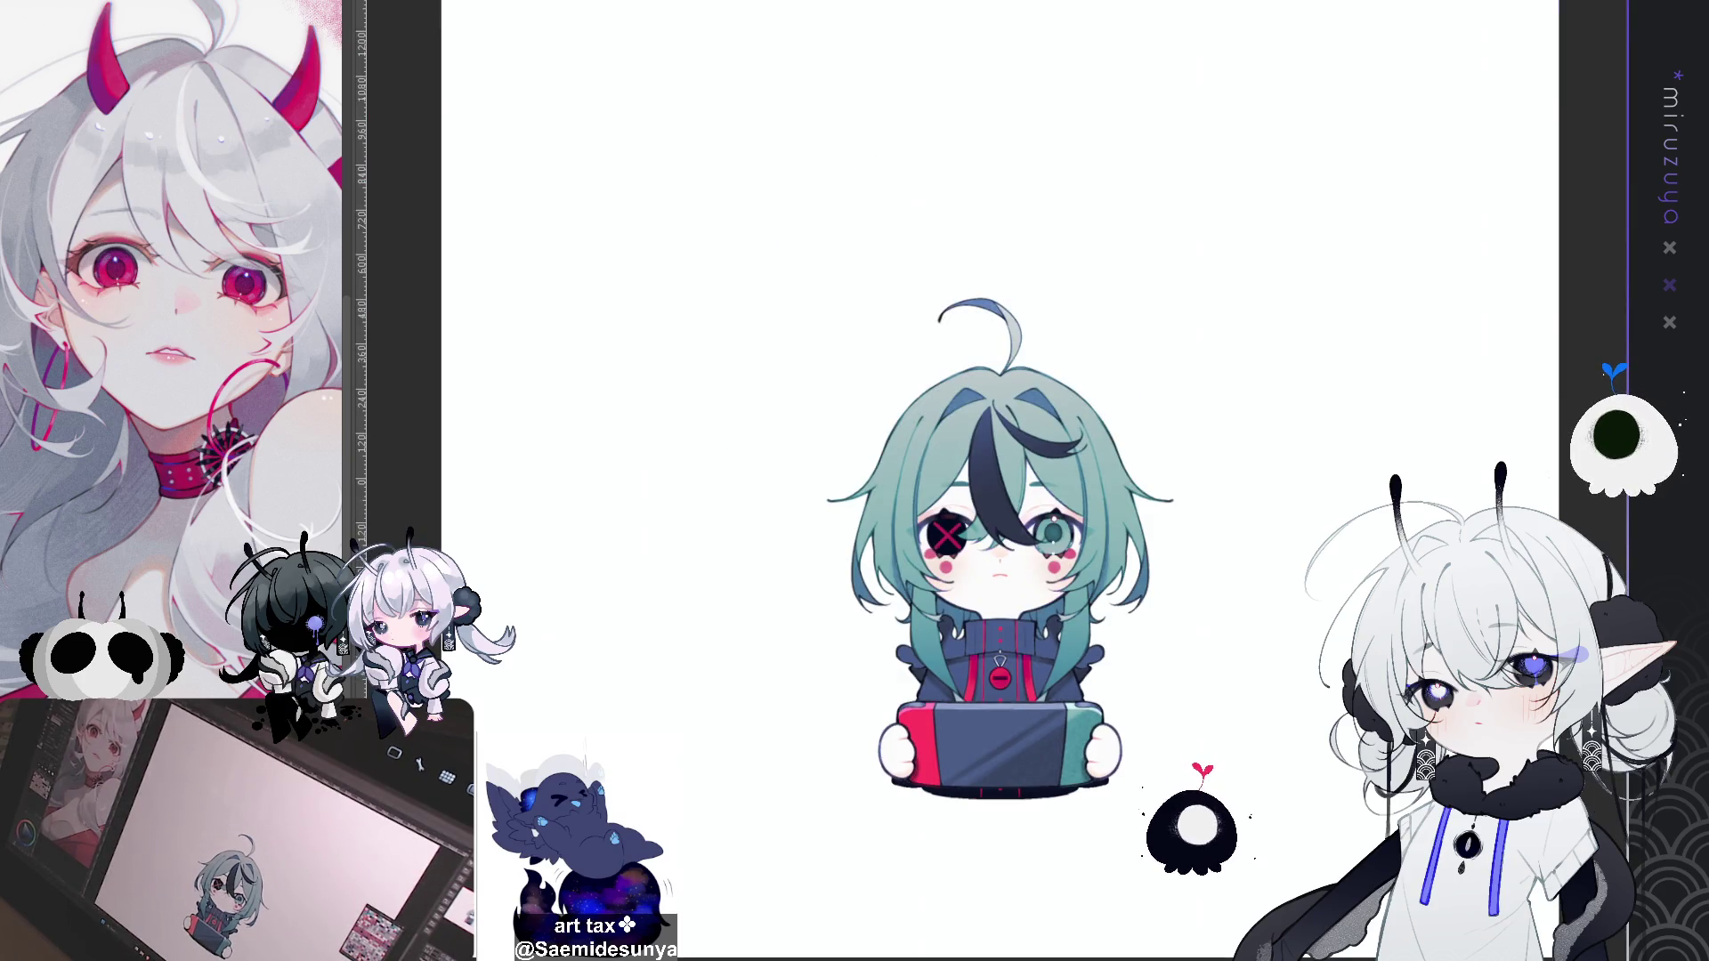
key("ctrl+plus")
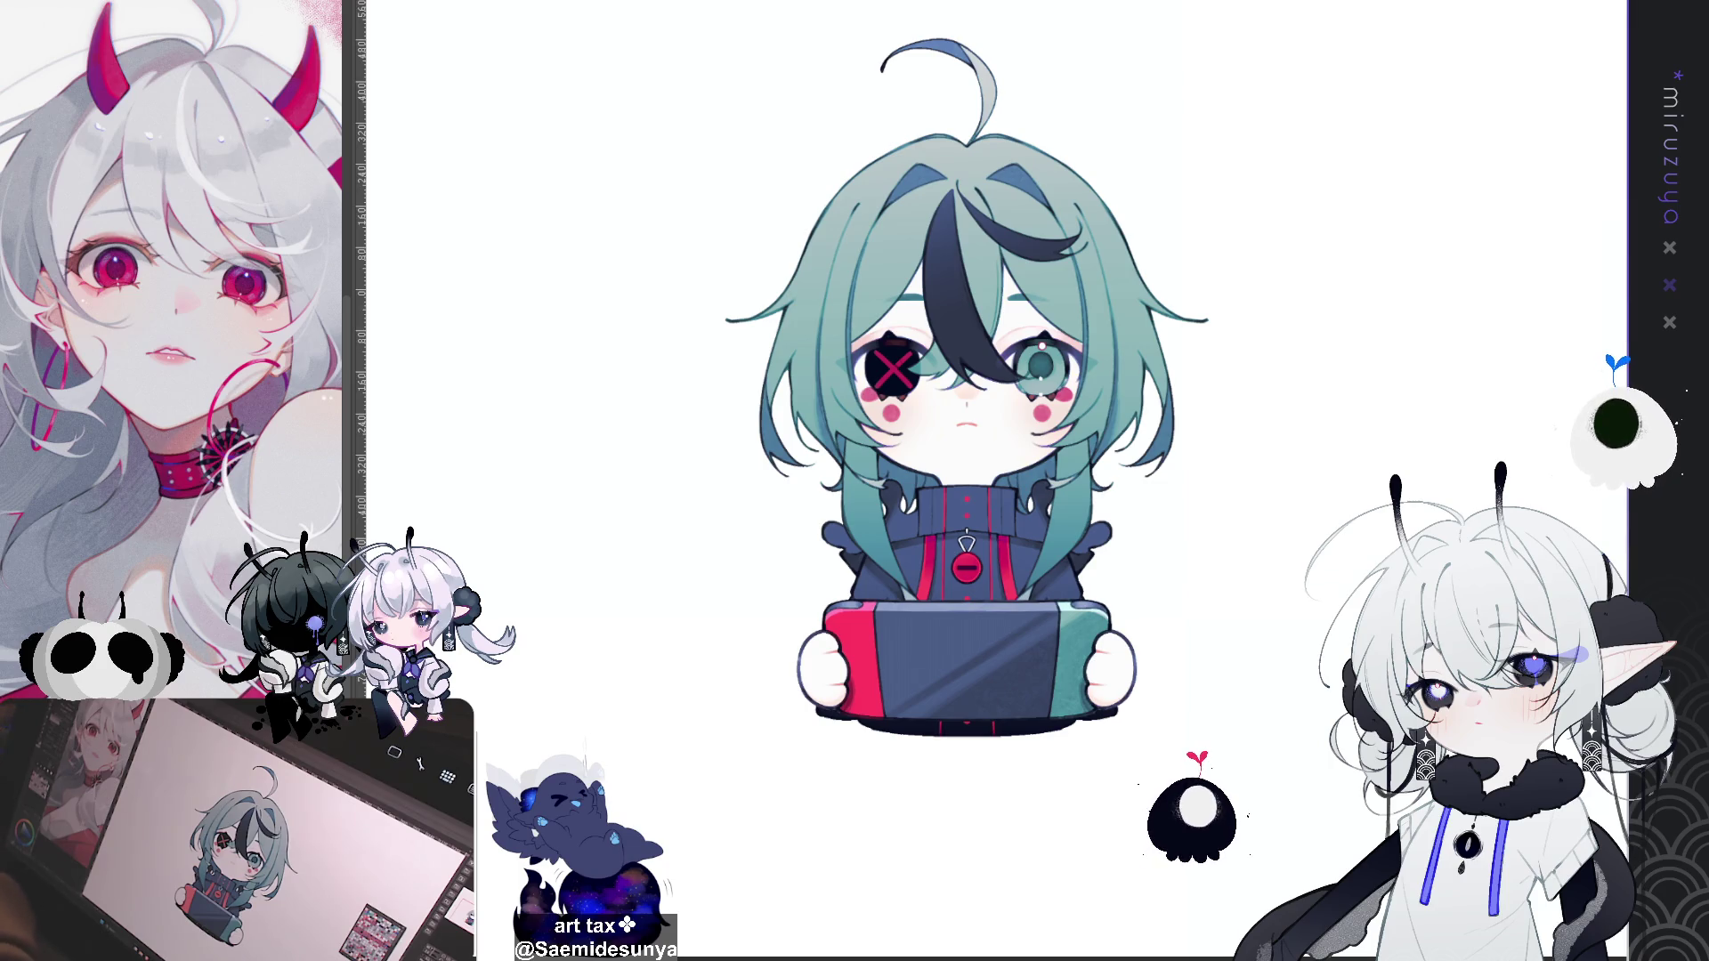
scroll(966, 498, "up", 3)
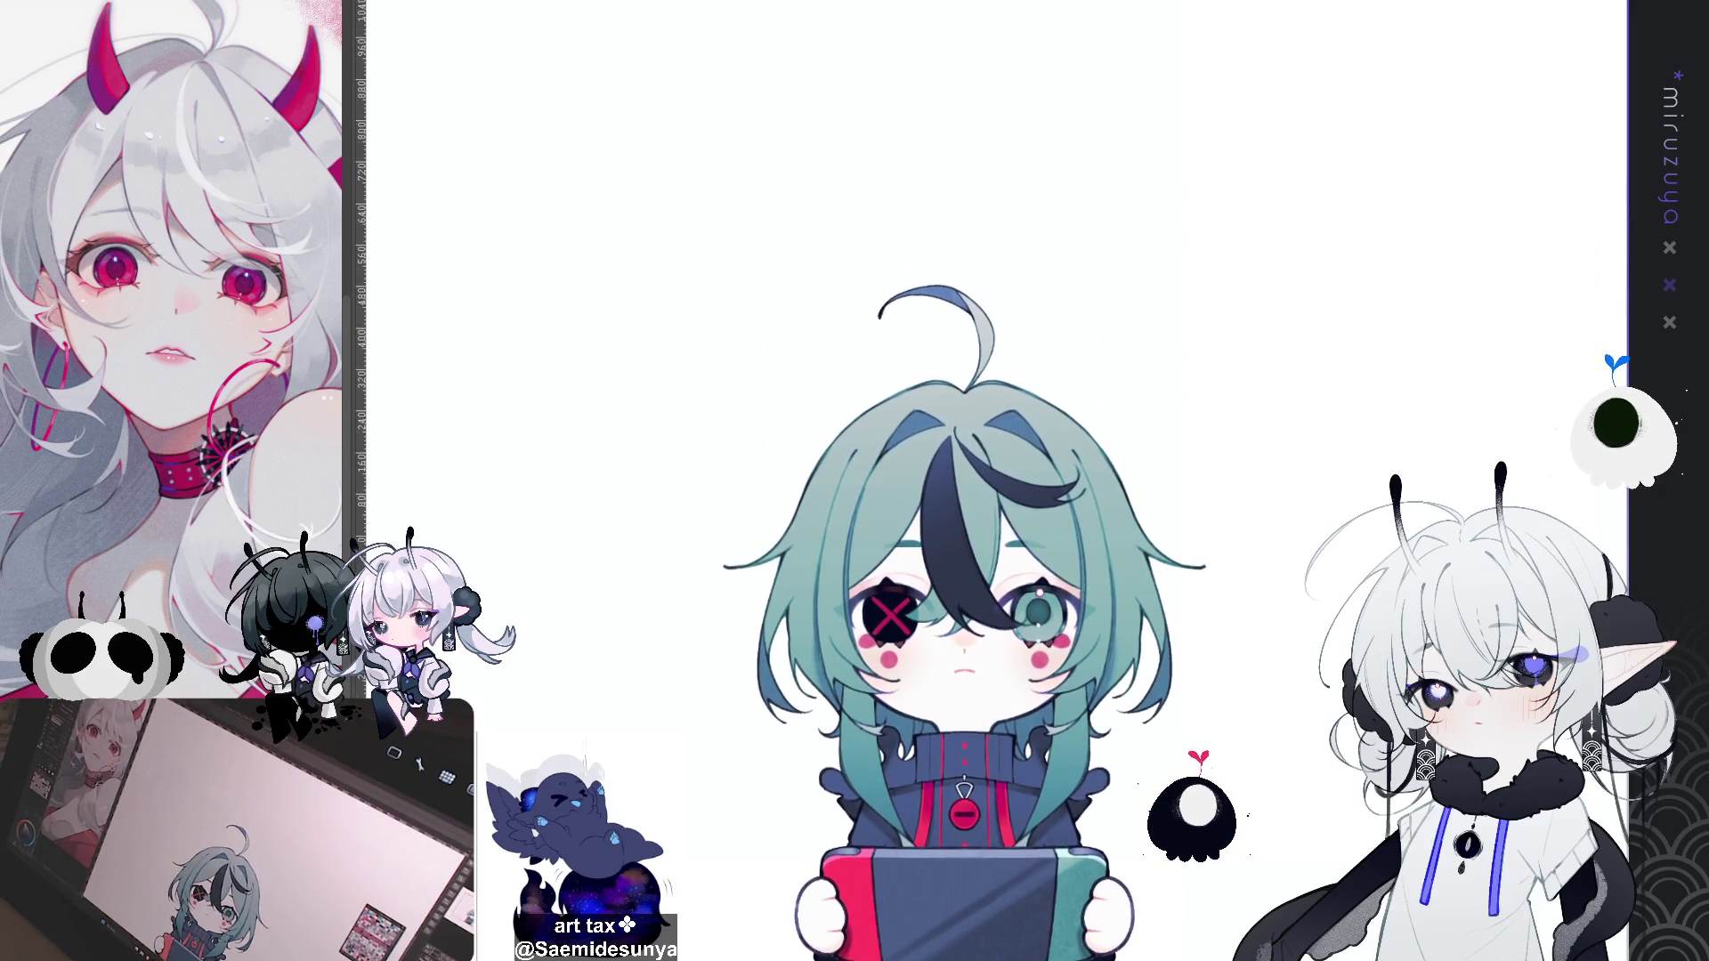
scroll(966, 499, "down", 3)
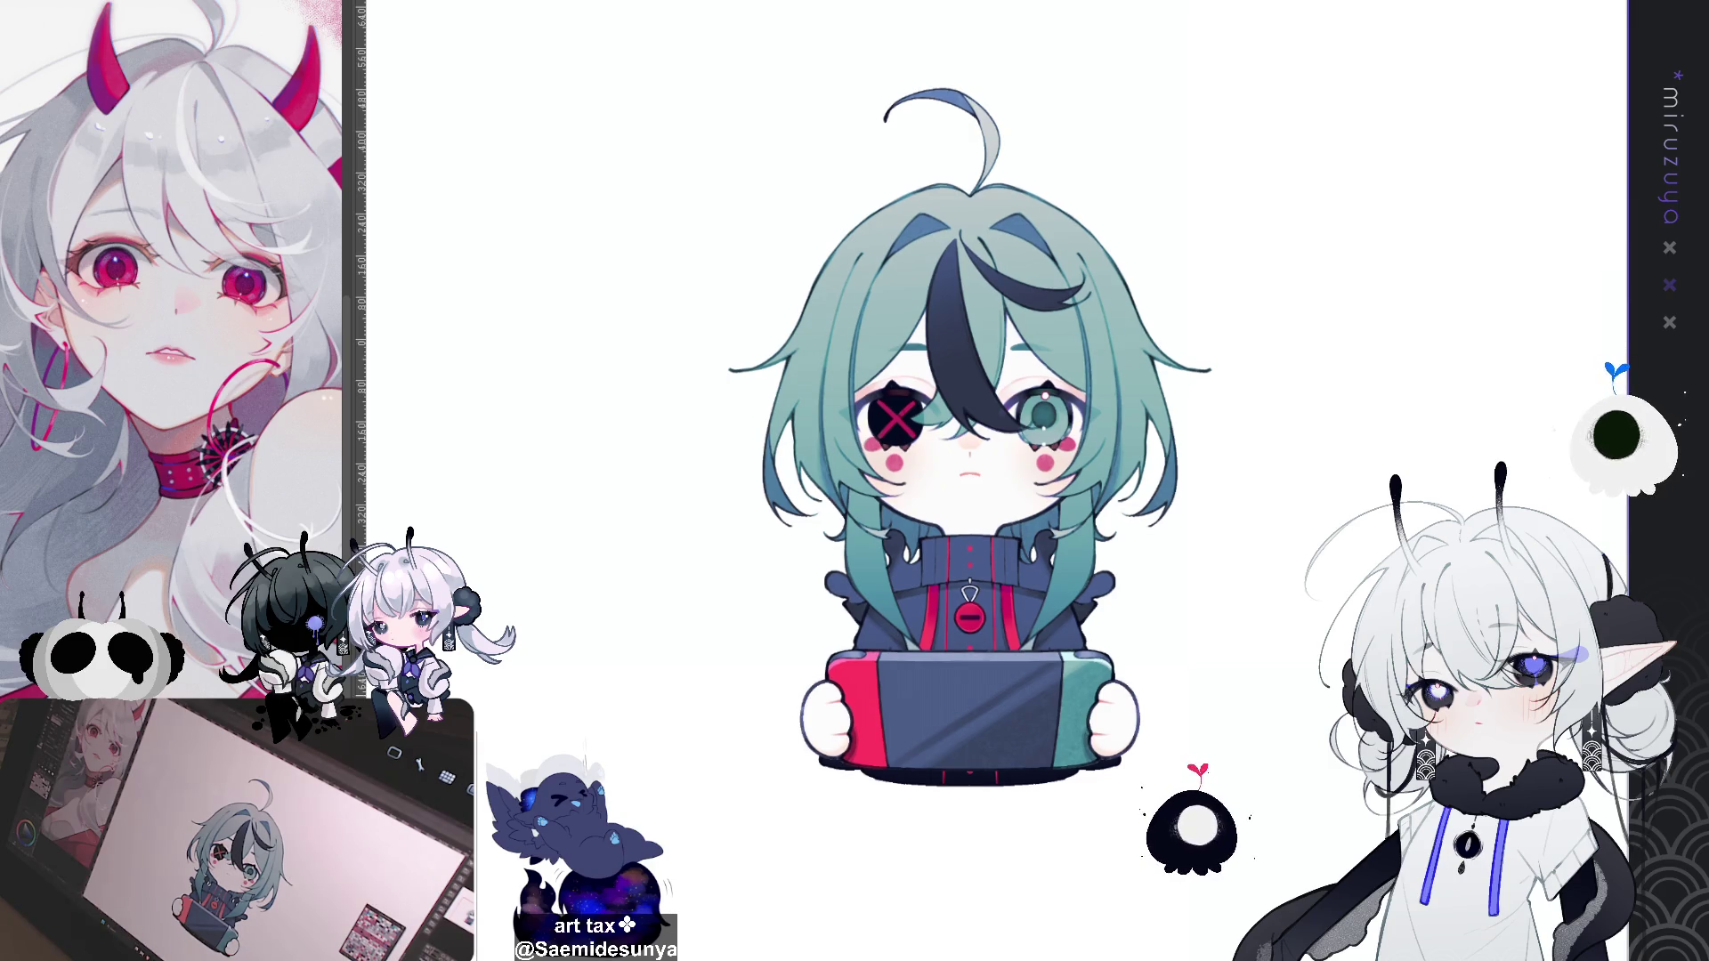
scroll(970, 445, "down", 2)
scroll(953, 356, "up", 1)
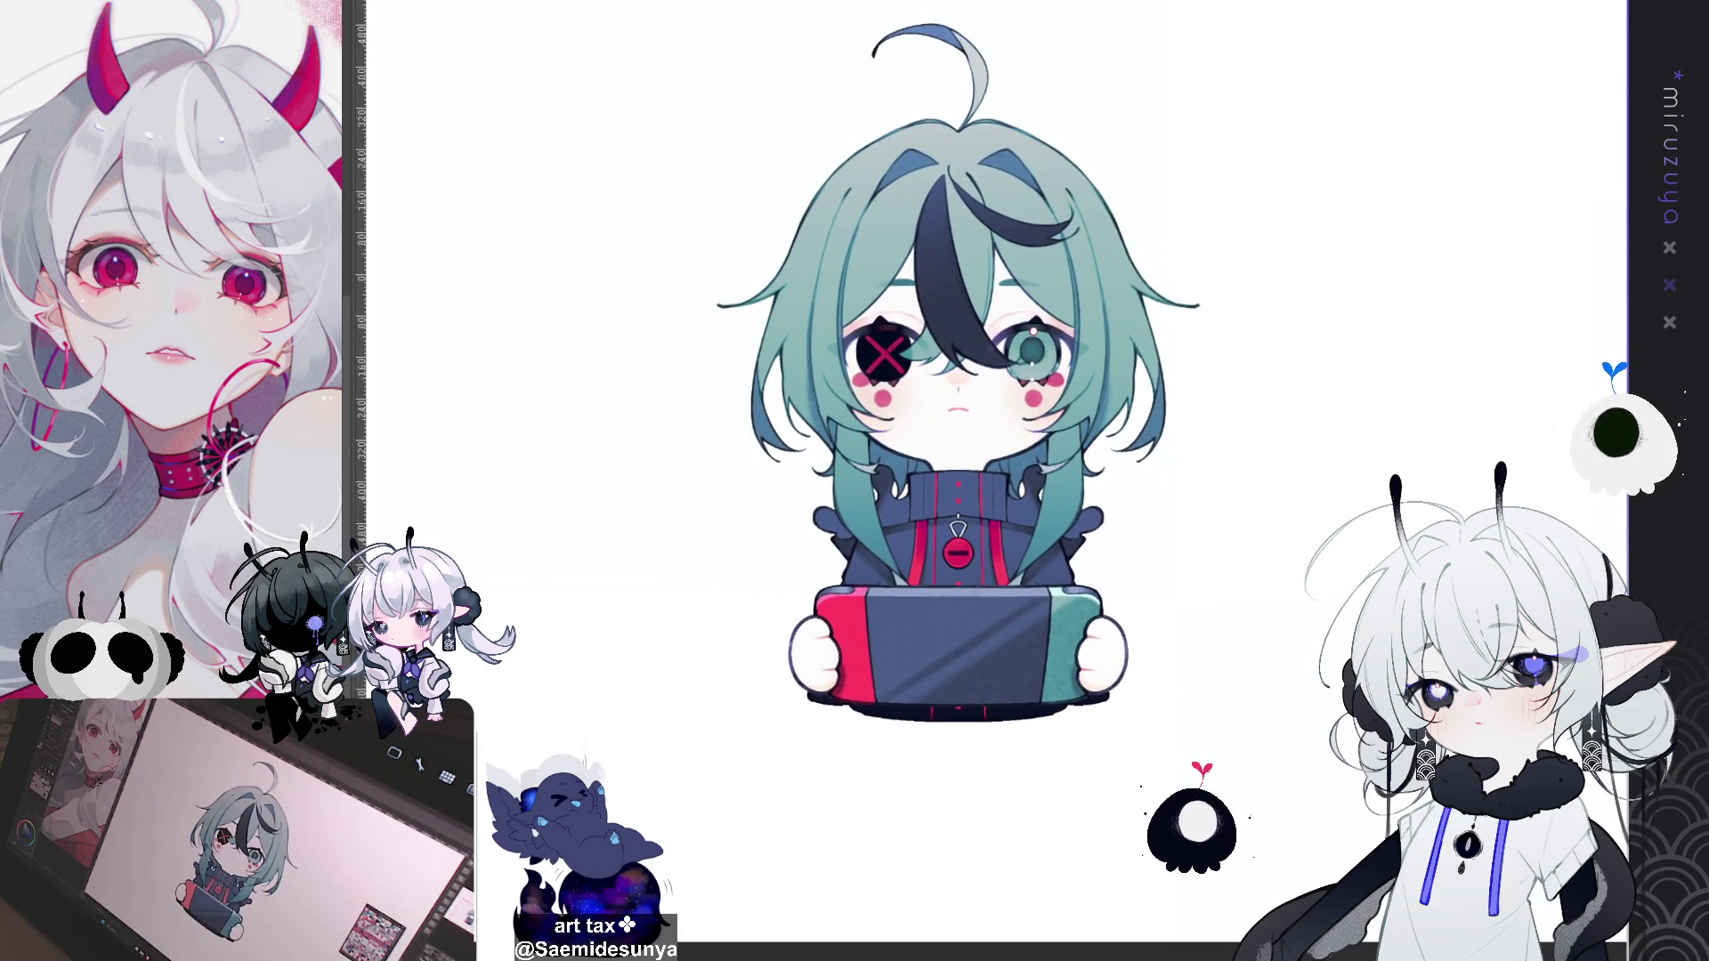
scroll(1010, 596, "up", 5)
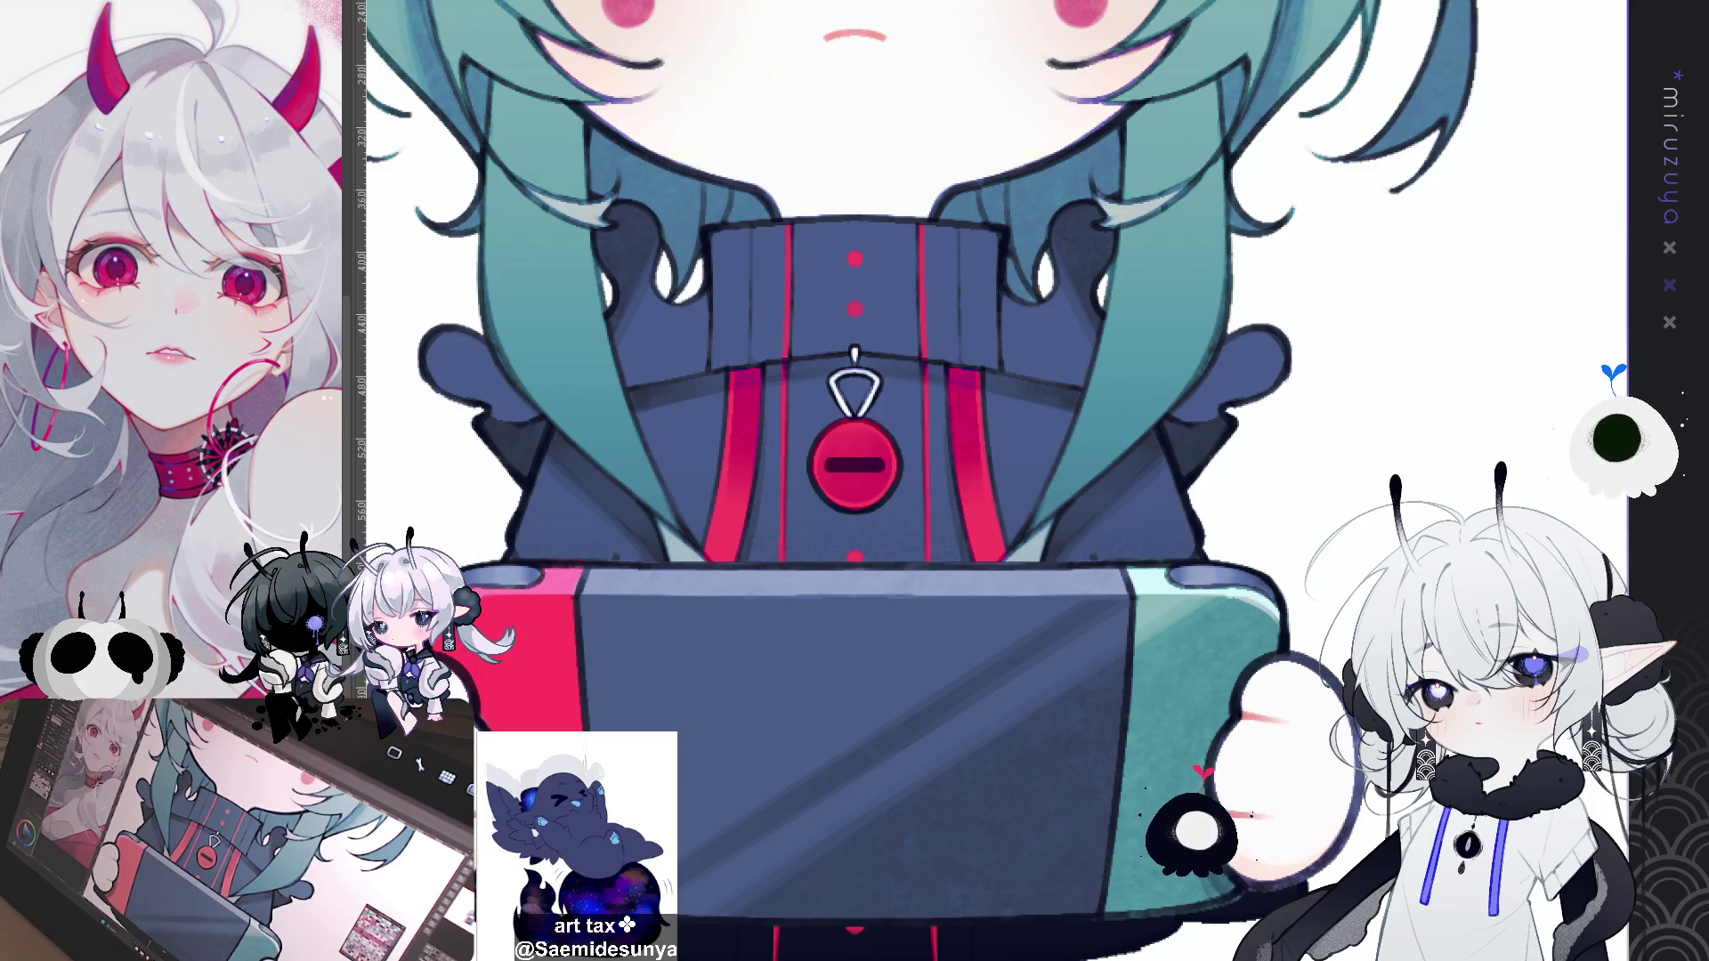
Step: Trace a darker line along the console shell's side edge, redoing the stroke once
scroll(937, 481, "down", 3)
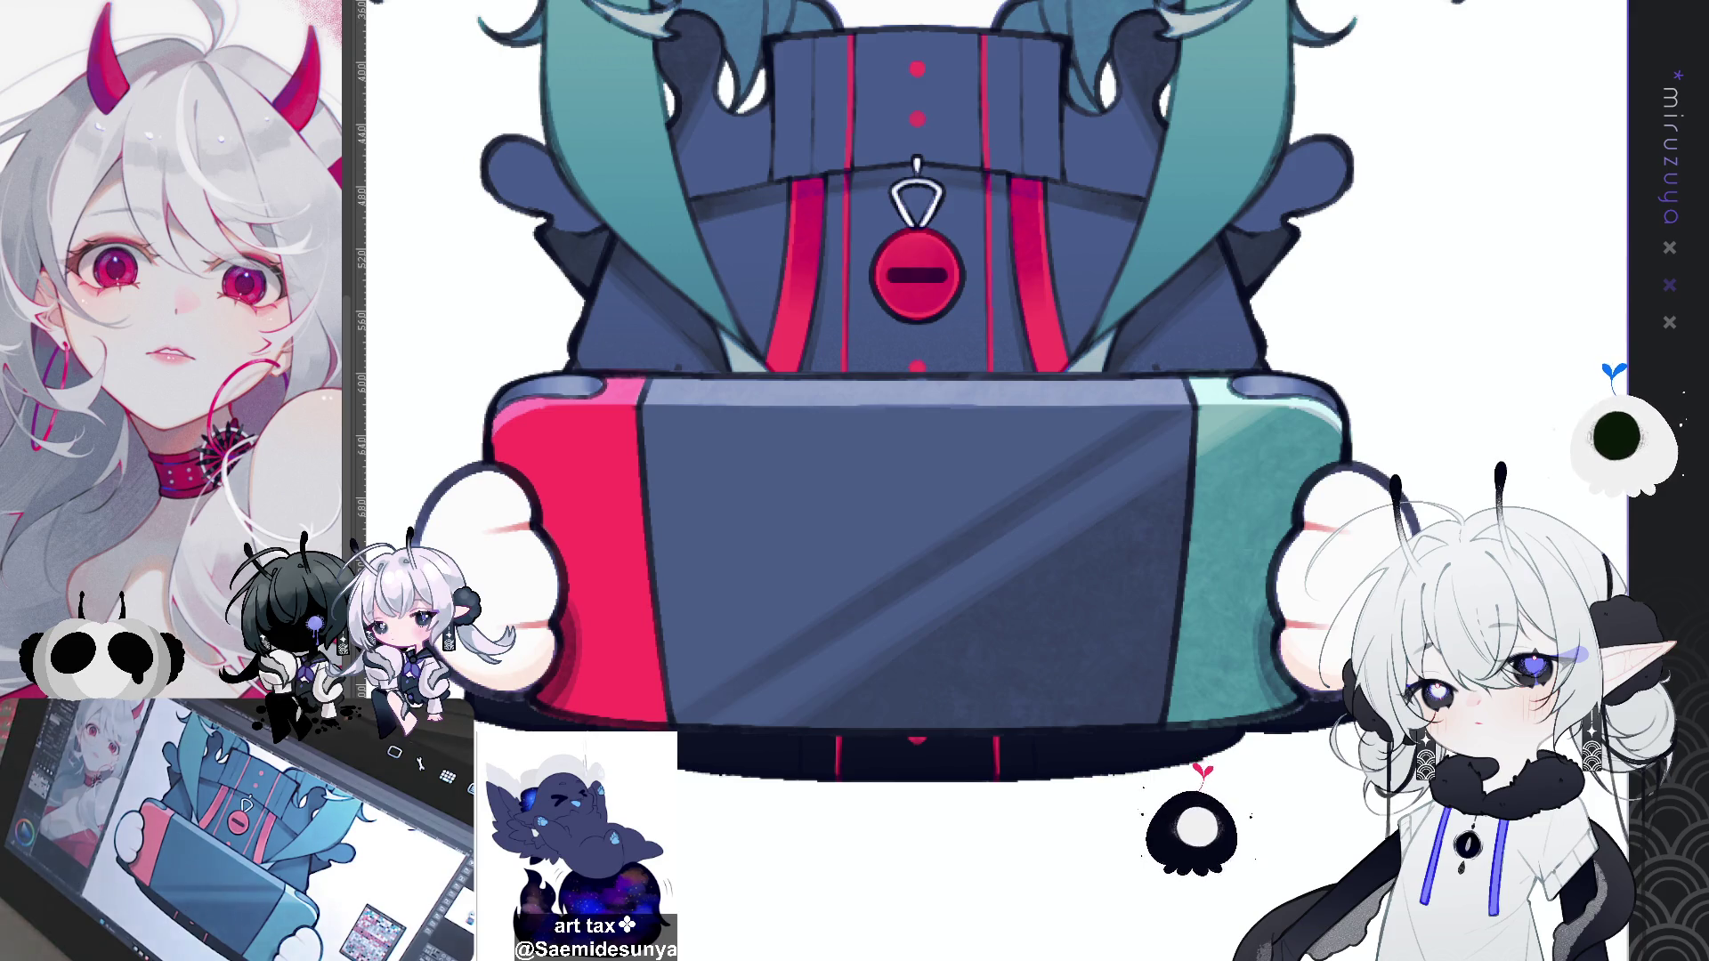
mouse_move(1024, 410)
left_mouse_down()
mouse_move(1015, 356)
mouse_move(950, 299)
left_mouse_up()
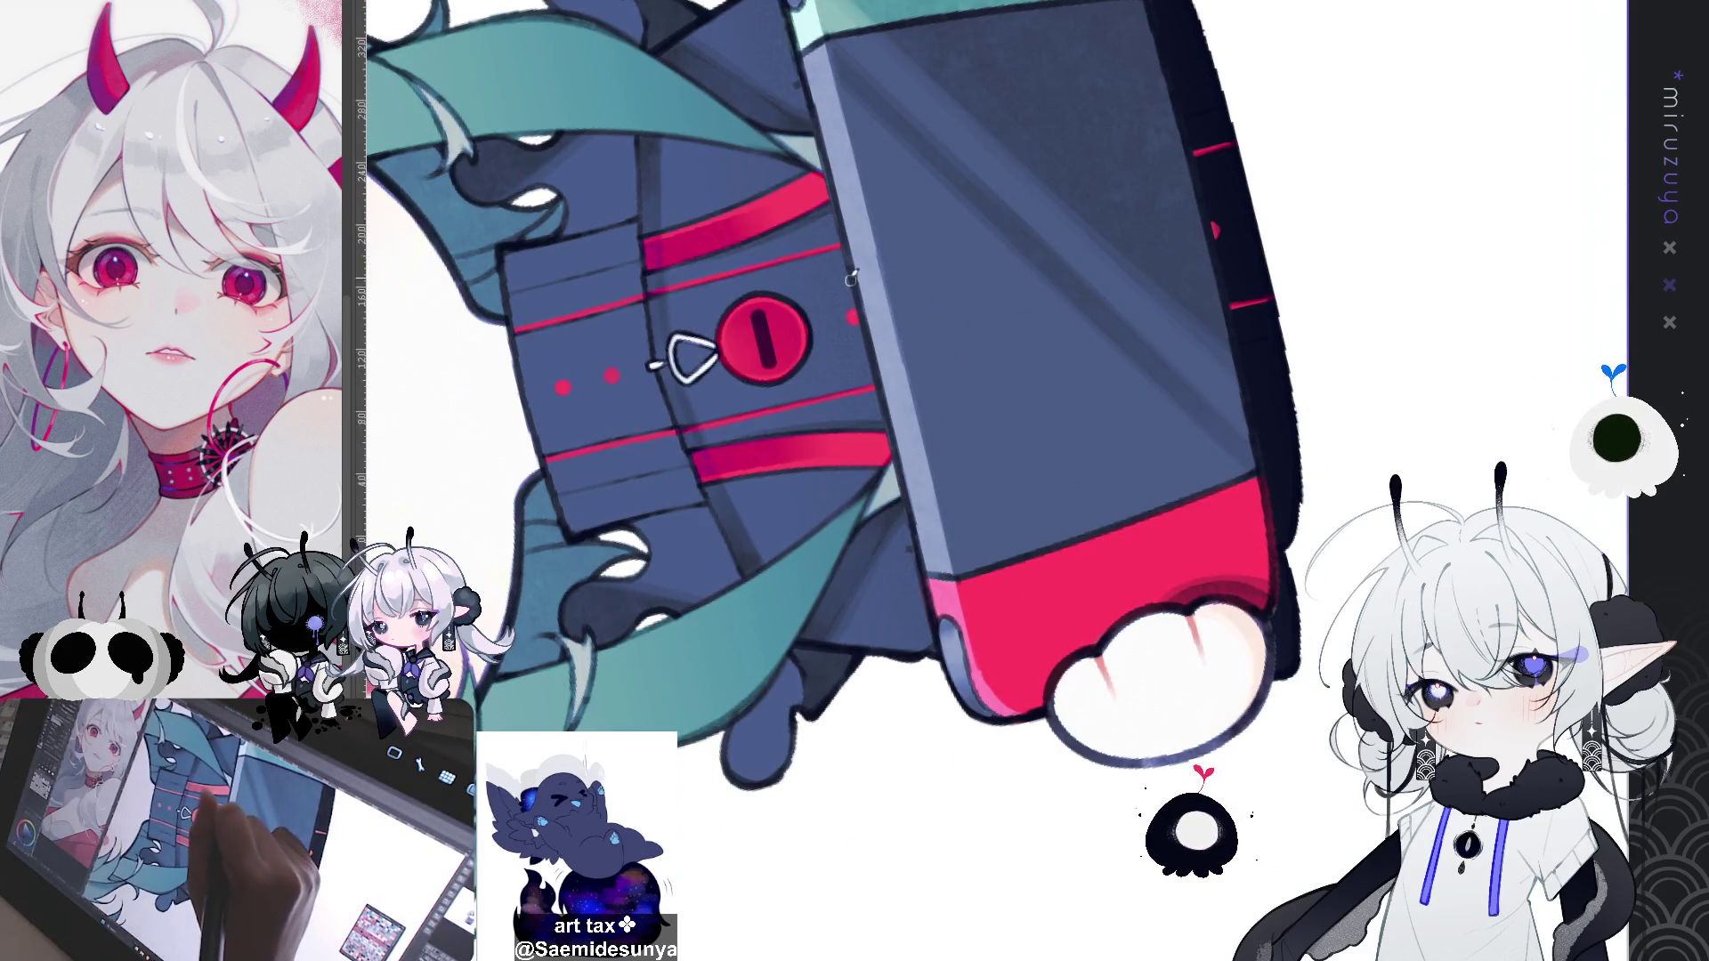
left_click_drag(886, 442, 922, 598)
left_click_drag(883, 405, 924, 603)
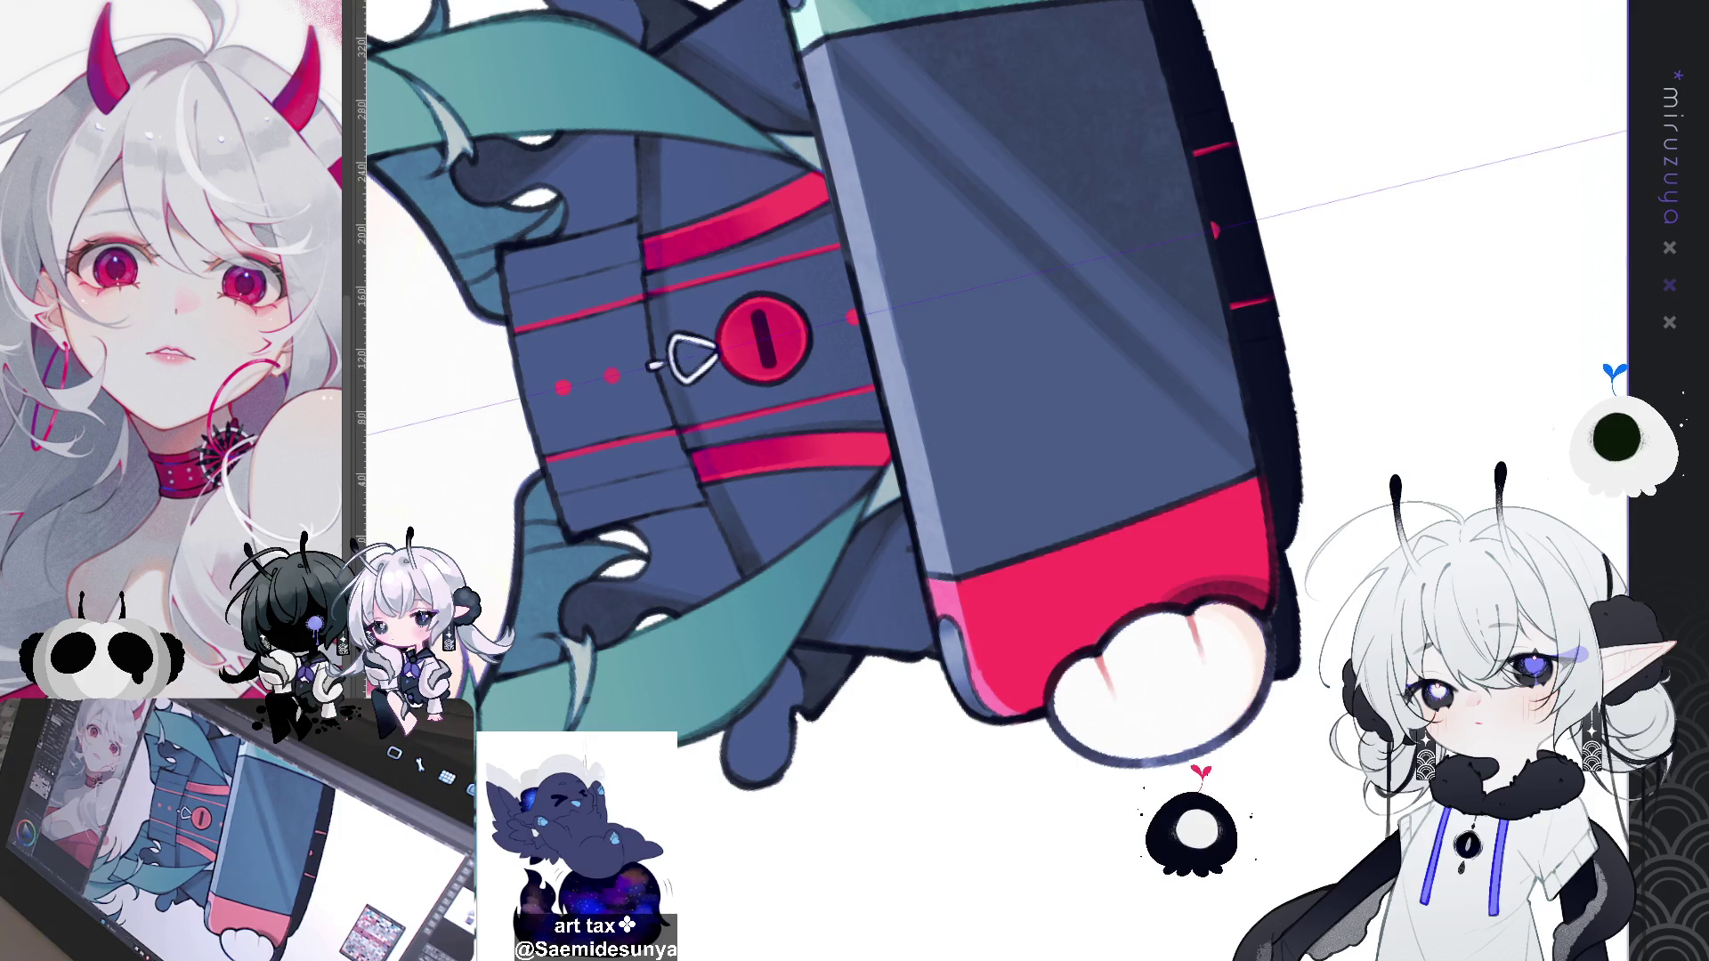
key("ctrl+z")
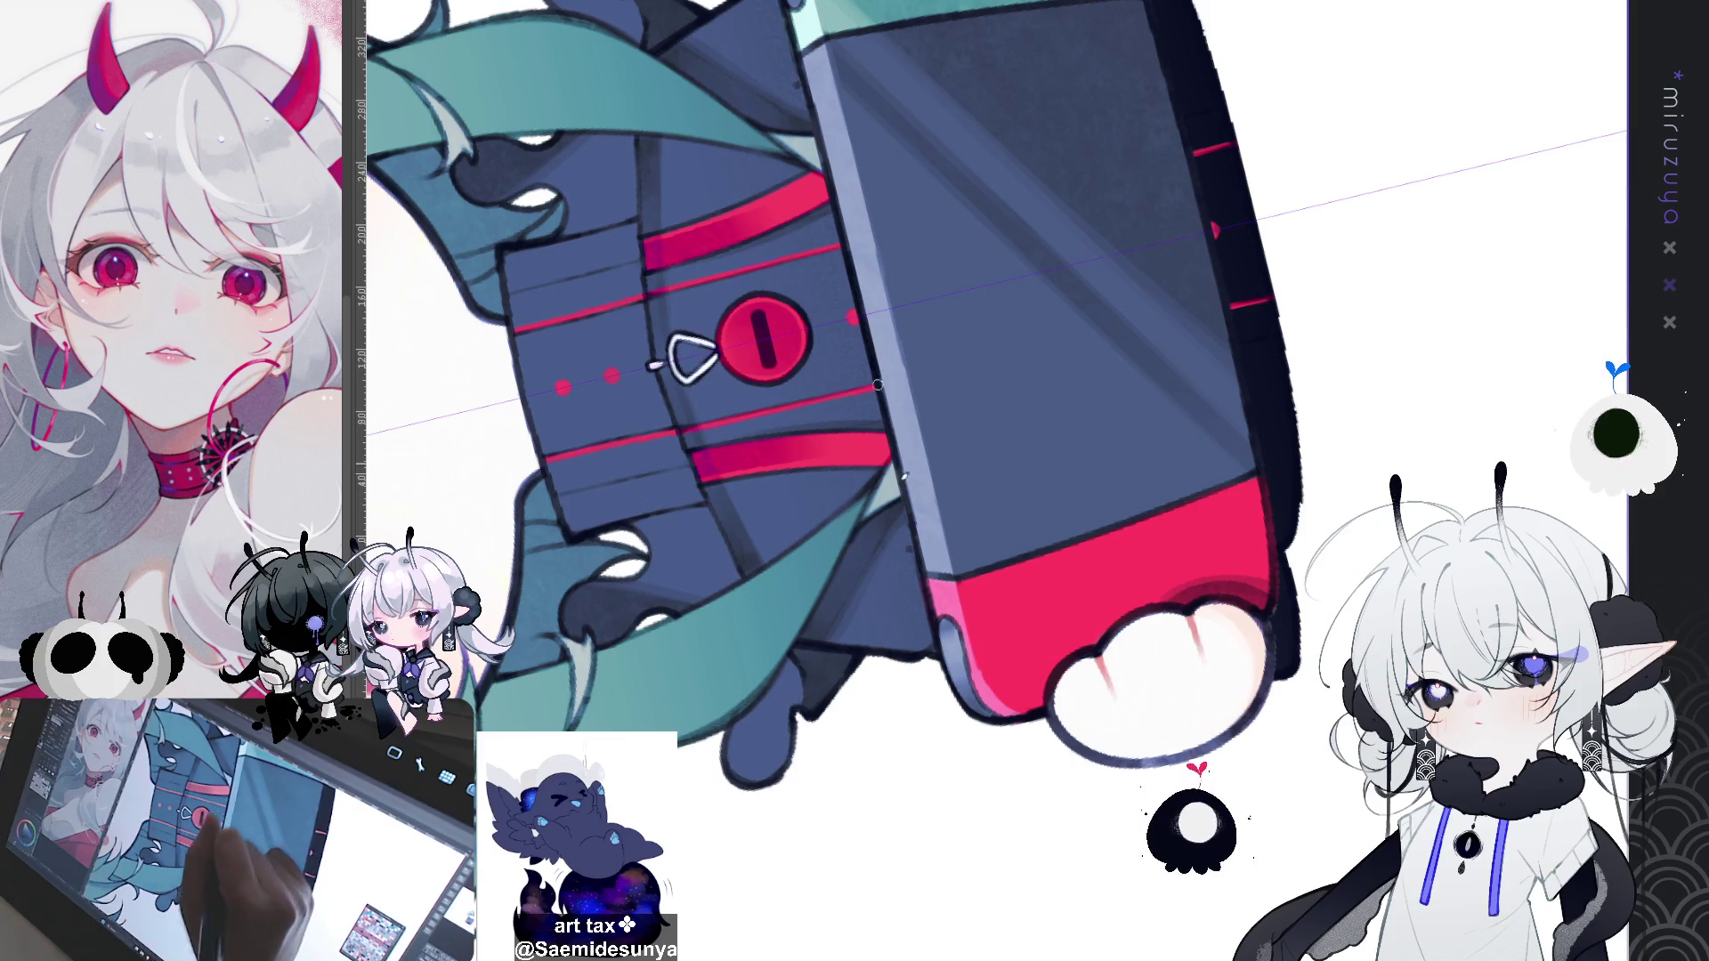
left_click_drag(801, 66, 921, 557)
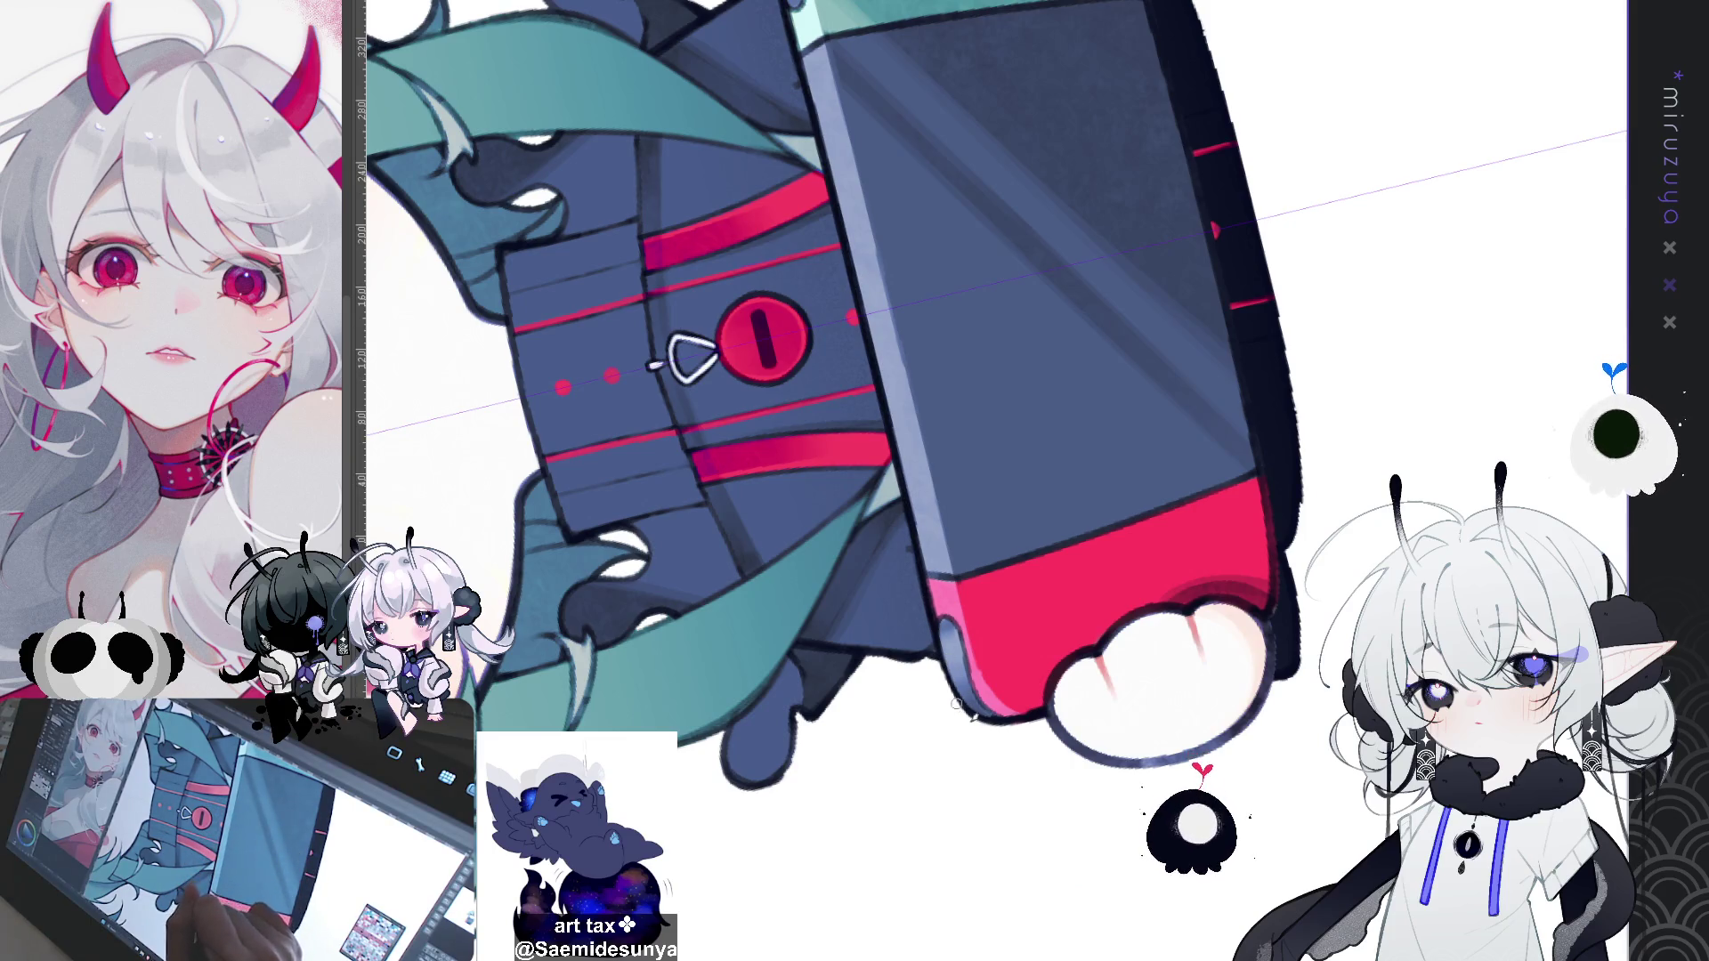
Step: Darken the gripping hand's lower outline and the console's right edge, then turn the canvas upright
mouse_move(1084, 630)
left_mouse_down()
mouse_move(979, 534)
mouse_move(865, 354)
mouse_move(841, 445)
mouse_move(853, 369)
mouse_move(916, 545)
left_mouse_up()
mouse_move(850, 468)
left_mouse_down()
mouse_move(875, 508)
mouse_move(971, 569)
mouse_move(1031, 542)
left_mouse_up()
left_click_drag(899, 639, 1084, 534)
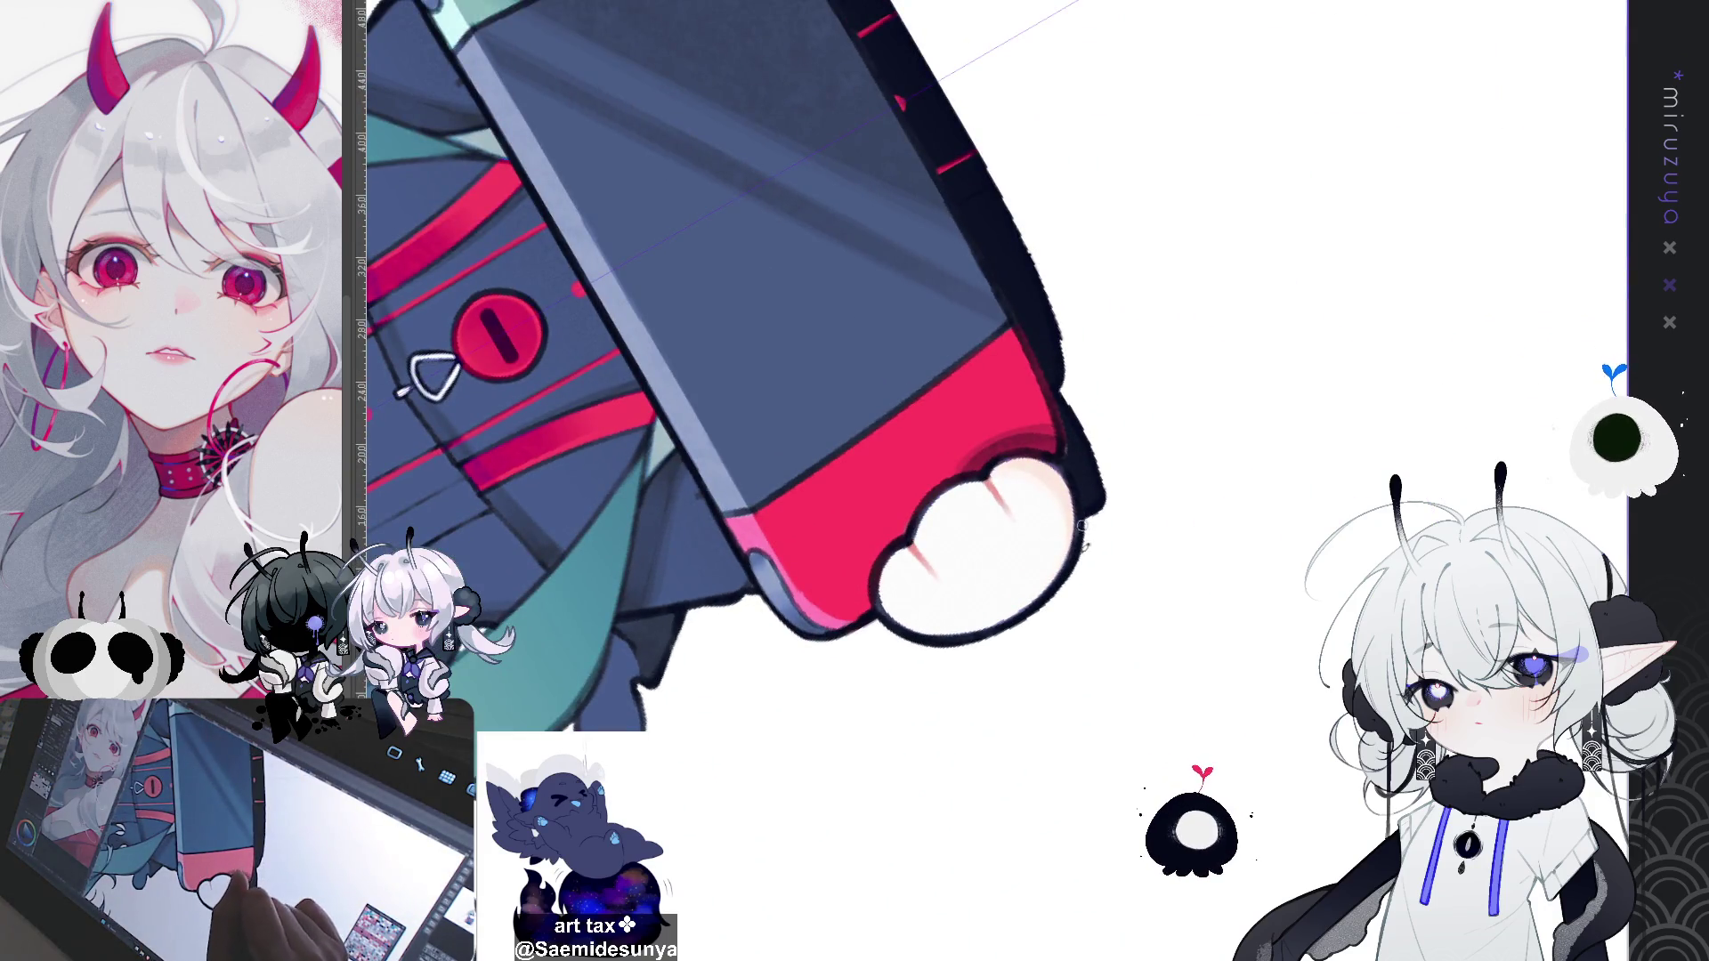
mouse_move(1057, 378)
left_mouse_down()
mouse_move(1069, 420)
mouse_move(1025, 613)
left_mouse_up()
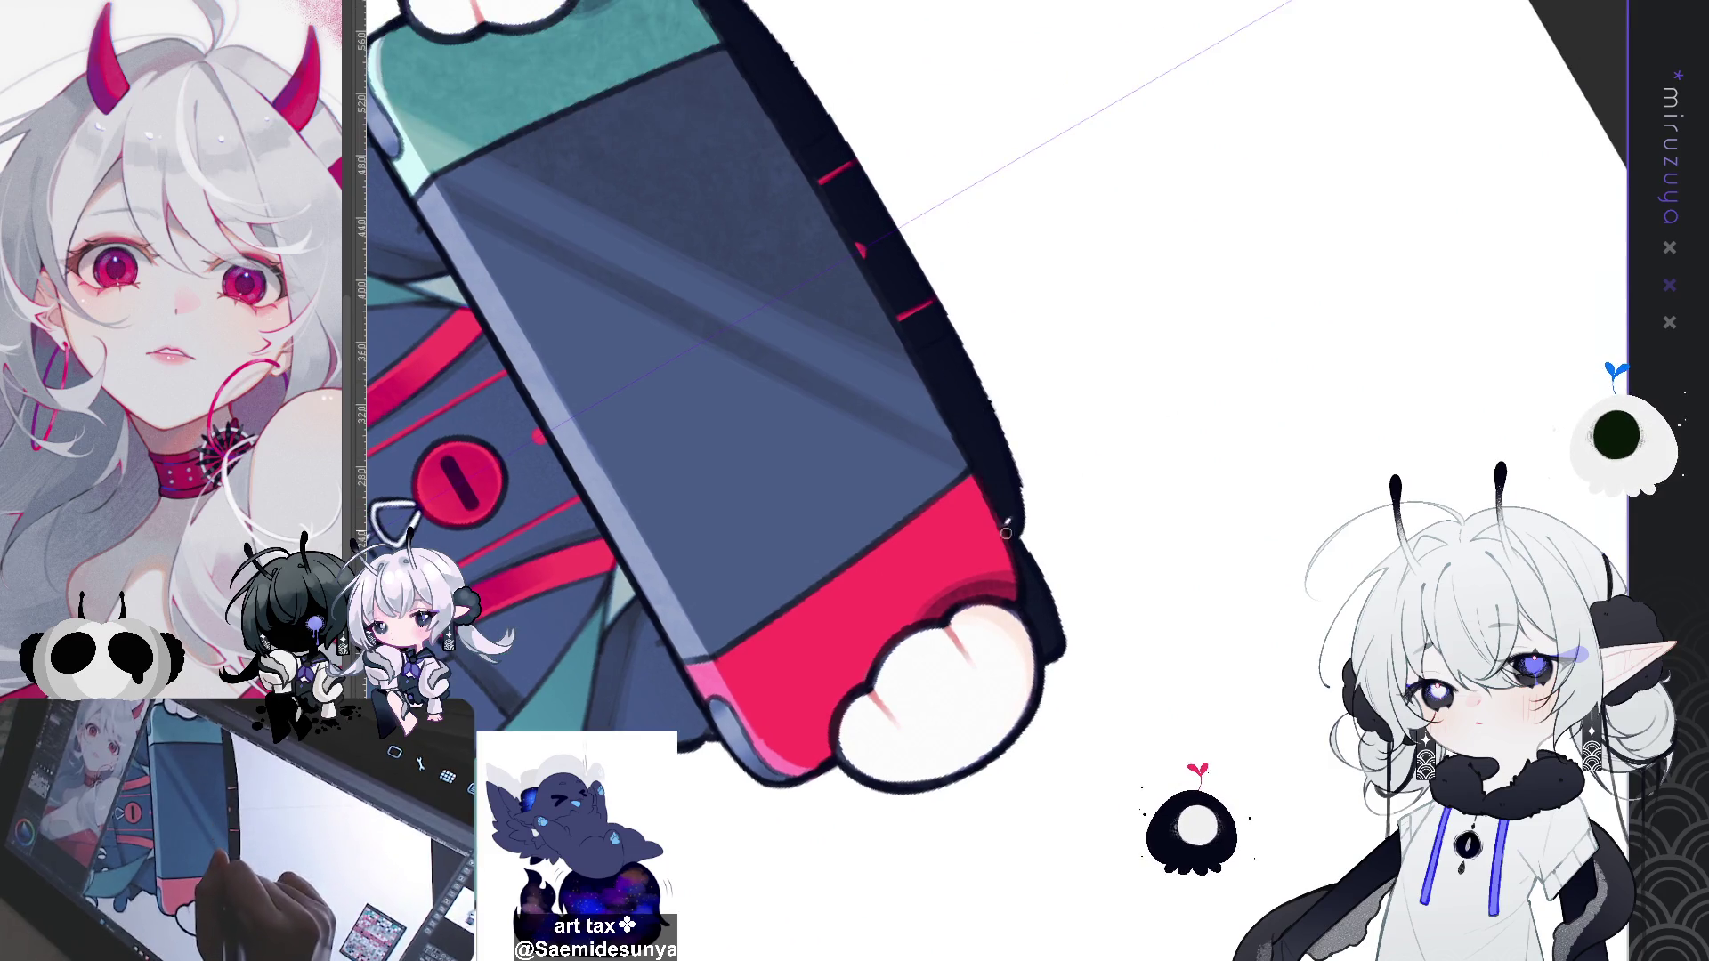
mouse_move(983, 486)
left_mouse_down()
mouse_move(1193, 347)
mouse_move(973, 212)
left_mouse_up()
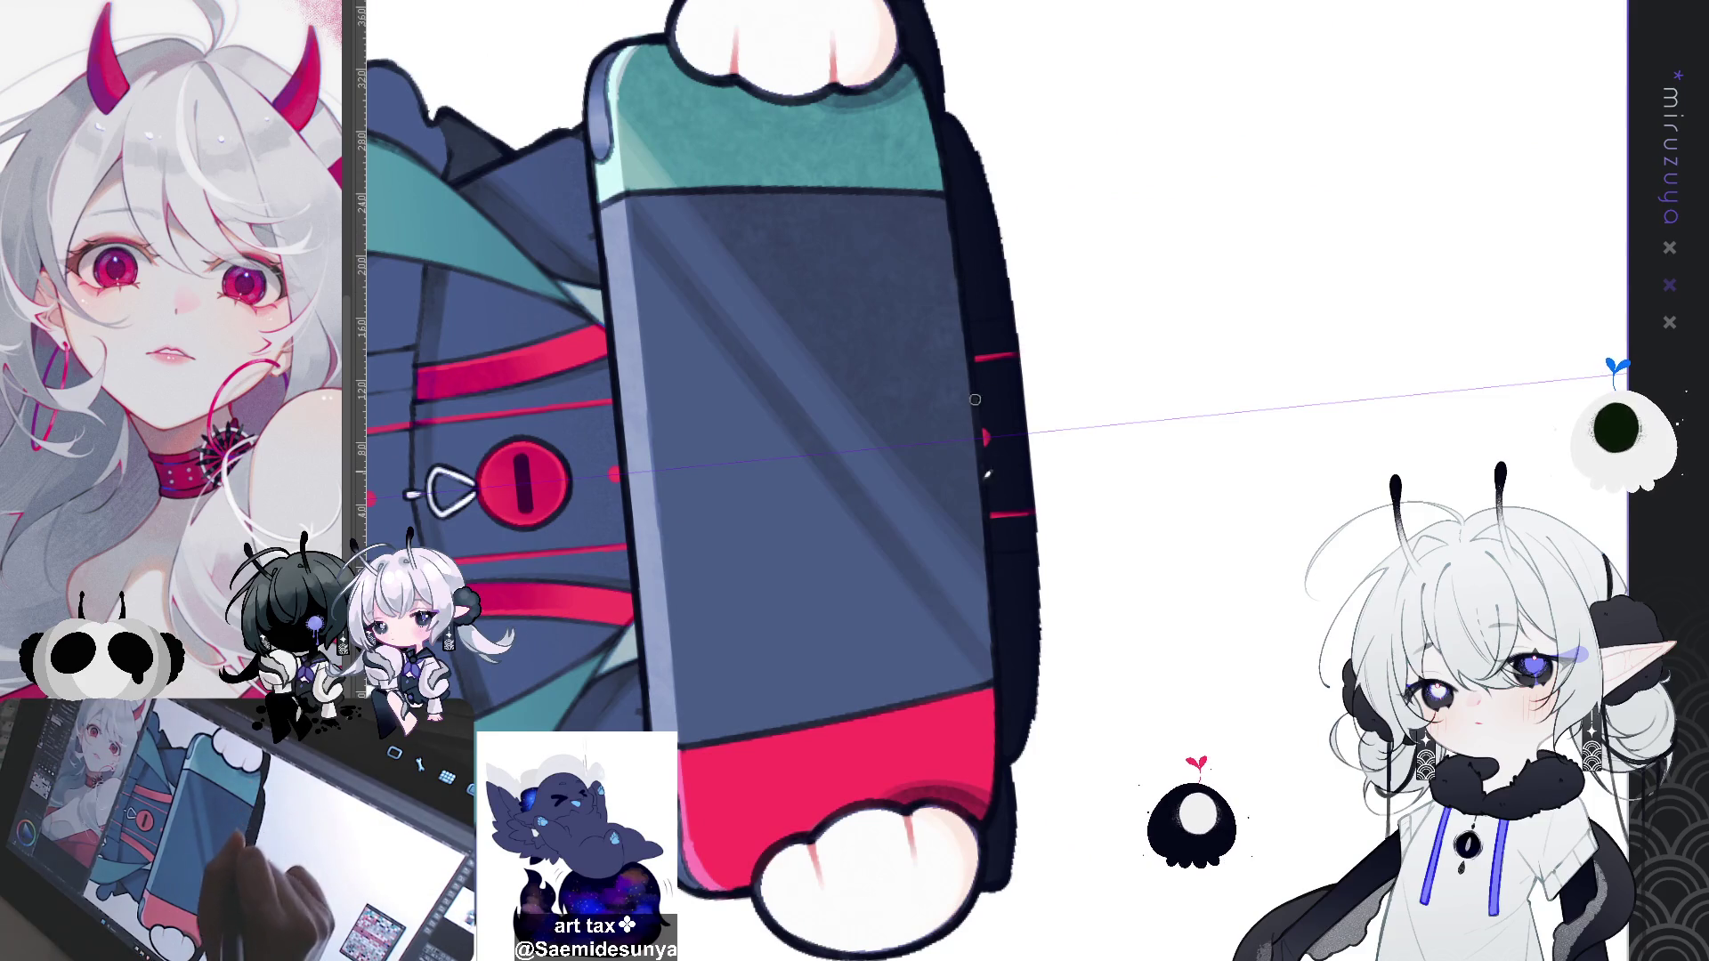
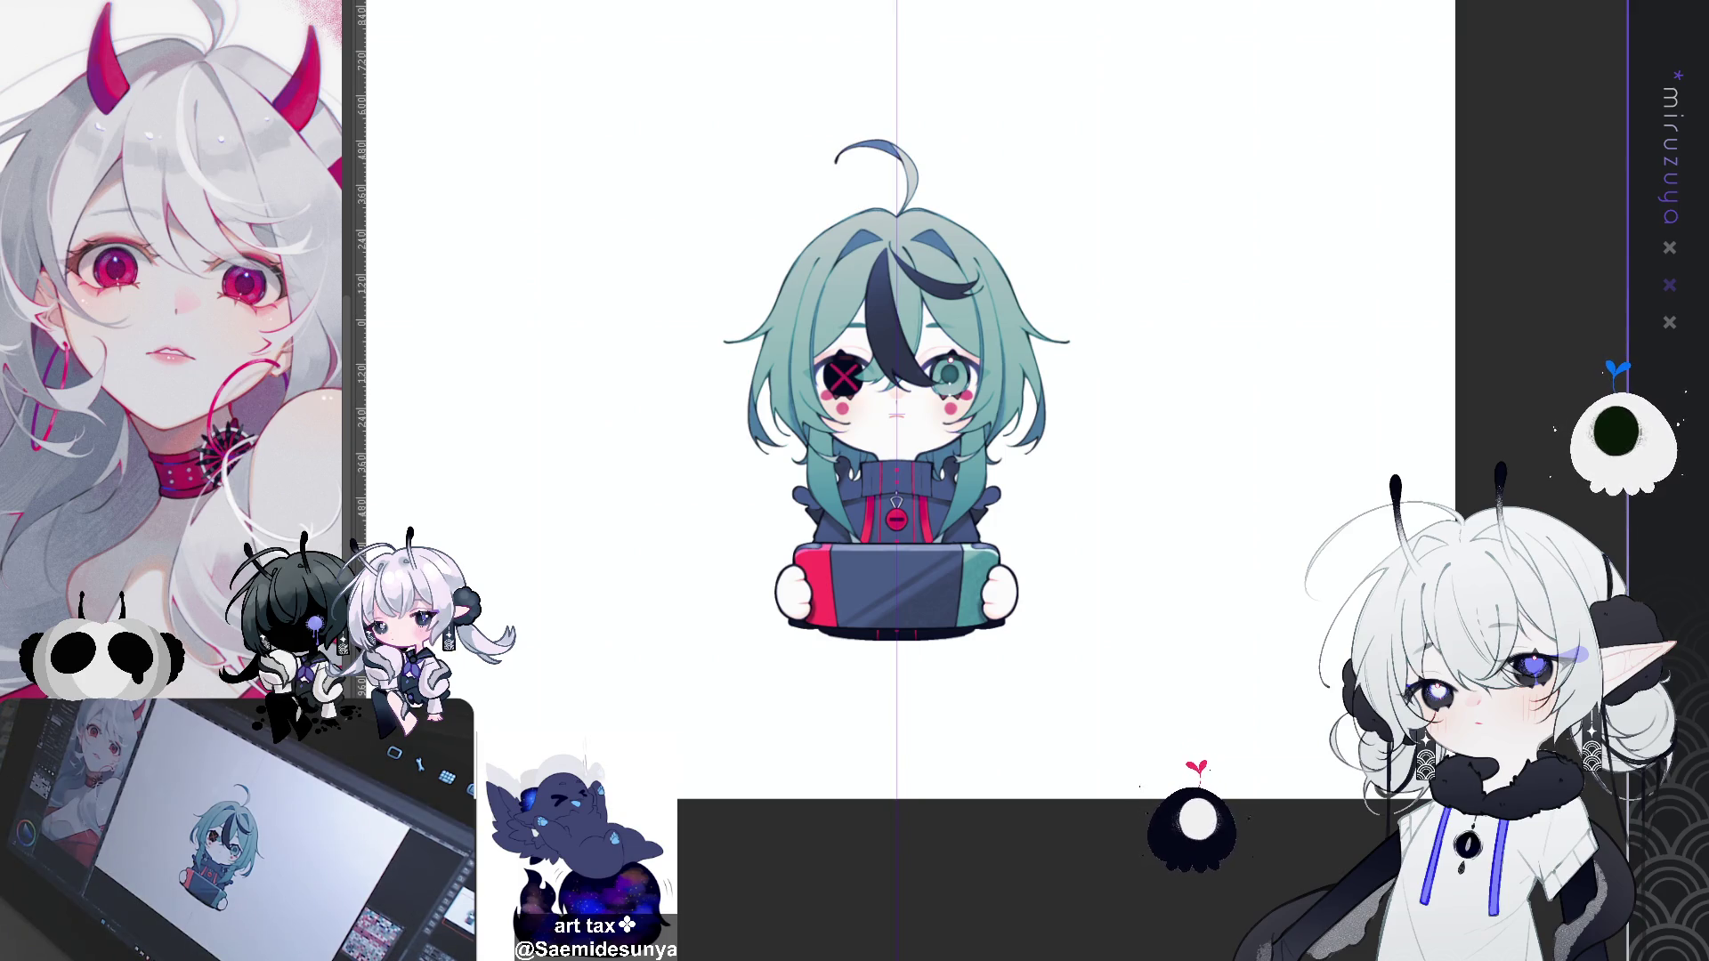
Step: Zoom in and pan from the chibi character over to the grey tablet-and-stylus drawing
key("ctrl+plus")
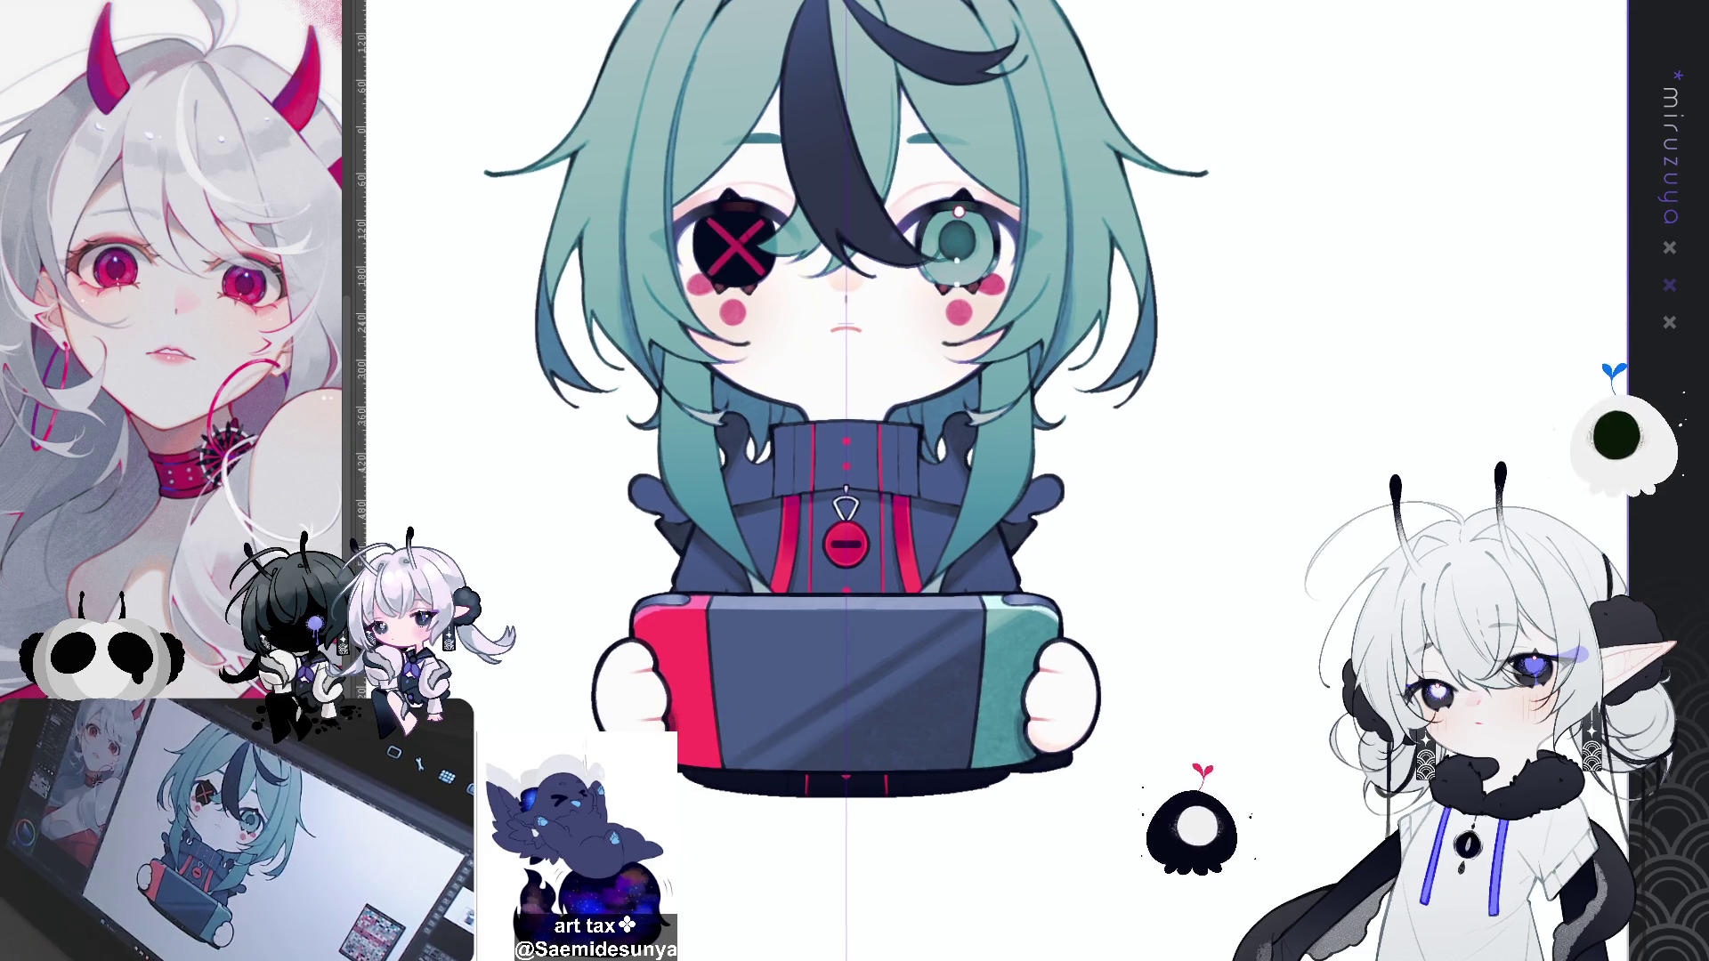
left_click_drag(845, 401, 912, 321)
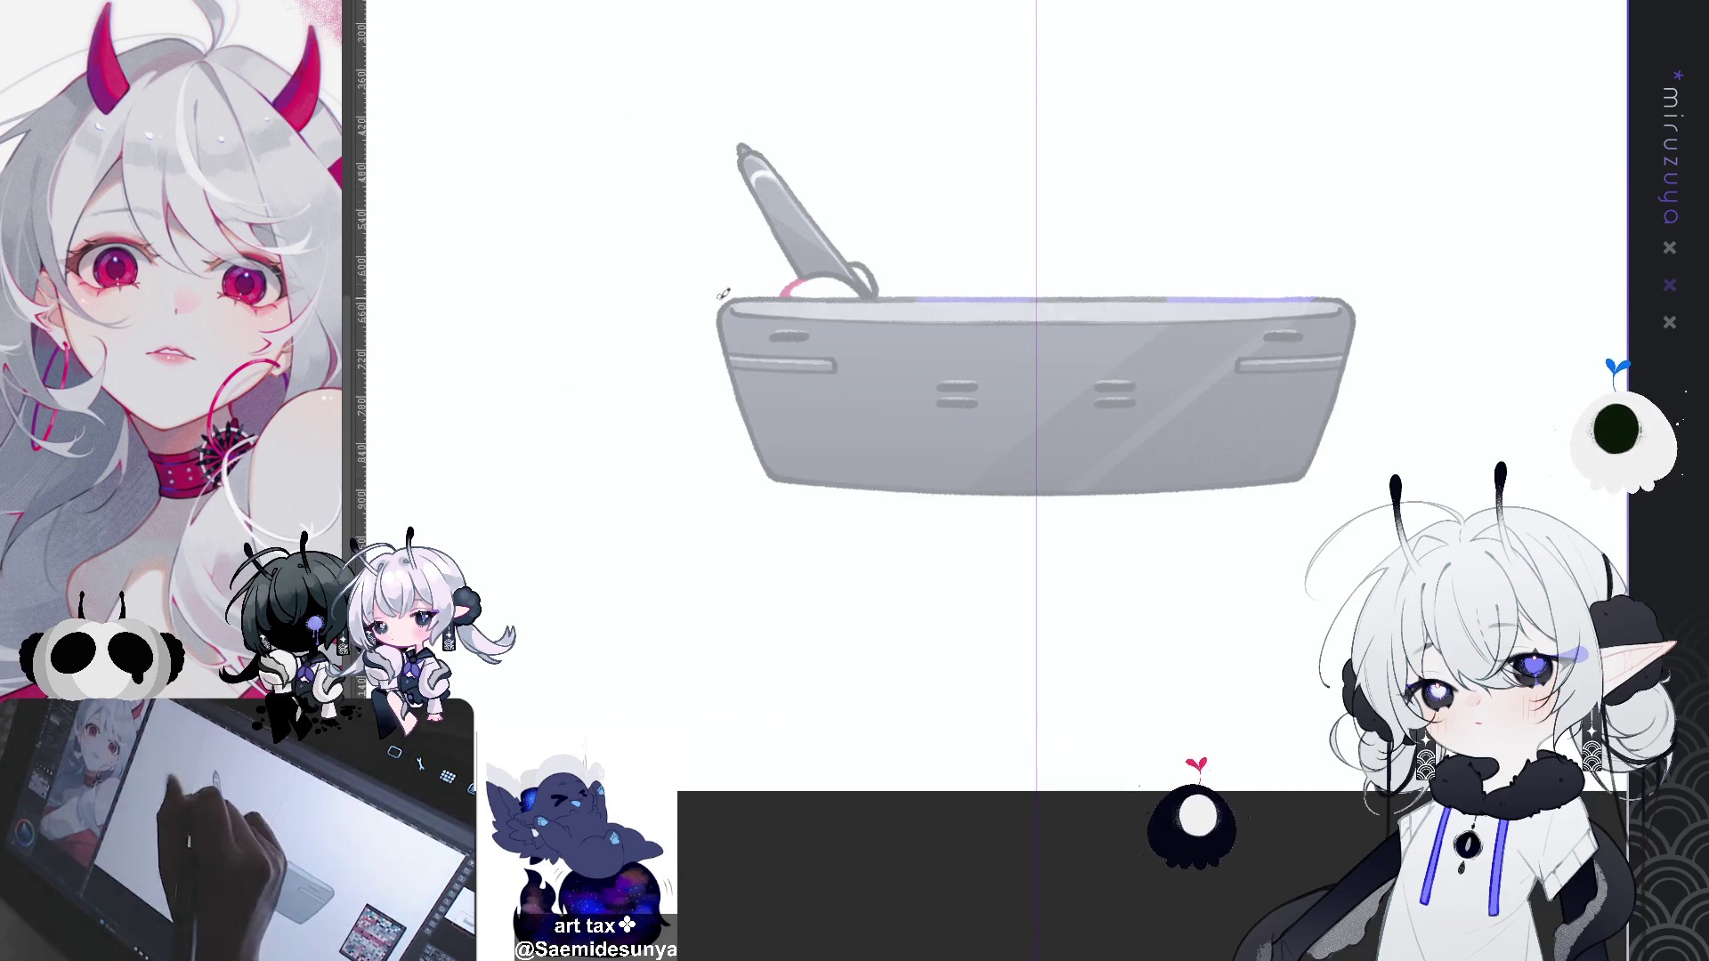
Step: Try mirrored dark outlines along the tablet's side edges with the symmetry ruler, undoing each attempt
left_click_drag(1349, 381, 741, 387)
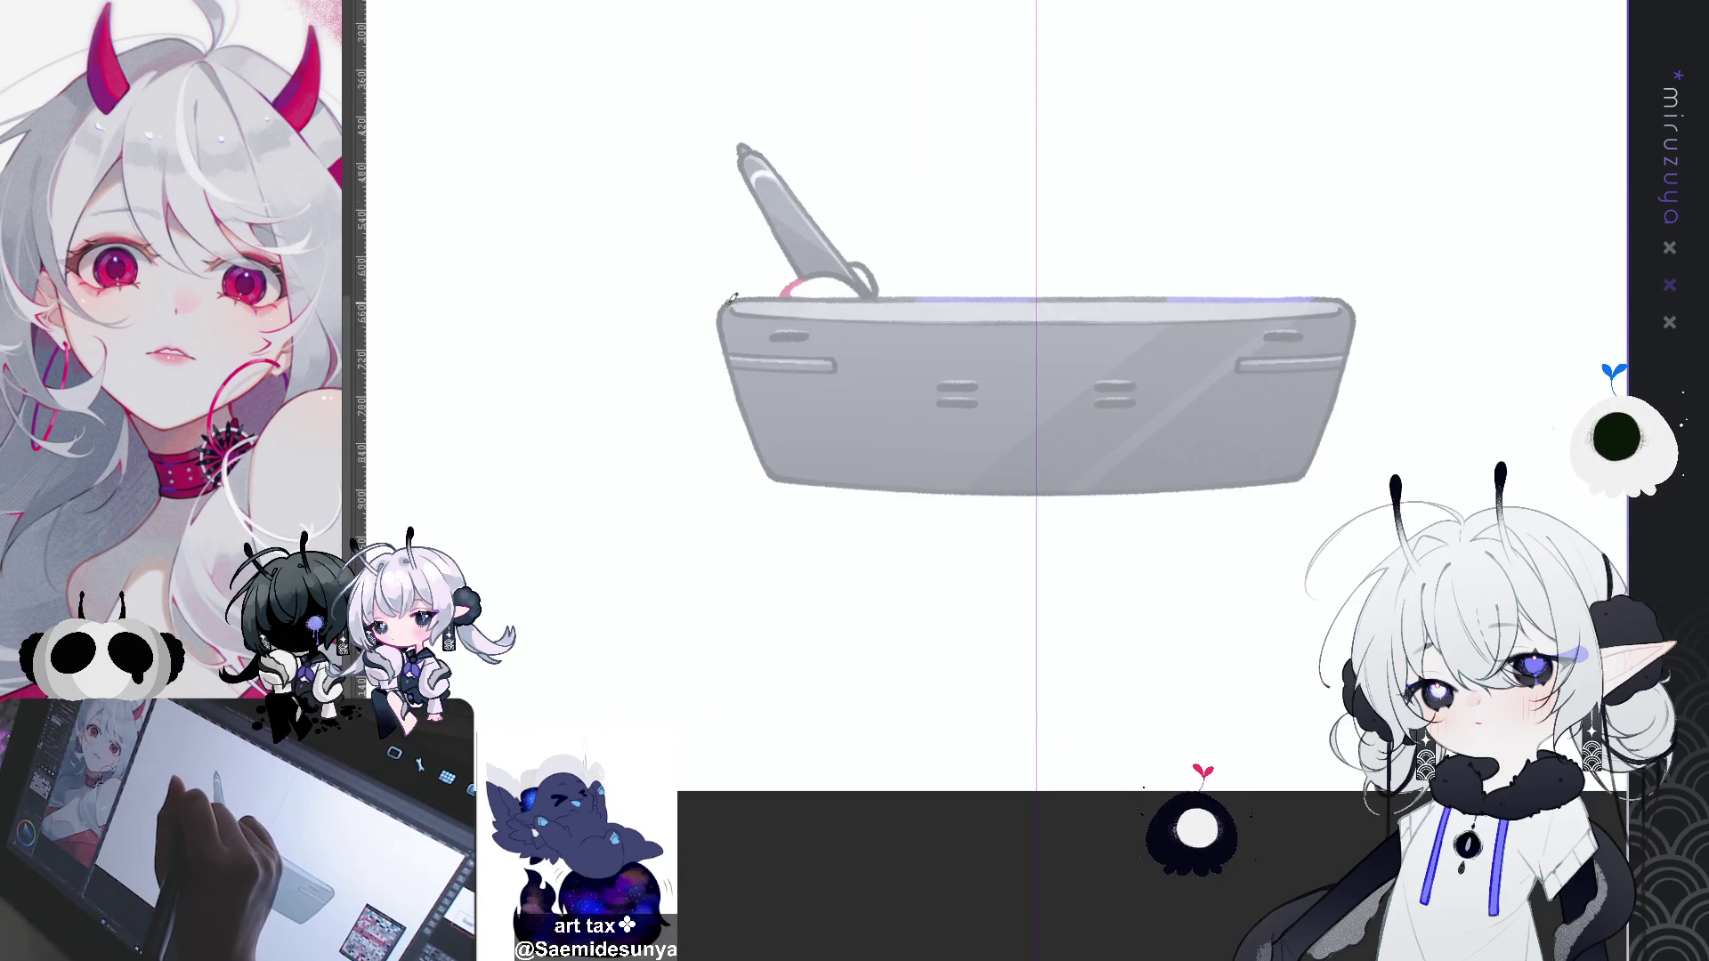
left_click_drag(735, 307, 746, 408)
key("ctrl+z")
left_click_drag(718, 298, 748, 410)
key("ctrl+z")
left_click_drag(728, 298, 744, 401)
key("ctrl+z")
left_click_drag(725, 293, 746, 402)
key("ctrl+z")
left_click_drag(726, 294, 770, 467)
key("ctrl+z")
left_click_drag(728, 356, 785, 482)
key("ctrl+z")
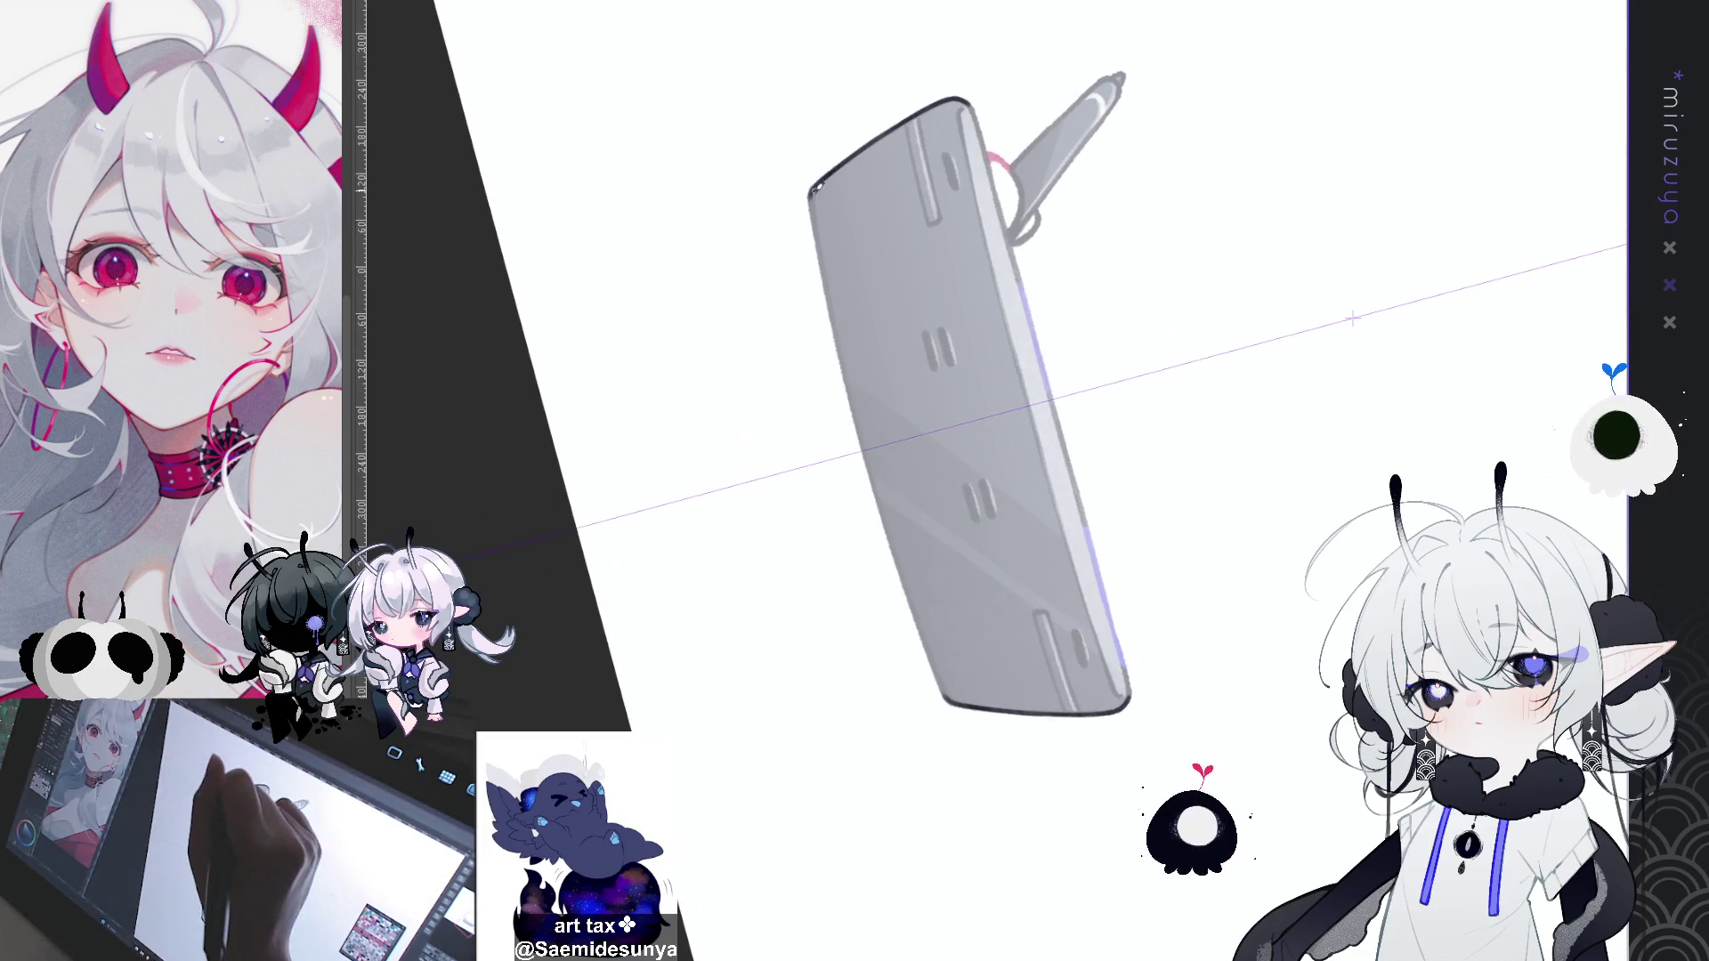
Step: Outline the tablet's full left edge and add an inner stroke alongside it
left_click_drag(814, 188, 821, 276)
left_click_drag(812, 200, 943, 694)
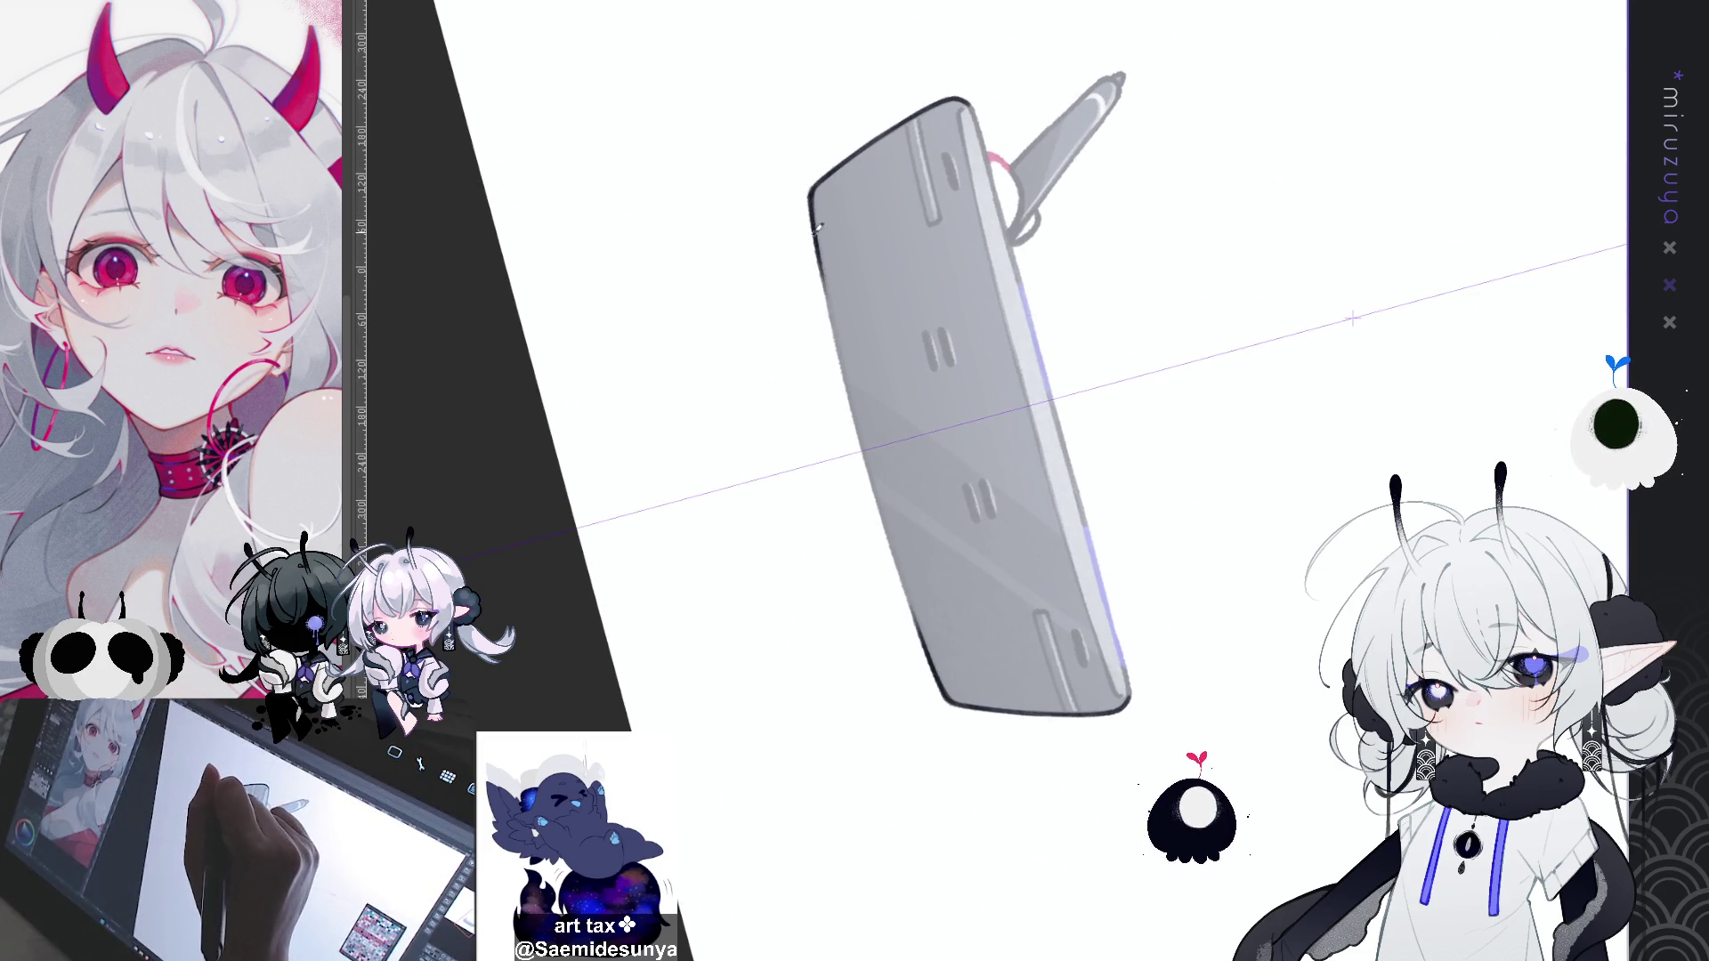
key("ctrl+z")
left_click_drag(812, 201, 943, 694)
key("ctrl+z")
left_click_drag(812, 198, 944, 696)
left_click_drag(850, 384, 894, 543)
key("ctrl+z")
left_click_drag(837, 329, 885, 516)
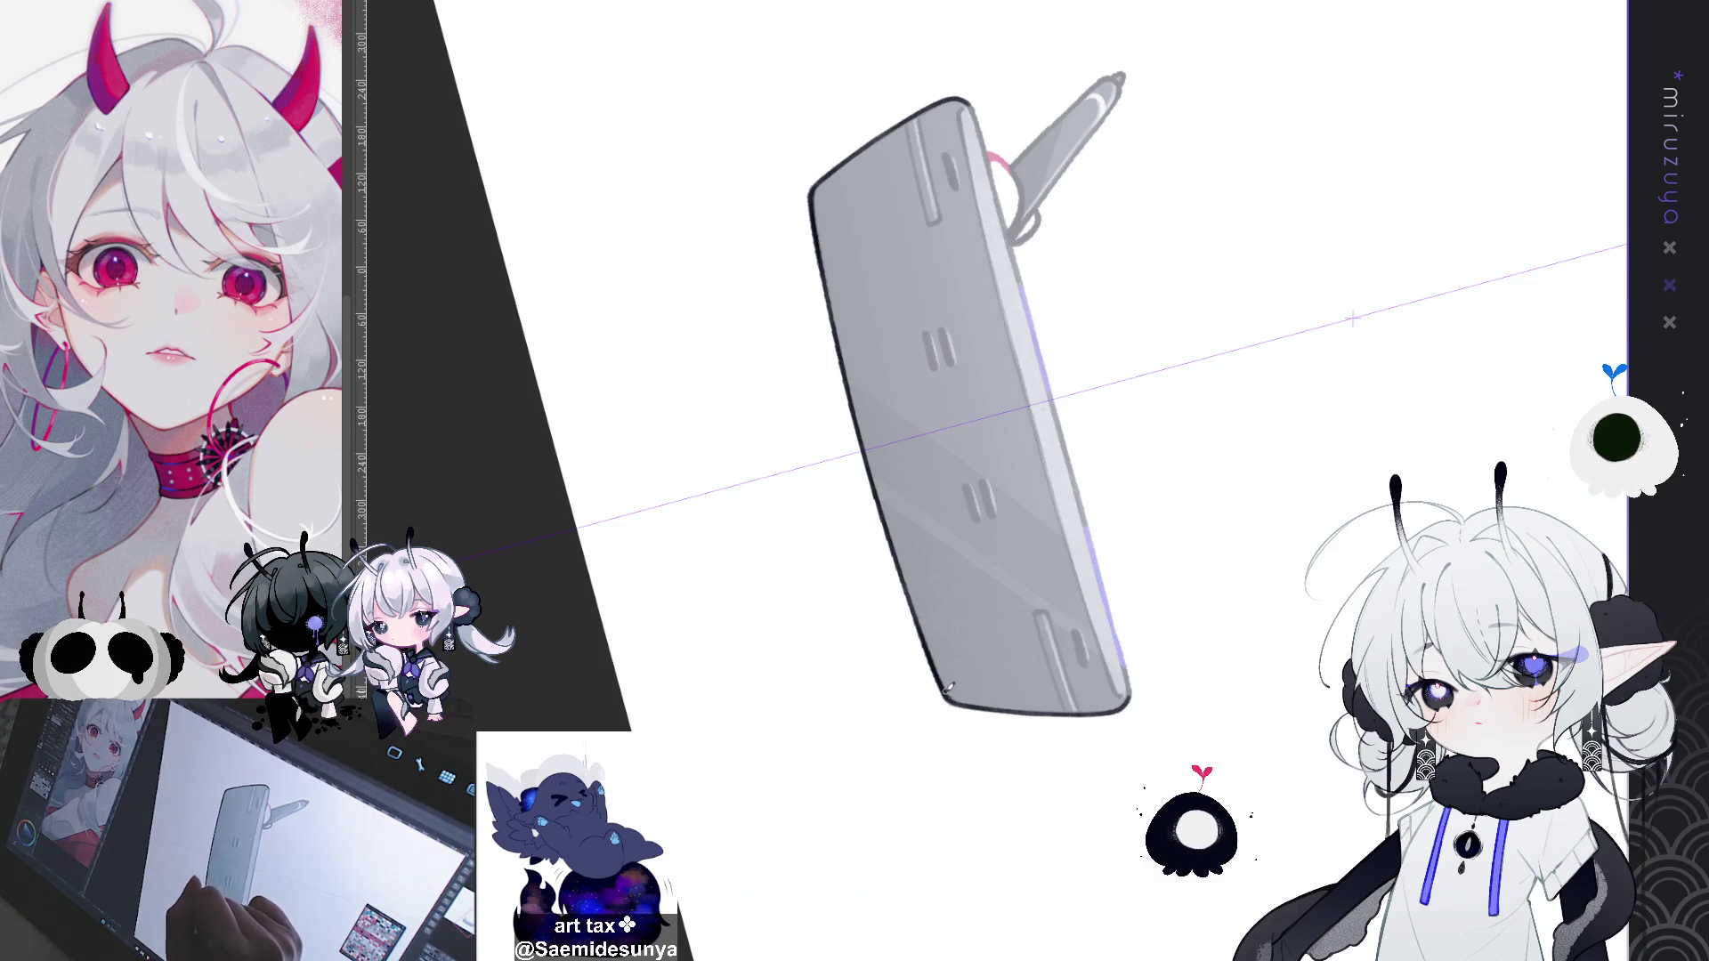
Step: Outline the tablet's right edge from the top-right corner down, redrawing until clean
left_click_drag(968, 98, 997, 178)
key("ctrl+z")
left_click_drag(968, 98, 1091, 556)
key("ctrl+z")
left_click_drag(979, 133, 1117, 650)
key("ctrl+z")
left_click_drag(988, 156, 1112, 632)
key("ctrl+z")
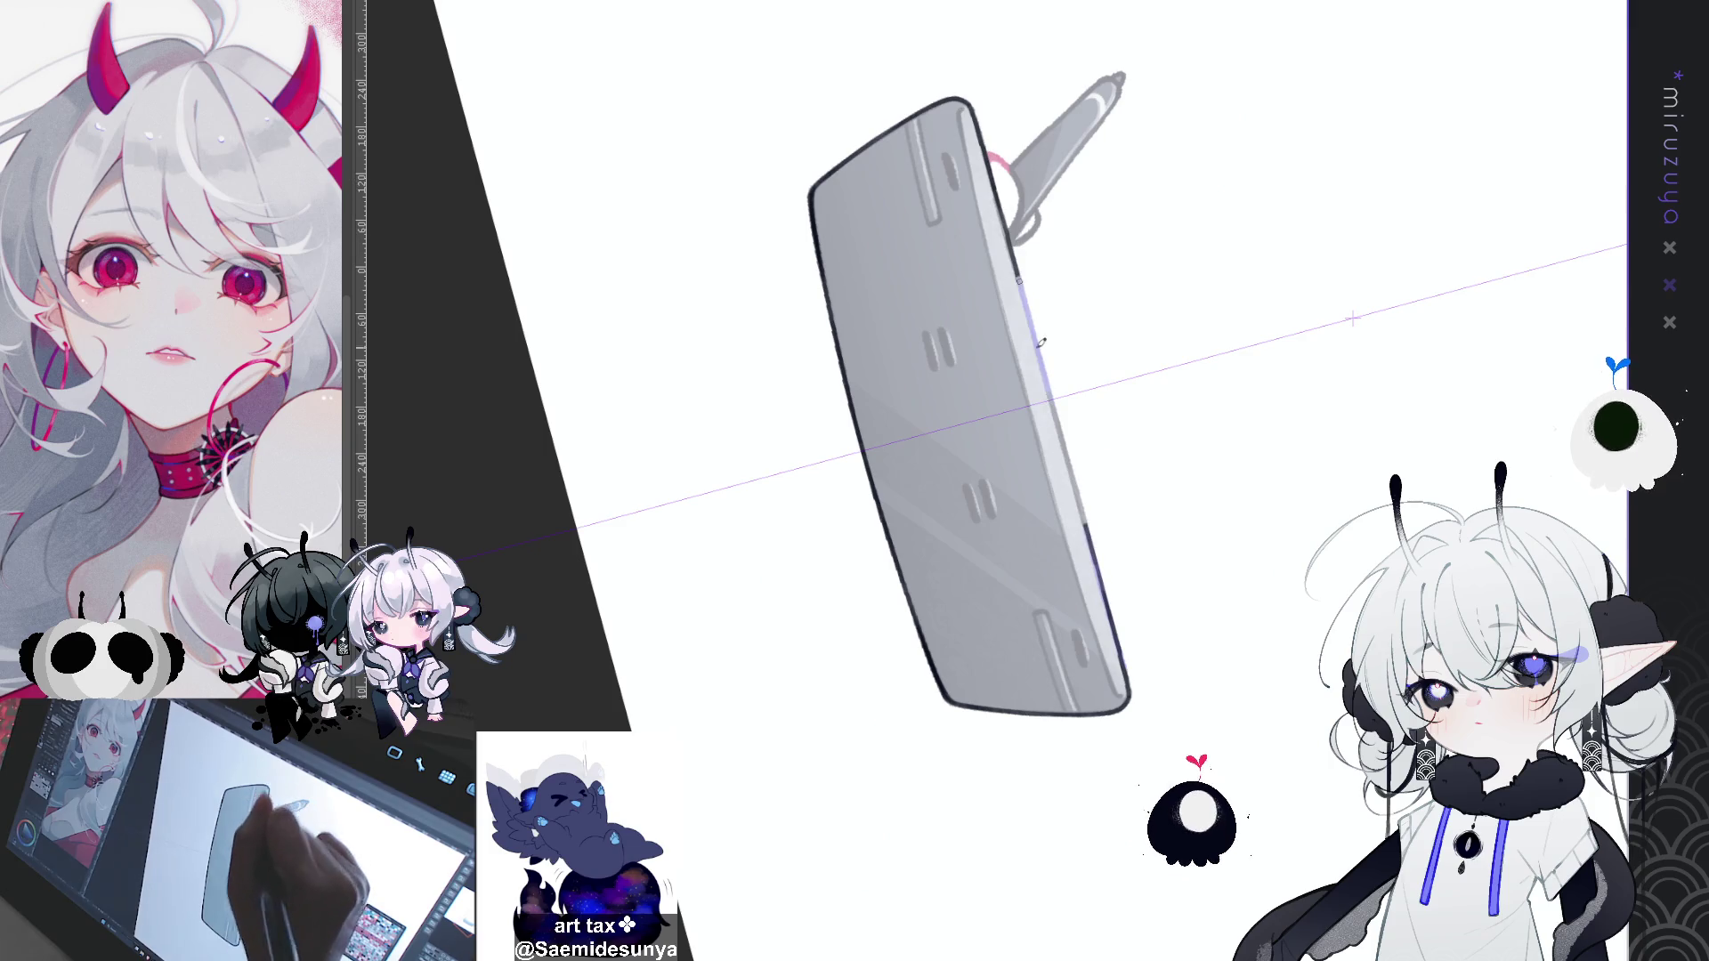
left_click_drag(997, 187, 1113, 623)
key("ctrl+z")
left_click_drag(990, 173, 1113, 627)
key("ctrl+z")
left_click_drag(991, 173, 1112, 616)
key("ctrl+z")
left_click_drag(991, 174, 1111, 614)
key("ctrl+z")
key("ctrl+z")
left_click_drag(991, 174, 1066, 442)
key("ctrl+z")
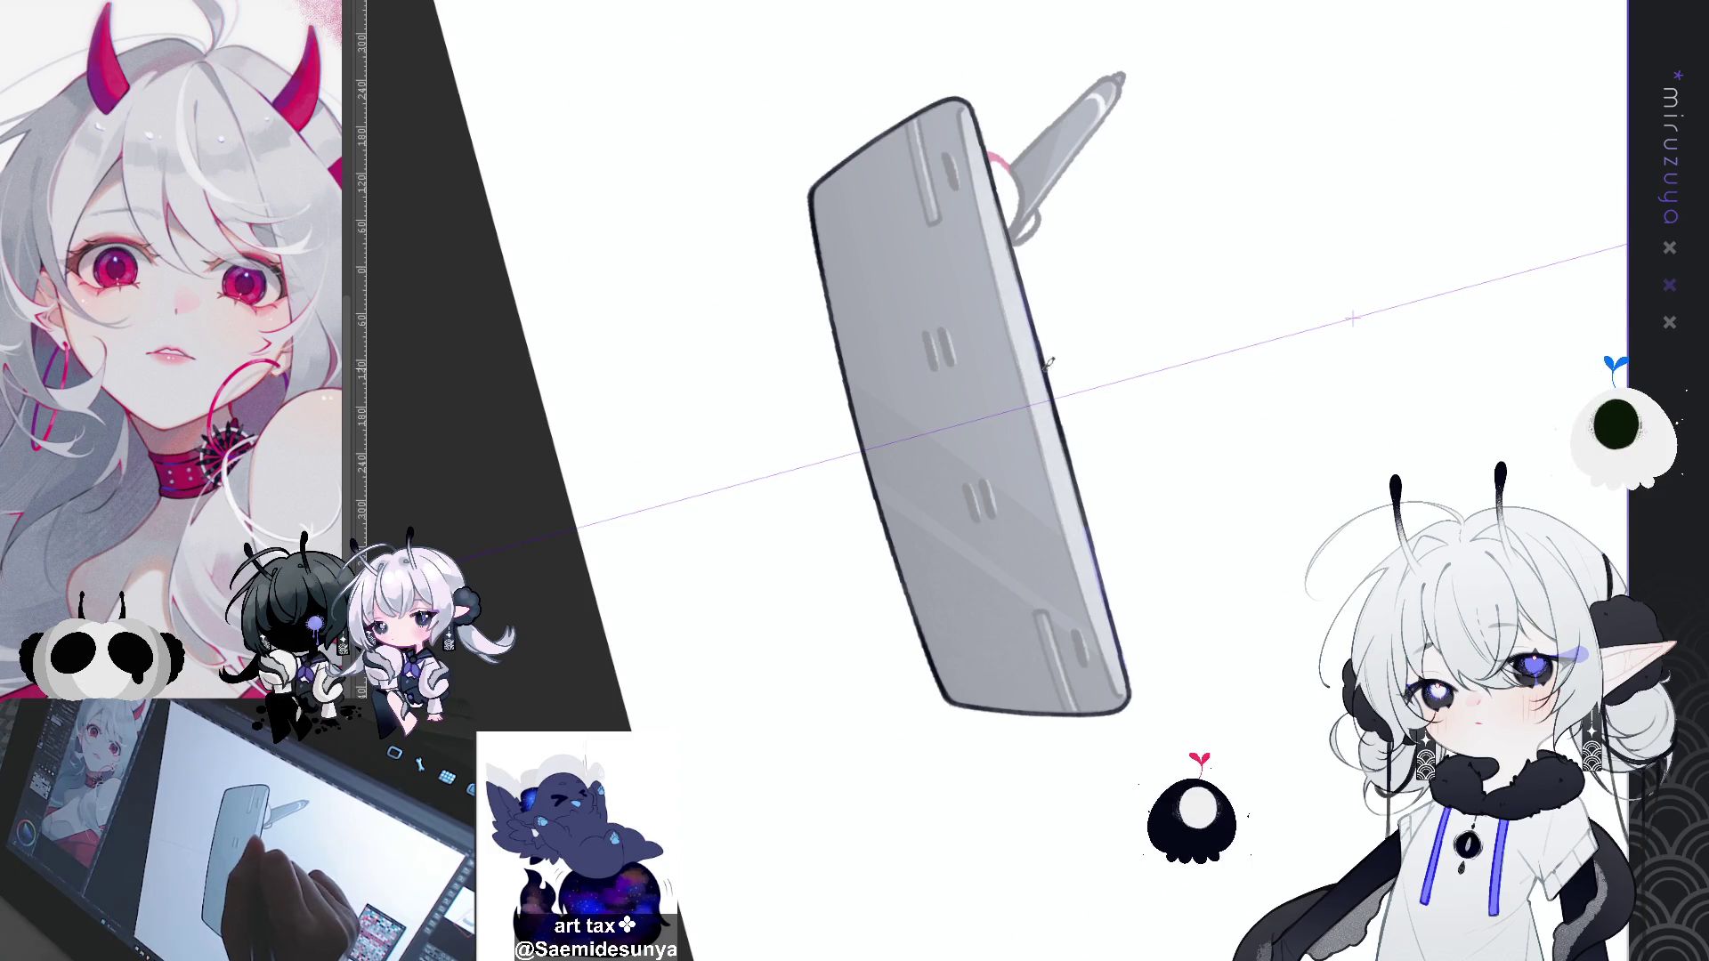
left_click_drag(991, 169, 1113, 628)
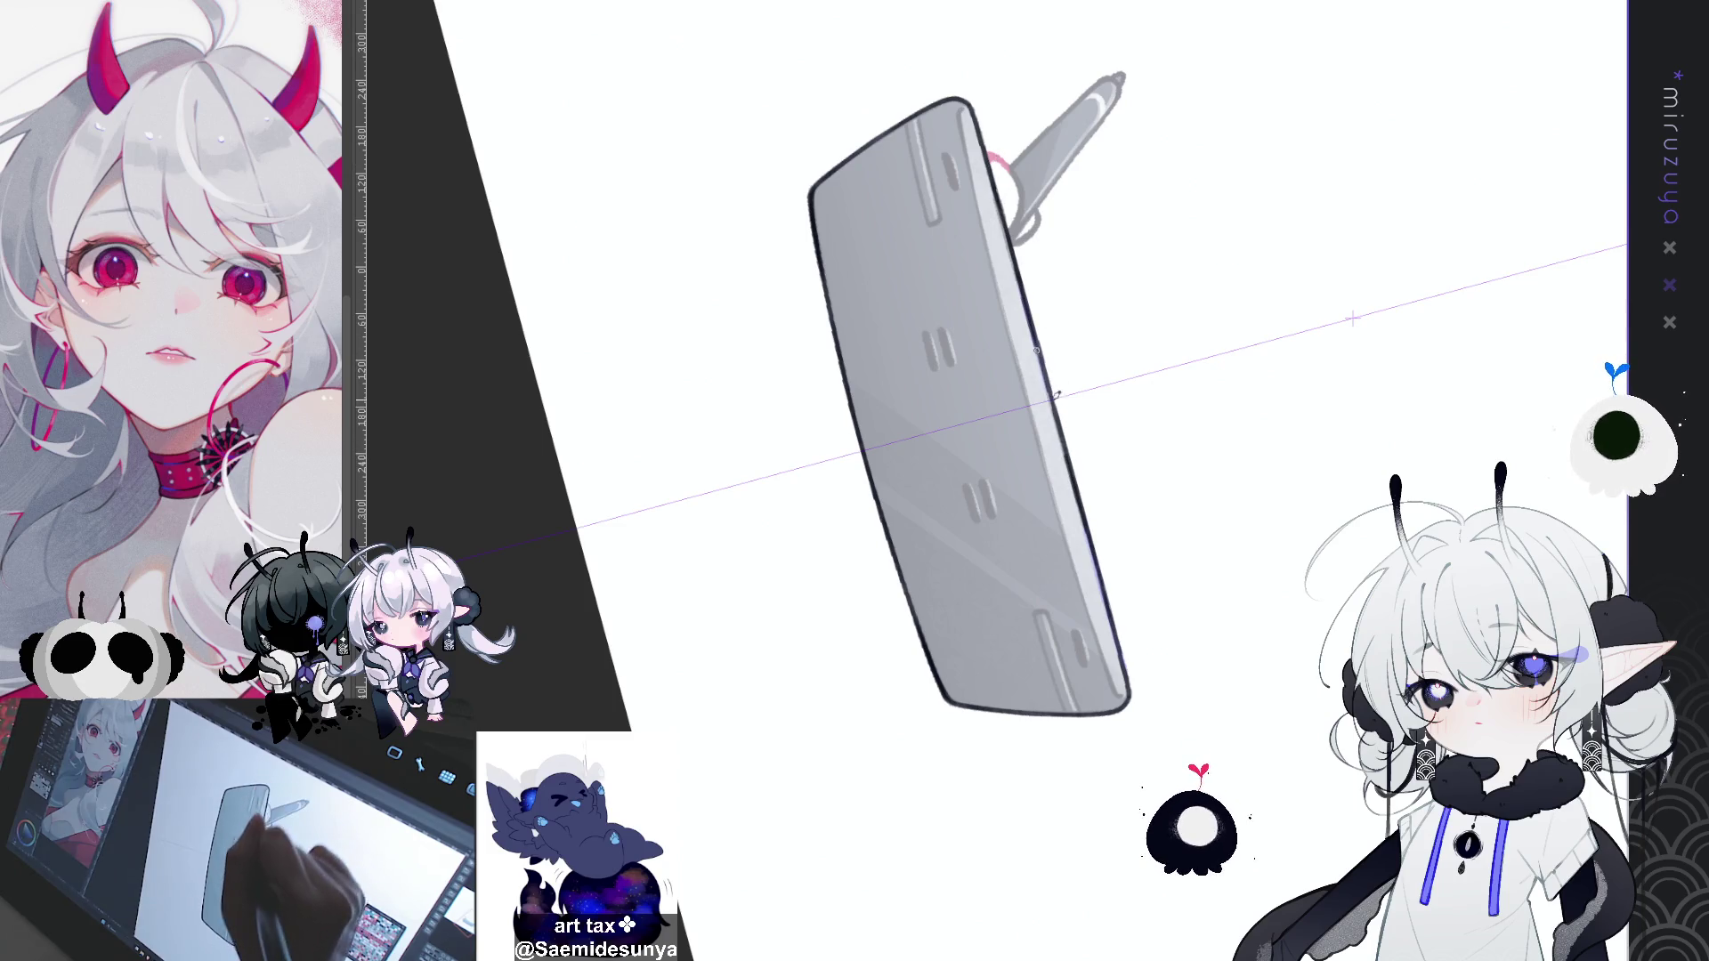
key("ctrl+z")
left_click_drag(990, 187, 1110, 609)
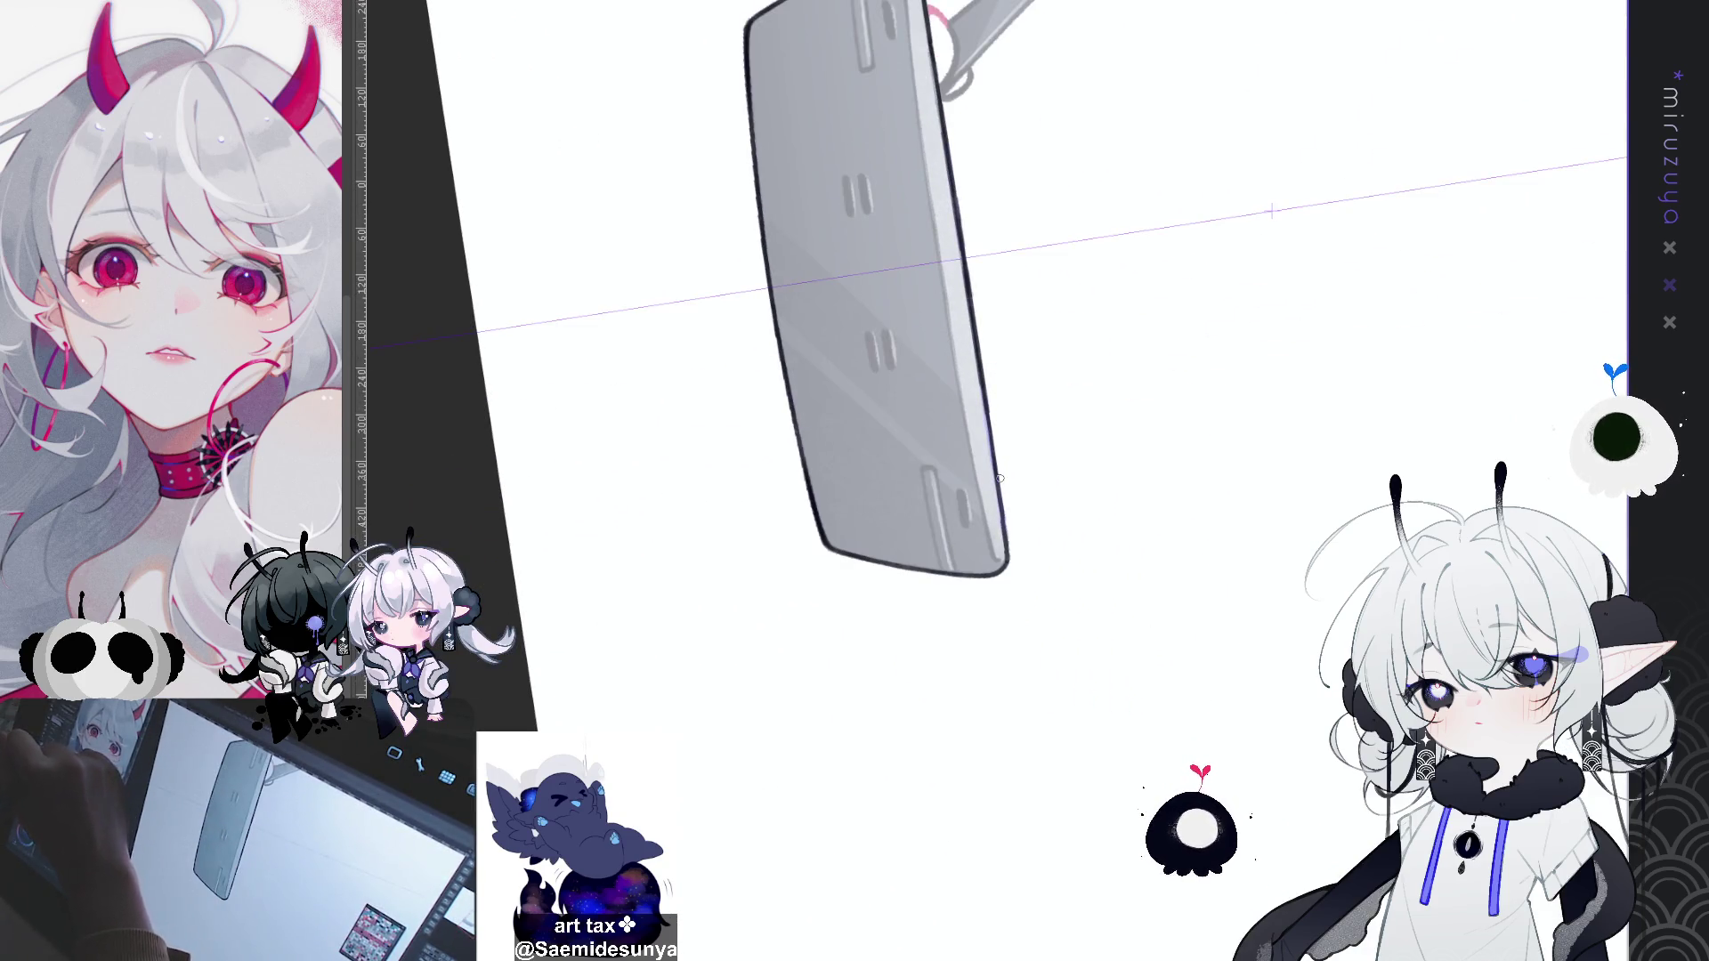
Step: Fill the two side slot marks dark and return the view level
left_click_drag(889, 334, 890, 360)
left_click_drag(863, 183, 863, 214)
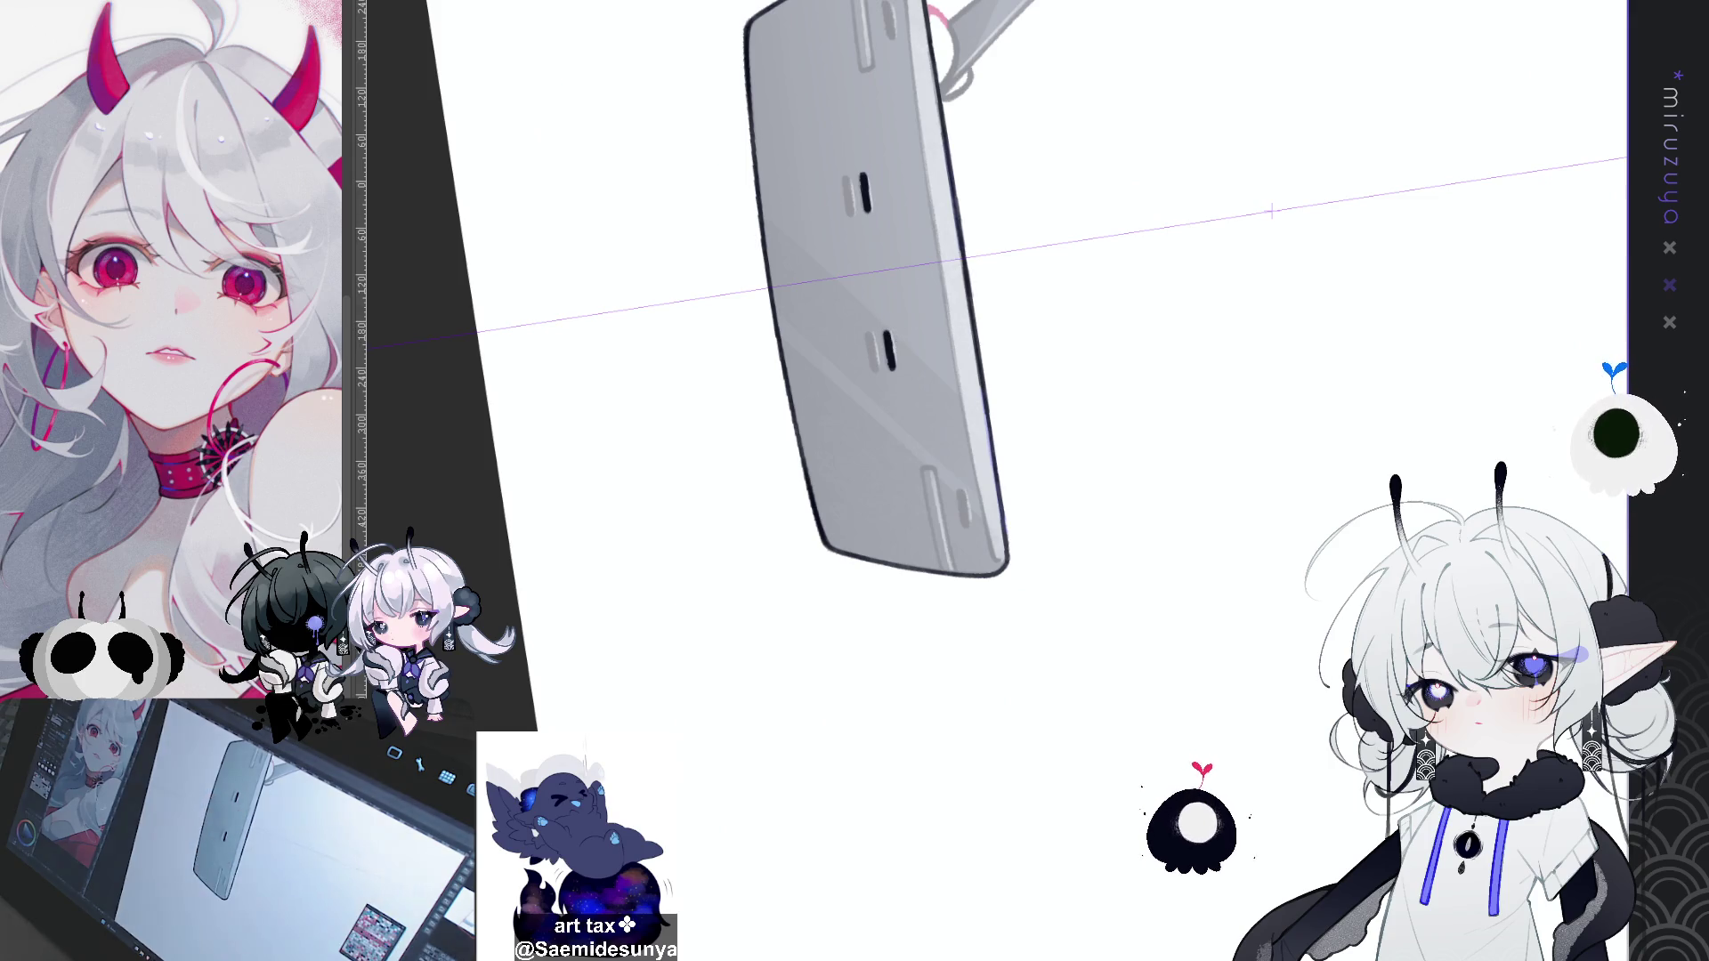
key("ctrl+0")
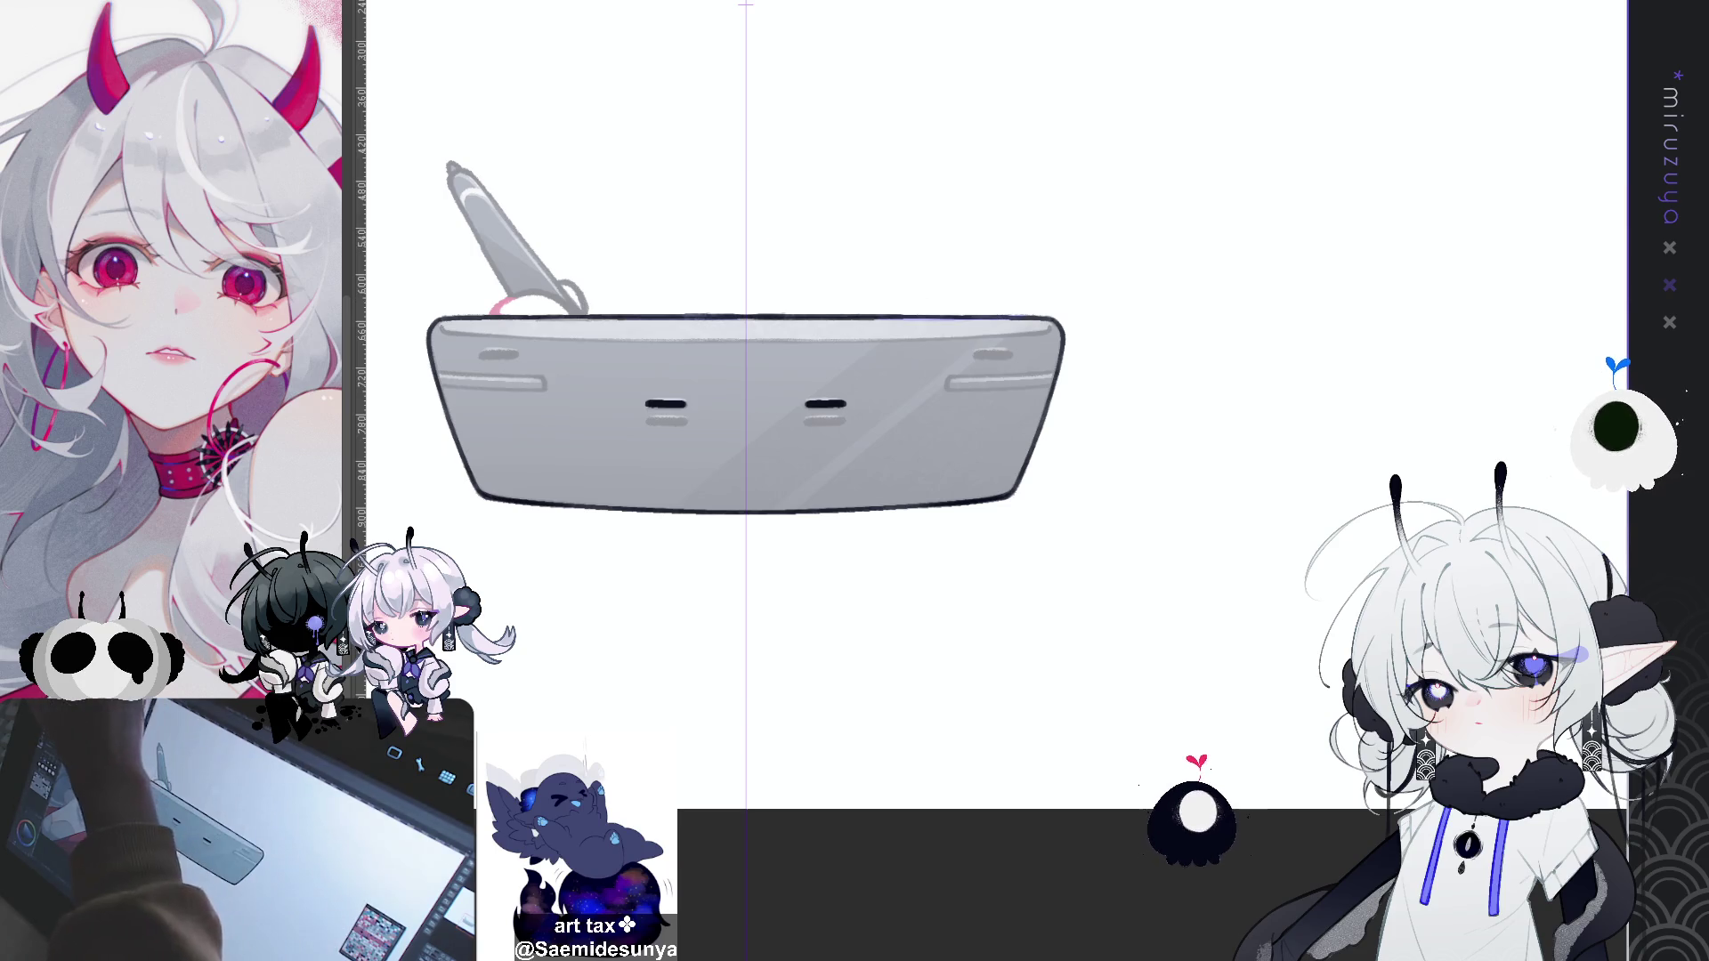
Step: Lower the two centre marks, erase through them into double lines, and ink both corner slots black
left_click_drag(629, 418, 631, 411)
left_click_drag(861, 420, 858, 417)
key("ctrl+d")
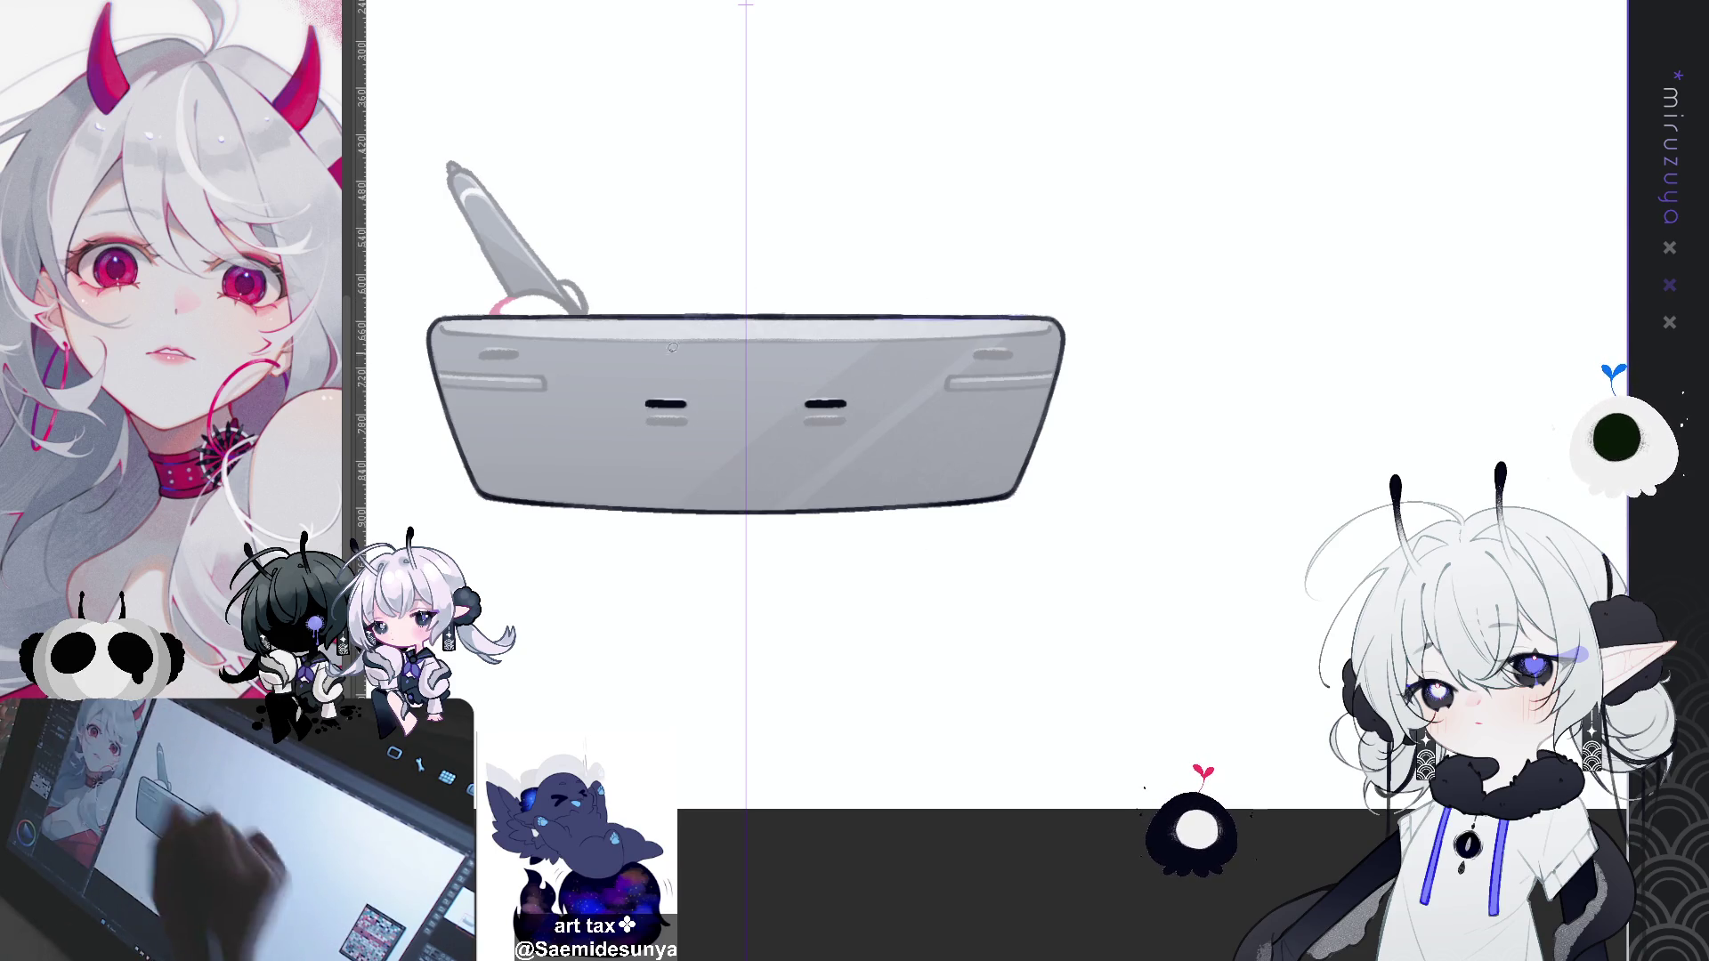
left_click_drag(641, 416, 850, 415)
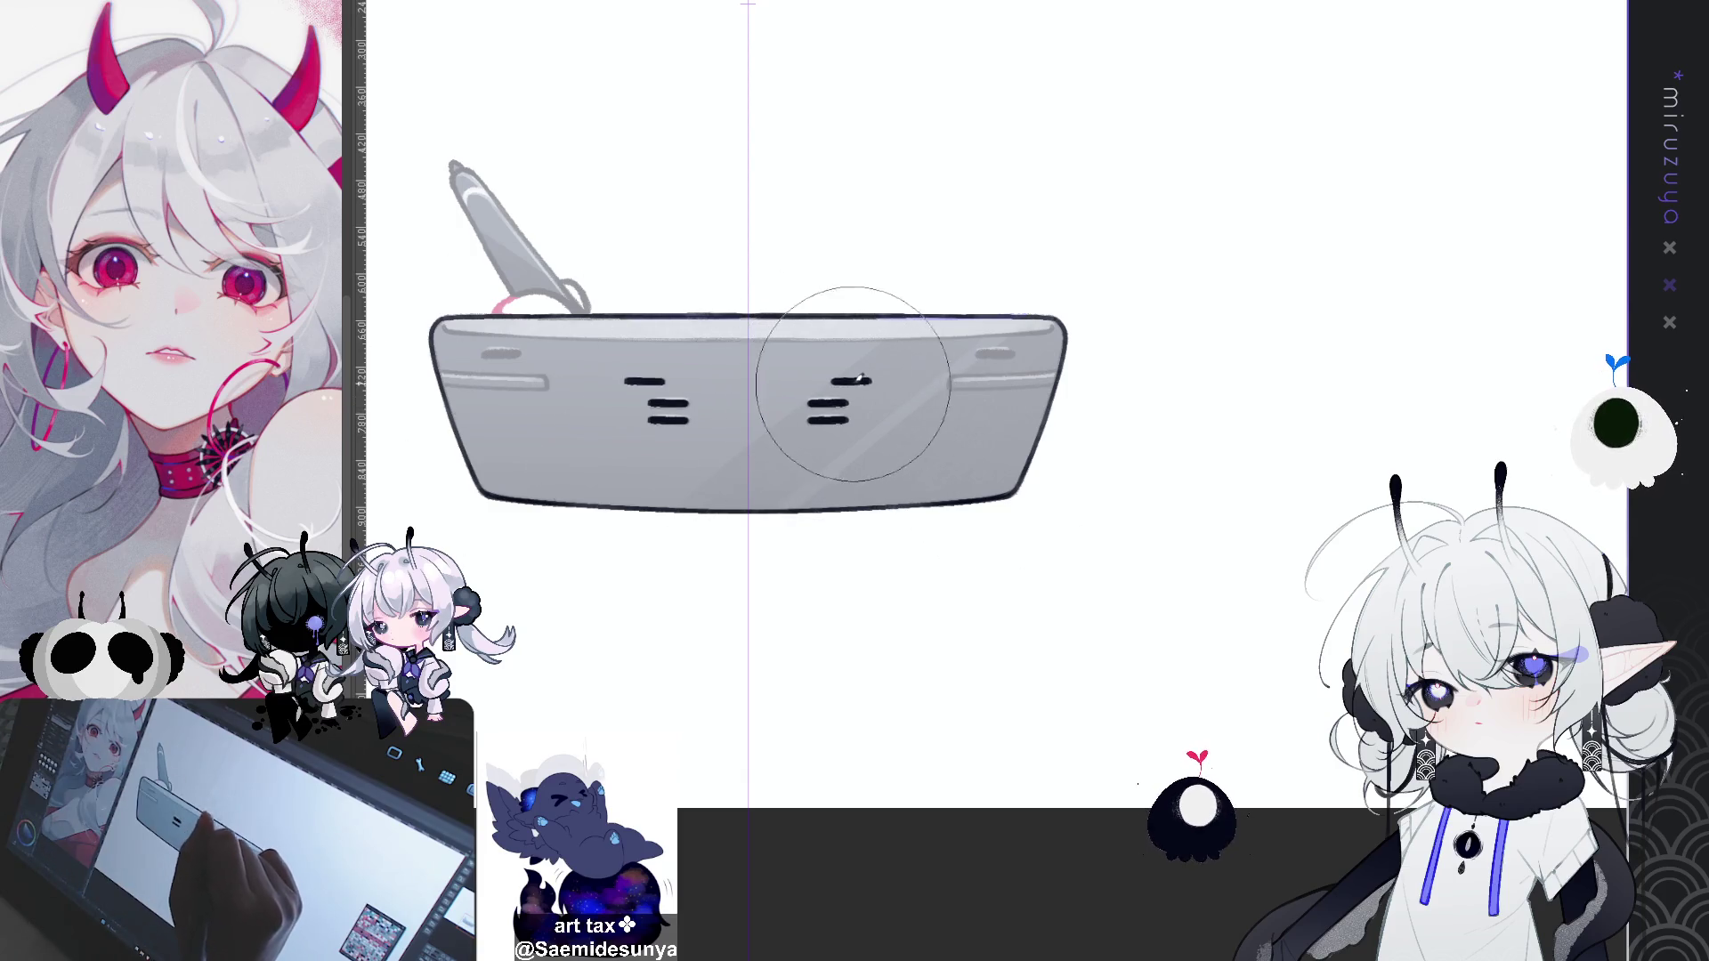
left_click_drag(990, 353, 1018, 353)
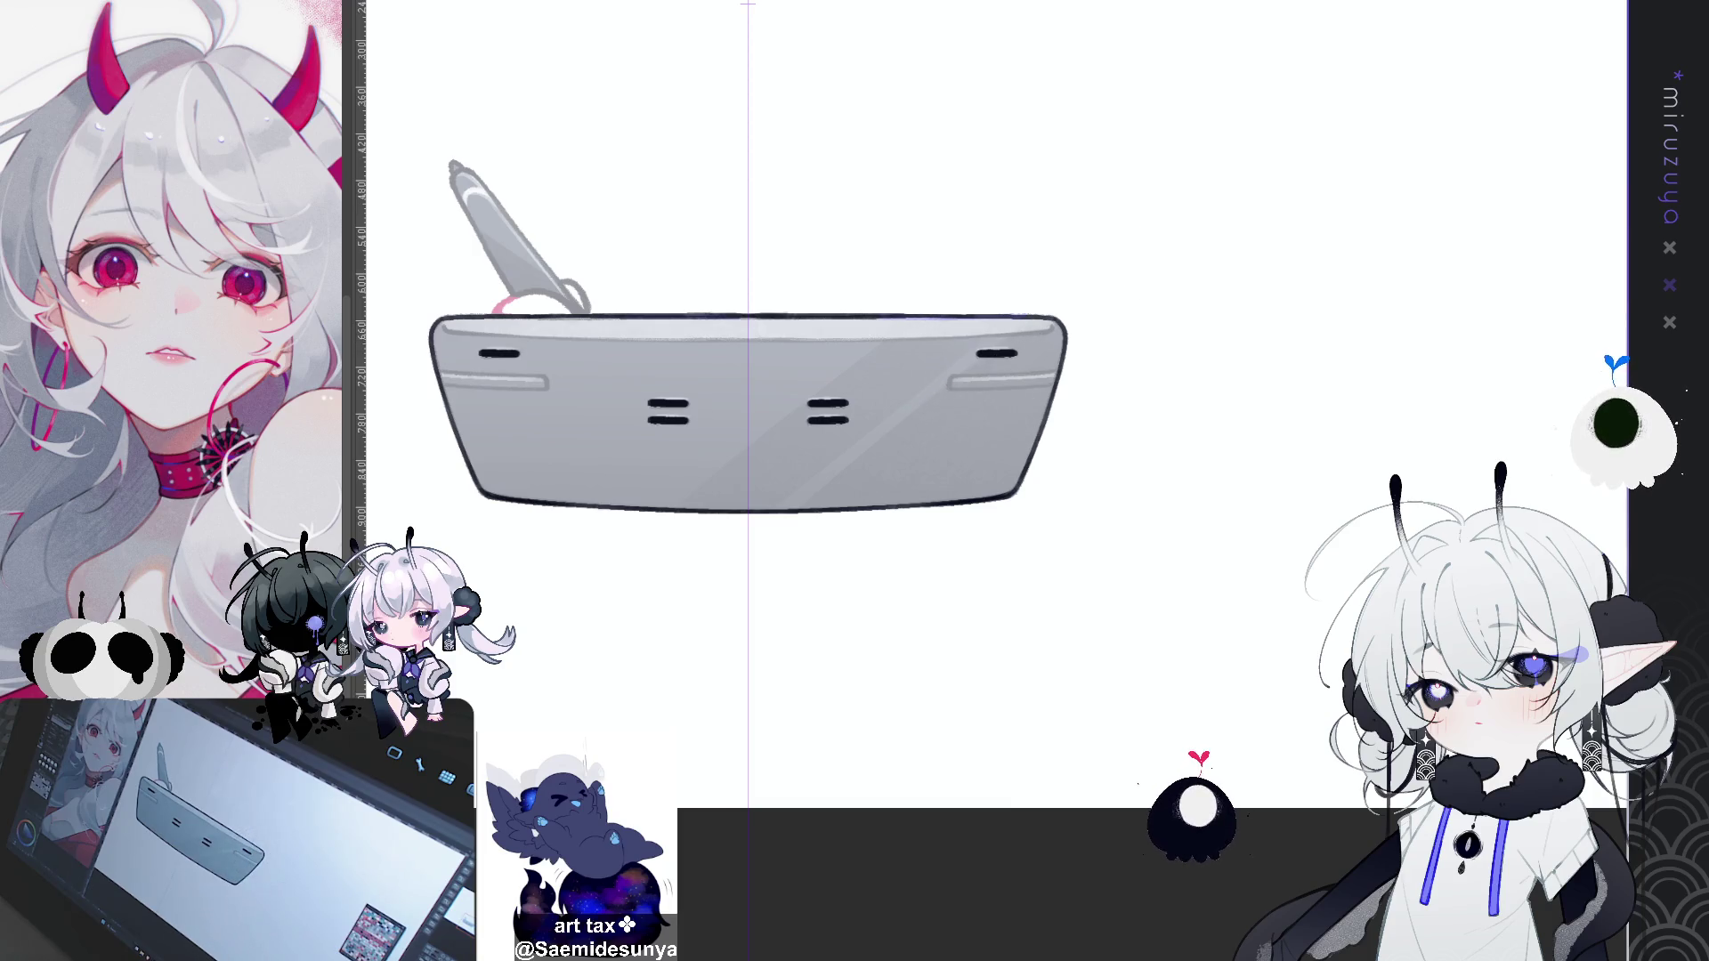
mouse_move(890, 311)
left_mouse_down()
mouse_move(1112, 356)
mouse_move(1157, 427)
left_mouse_up()
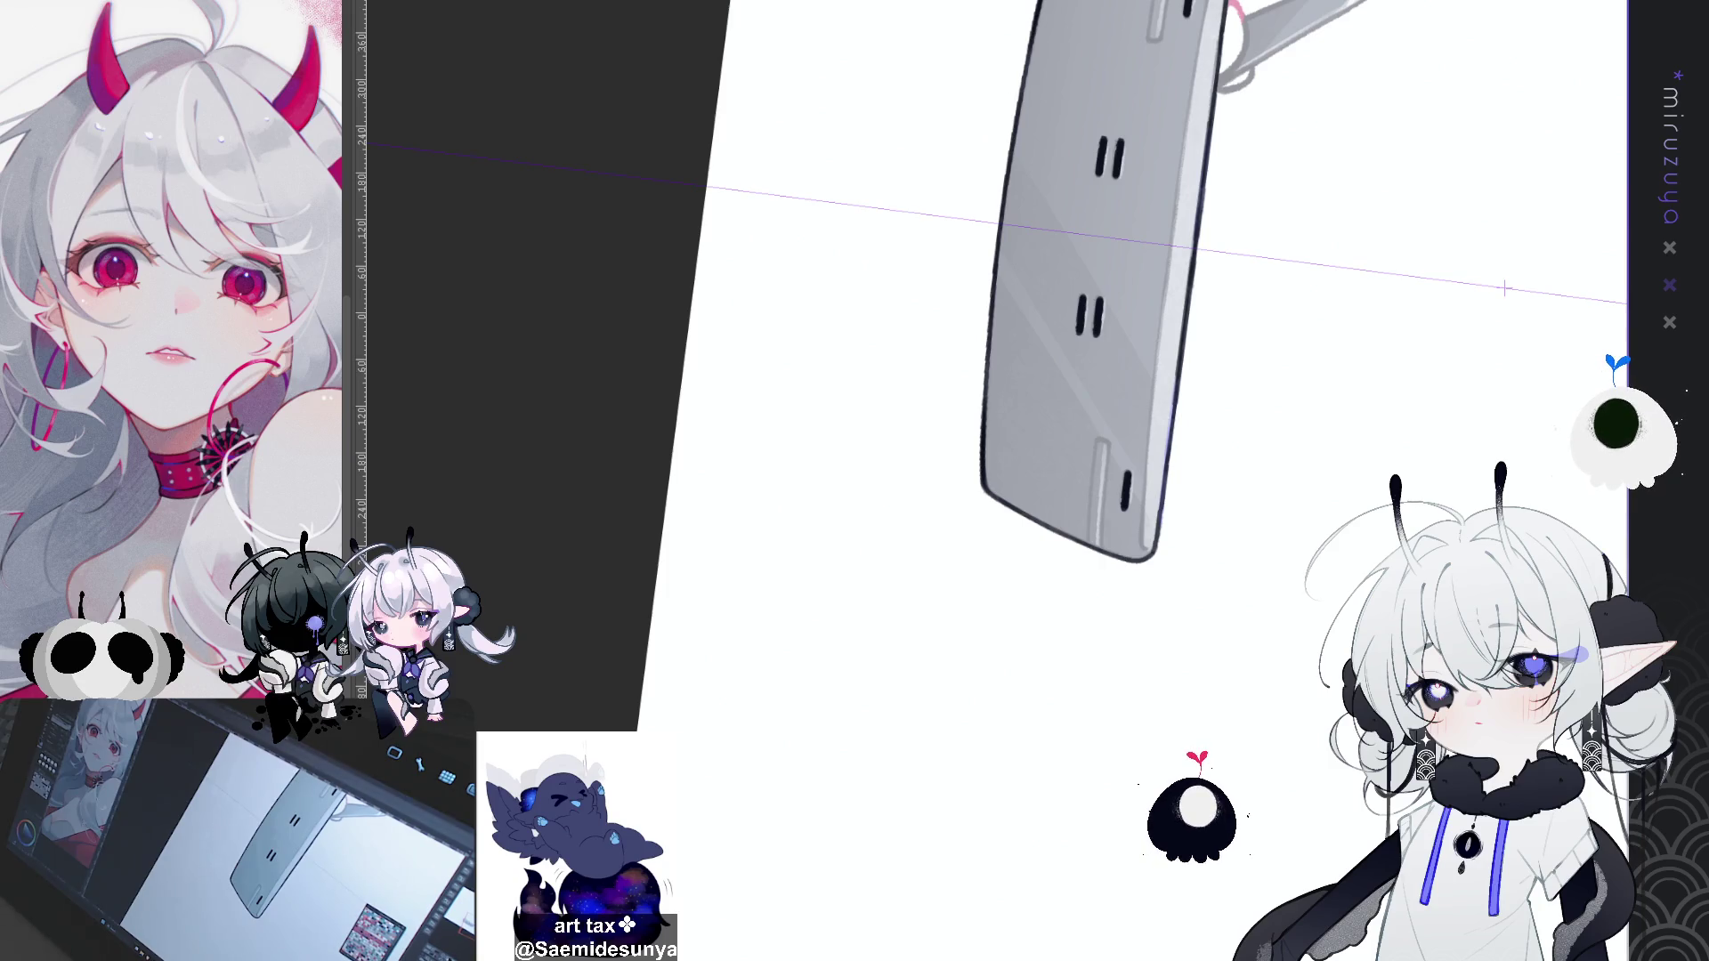
Step: Ink the inner edge of the side groove down to its bottom
scroll(1030, 644, "up", 2)
mouse_move(1246, 658)
left_mouse_down()
mouse_move(1029, 644)
mouse_move(1190, 496)
mouse_move(1199, 389)
mouse_move(1164, 229)
mouse_move(1129, 194)
mouse_move(1124, 154)
left_mouse_up()
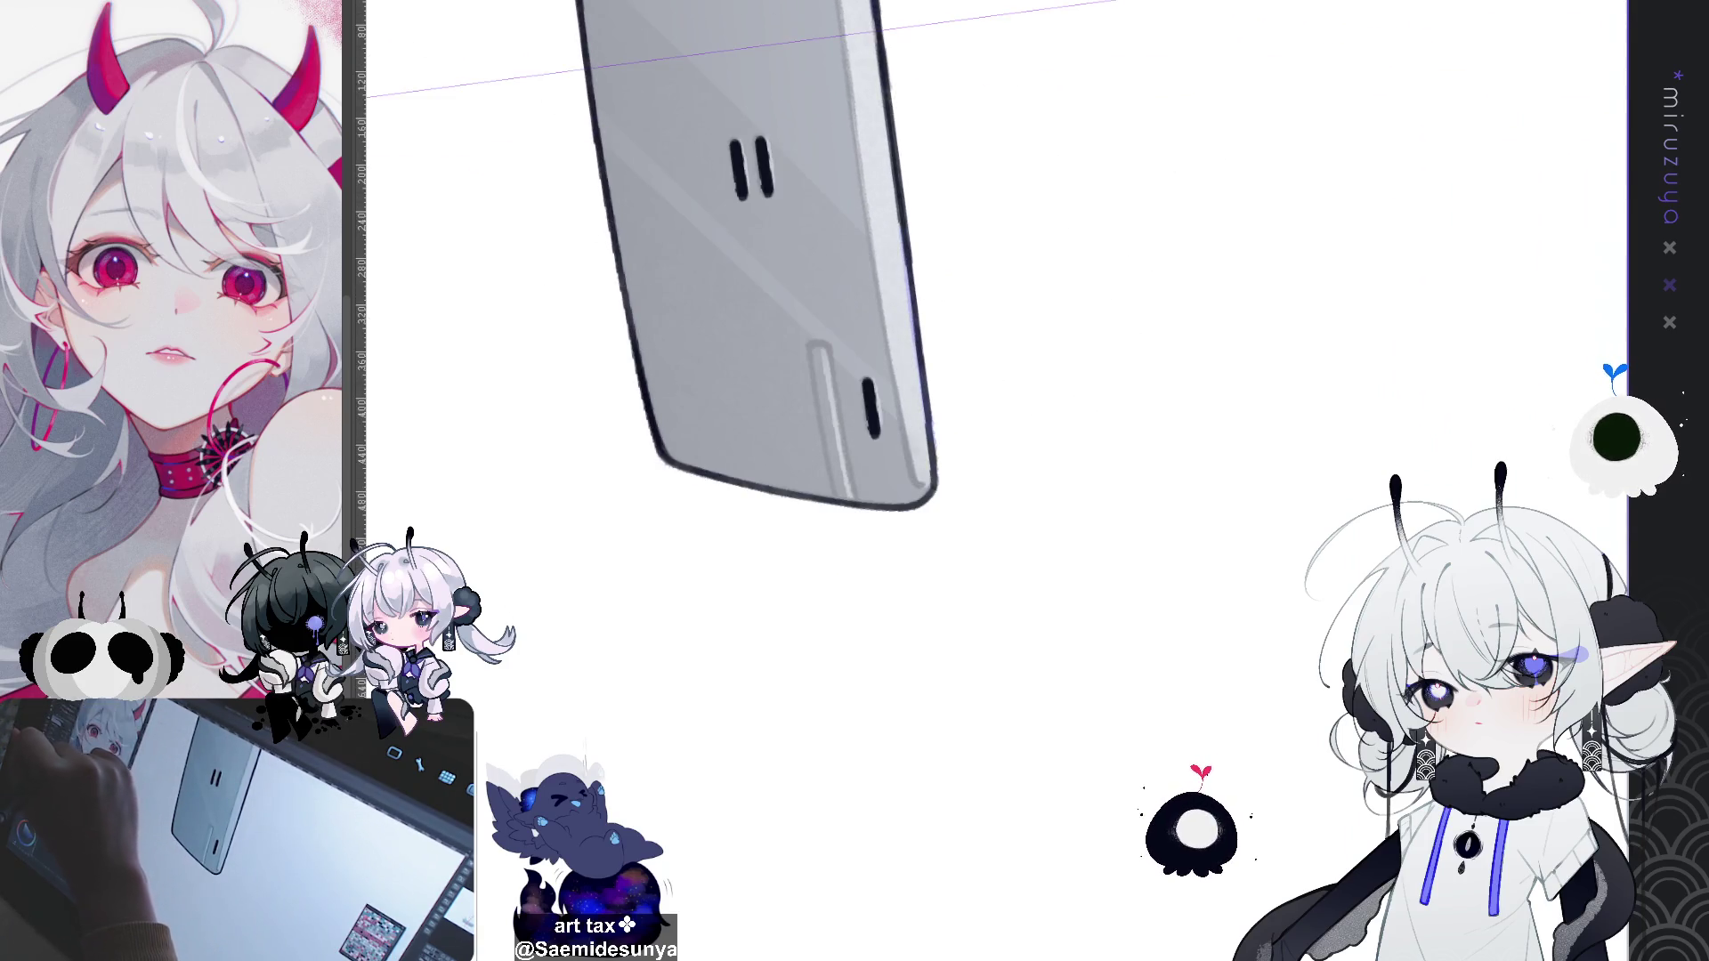
left_click_drag(833, 341, 857, 492)
key("ctrl+z")
left_click_drag(834, 381, 857, 506)
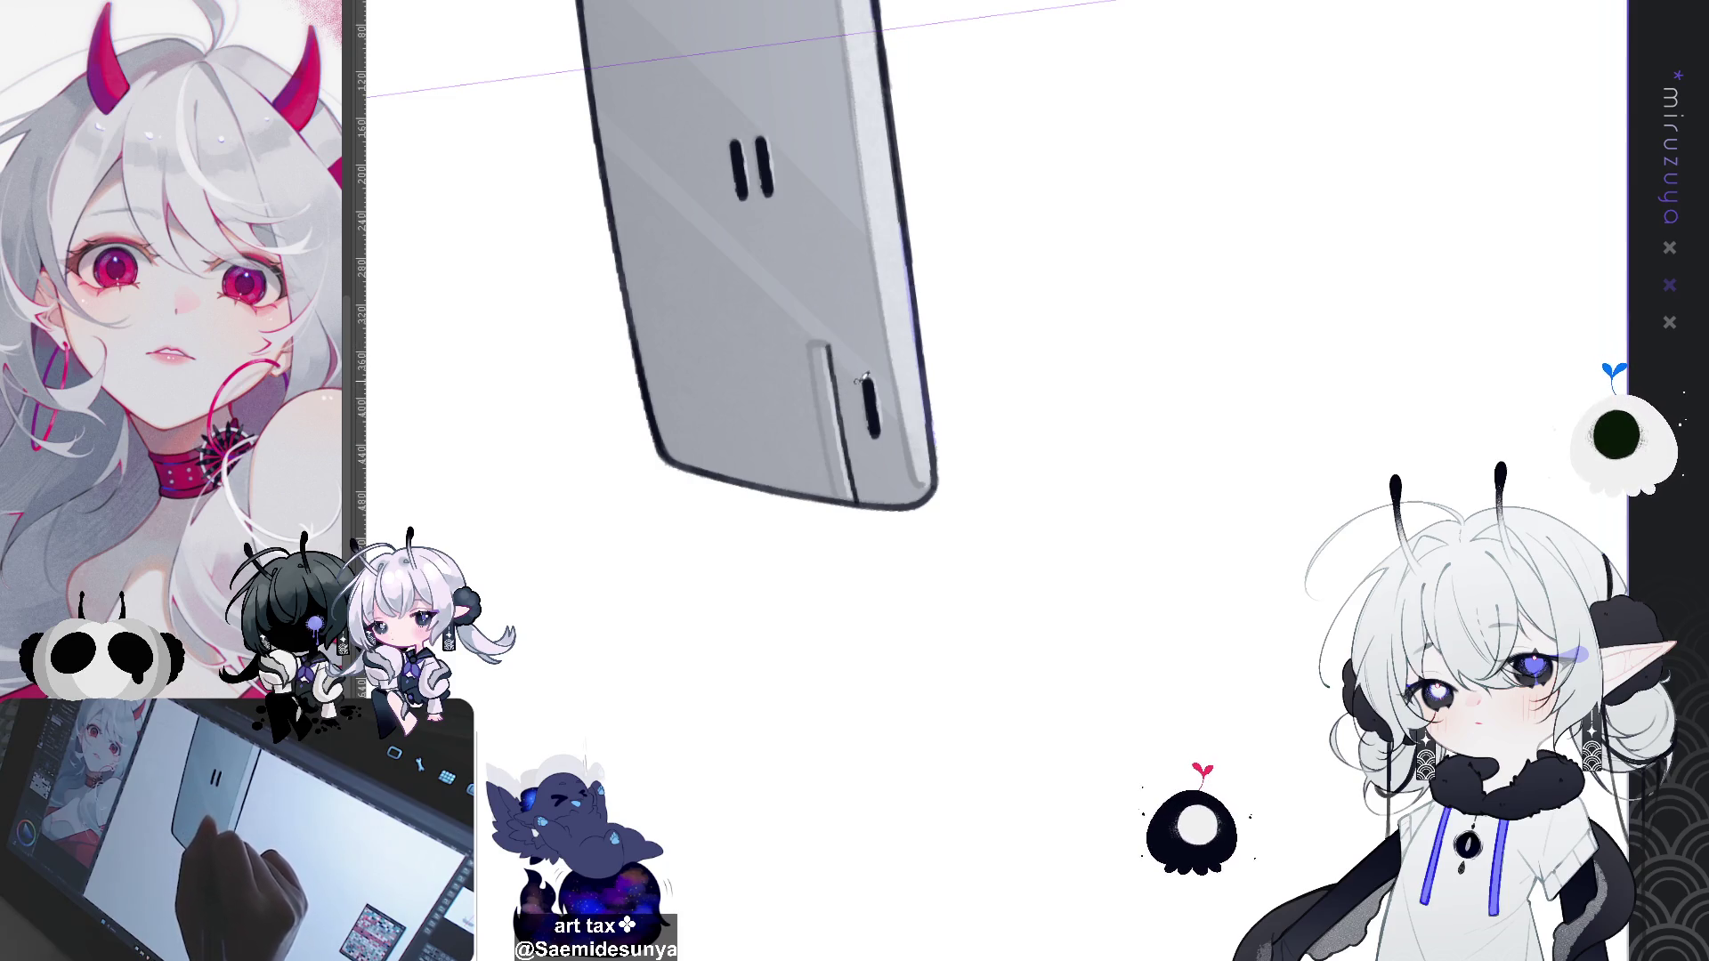
Step: Redraw the long slot line at the tablet's end thinner and cleaner
key("ctrl+@")
left_click_drag(1305, 624, 1294, 440)
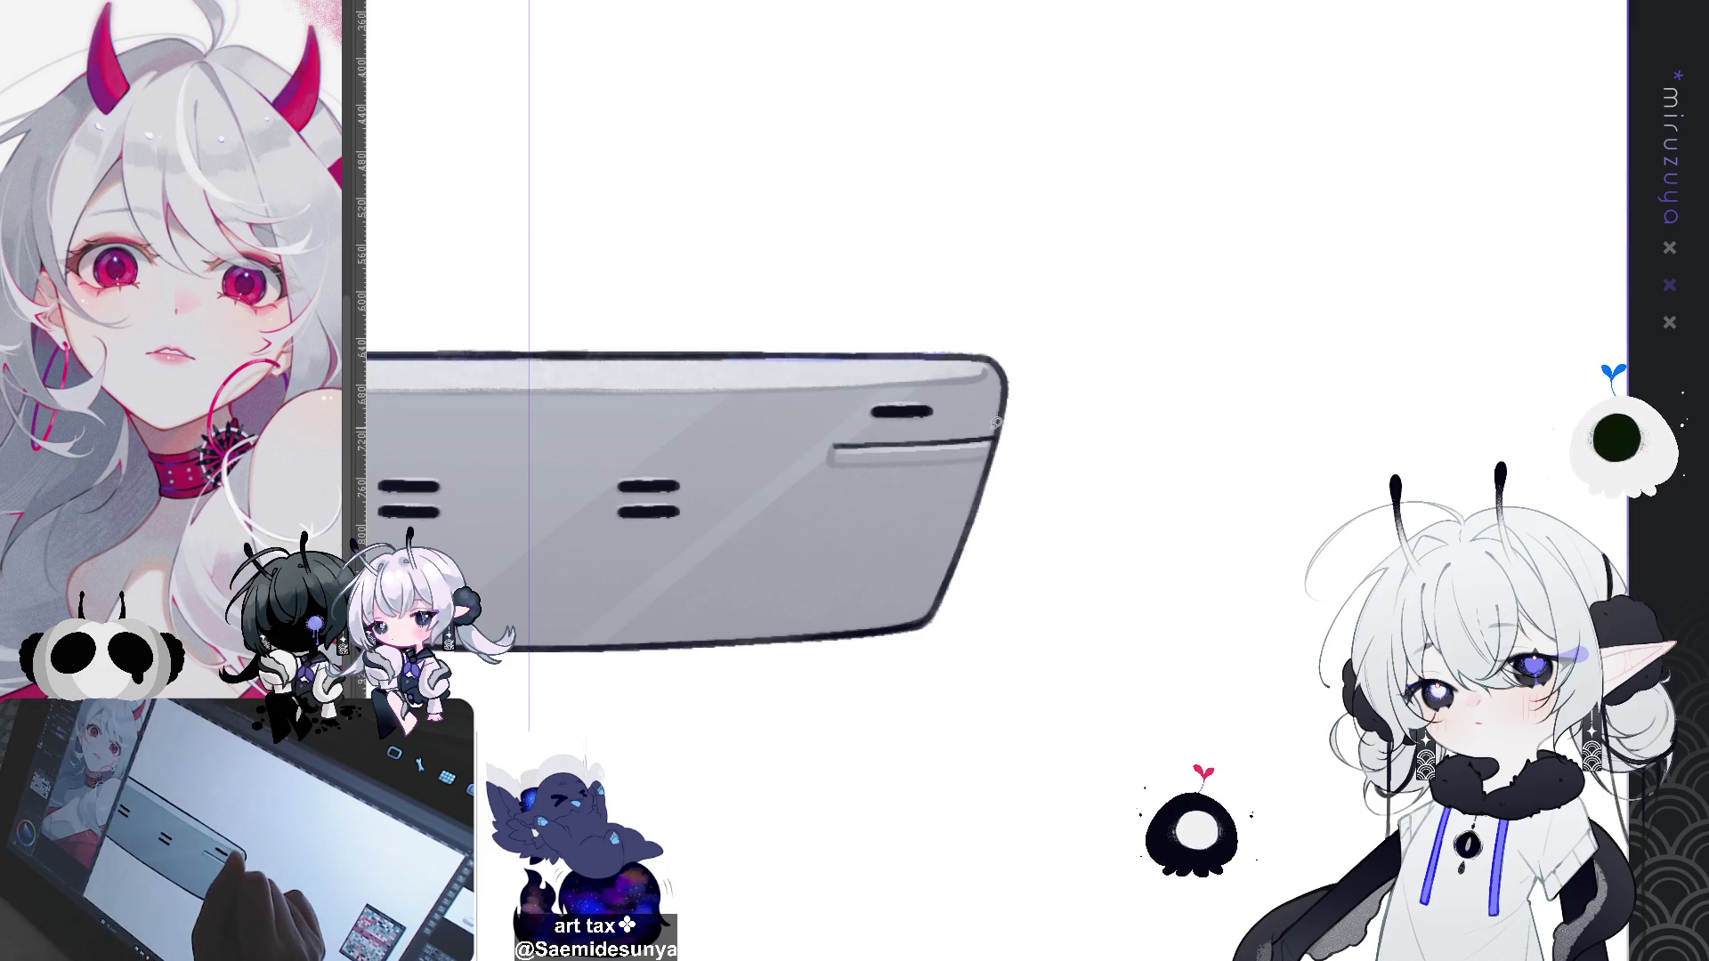
mouse_move(995, 431)
left_mouse_down()
mouse_move(899, 477)
mouse_move(882, 433)
mouse_move(988, 431)
left_mouse_up()
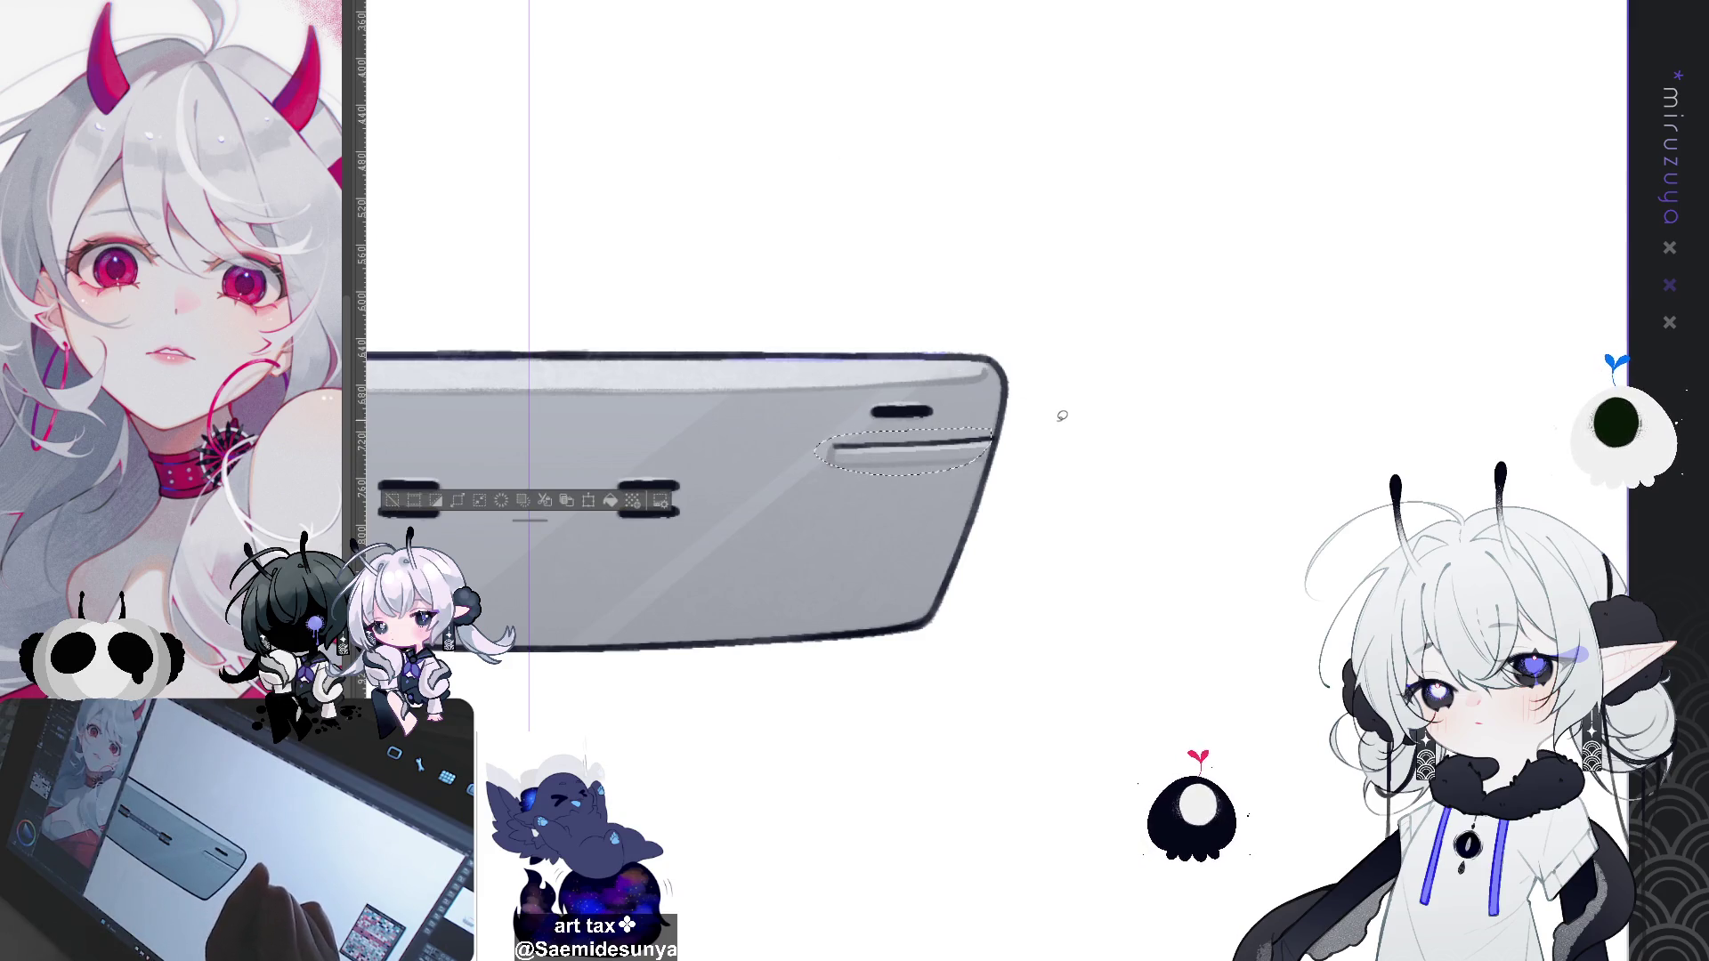
key("ctrl+d")
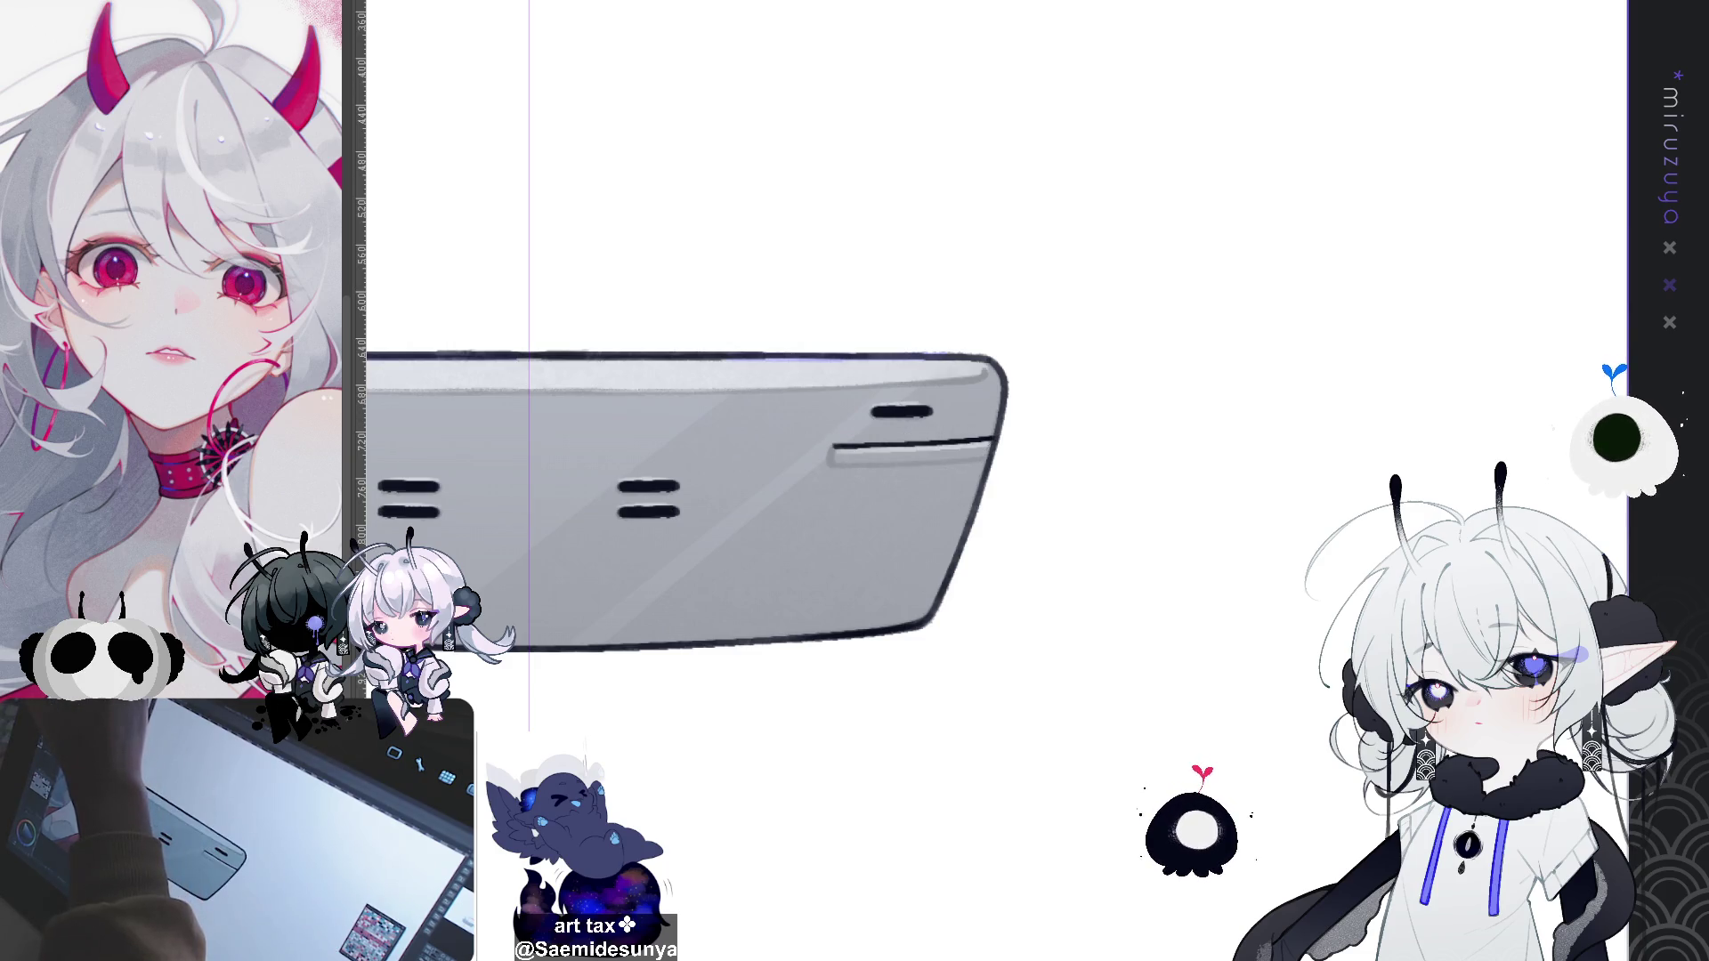
mouse_move(989, 444)
left_mouse_down()
mouse_move(835, 463)
mouse_move(990, 457)
left_mouse_up()
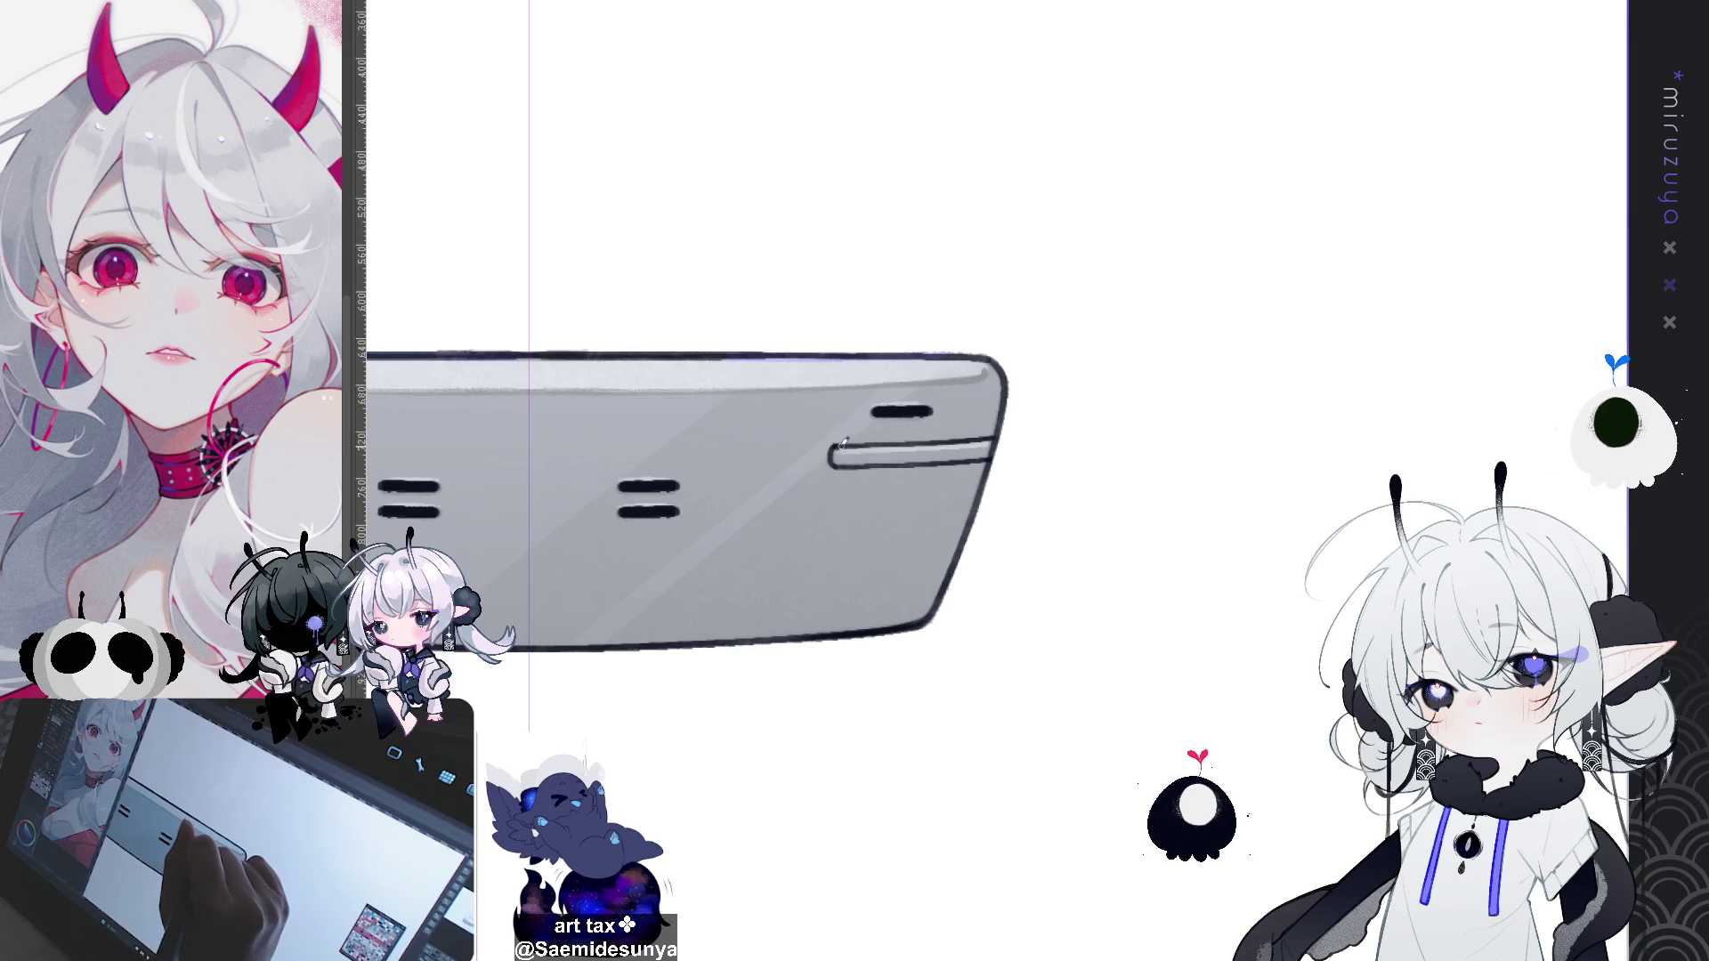
left_click_drag(848, 457, 973, 320)
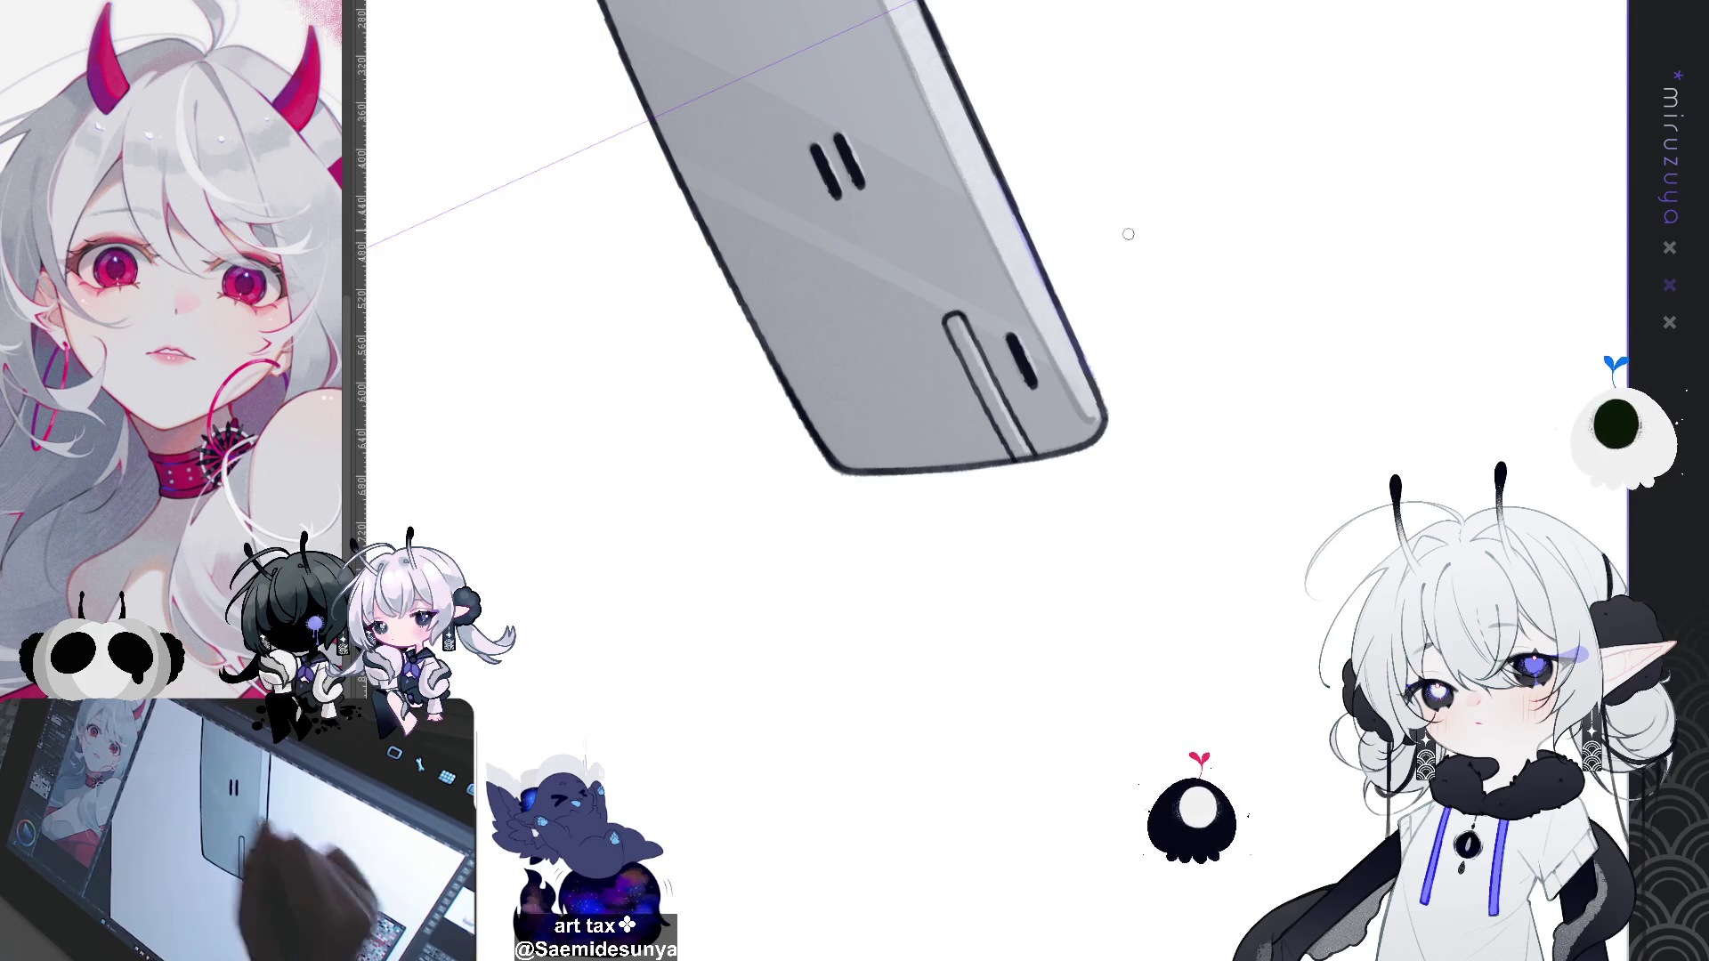
key("ctrl+0")
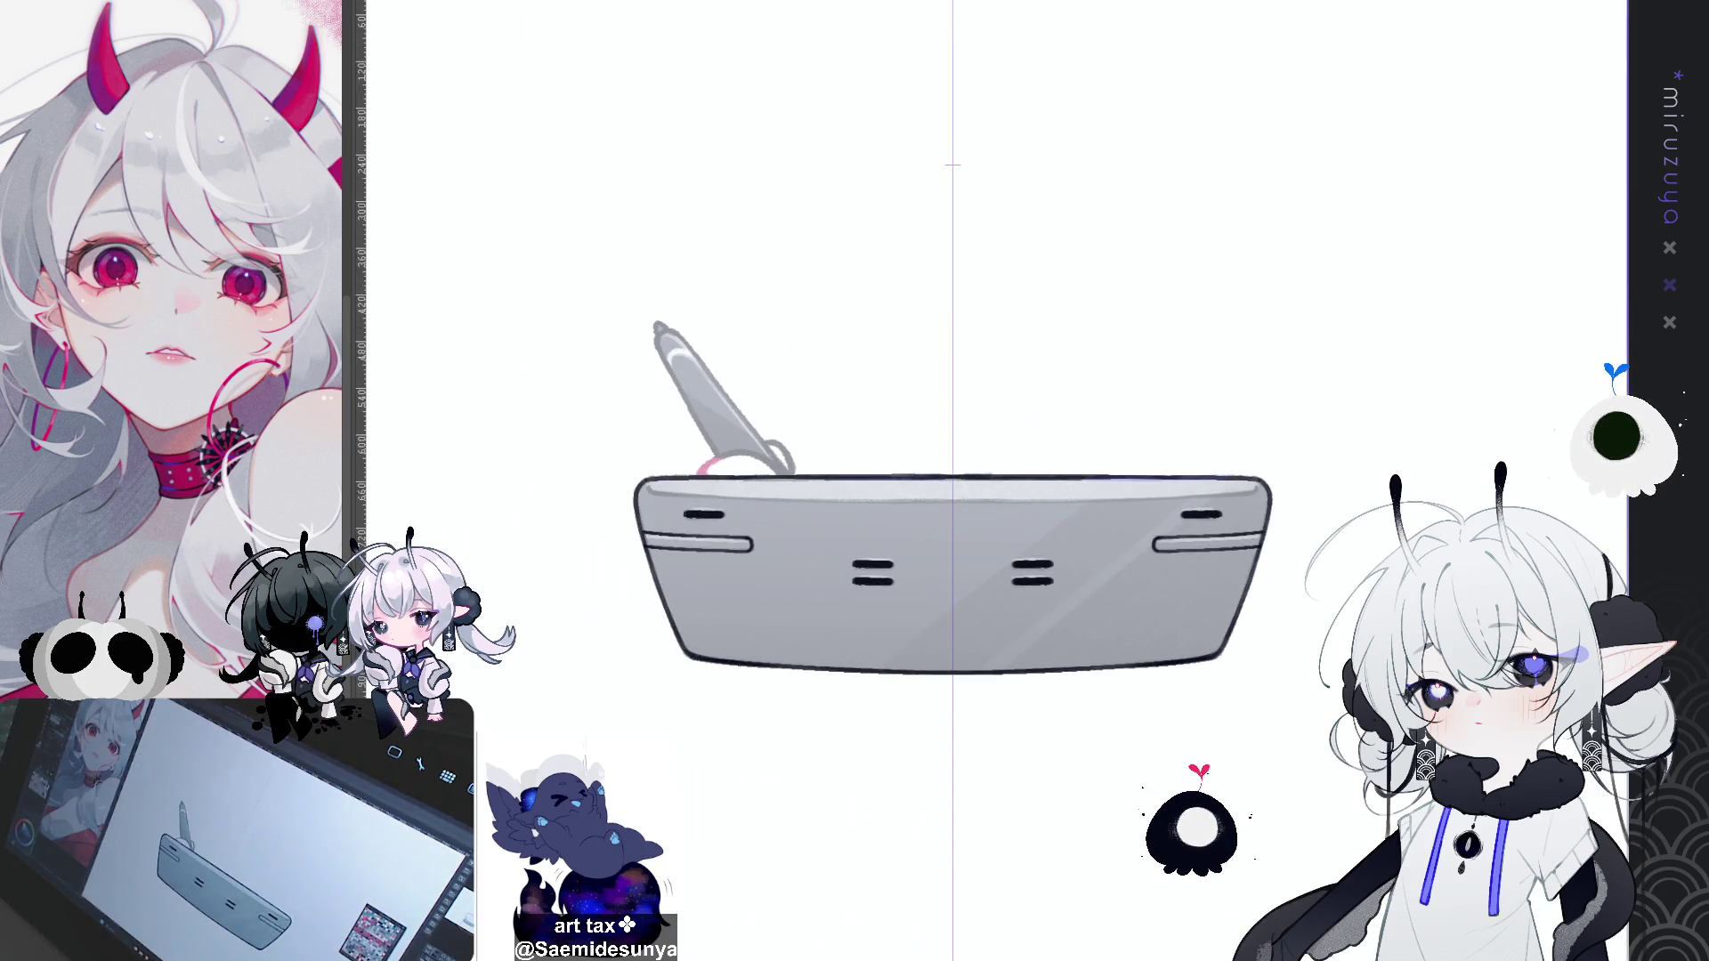
Step: Outline the stylus's right edge, comparing the result with undo and redo
key("ctrl+plus")
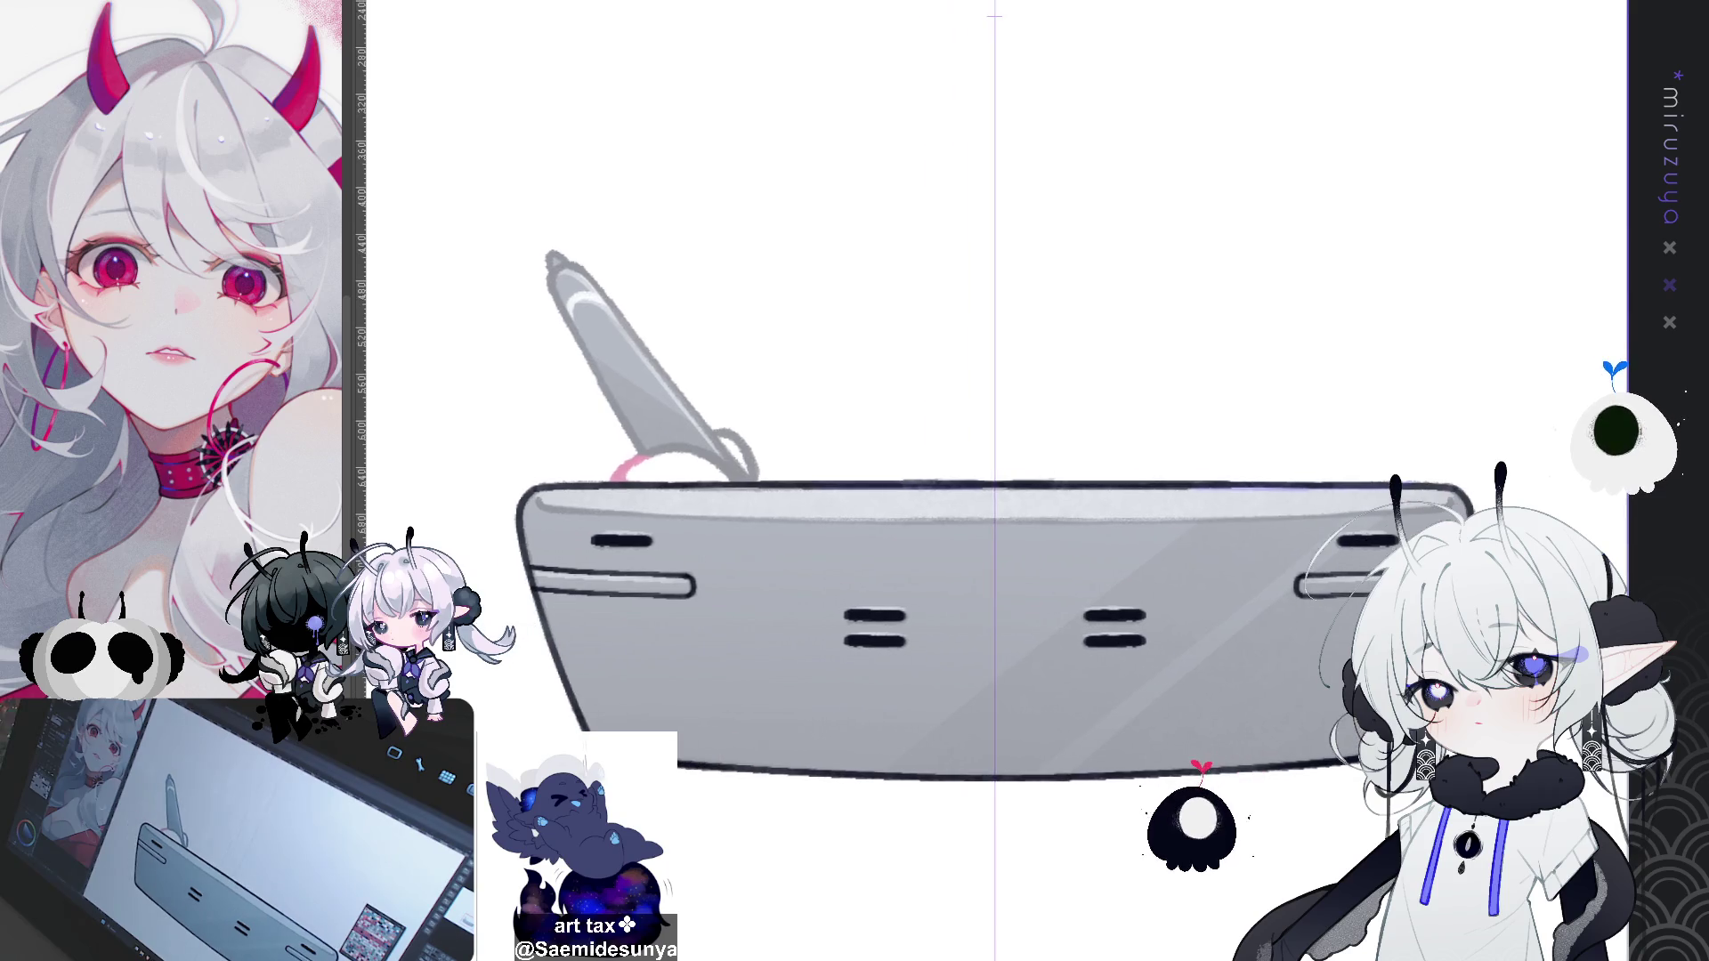
key("asciicircum")
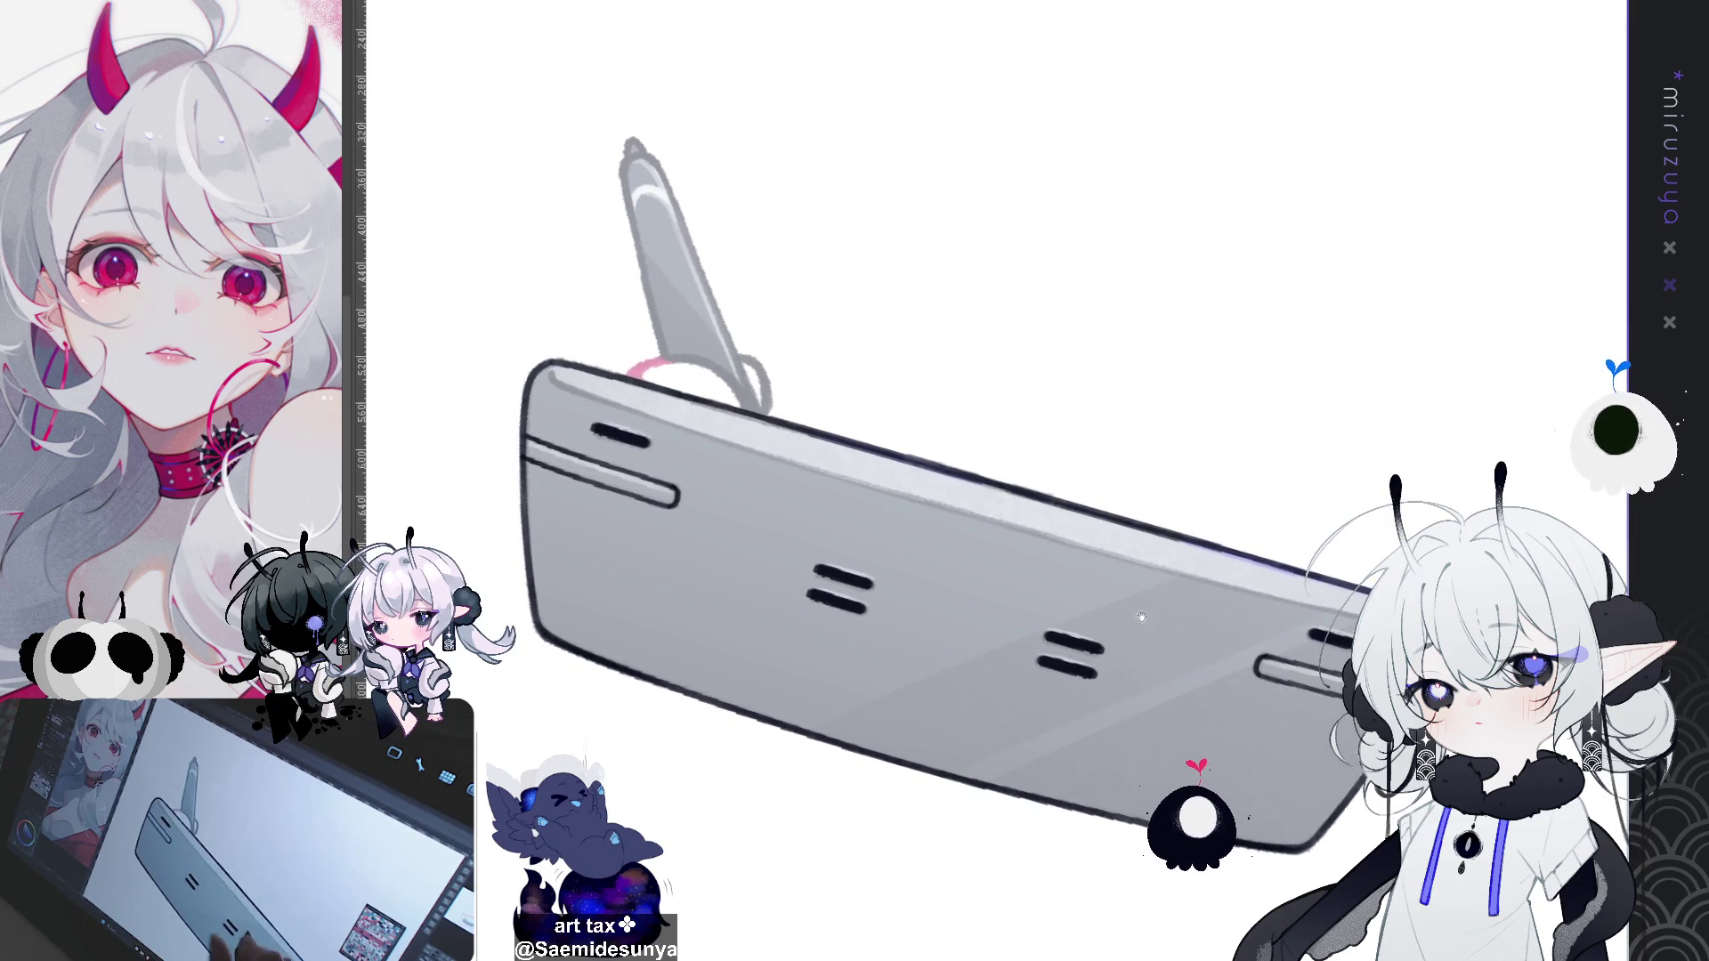
left_click_drag(891, 445, 930, 503)
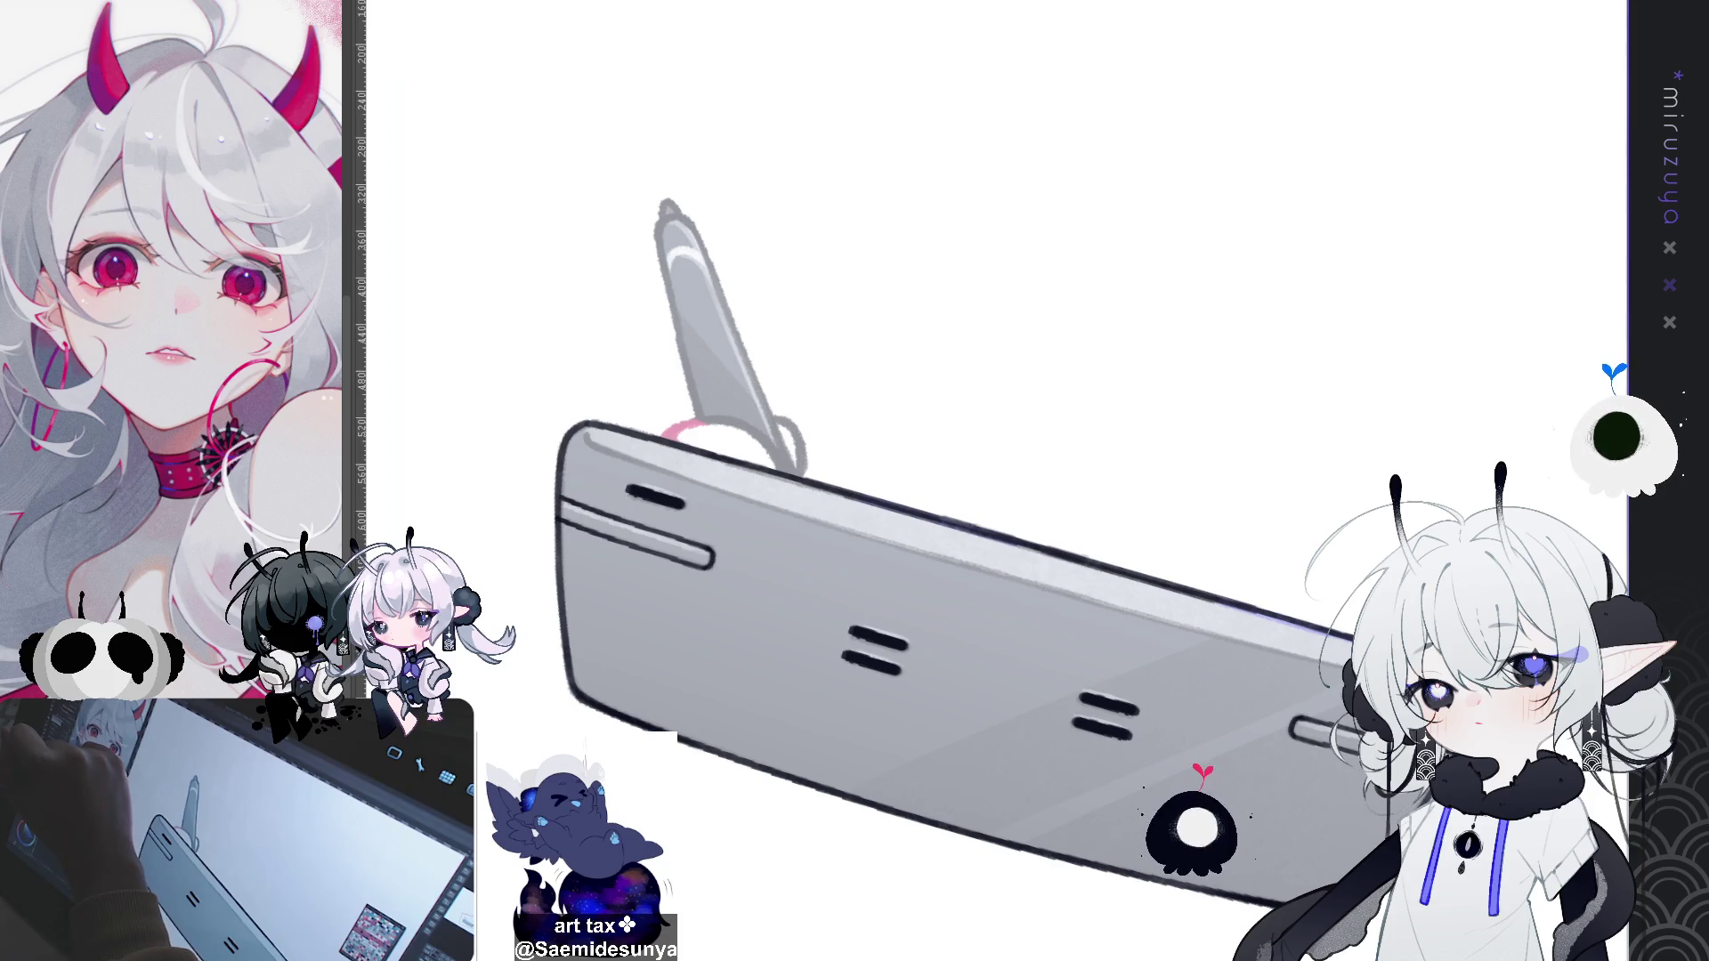
left_click_drag(717, 267, 791, 452)
key("ctrl+z")
left_click_drag(691, 221, 797, 465)
key("ctrl+z")
left_click_drag(691, 219, 794, 464)
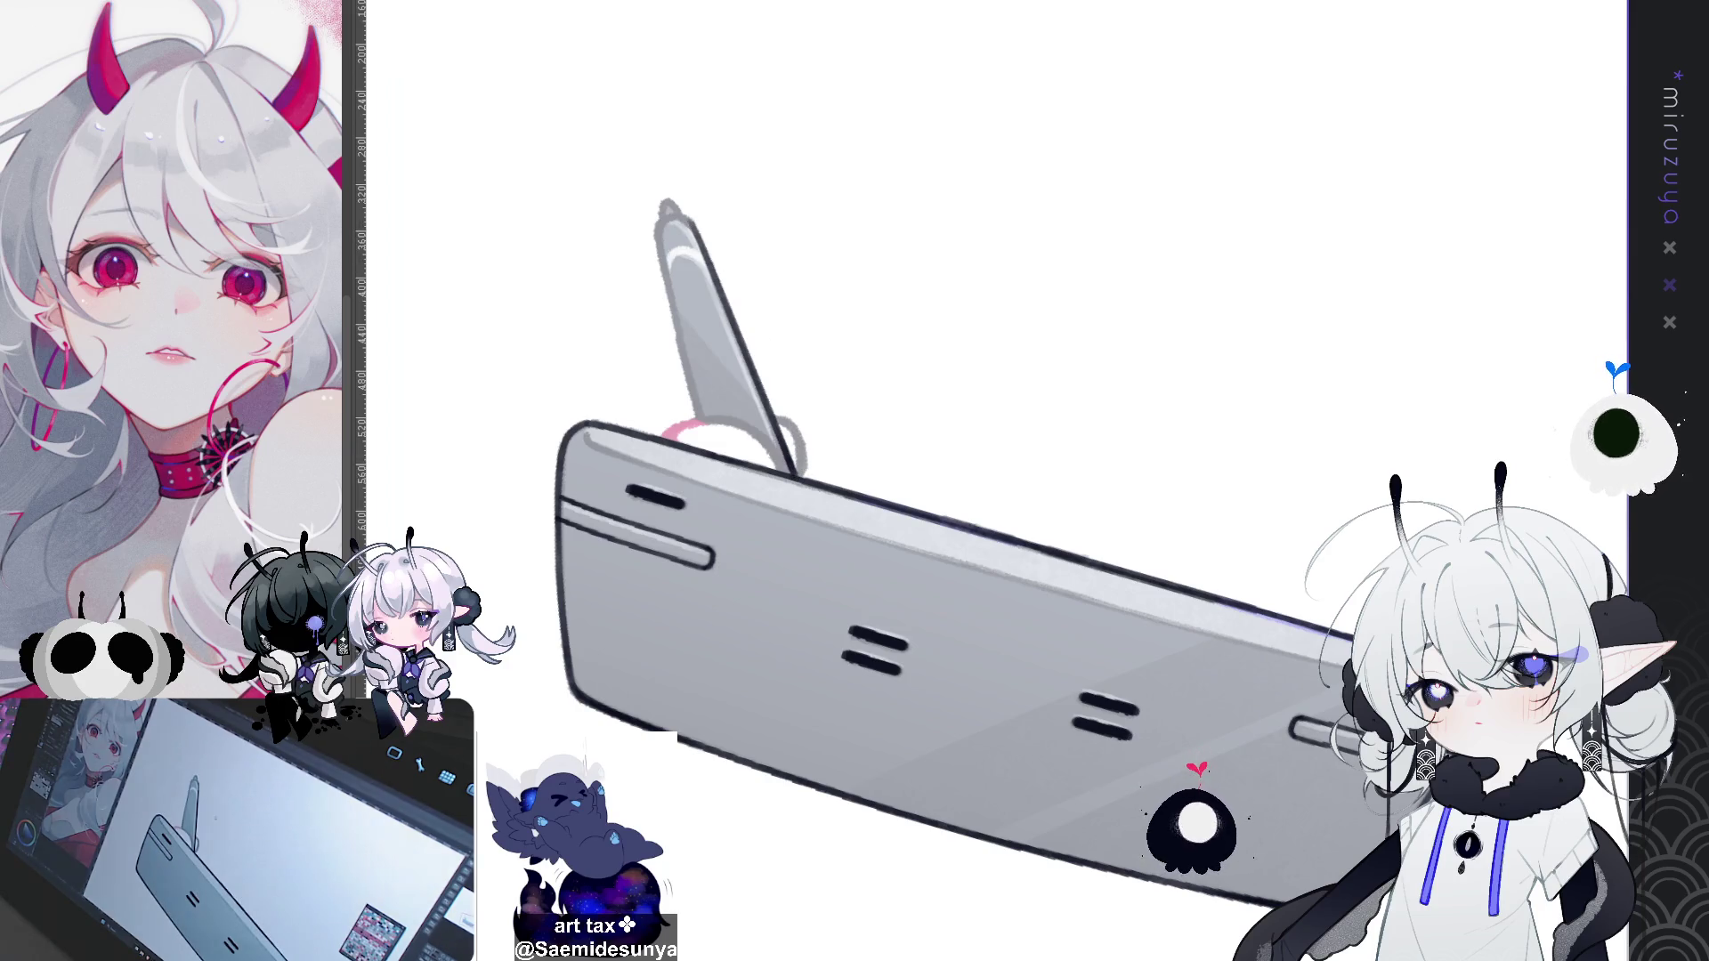
key("ctrl+z")
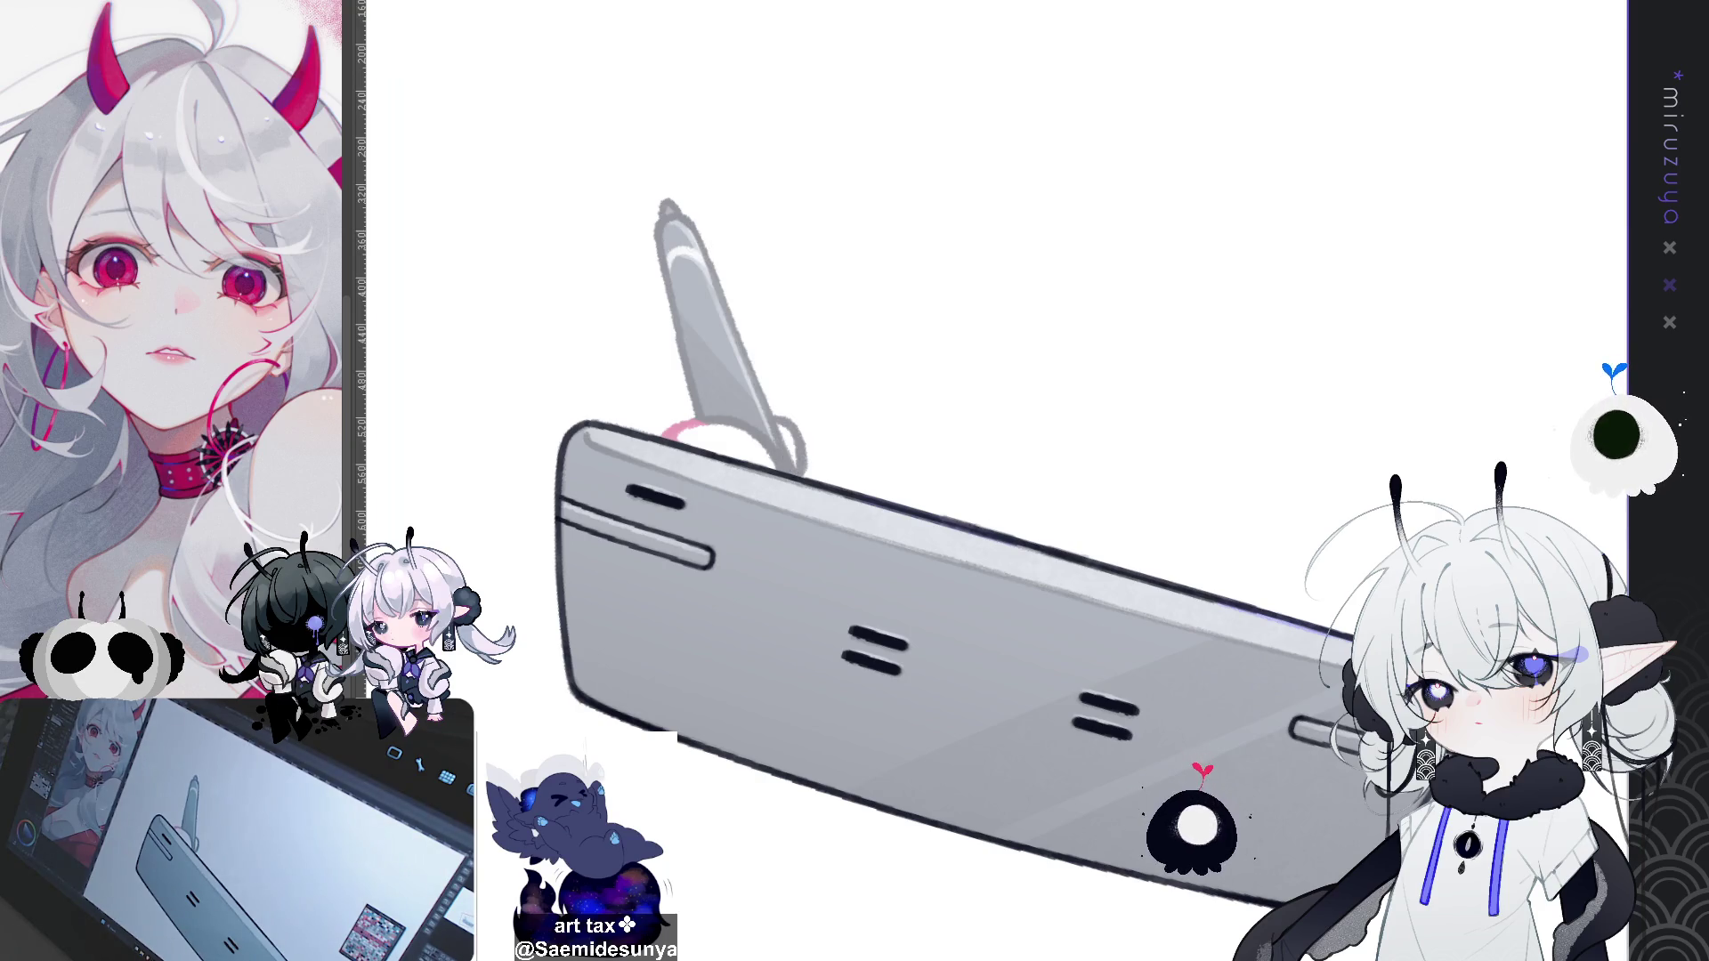
key("ctrl+y")
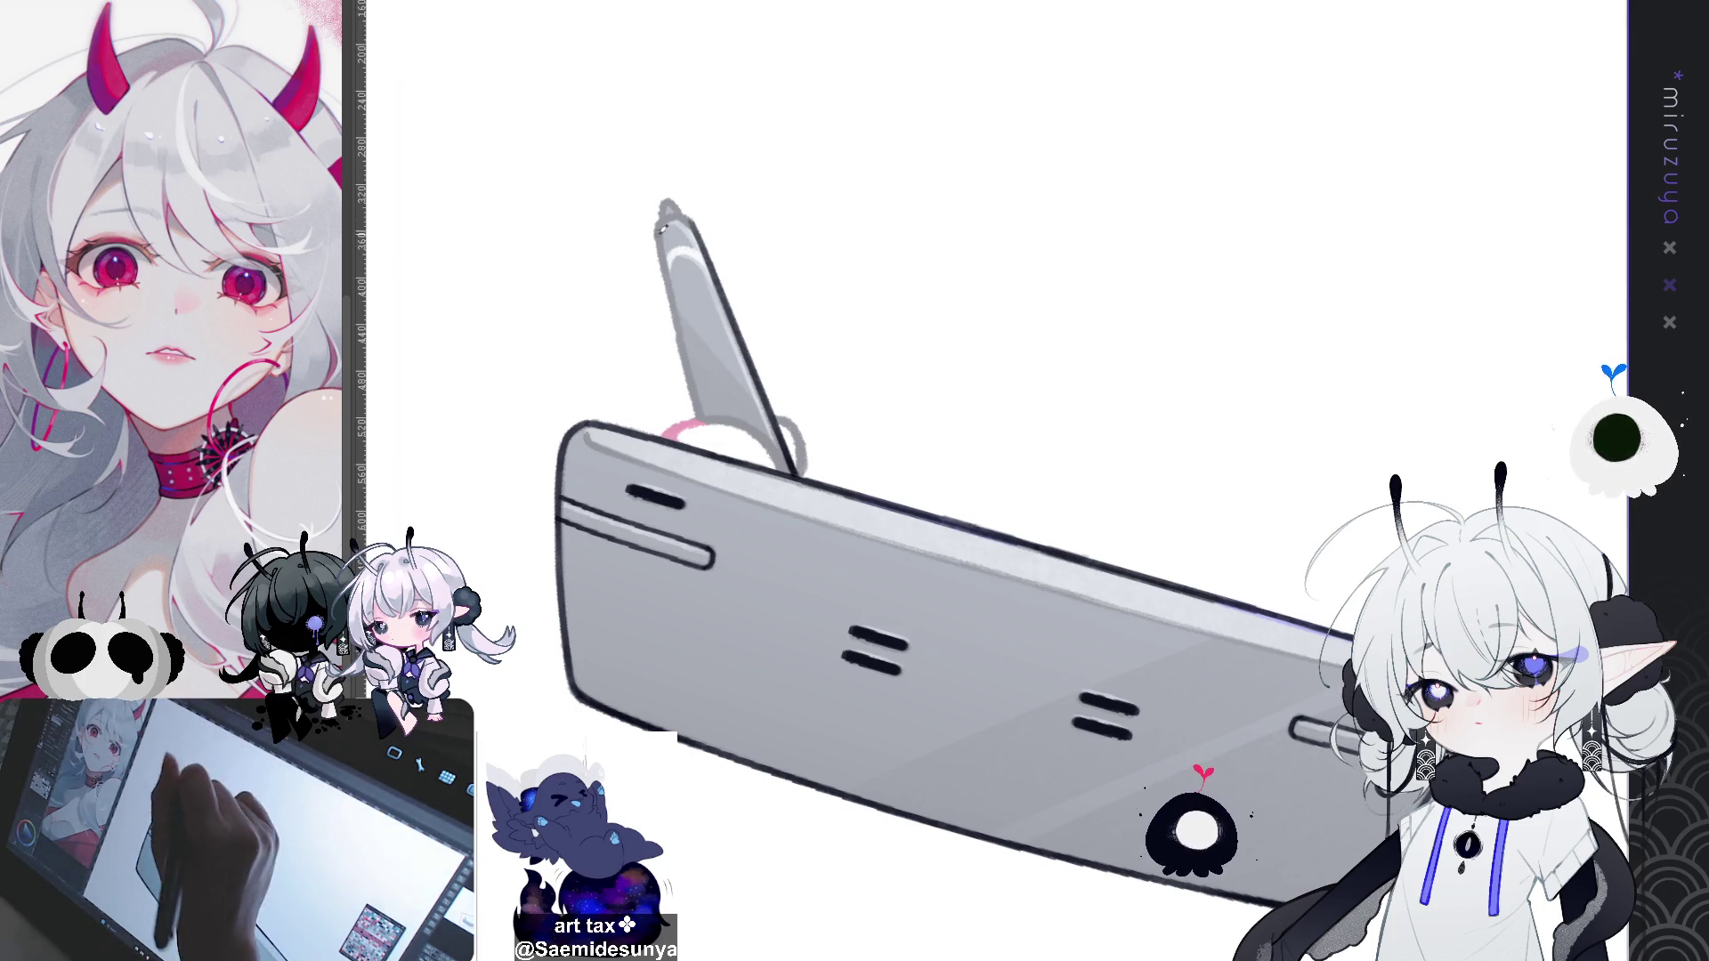
key("ctrl+z")
key("ctrl+y")
key("ctrl+z")
key("ctrl+y")
key("ctrl+z")
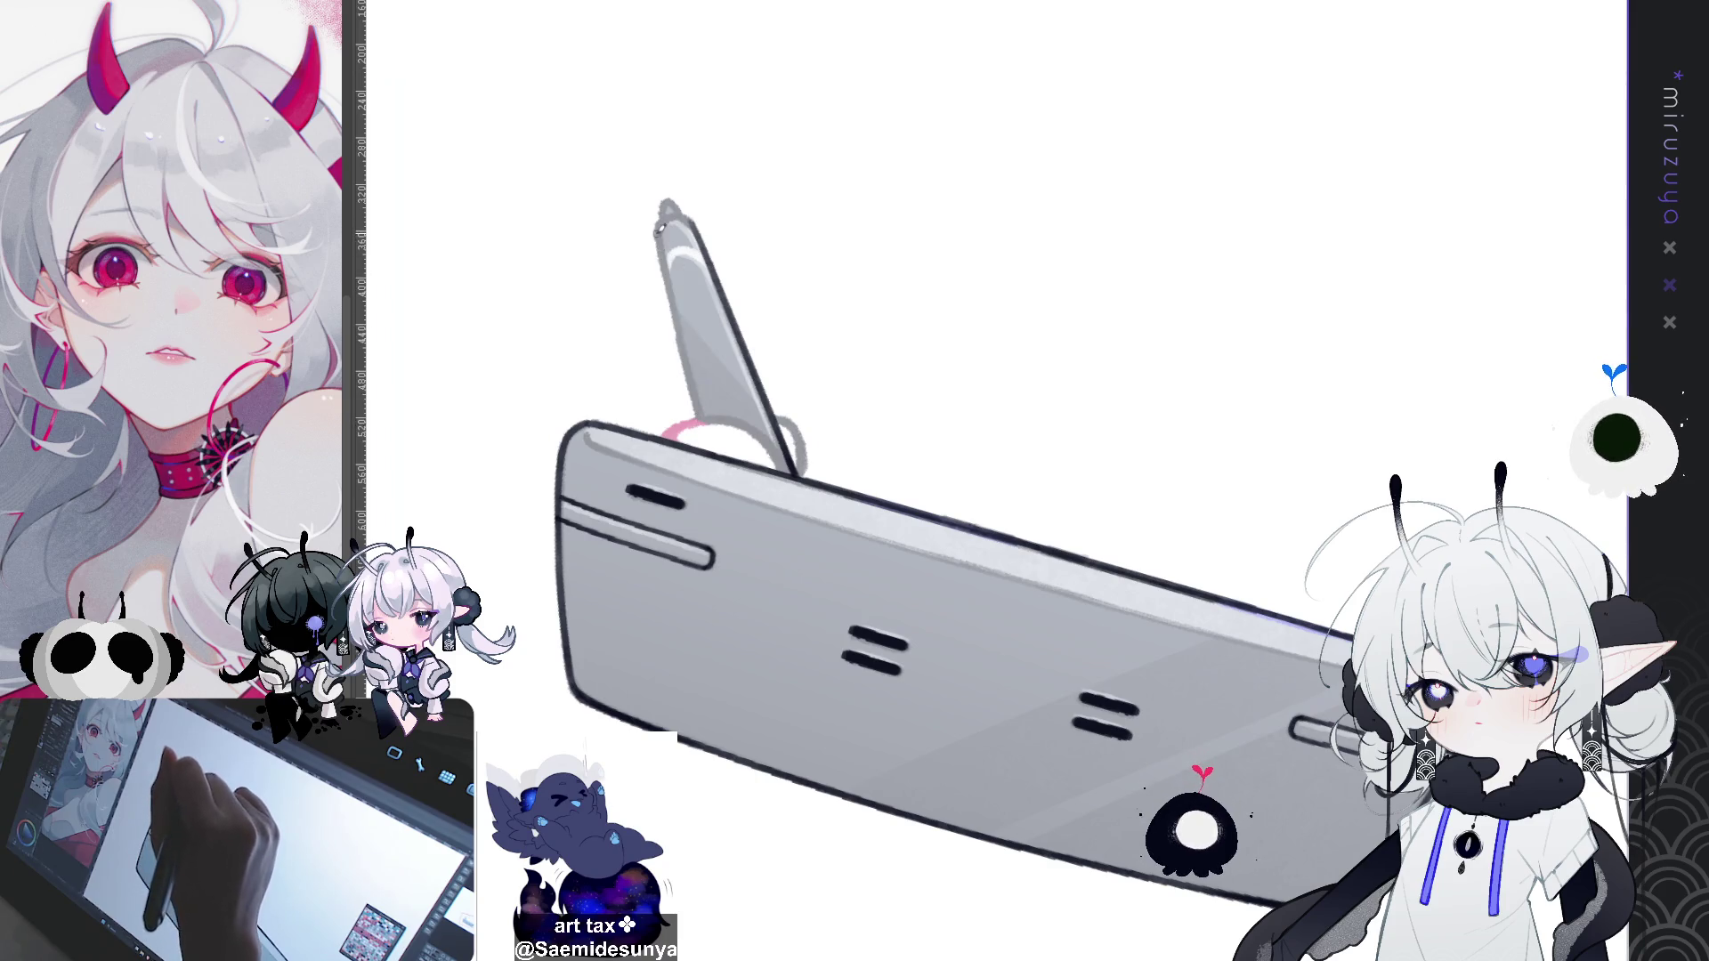
Step: Redraw the stylus's left outline, add a small tip highlight, and outline the base ring
left_click_drag(661, 224, 702, 415)
mouse_move(660, 233)
left_mouse_down()
mouse_move(674, 211)
mouse_move(697, 221)
left_mouse_up()
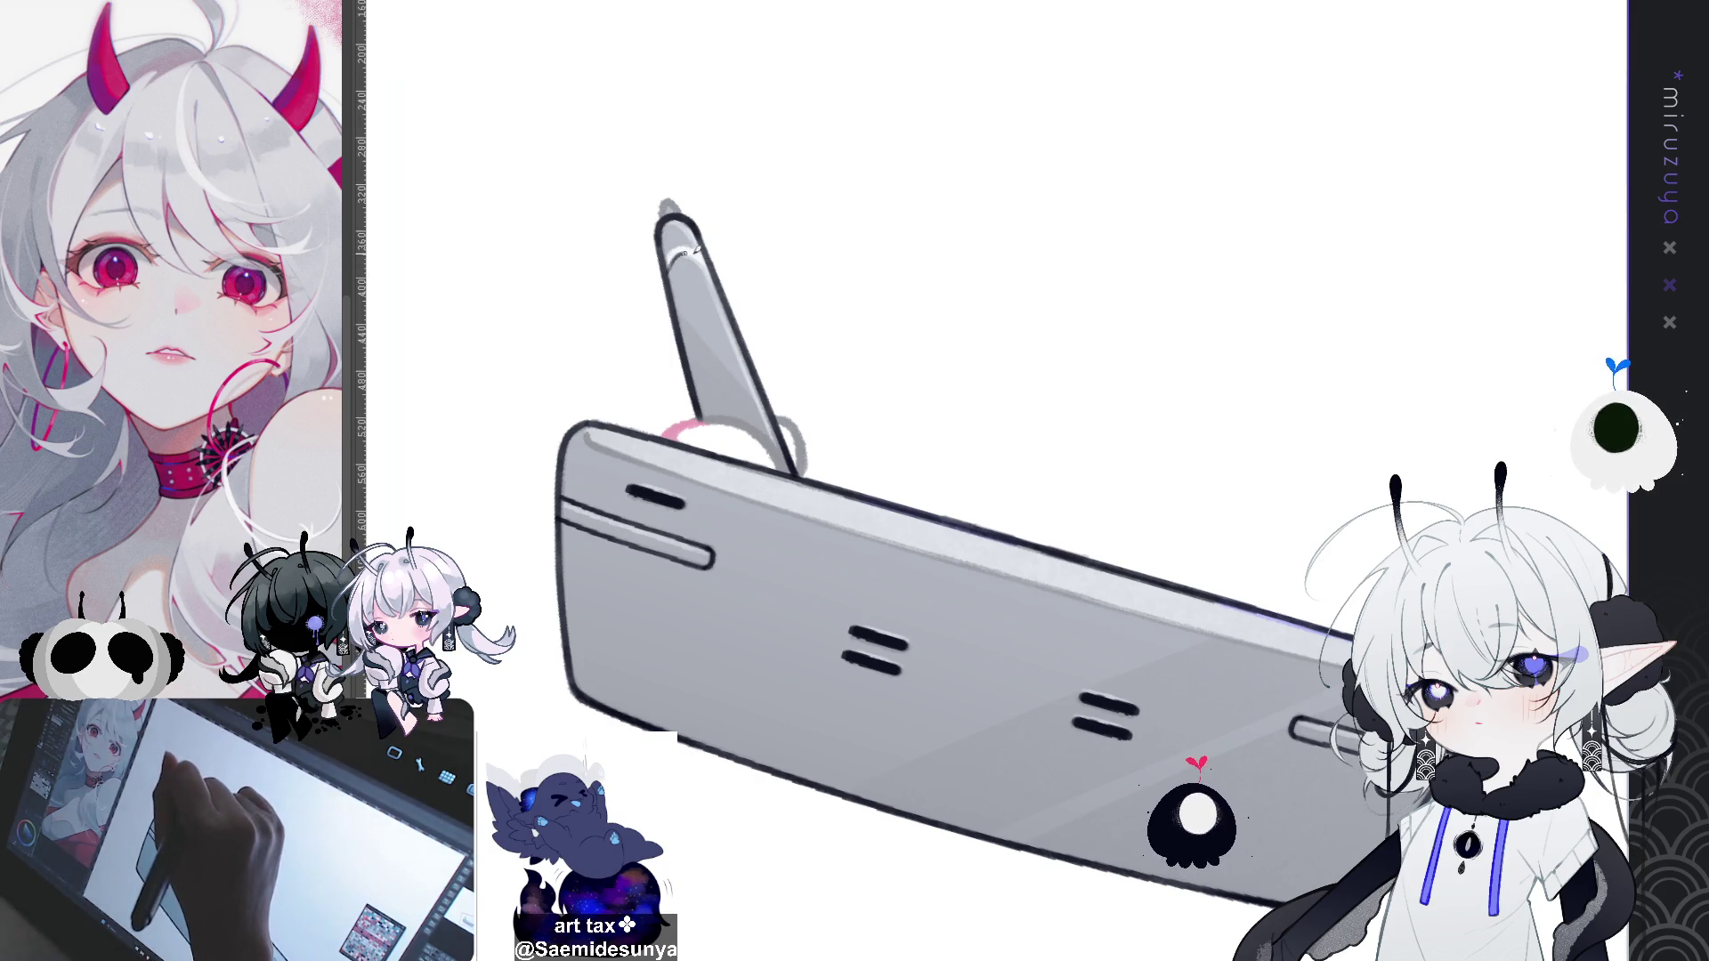
left_click_drag(678, 249, 672, 274)
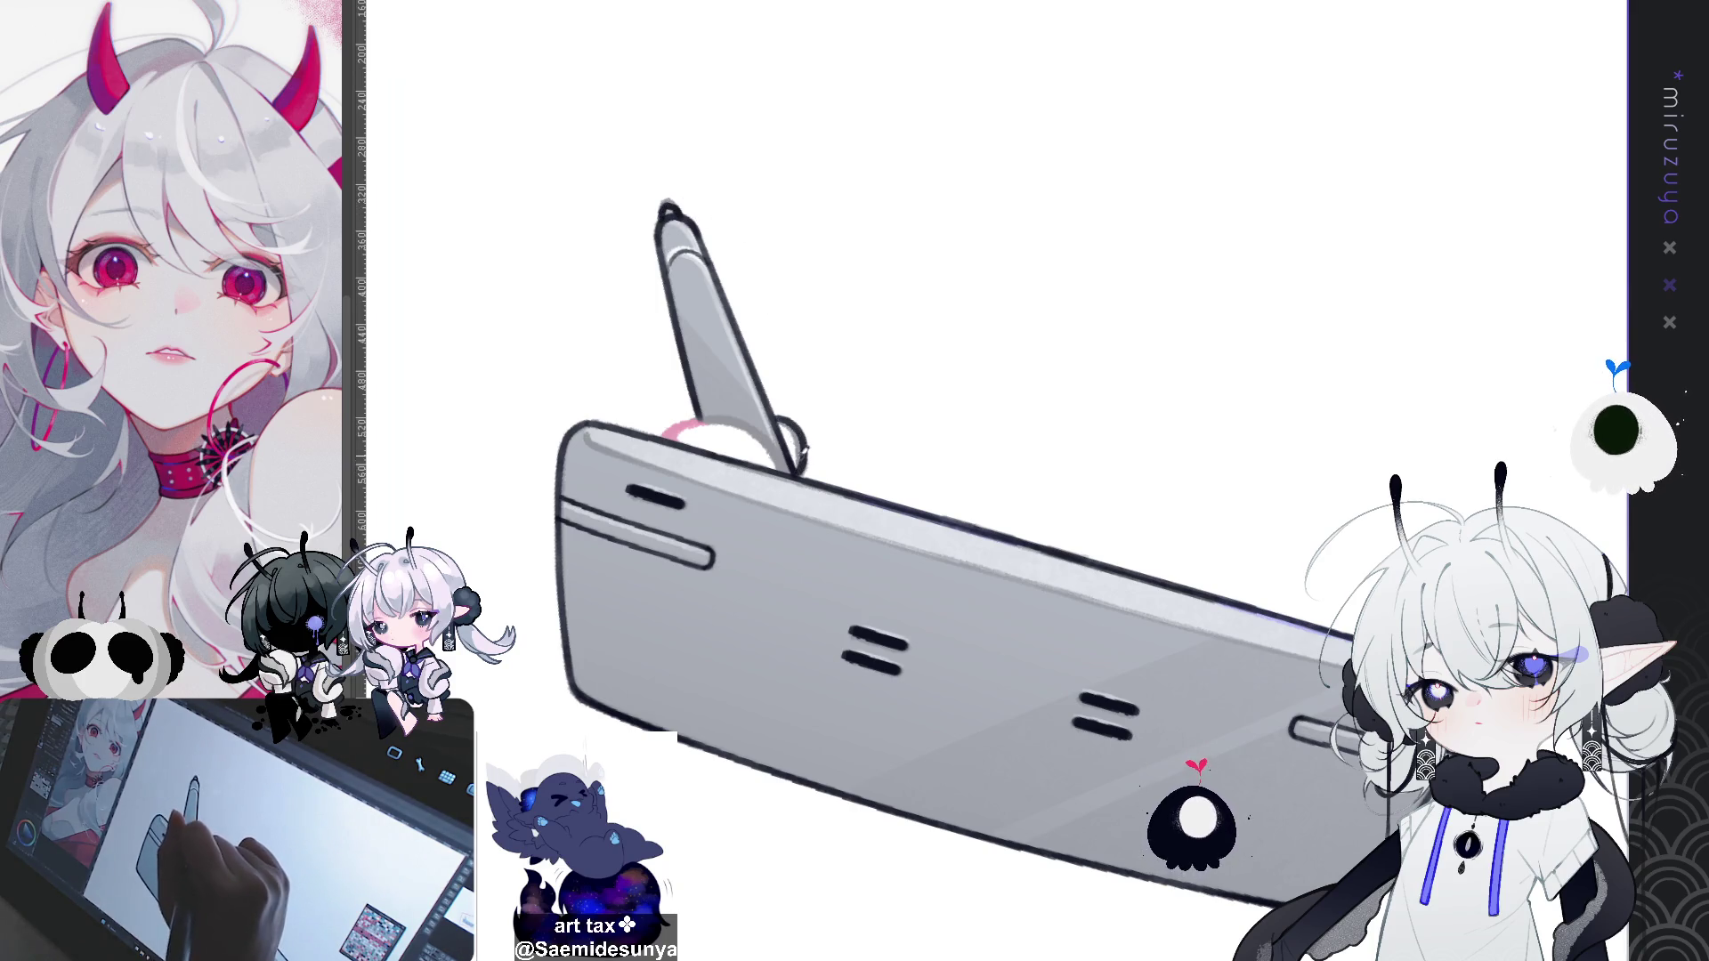
mouse_move(773, 411)
left_mouse_down()
mouse_move(809, 445)
mouse_move(801, 474)
left_mouse_up()
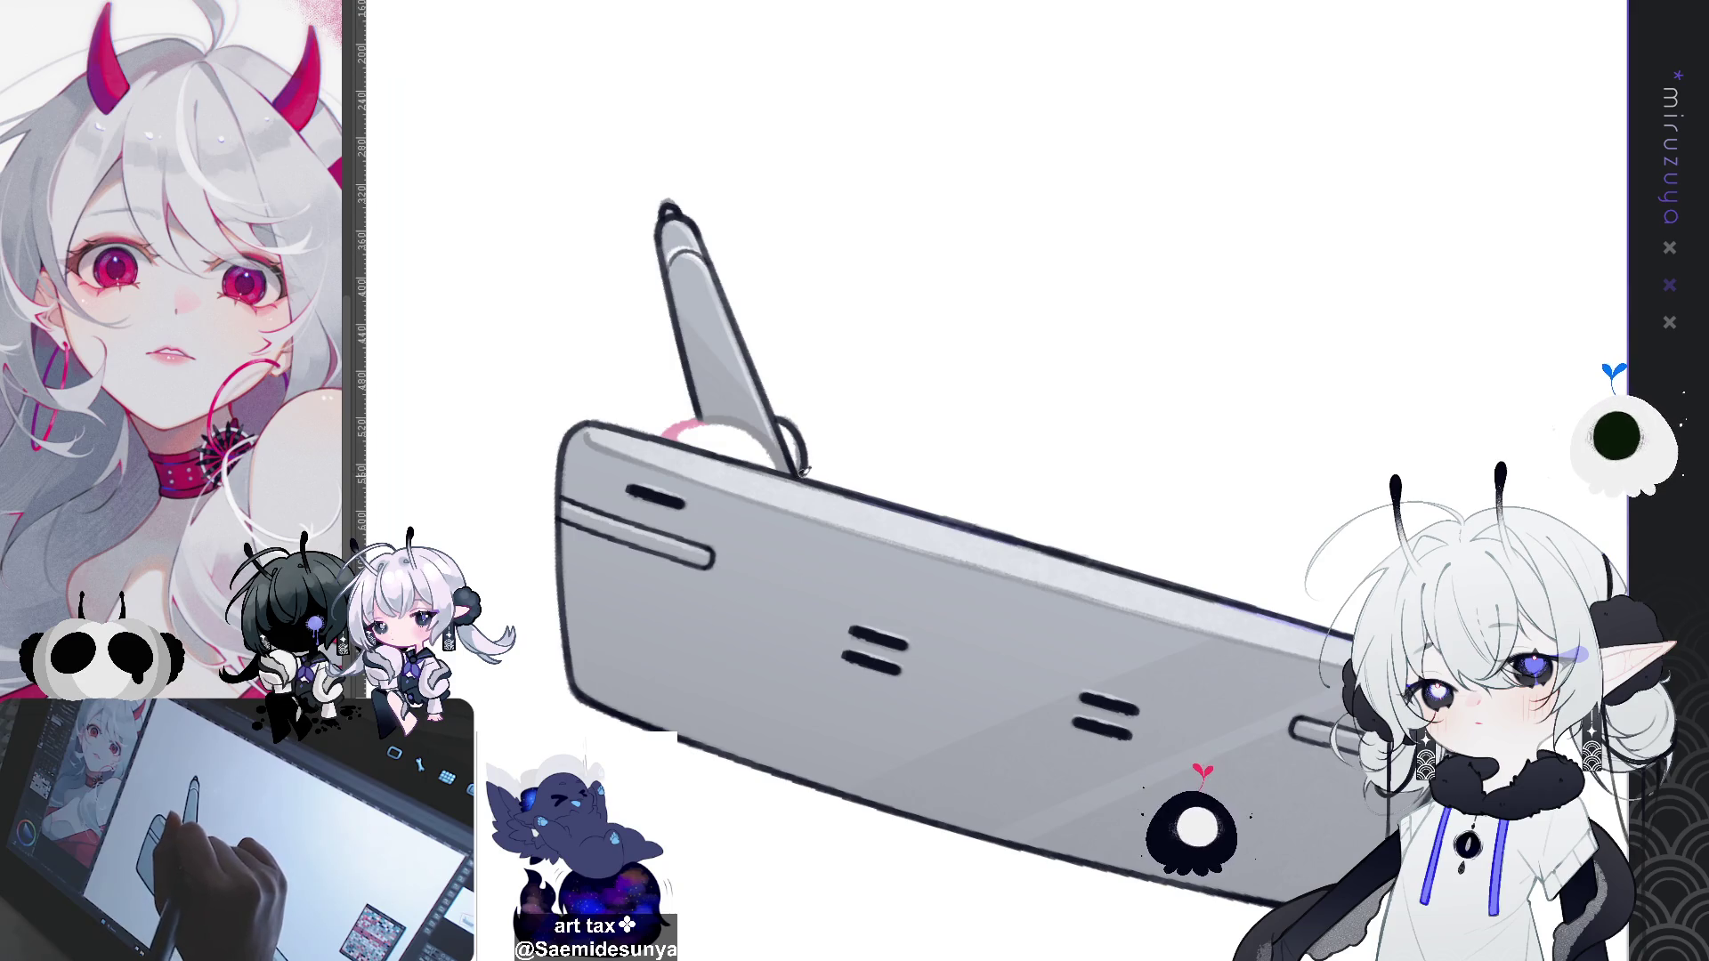
key("asciicircum")
key("at")
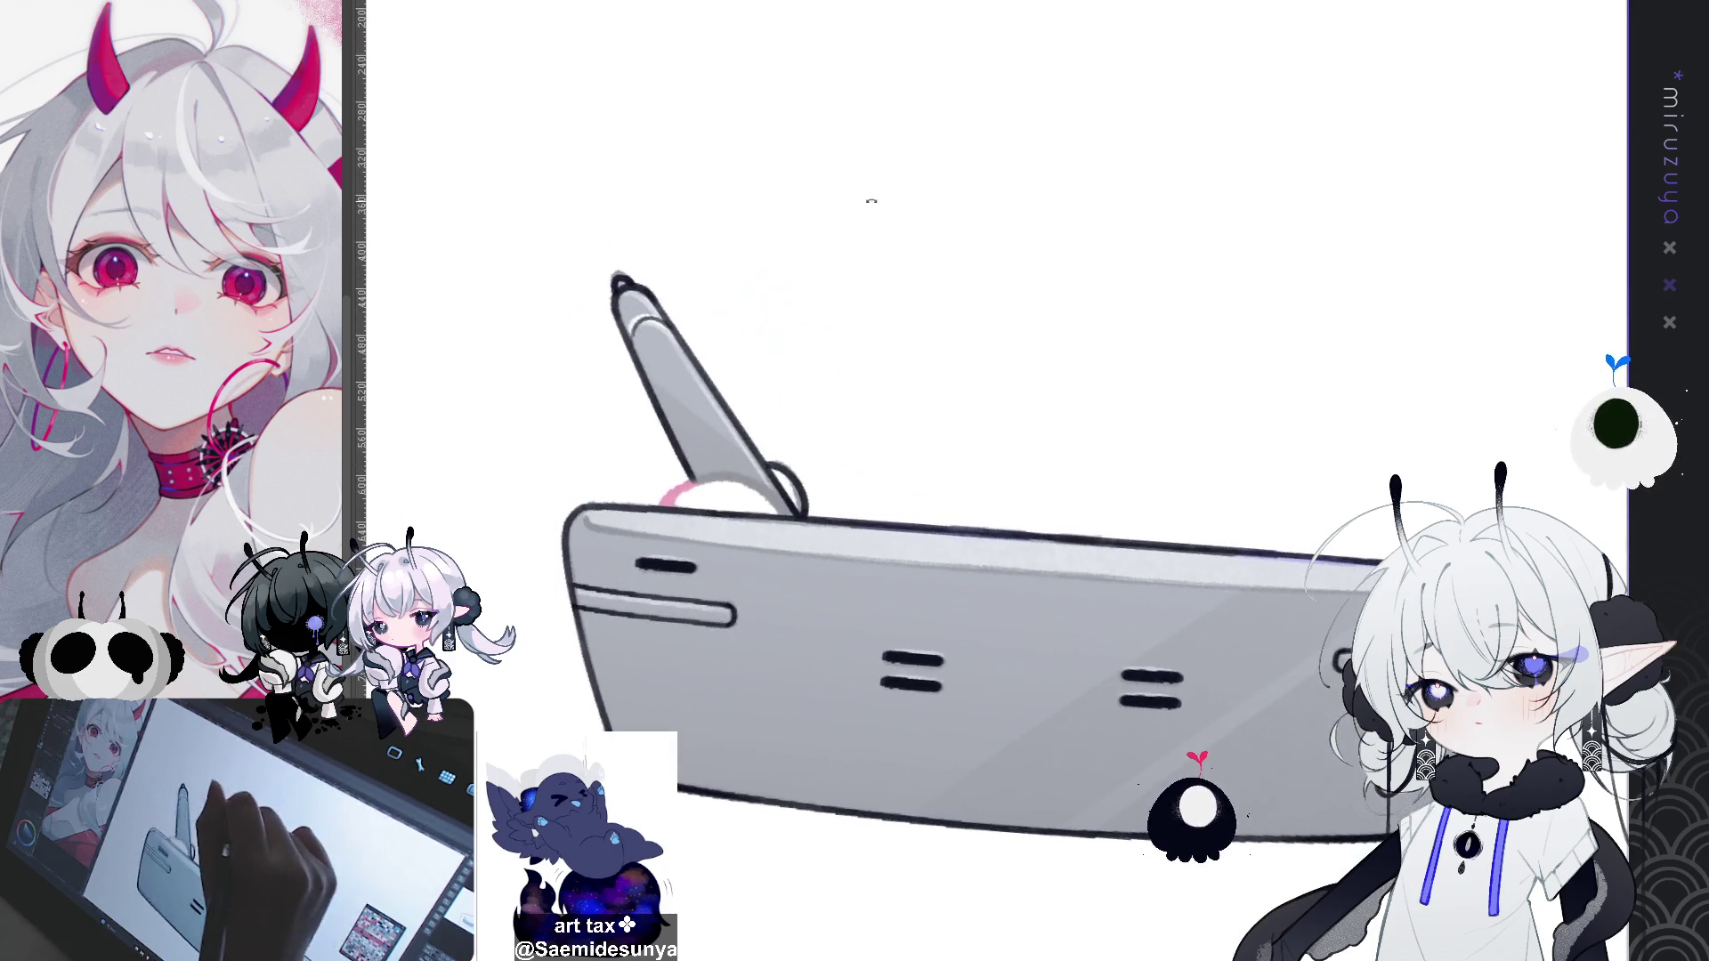
mouse_move(1159, 688)
left_mouse_down()
mouse_move(1240, 582)
mouse_move(1190, 451)
left_mouse_up()
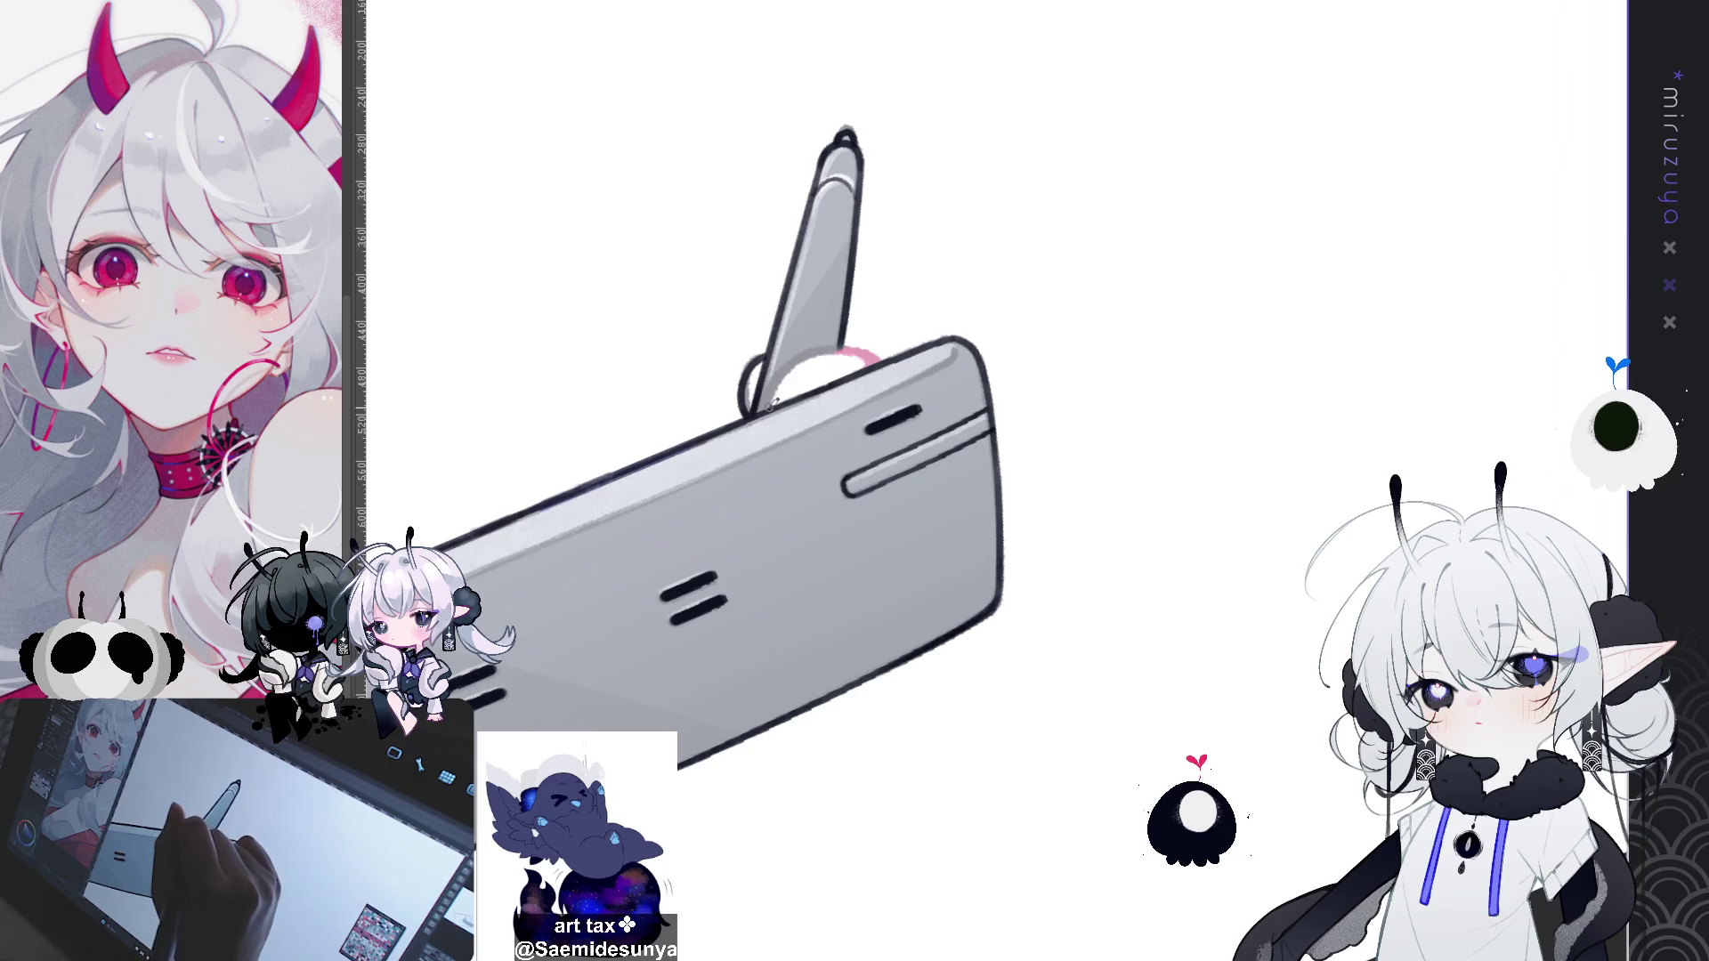
Step: Draw the pen's lower outline and redraw the base ring arc until the curve looks right
left_click_drag(771, 402, 863, 349)
key("ctrl+z")
mouse_move(765, 414)
left_mouse_down()
mouse_move(792, 367)
mouse_move(872, 358)
left_mouse_up()
key("ctrl+z")
mouse_move(766, 414)
left_mouse_down()
mouse_move(796, 361)
mouse_move(876, 356)
left_mouse_up()
key("ctrl+z")
mouse_move(766, 411)
left_mouse_down()
mouse_move(827, 352)
mouse_move(877, 358)
left_mouse_up()
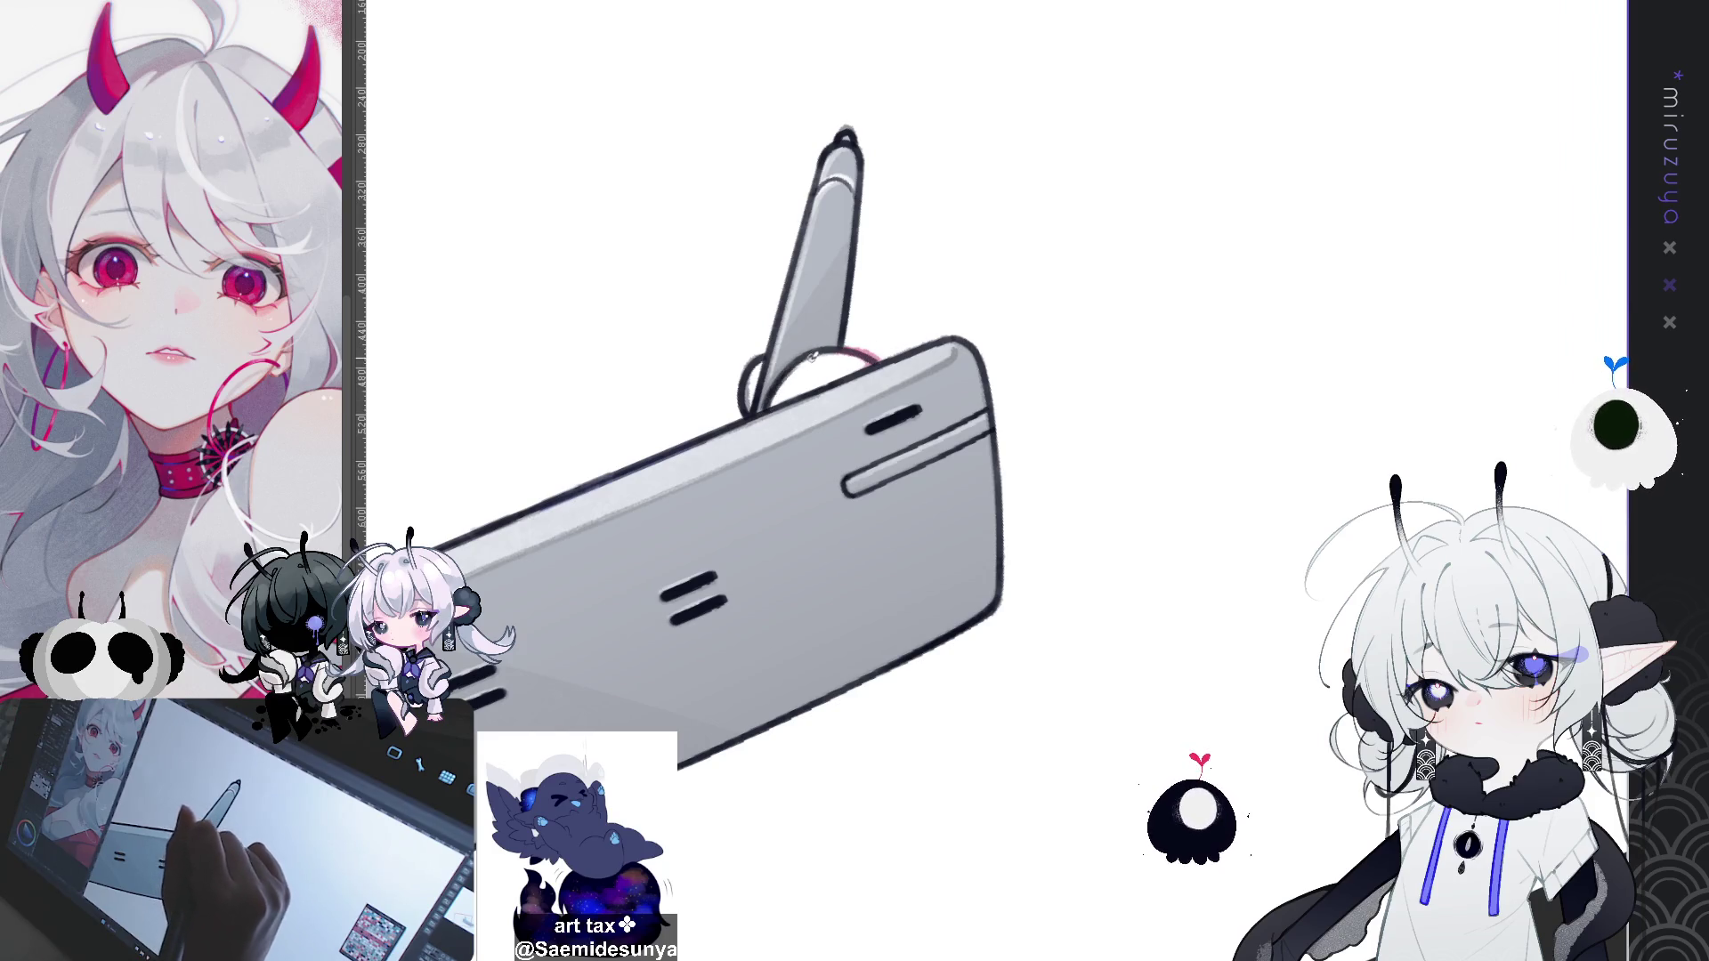
key("ctrl+z")
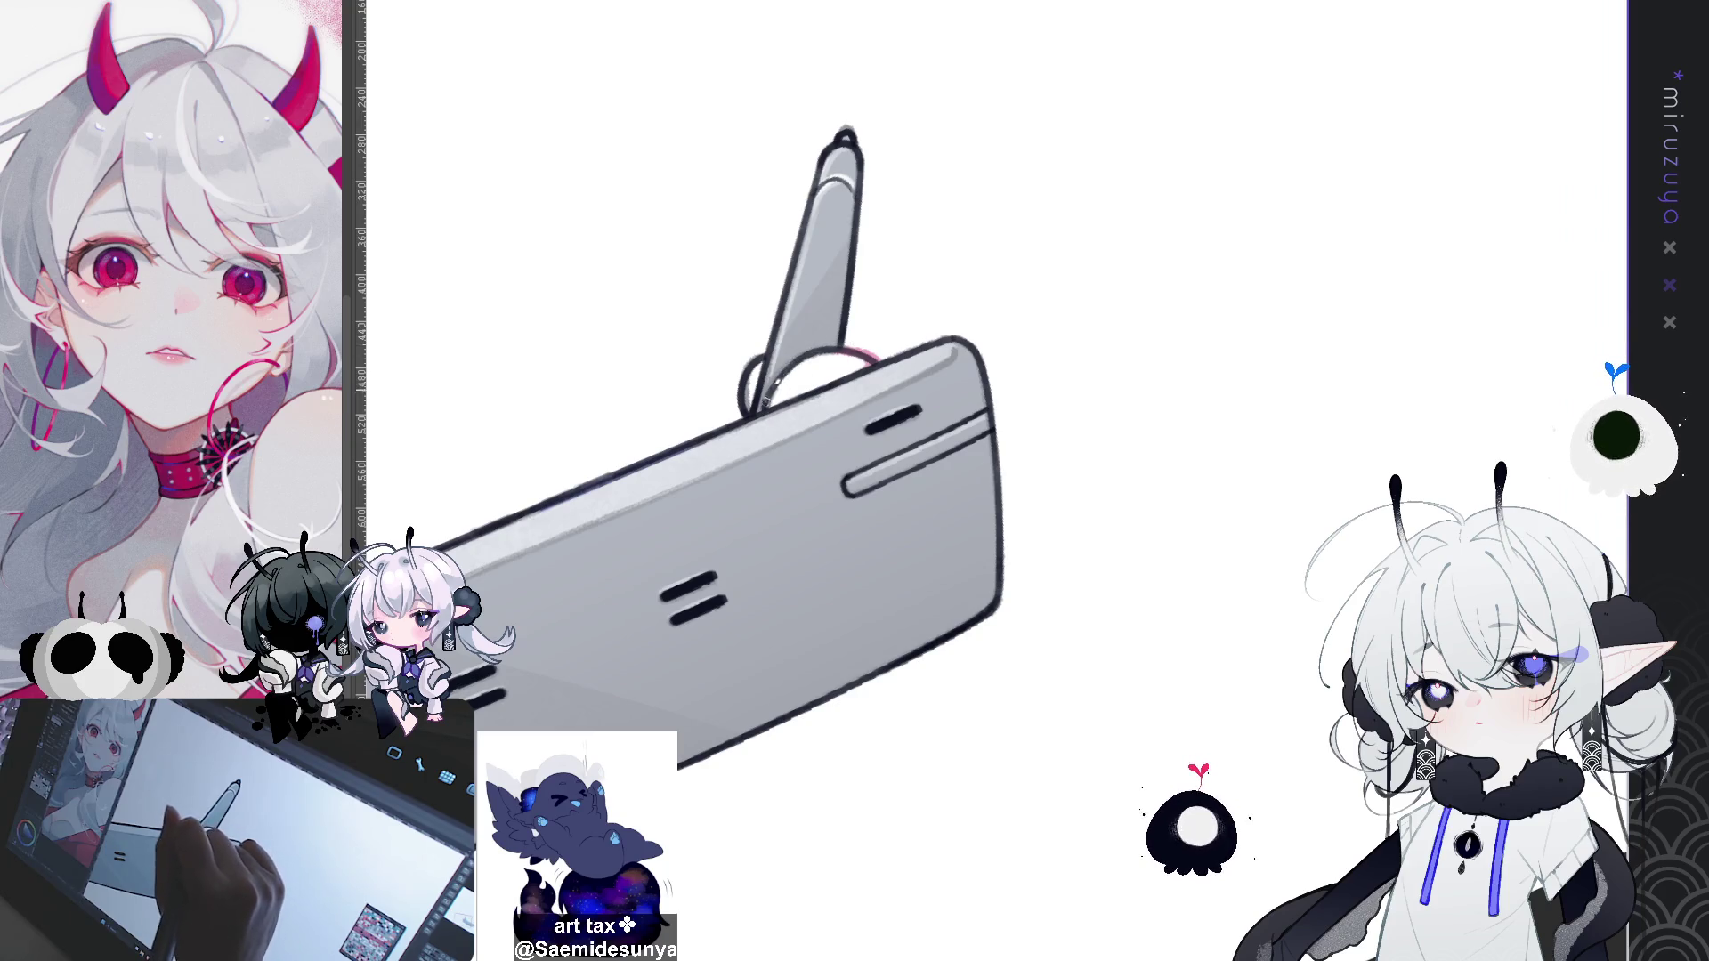
left_click_drag(766, 411, 871, 353)
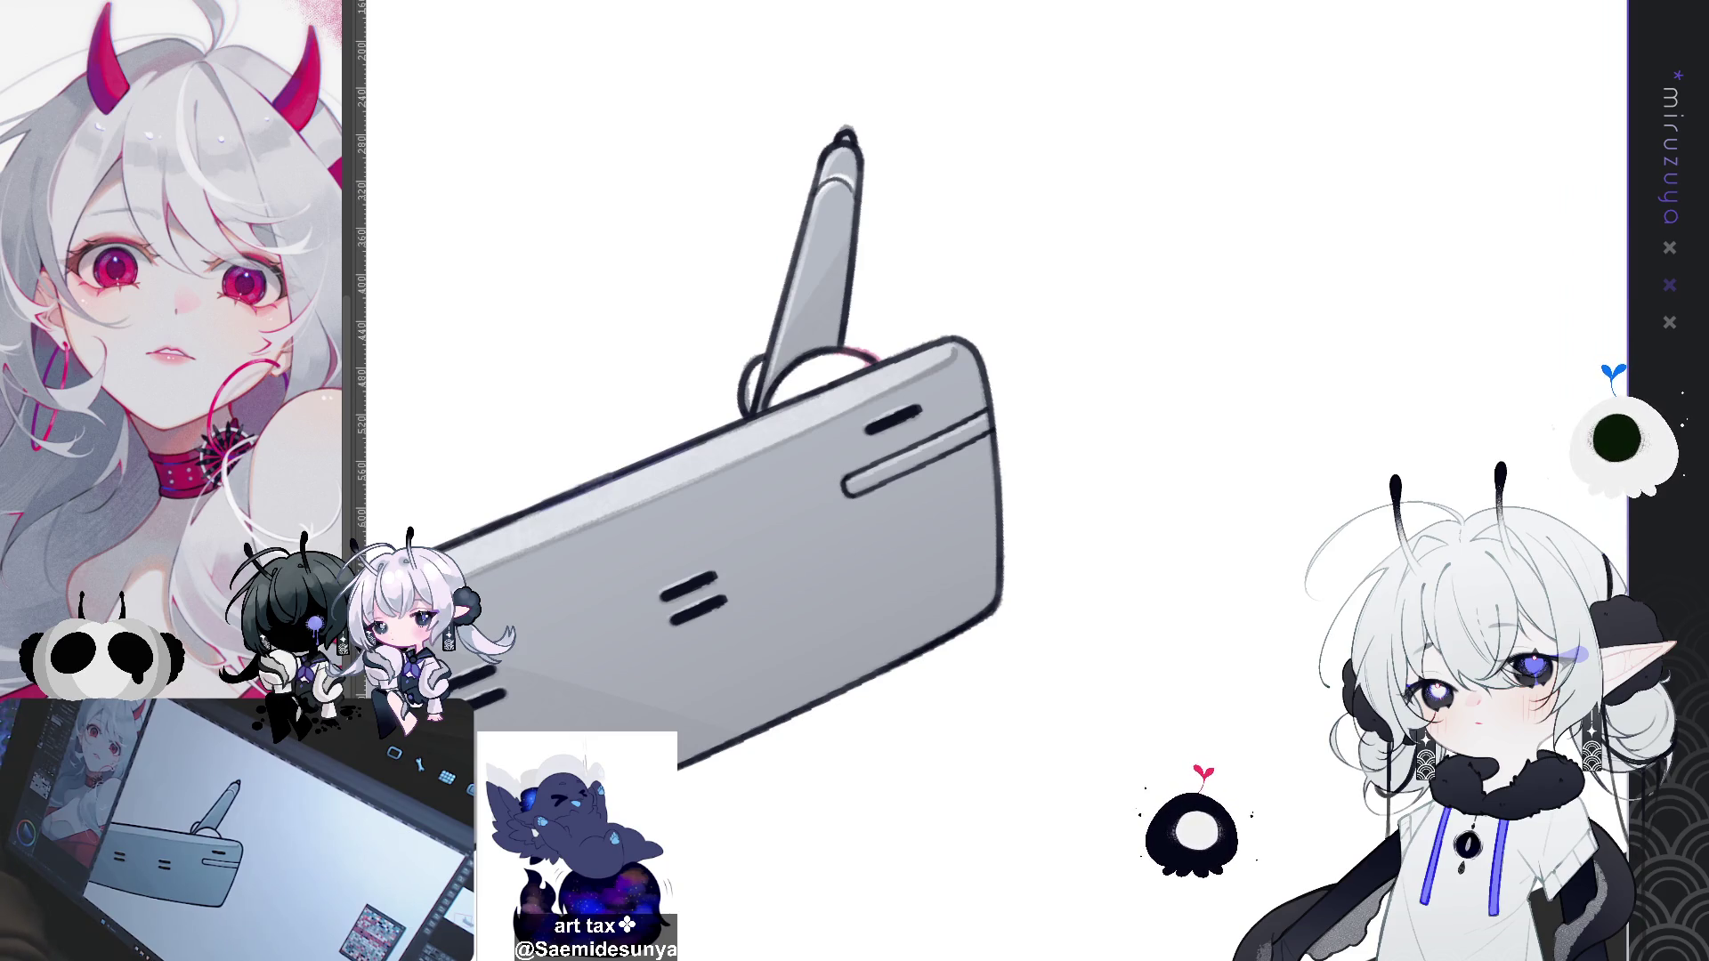
mouse_move(739, 552)
left_mouse_down()
mouse_move(782, 637)
mouse_move(1324, 465)
mouse_move(1030, 439)
mouse_move(1086, 485)
left_mouse_up()
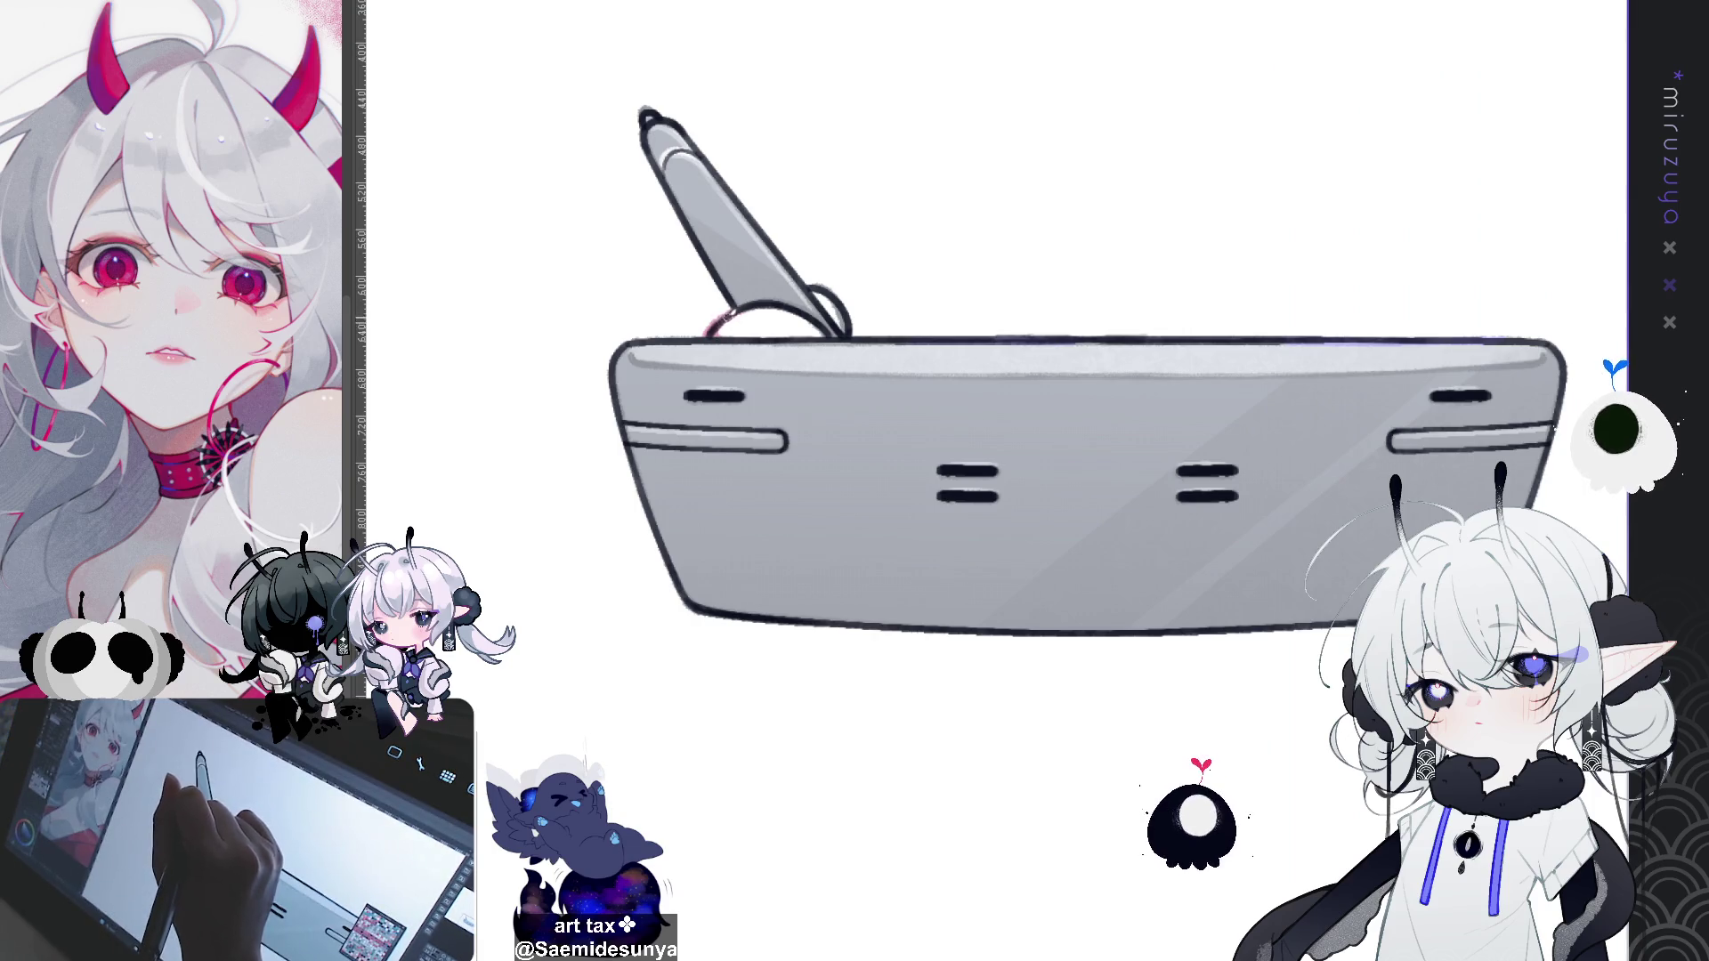
Step: Darken the small mark at the pen's base, then hide the grey colouring to leave only lineart
left_click_drag(706, 337, 721, 325)
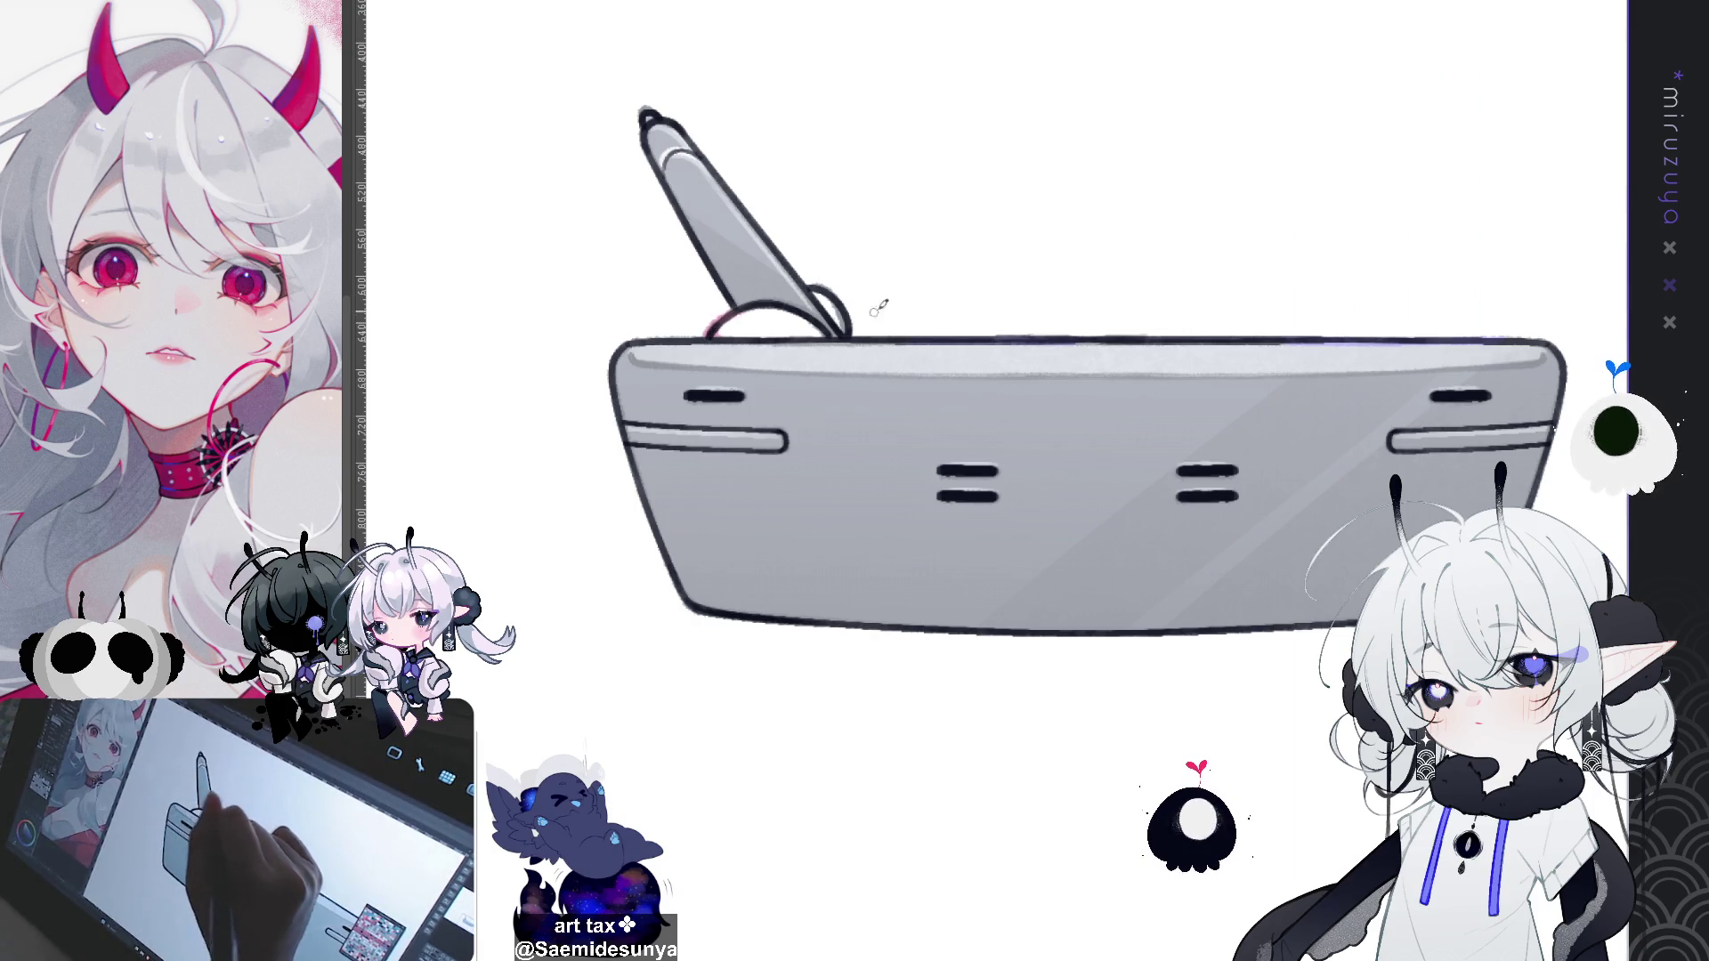
left_click_drag(1289, 760, 1084, 838)
key("ctrl+minus")
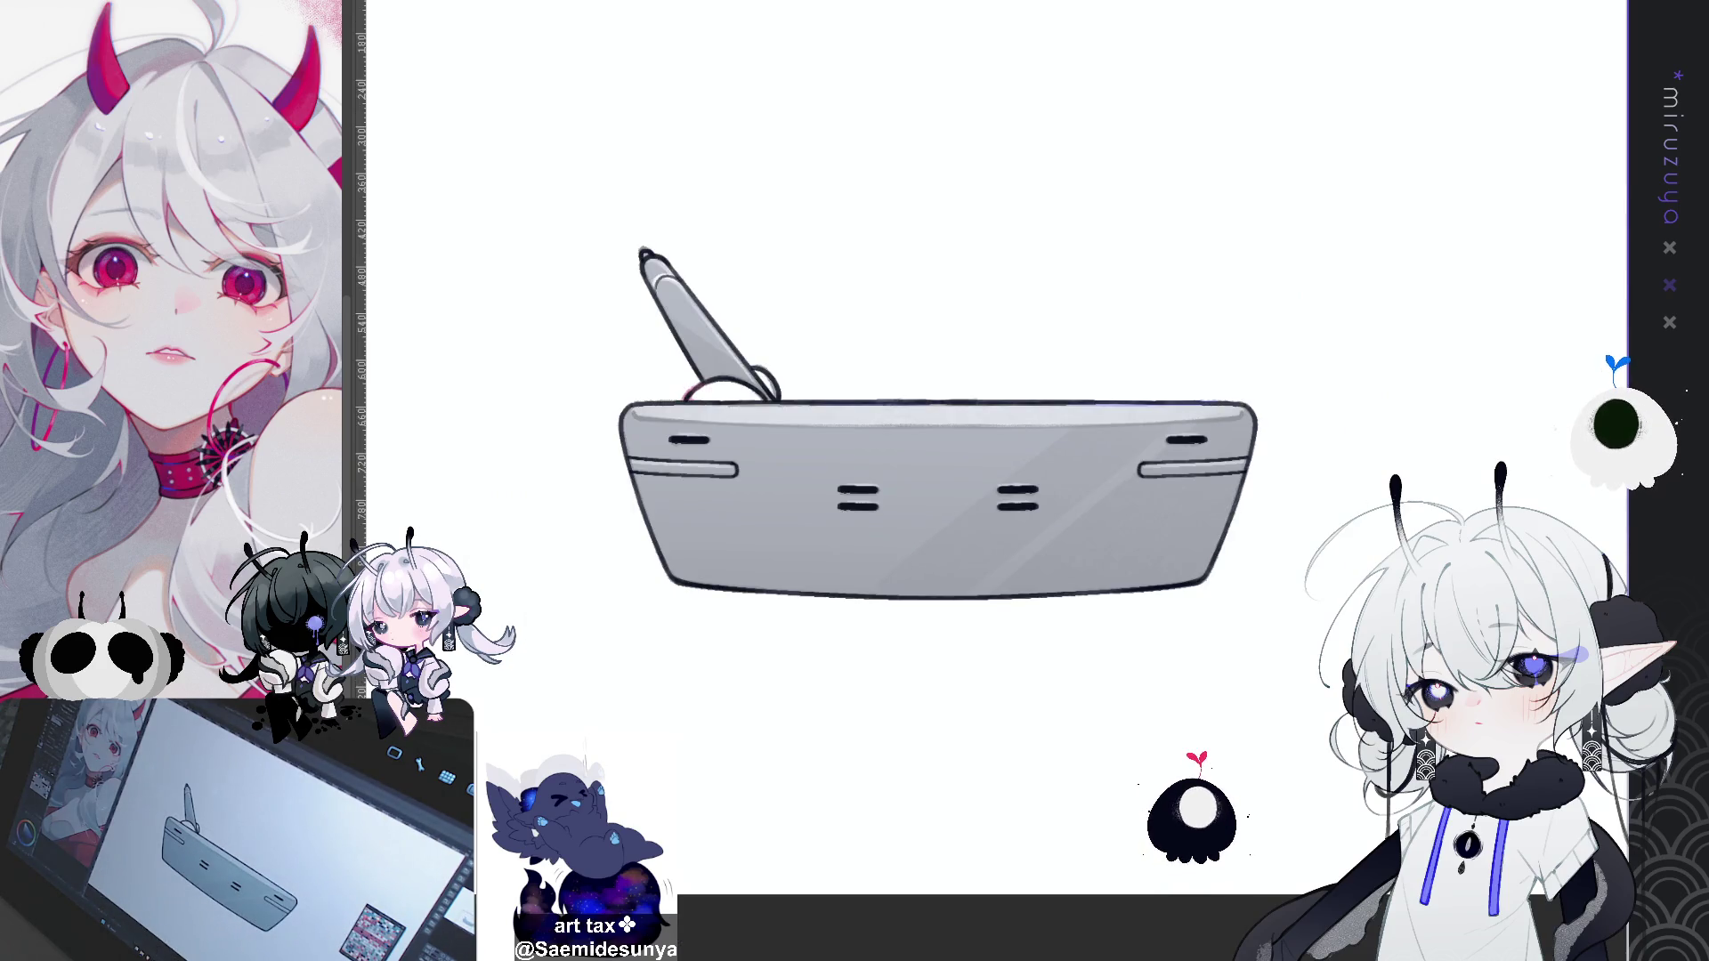
key("ctrl+z")
left_click_drag(935, 499, 926, 468)
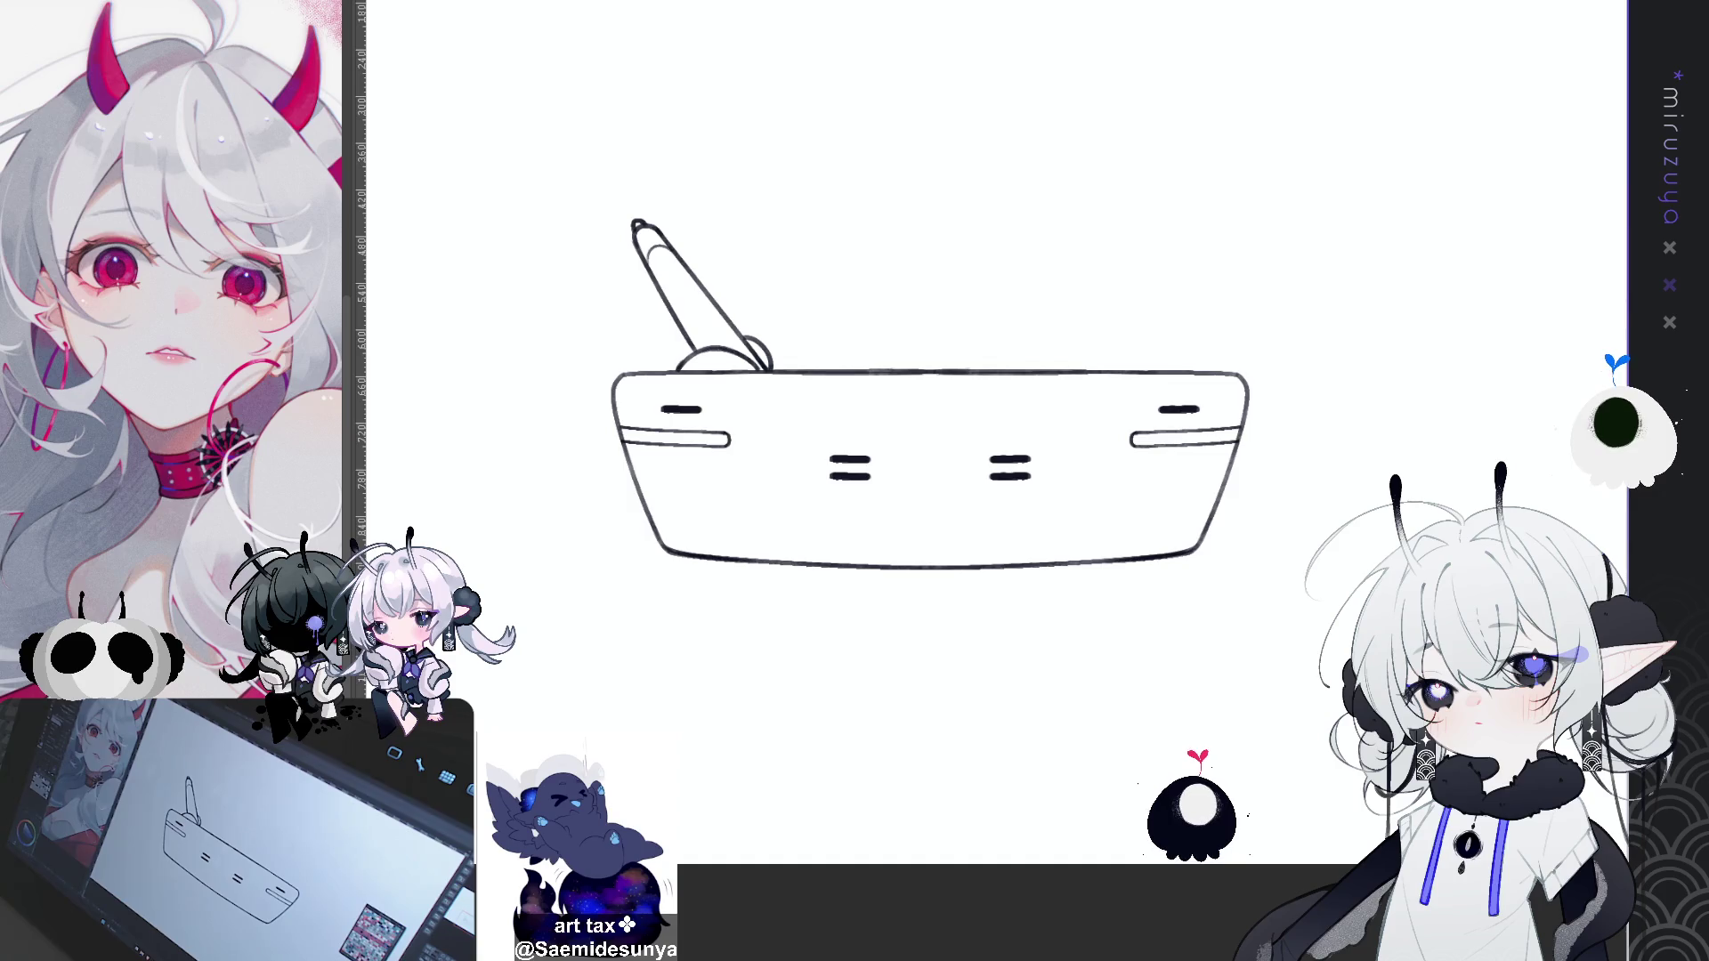
Step: Redraw the board's edge line beside the pen holder
mouse_move(1106, 267)
left_mouse_down()
mouse_move(1157, 338)
mouse_move(1107, 381)
left_mouse_up()
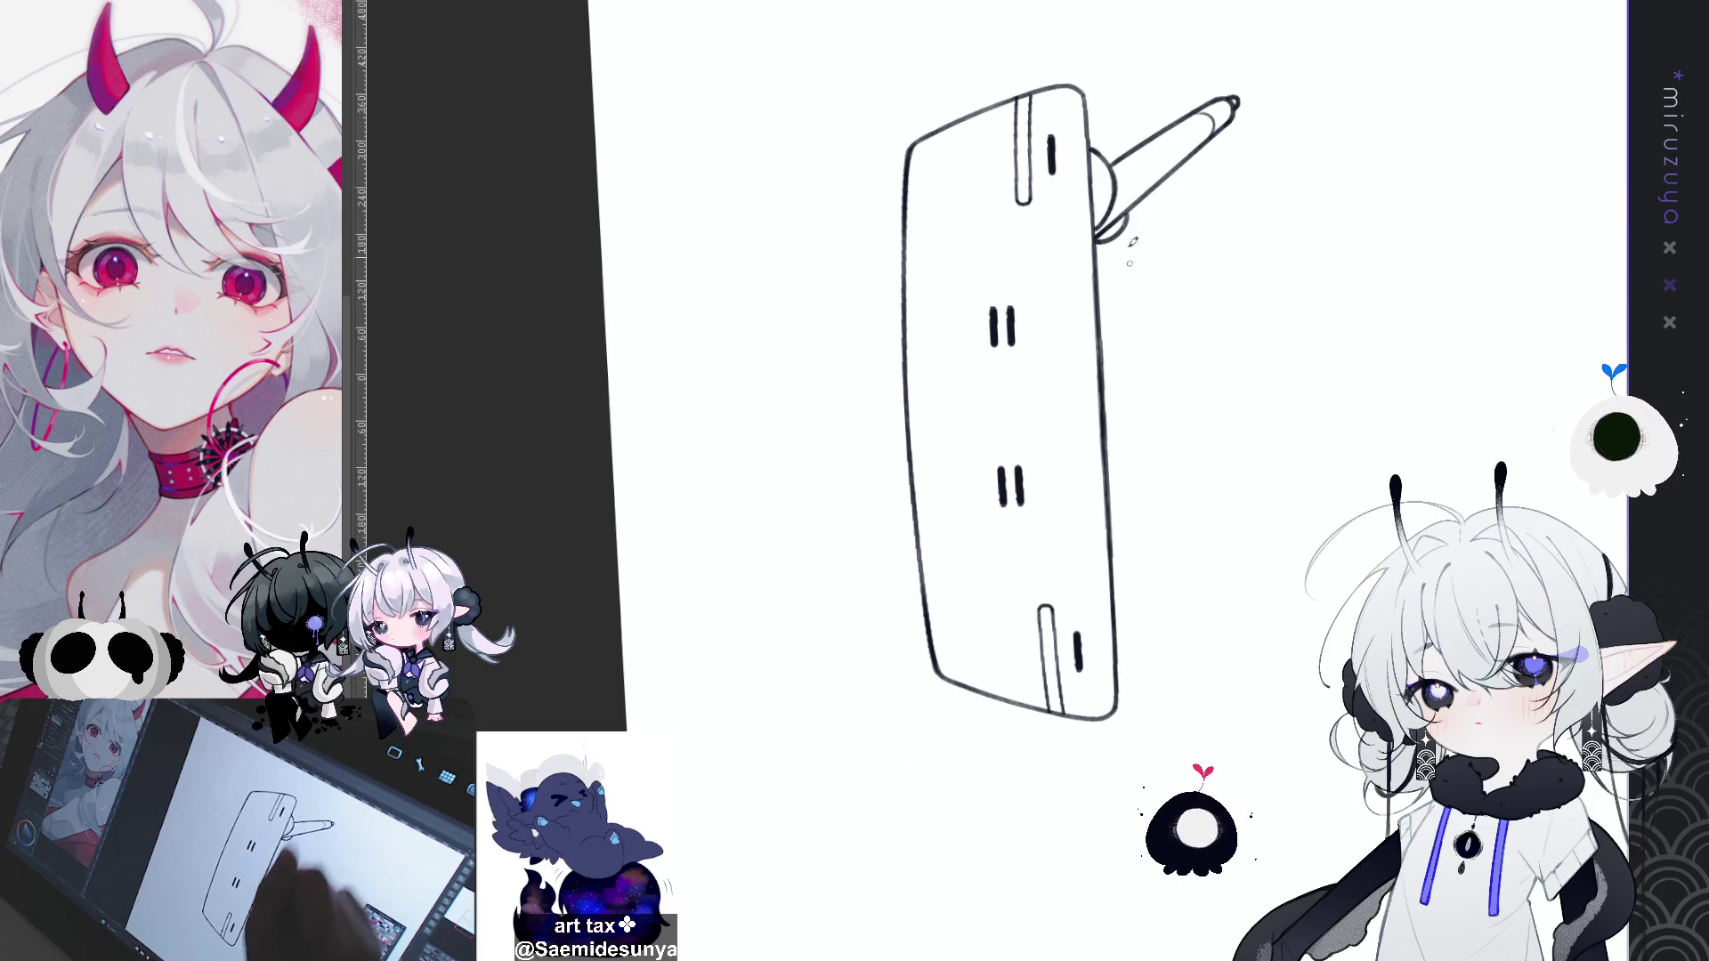
left_click_drag(1084, 130, 1096, 278)
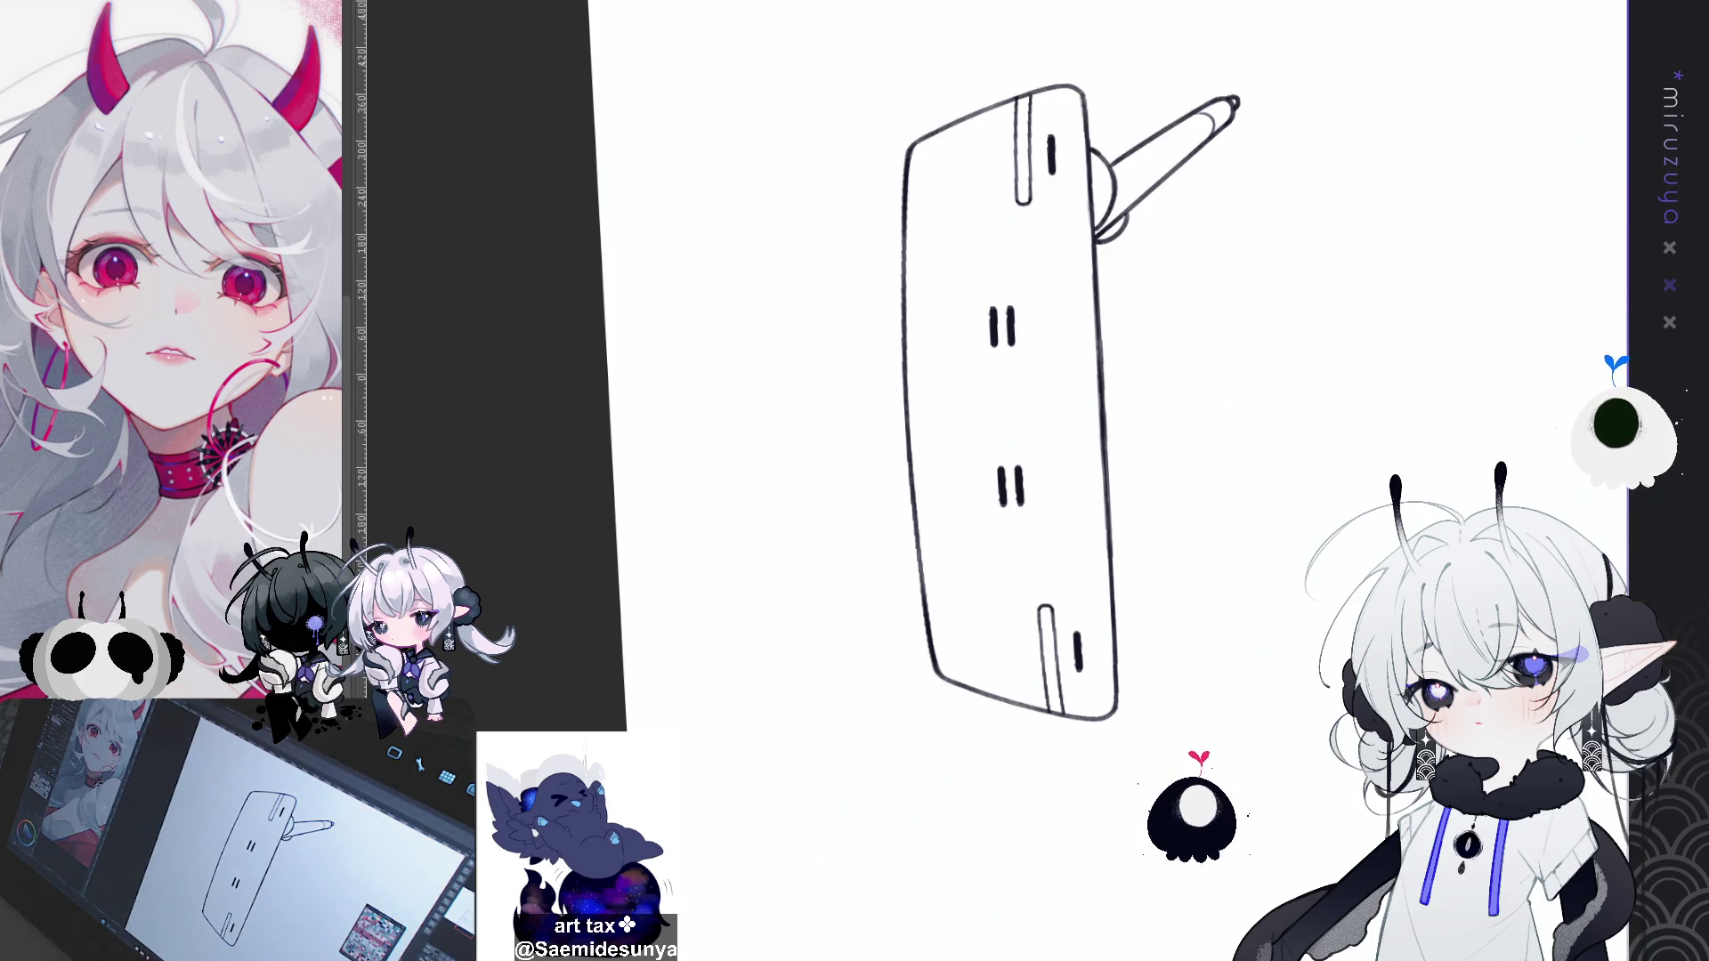
key("ctrl+r")
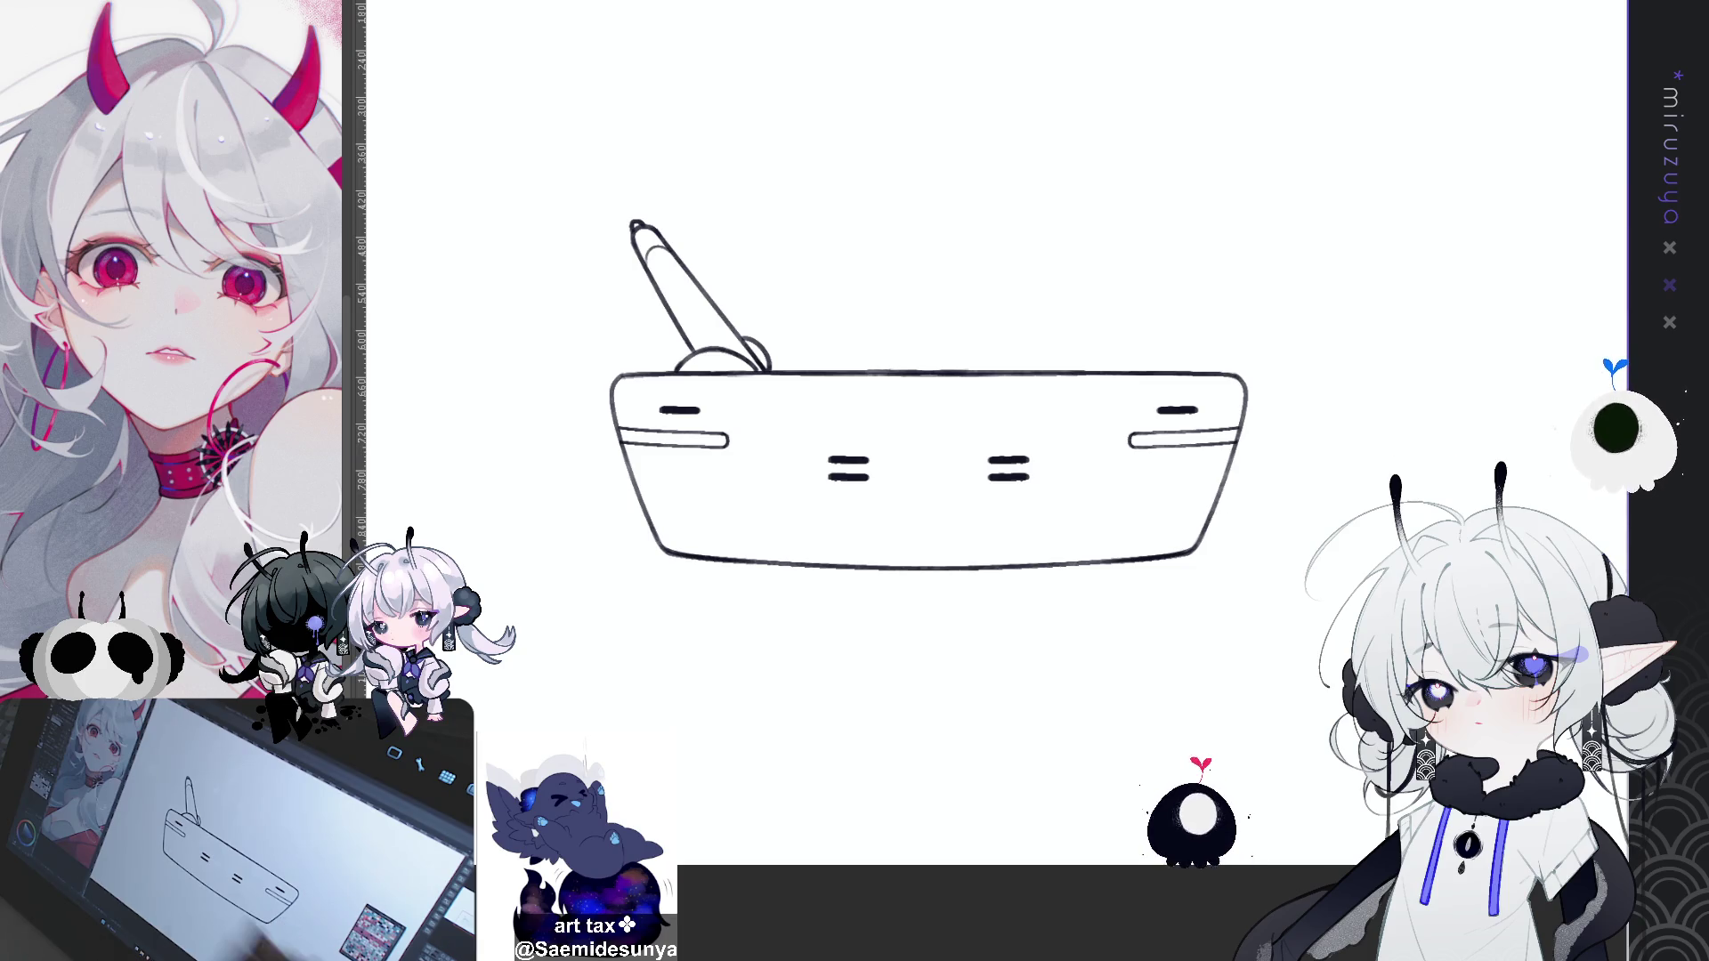
left_click(990, 300)
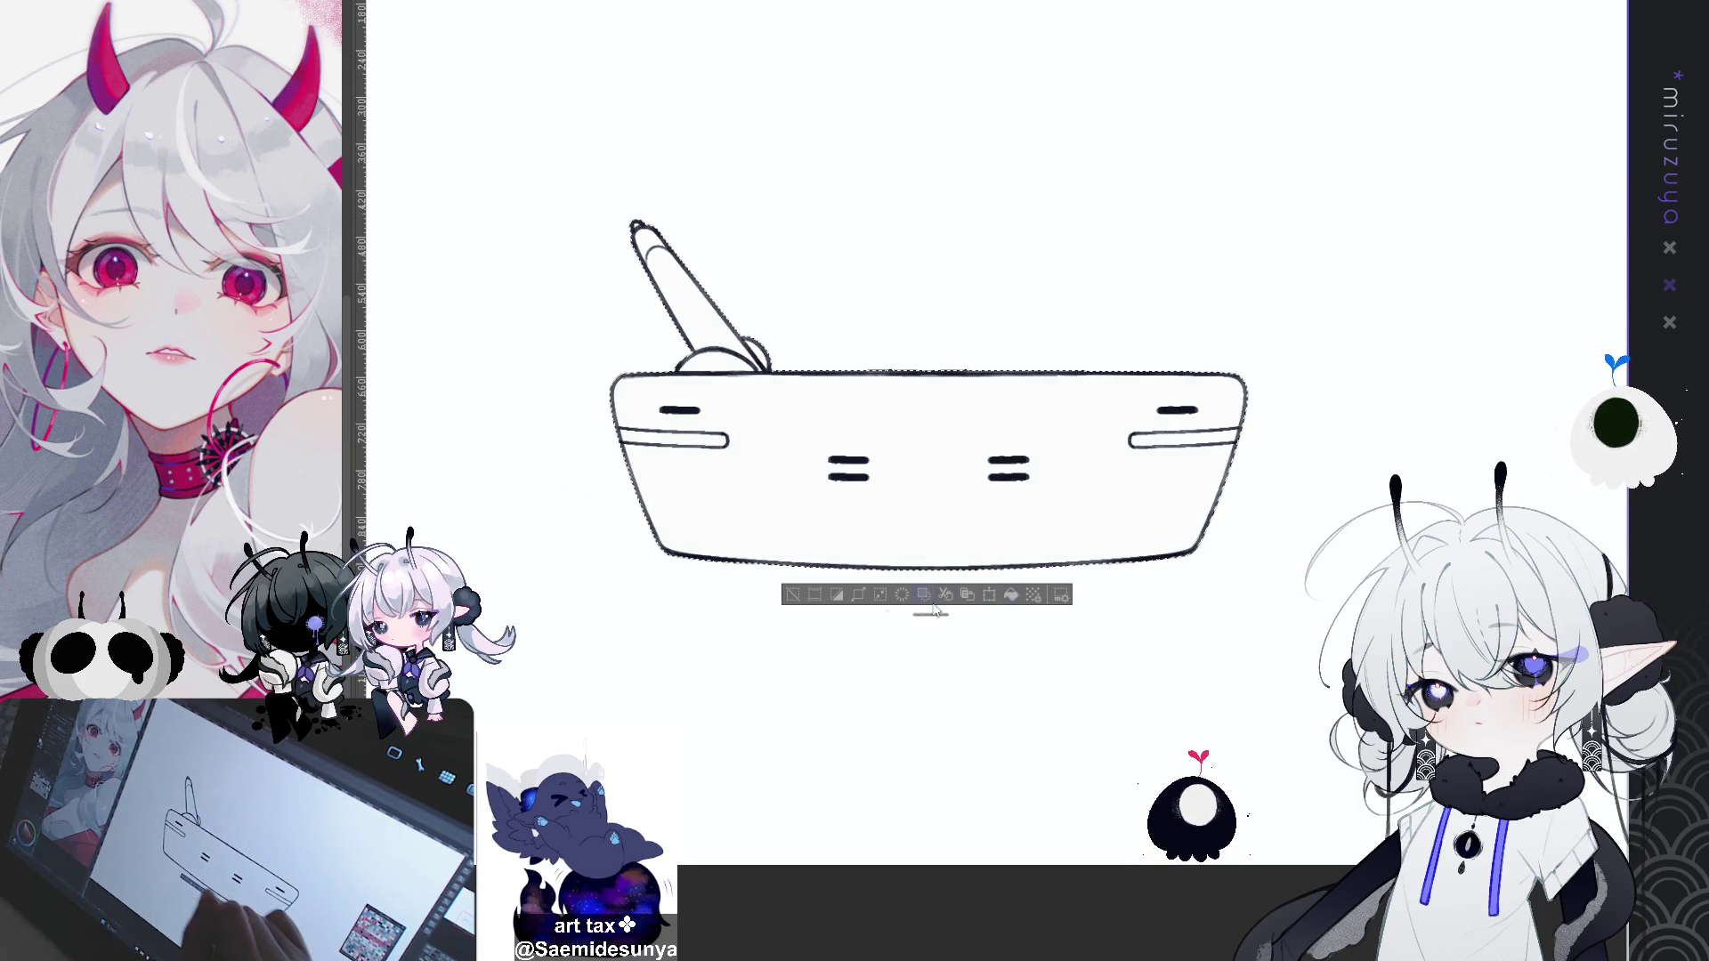
key("ctrl+d")
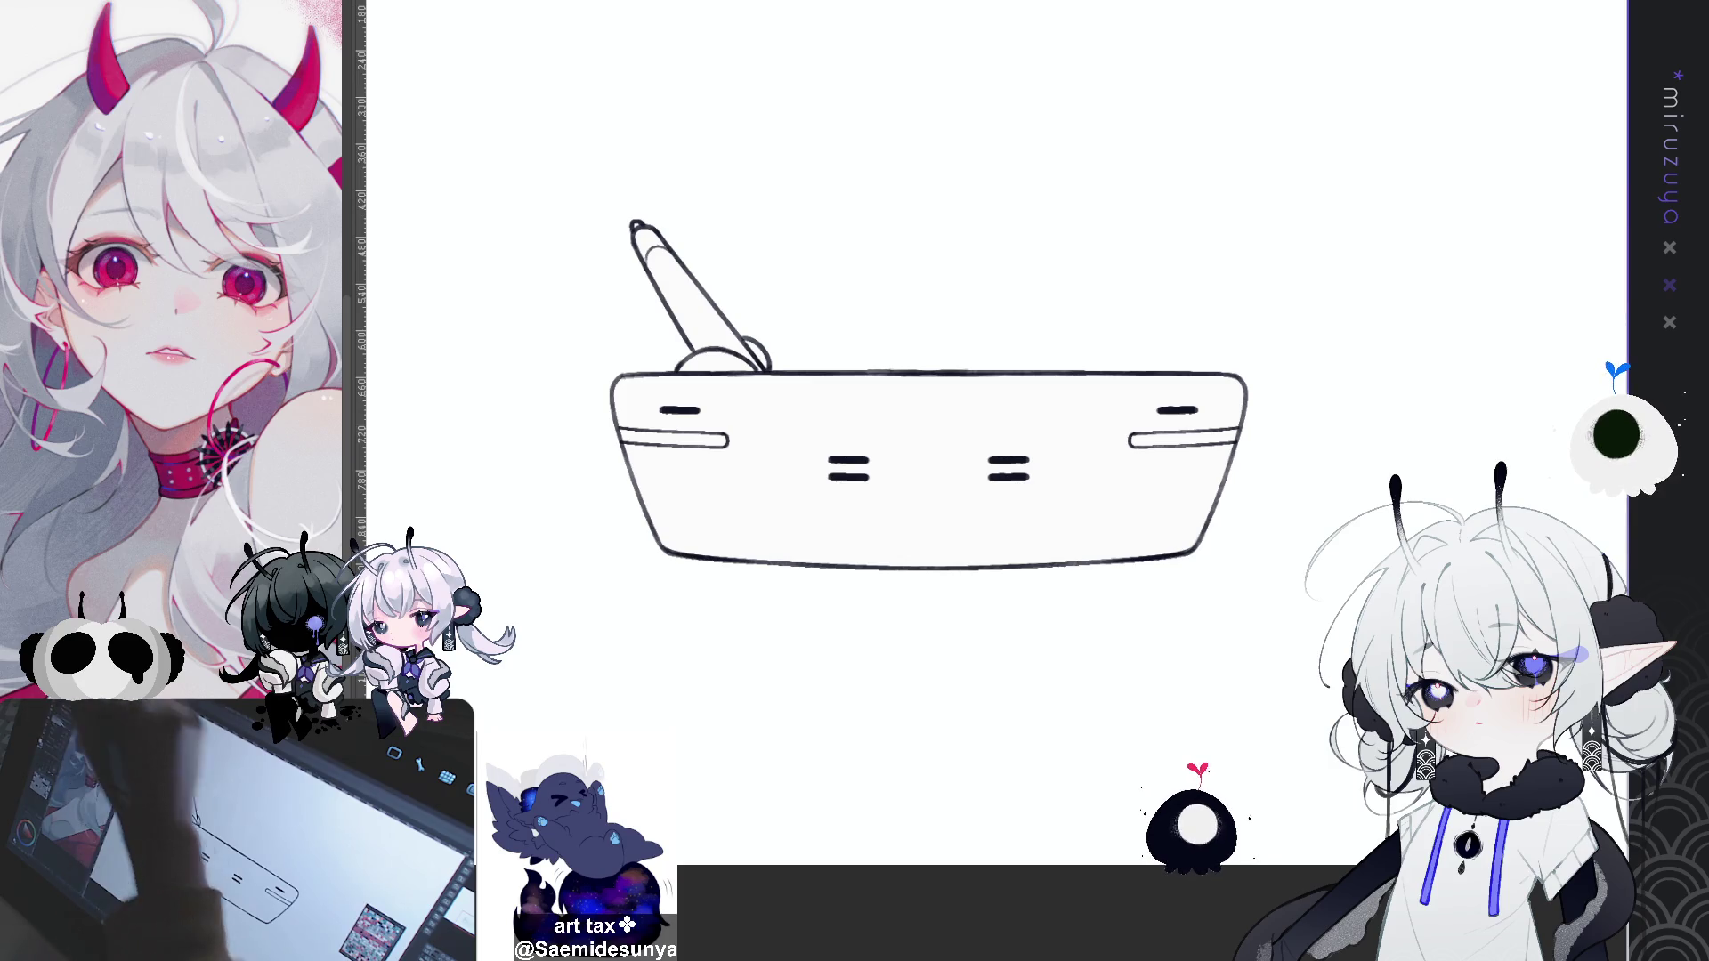
Step: Paint the pen handle dark navy grey
key("ctrl+Tab")
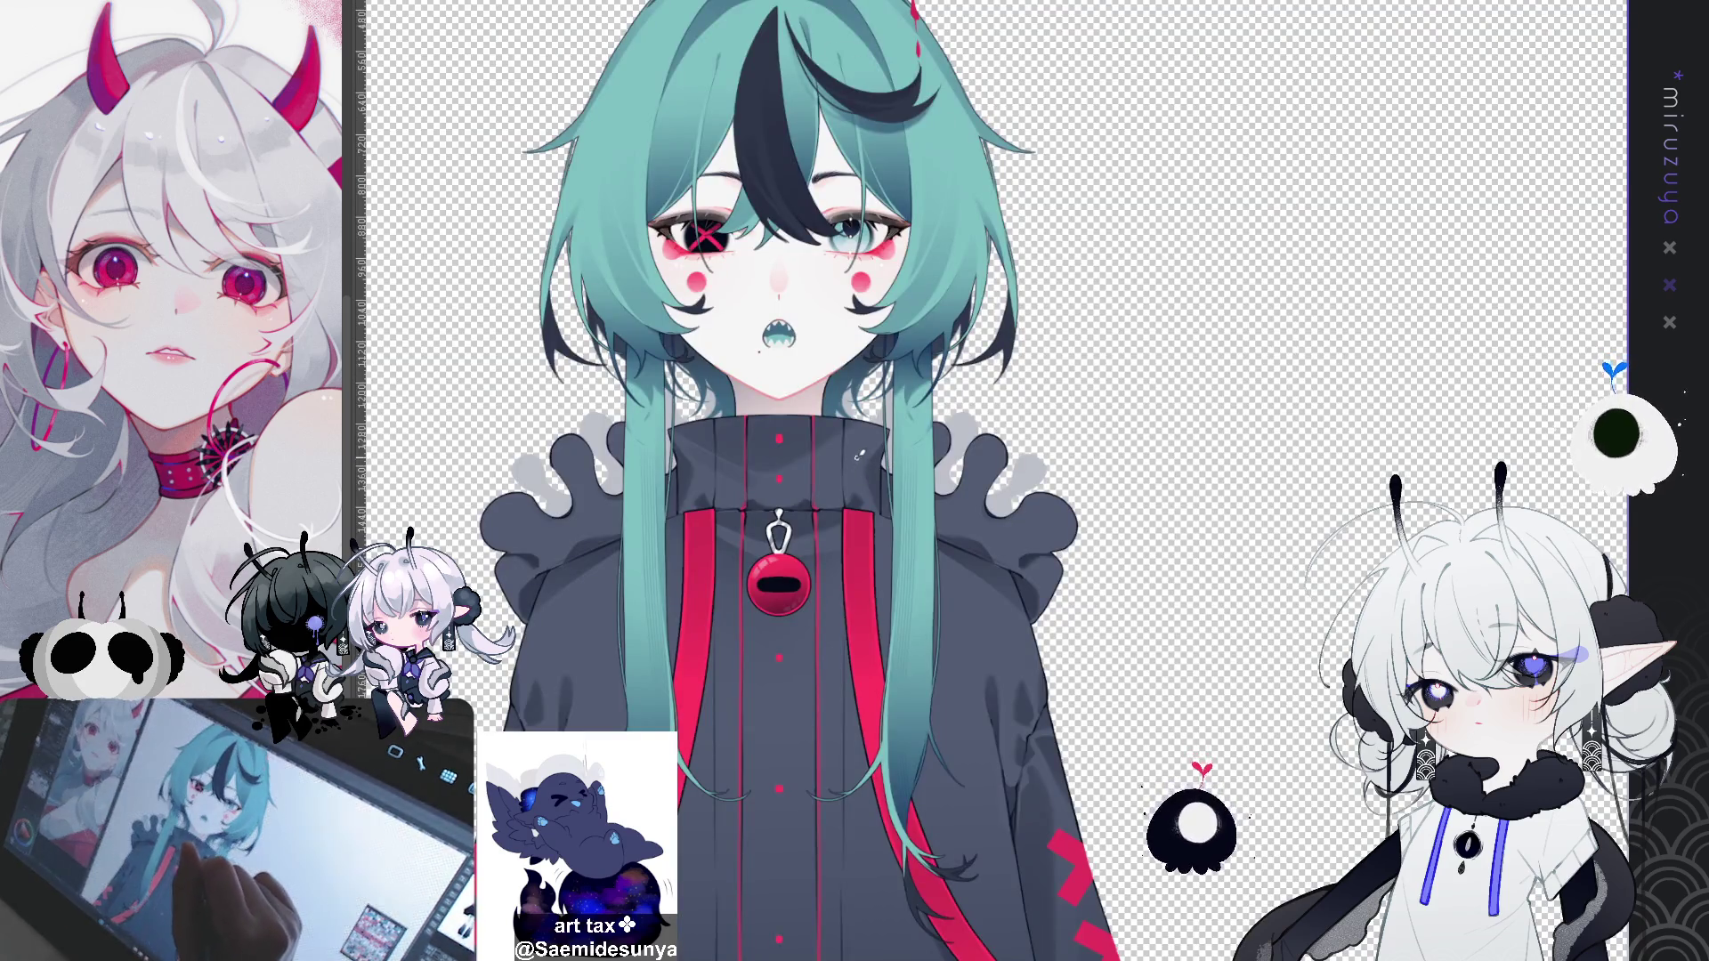
key("ctrl+Tab")
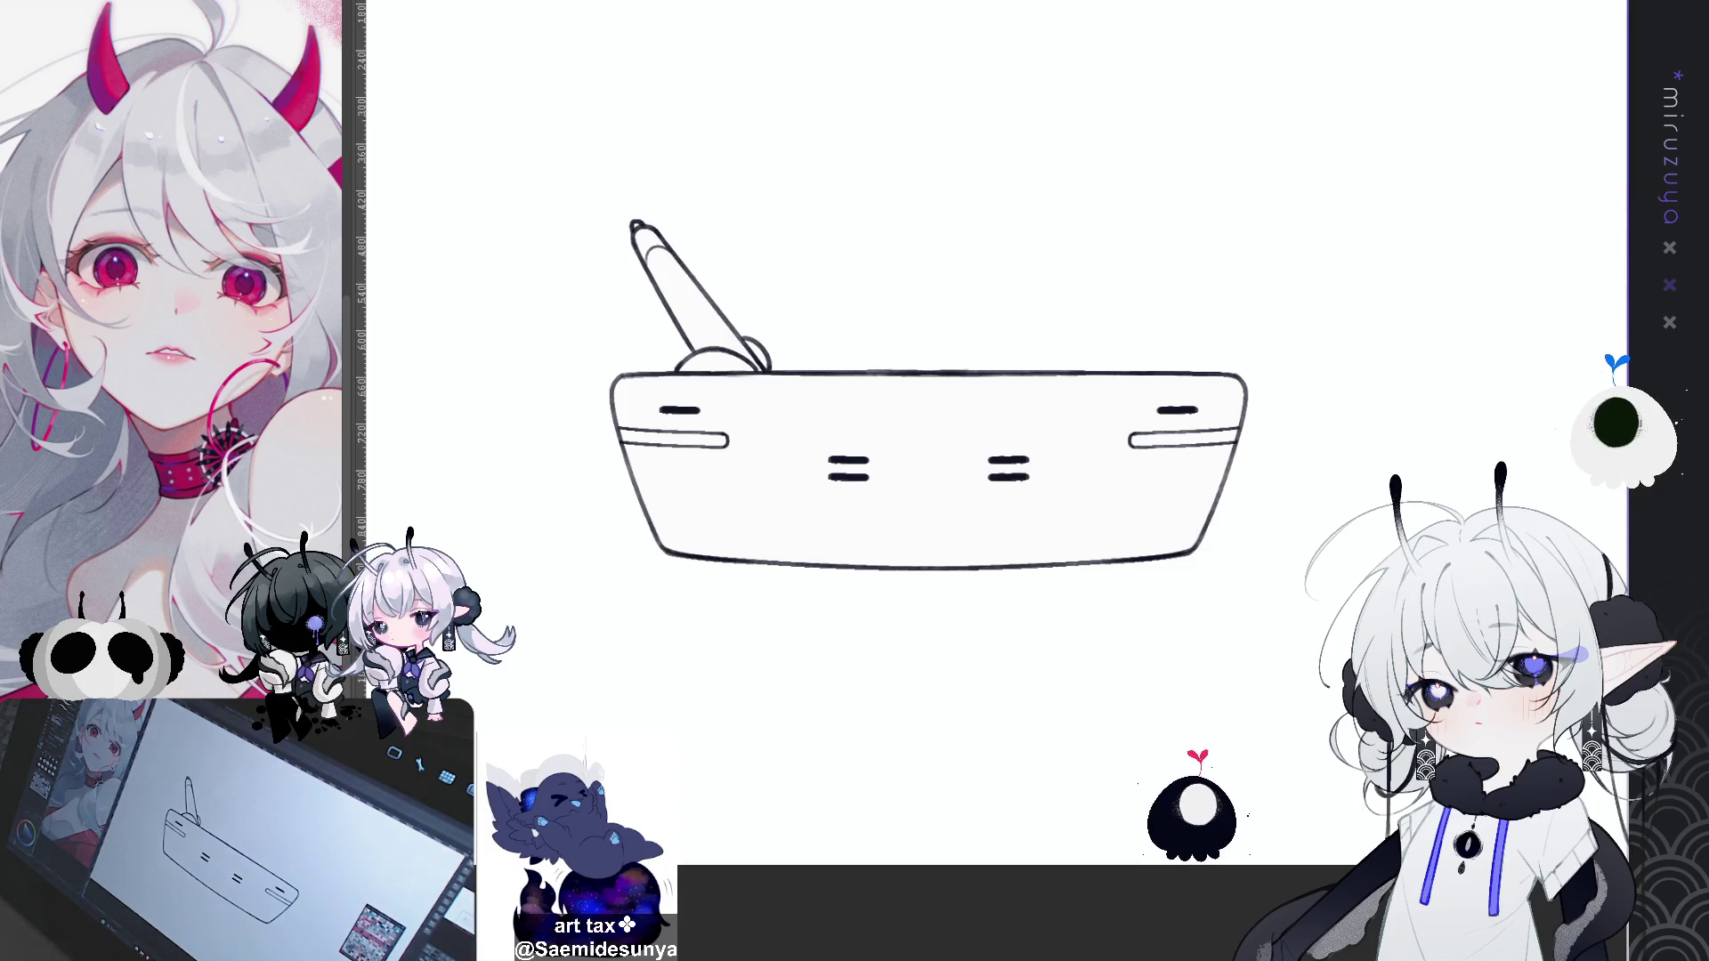
mouse_move(642, 233)
left_mouse_down()
mouse_move(712, 313)
mouse_move(716, 331)
mouse_move(685, 327)
mouse_move(694, 349)
mouse_move(728, 340)
mouse_move(712, 311)
mouse_move(755, 363)
left_mouse_up()
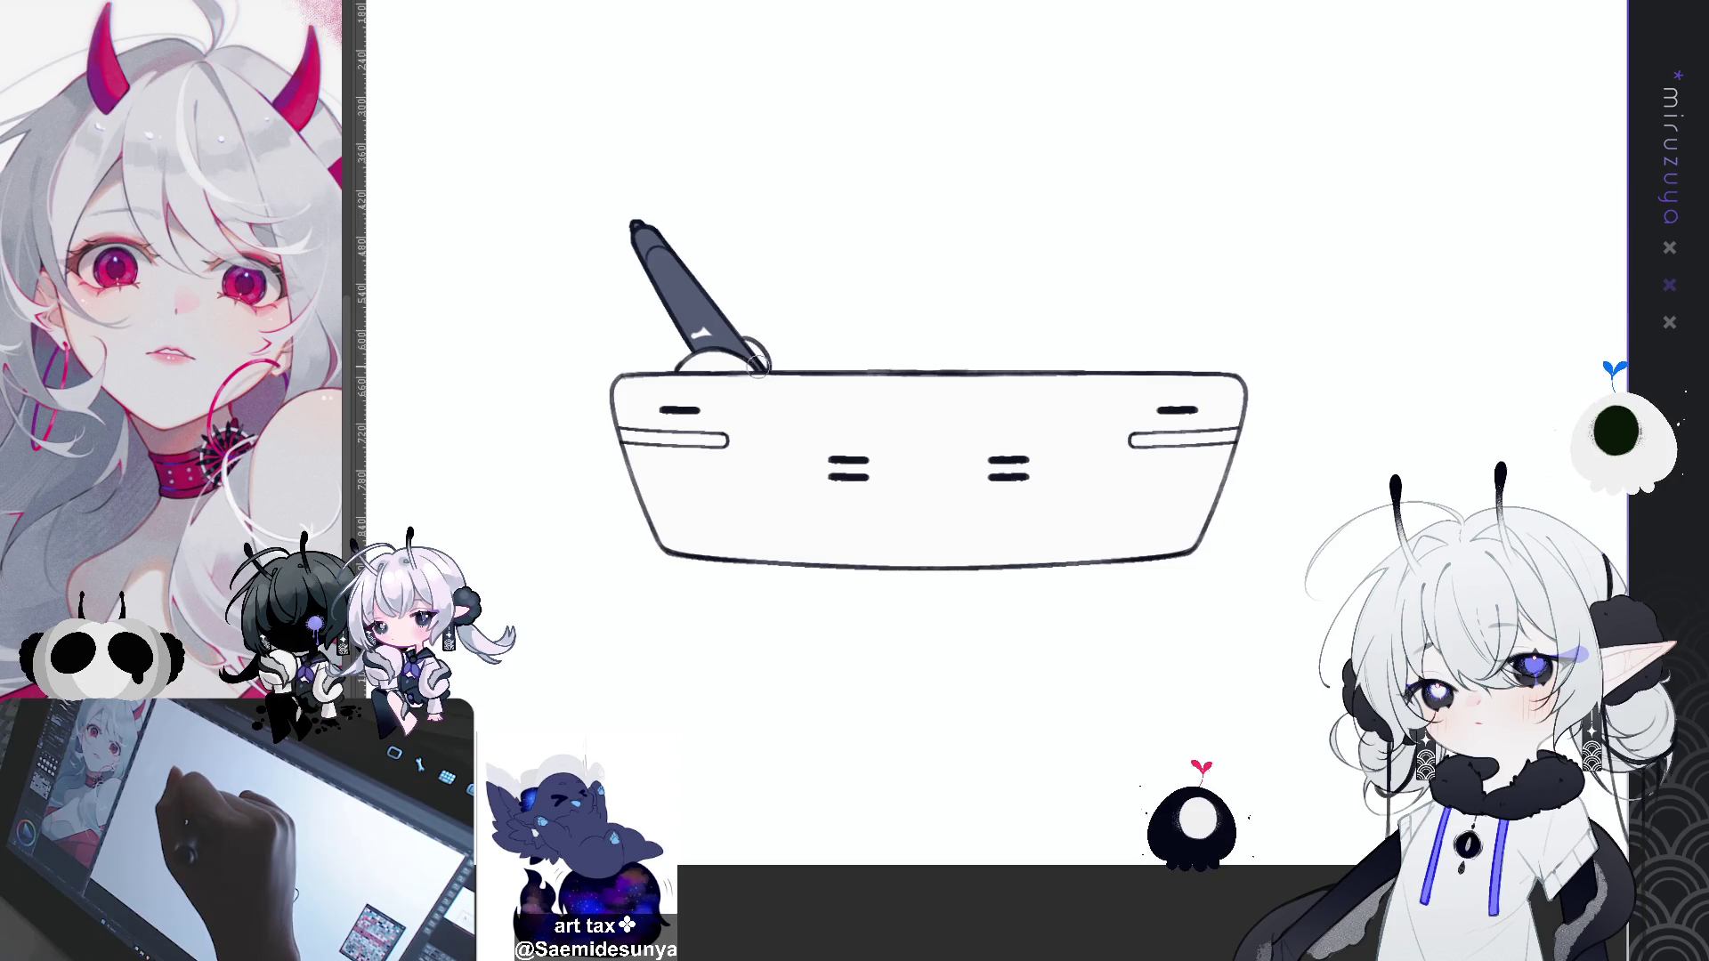
Step: Brush dark slate along the board's right edge, left edge and corners
mouse_move(763, 258)
left_mouse_down()
mouse_move(1333, 342)
mouse_move(1264, 445)
mouse_move(1163, 534)
mouse_move(1068, 569)
left_mouse_up()
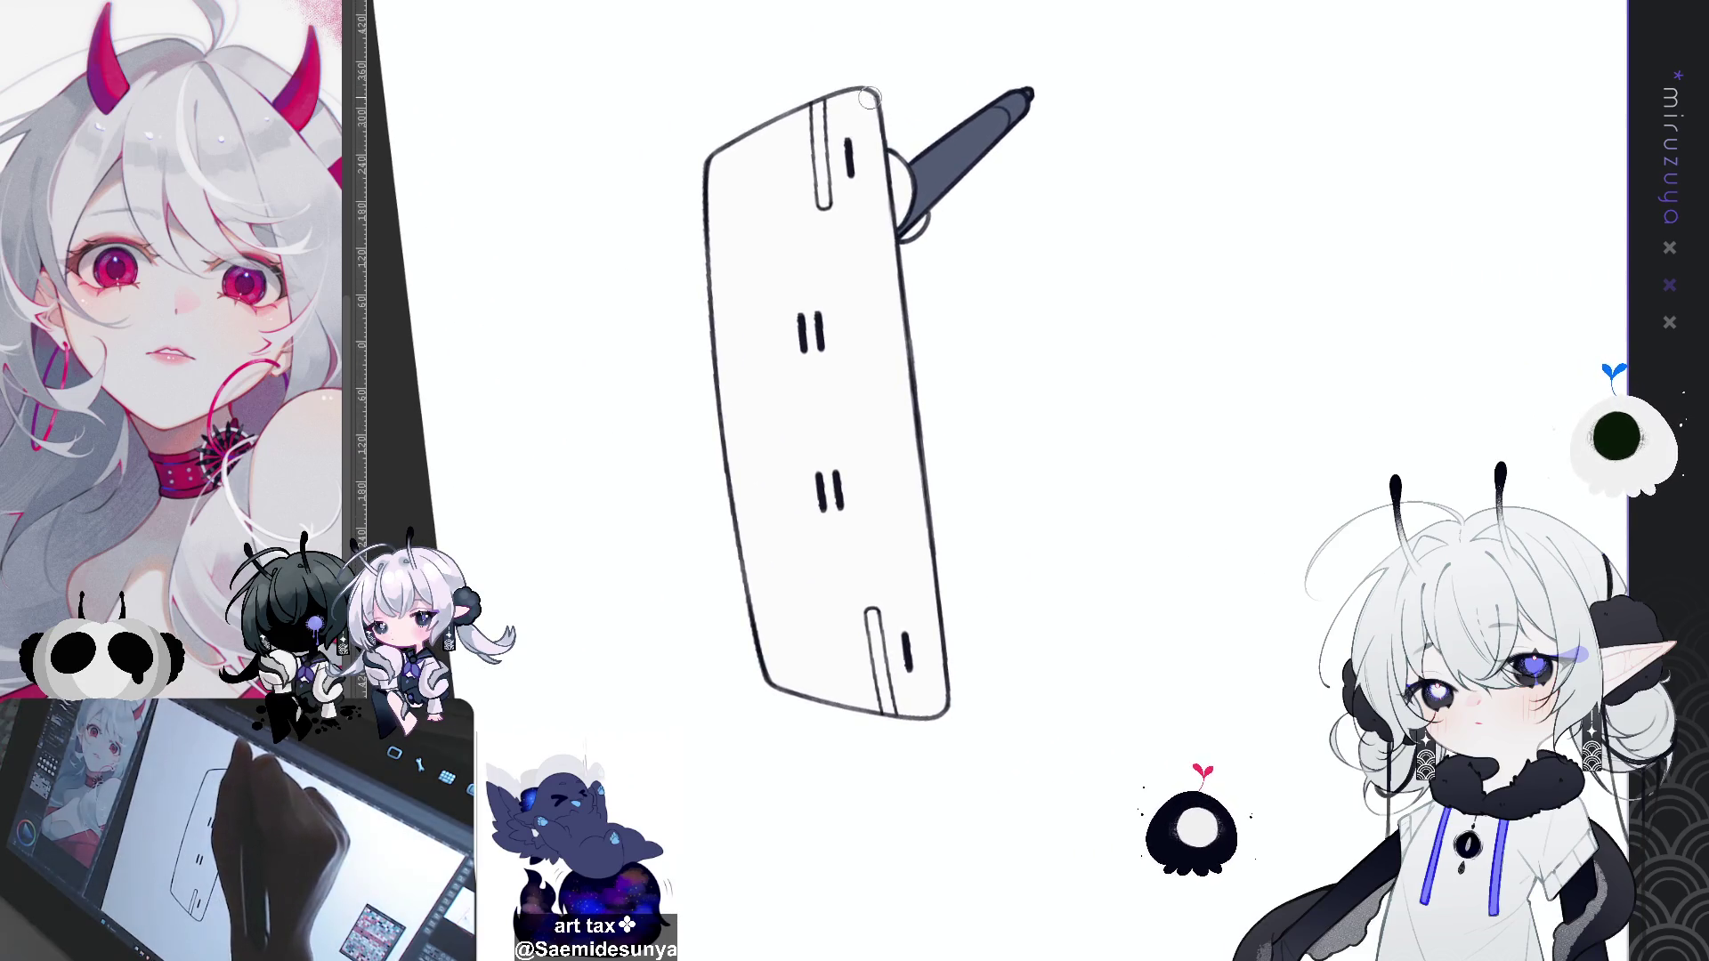
left_click_drag(869, 97, 894, 307)
key("ctrl+z")
left_click_drag(871, 89, 897, 352)
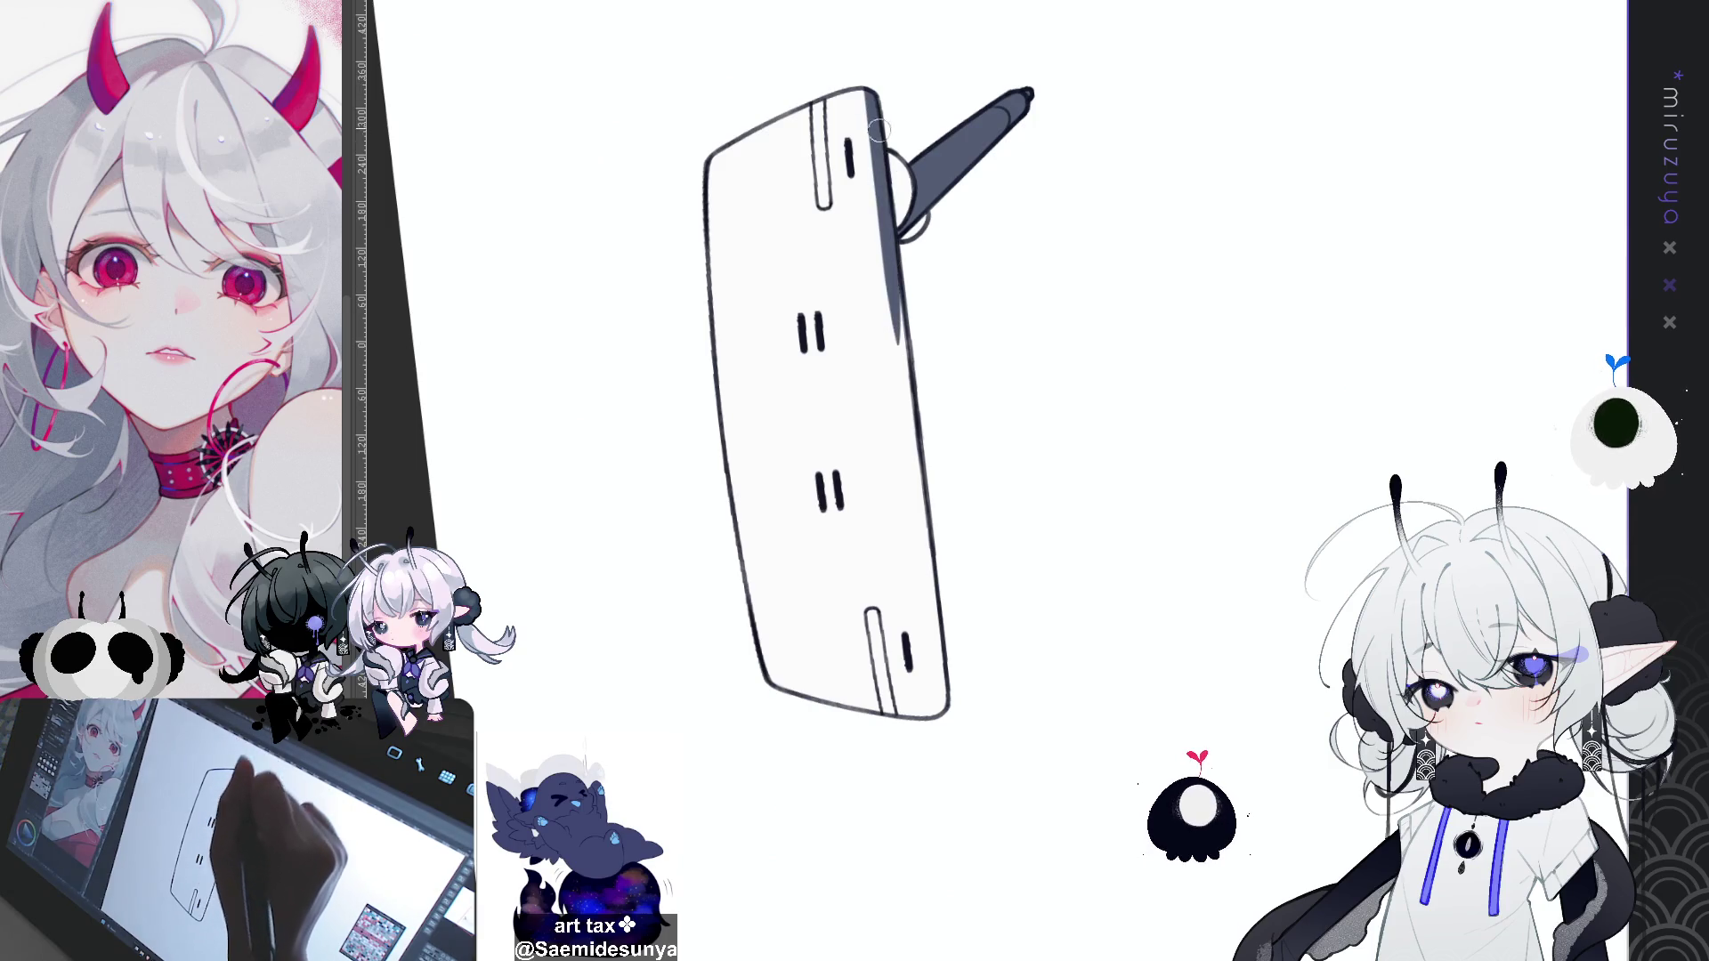
key("ctrl+z")
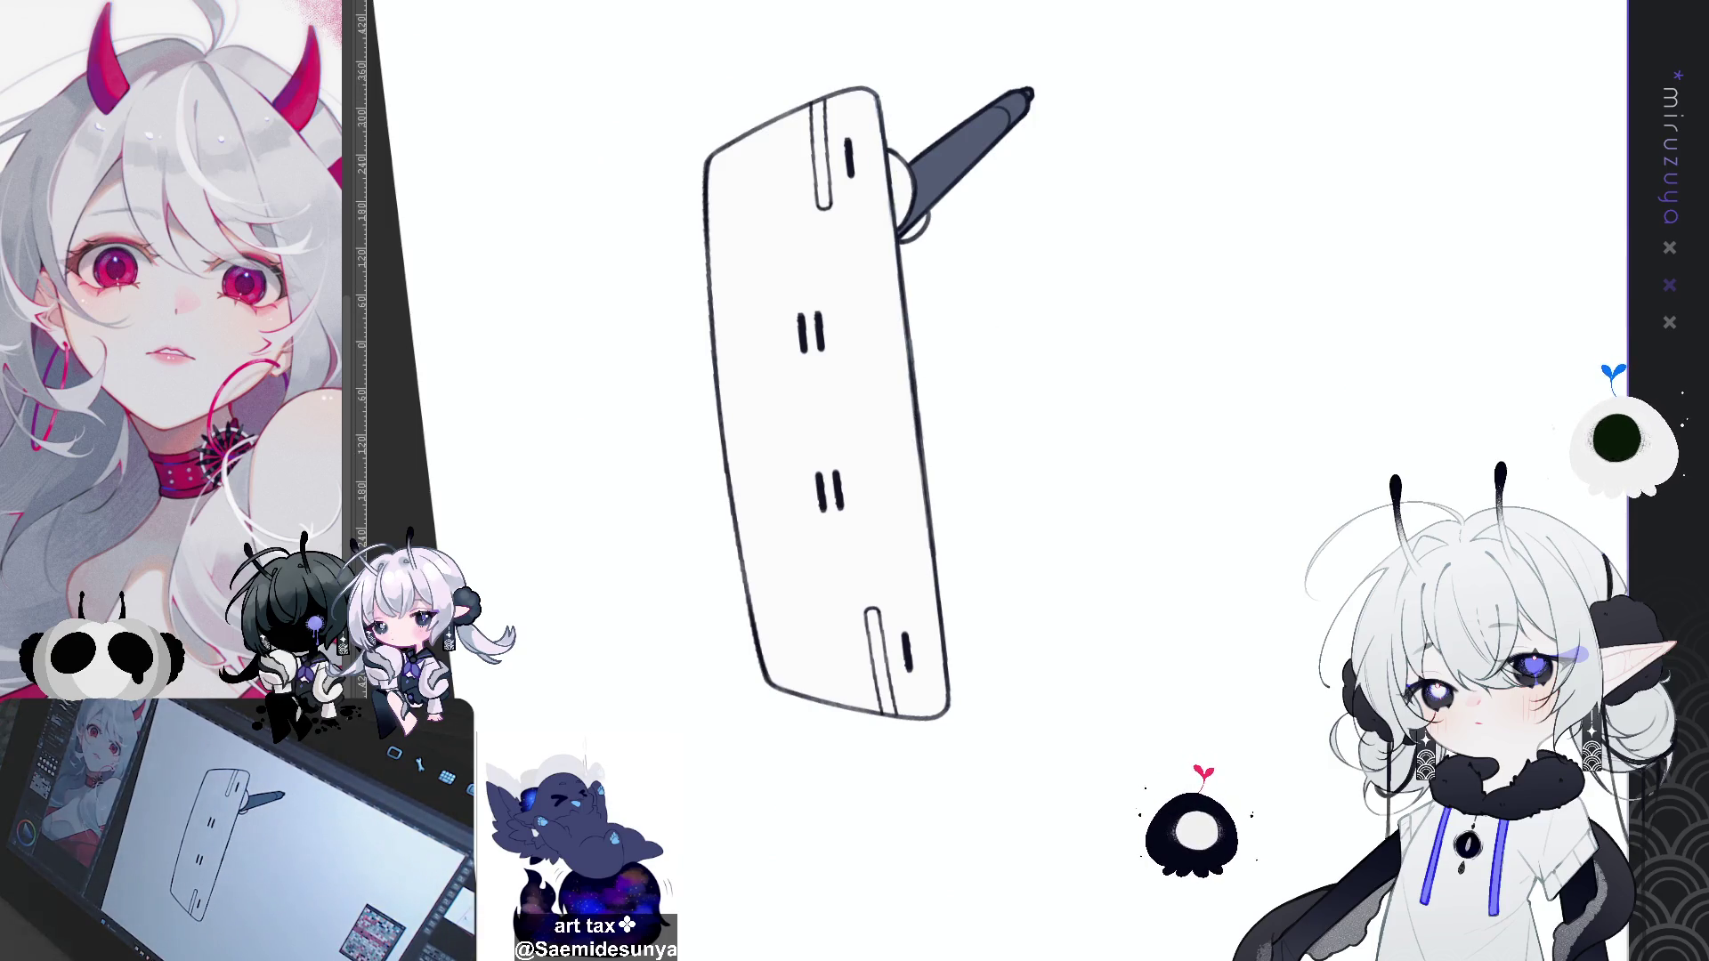
left_click_drag(871, 91, 899, 343)
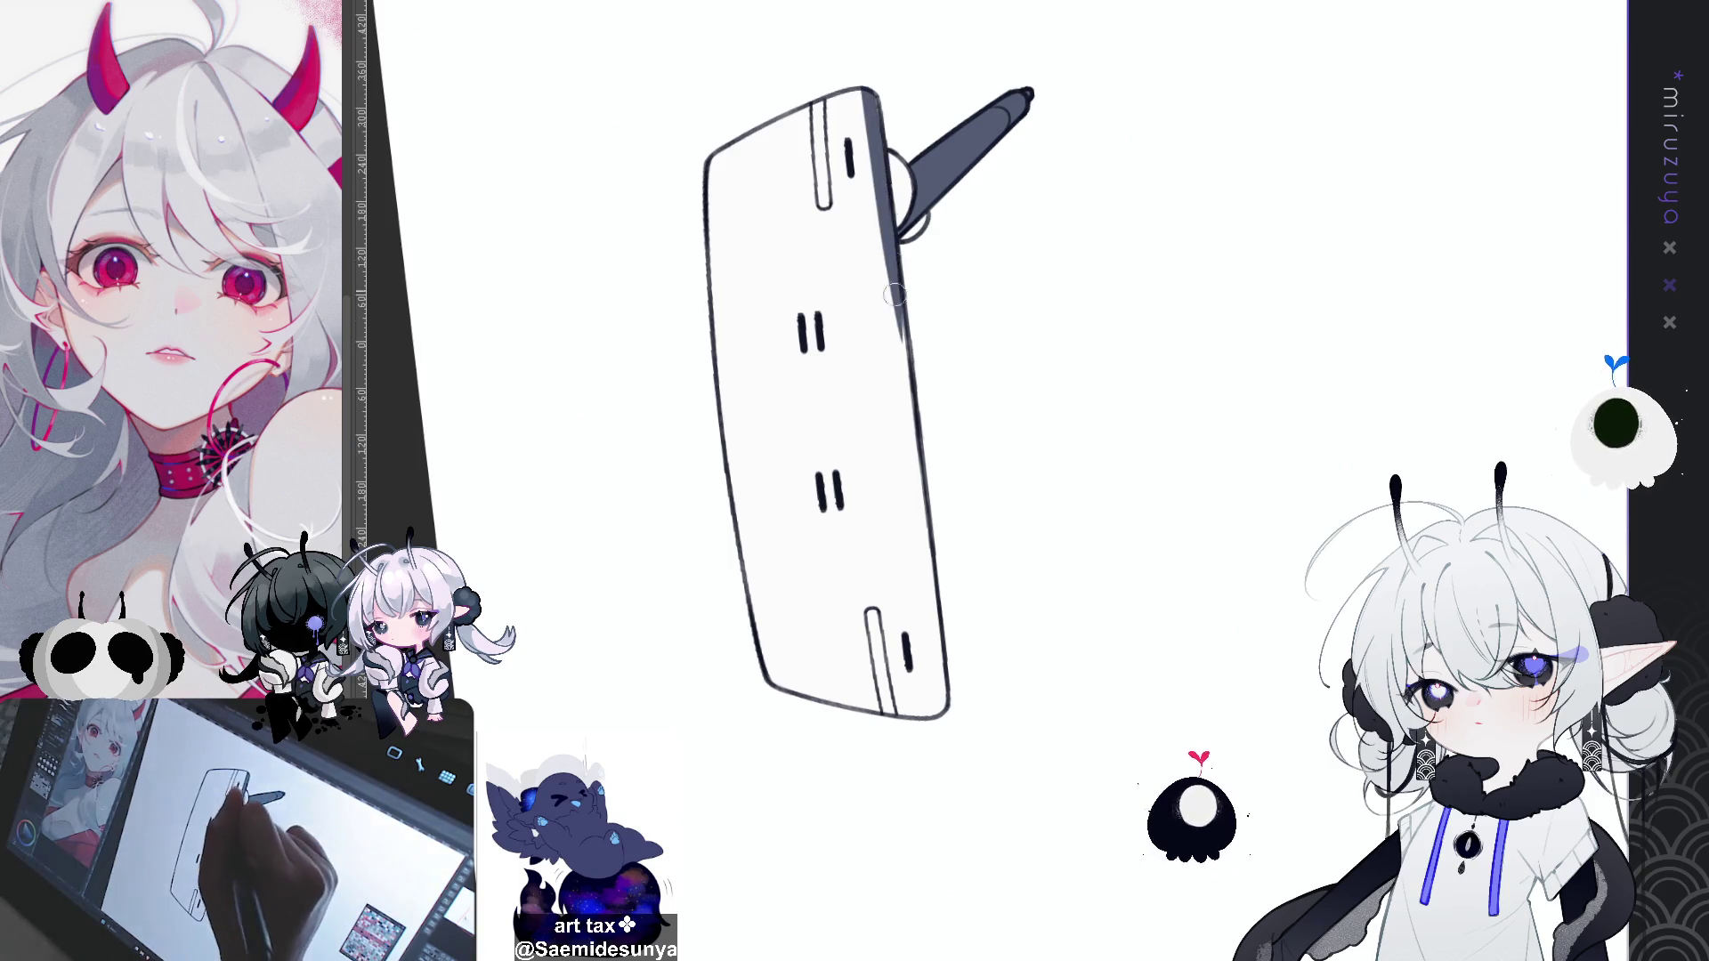
left_click_drag(877, 161, 903, 383)
left_click_drag(895, 276, 951, 723)
left_click_drag(837, 715, 759, 648)
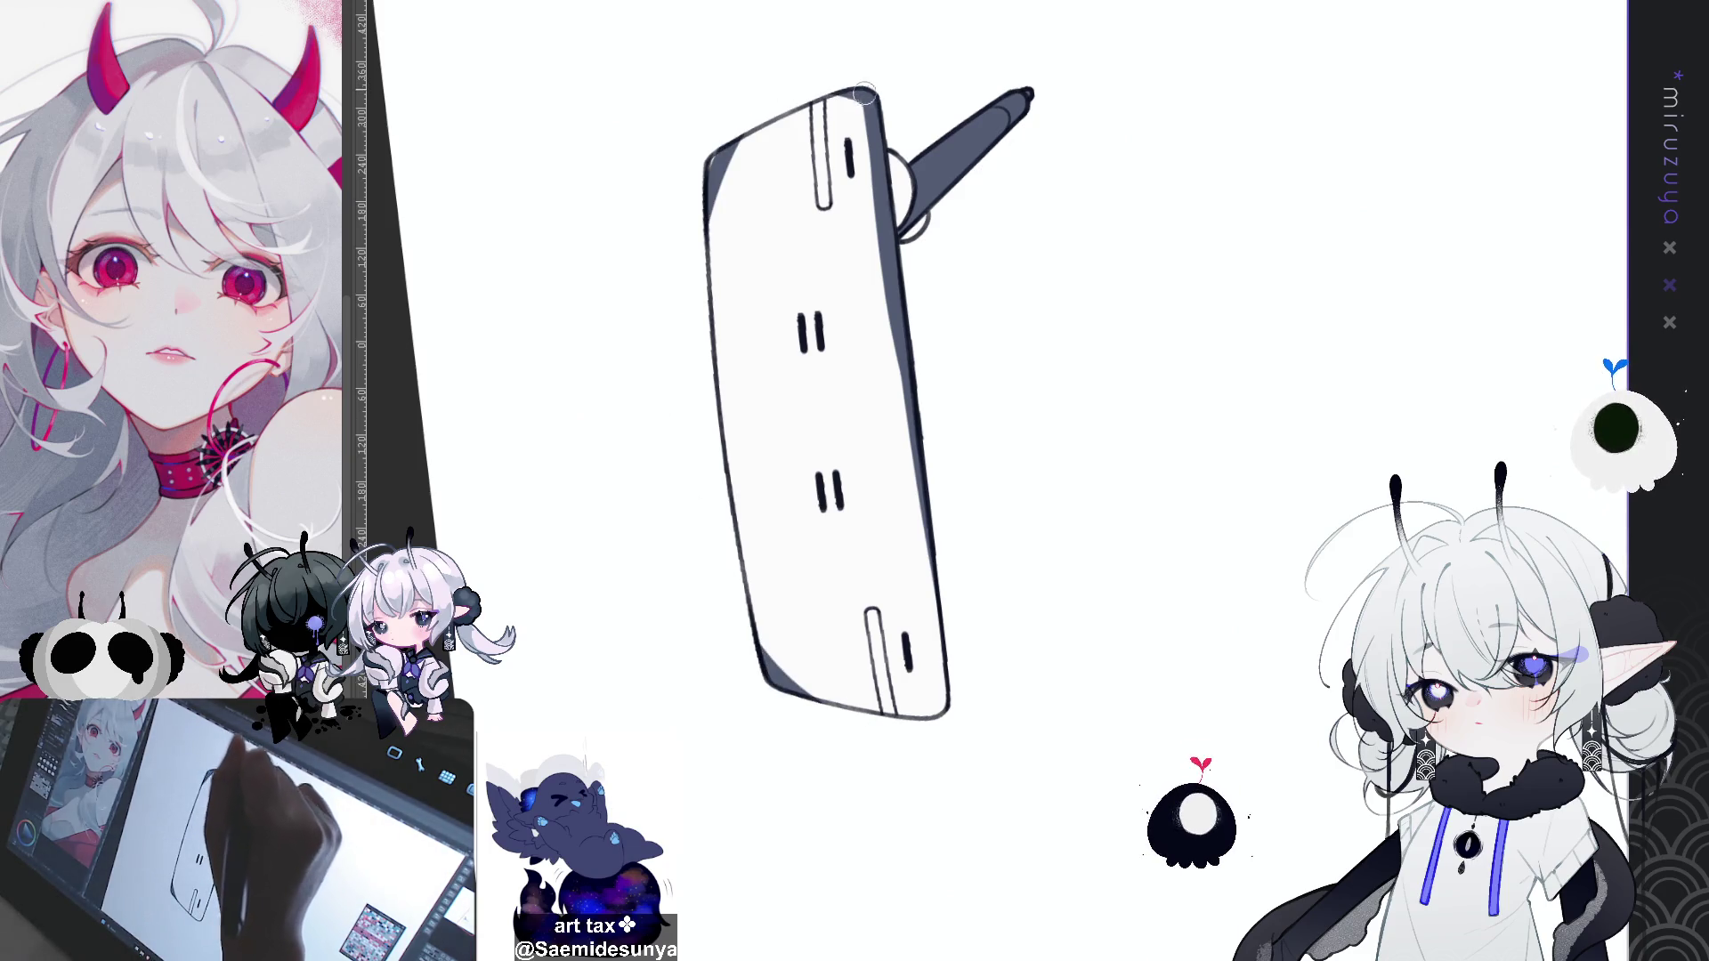
left_click_drag(874, 94, 710, 218)
Step: Fill the board's interior with dark slate using the bucket
left_click(855, 263)
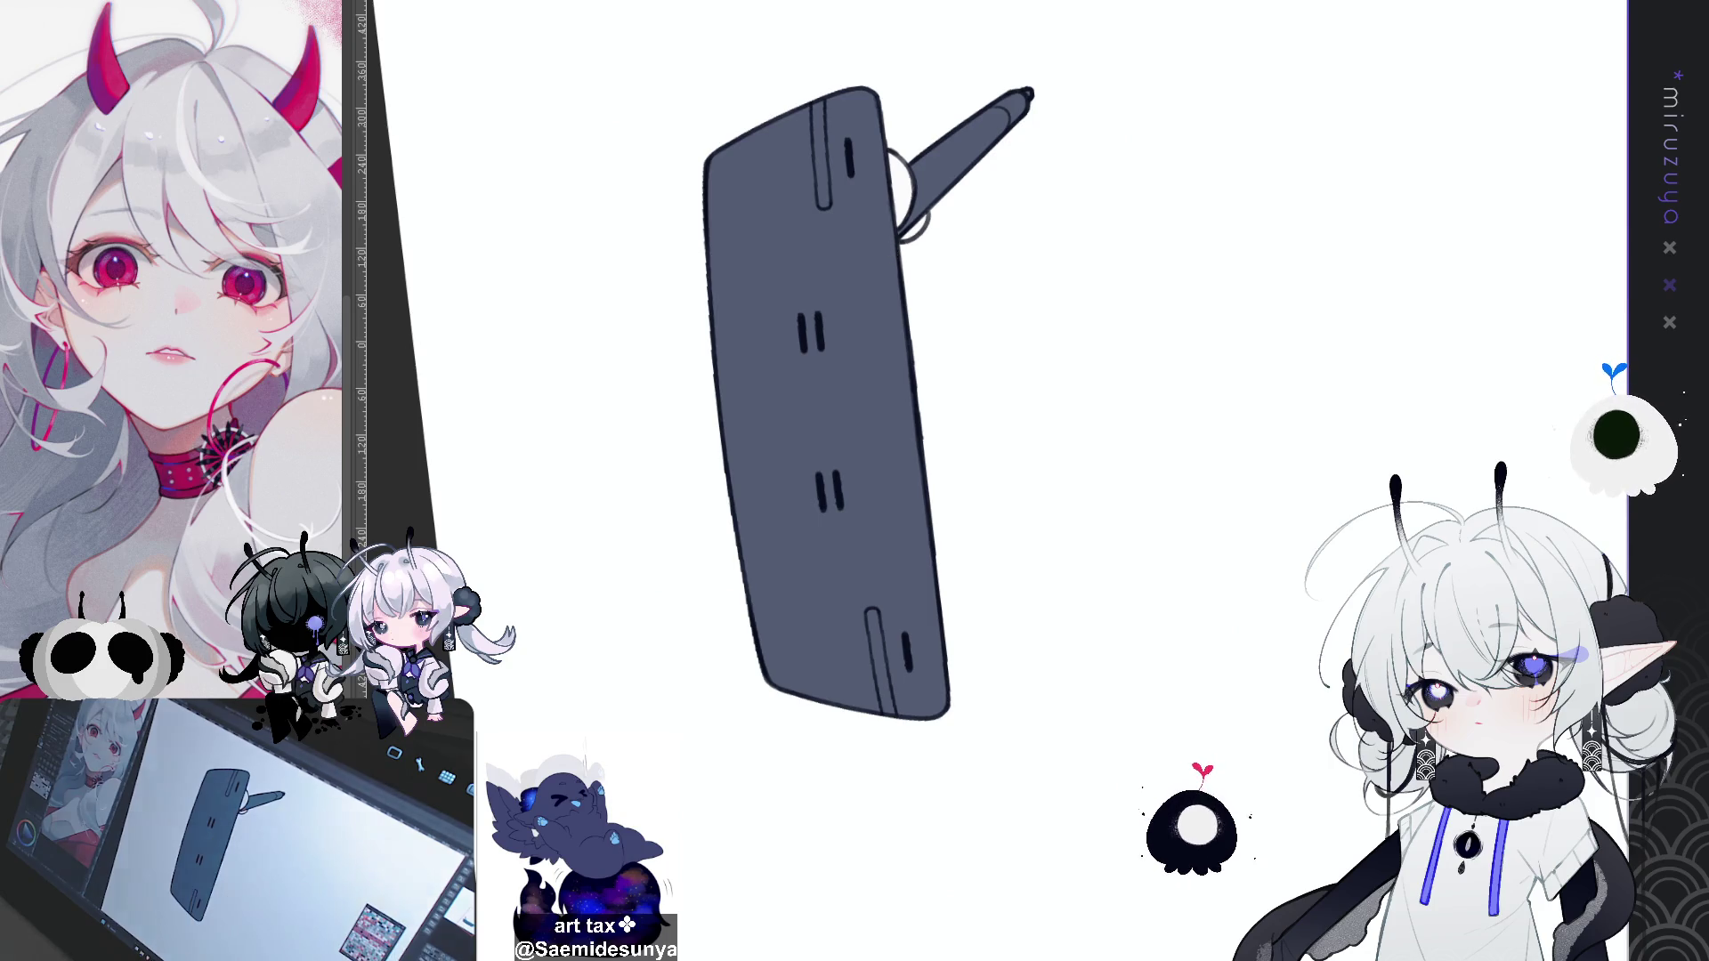
key("minus")
scroll(908, 525, "down", 2)
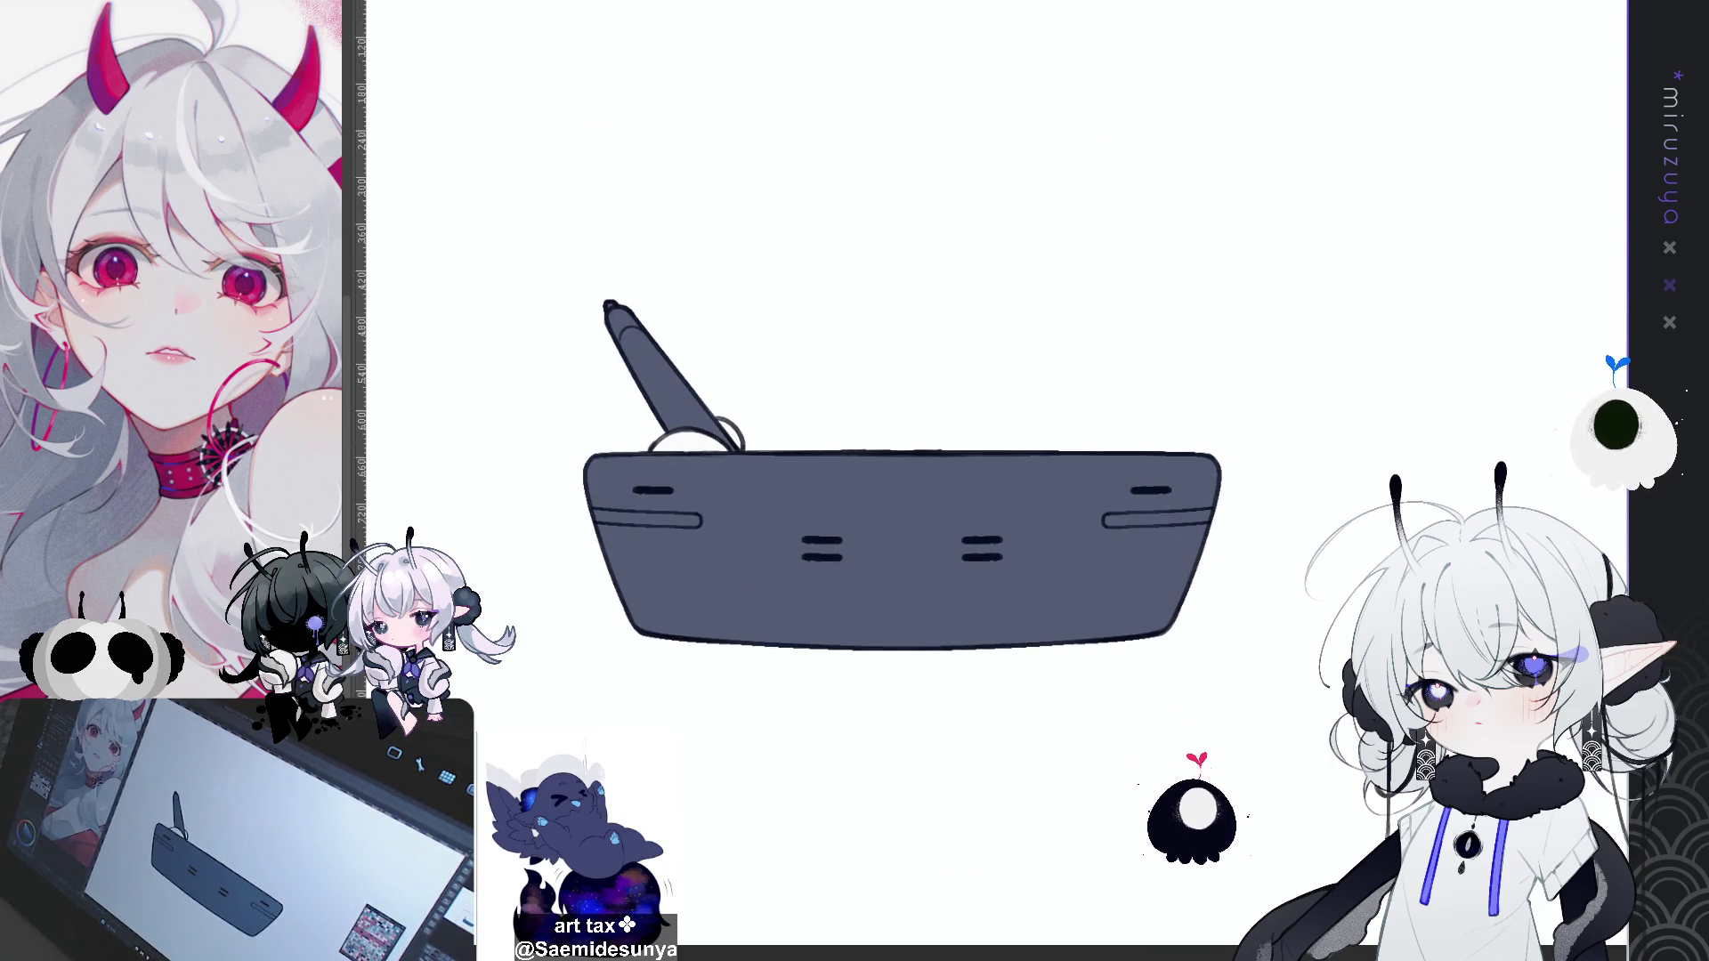
key("asciicircum")
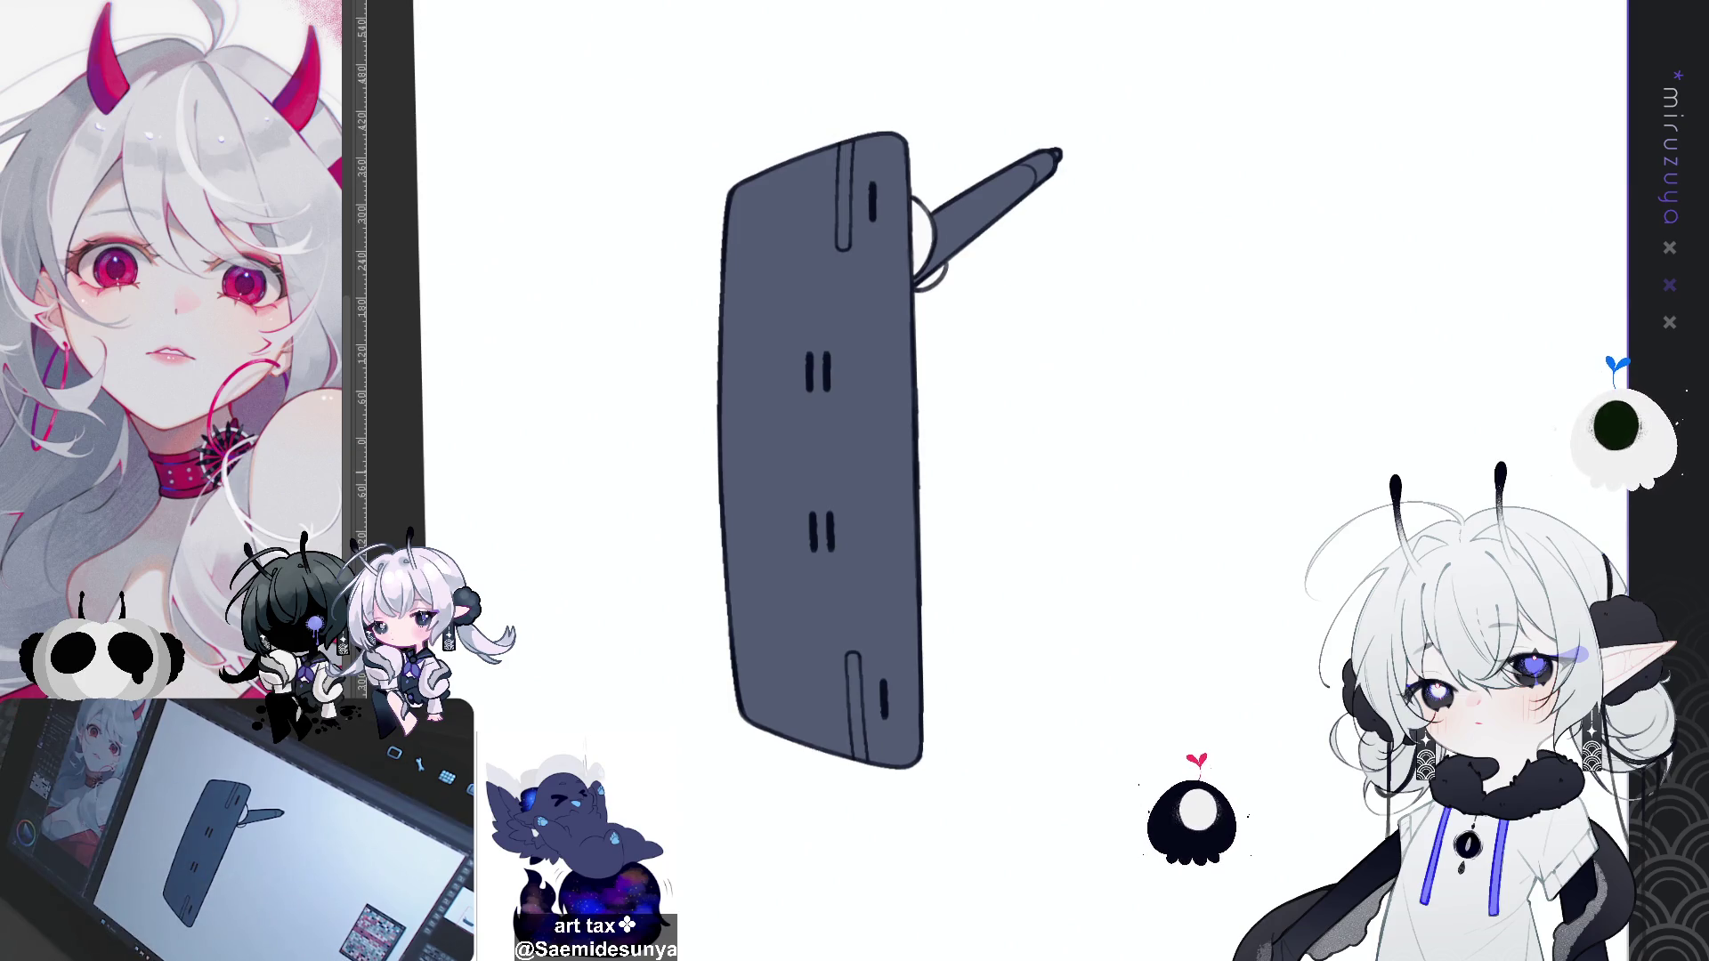
Step: Paint a lighter highlight band down the tablet's right edge to the bottom corner
scroll(905, 445, "left", 1)
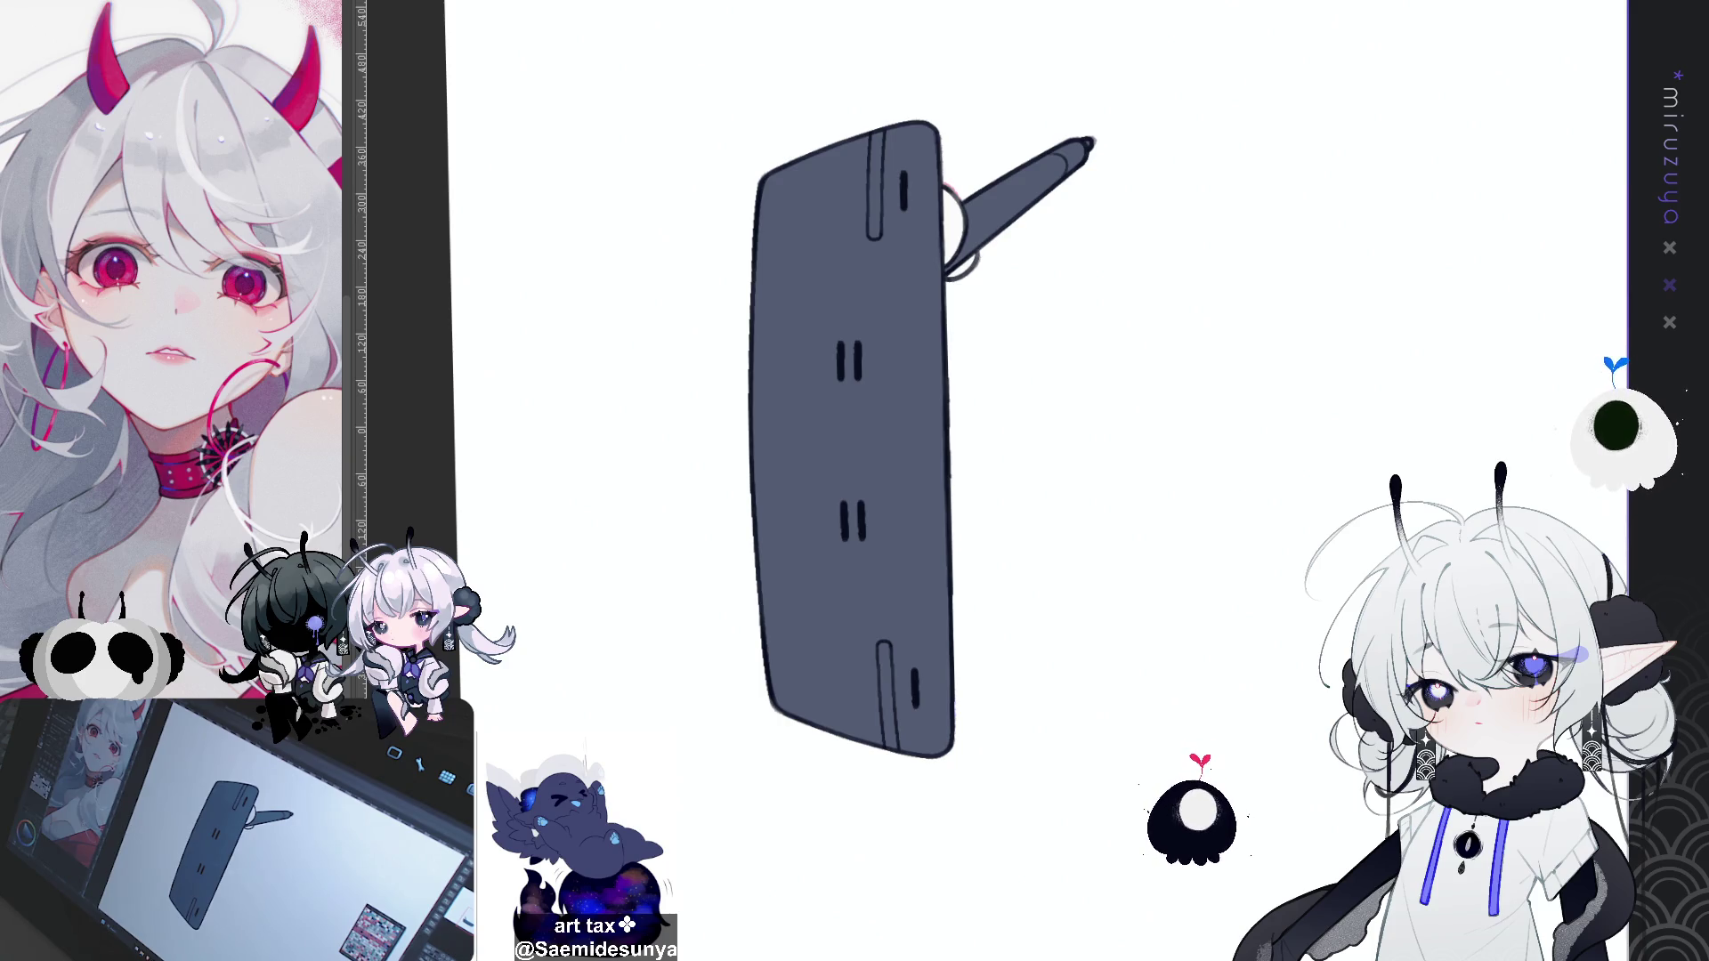
scroll(854, 445, "up", 1)
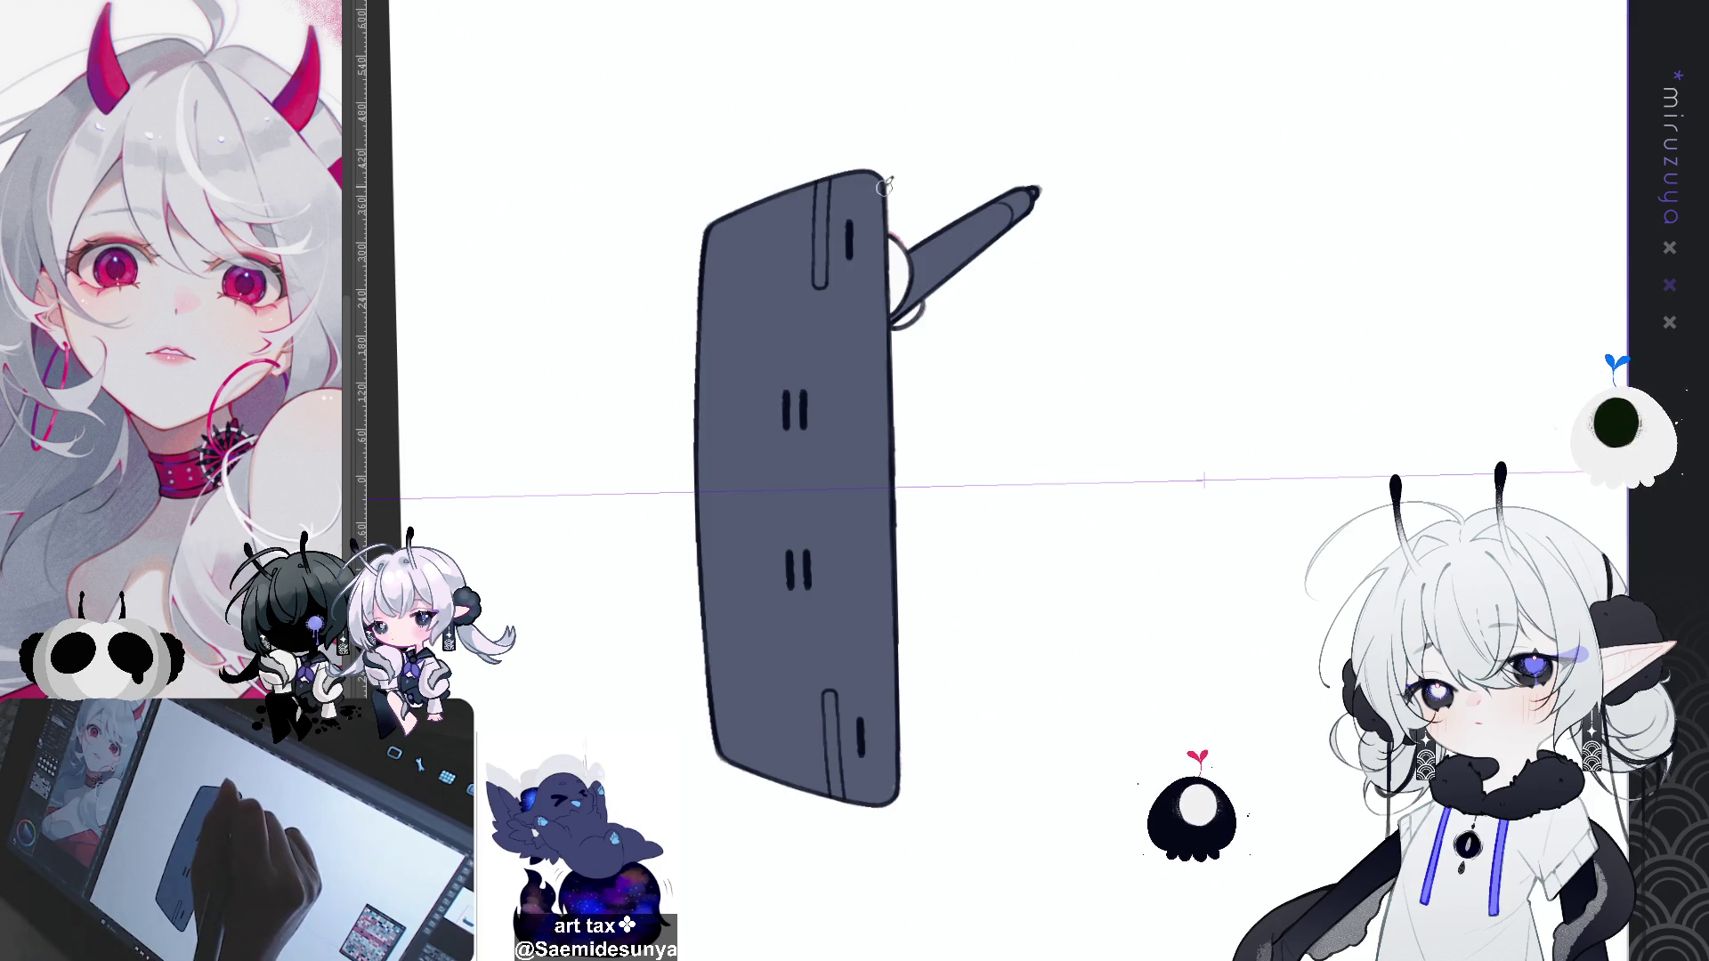
left_click_drag(885, 185, 894, 784)
left_click_drag(883, 213, 895, 765)
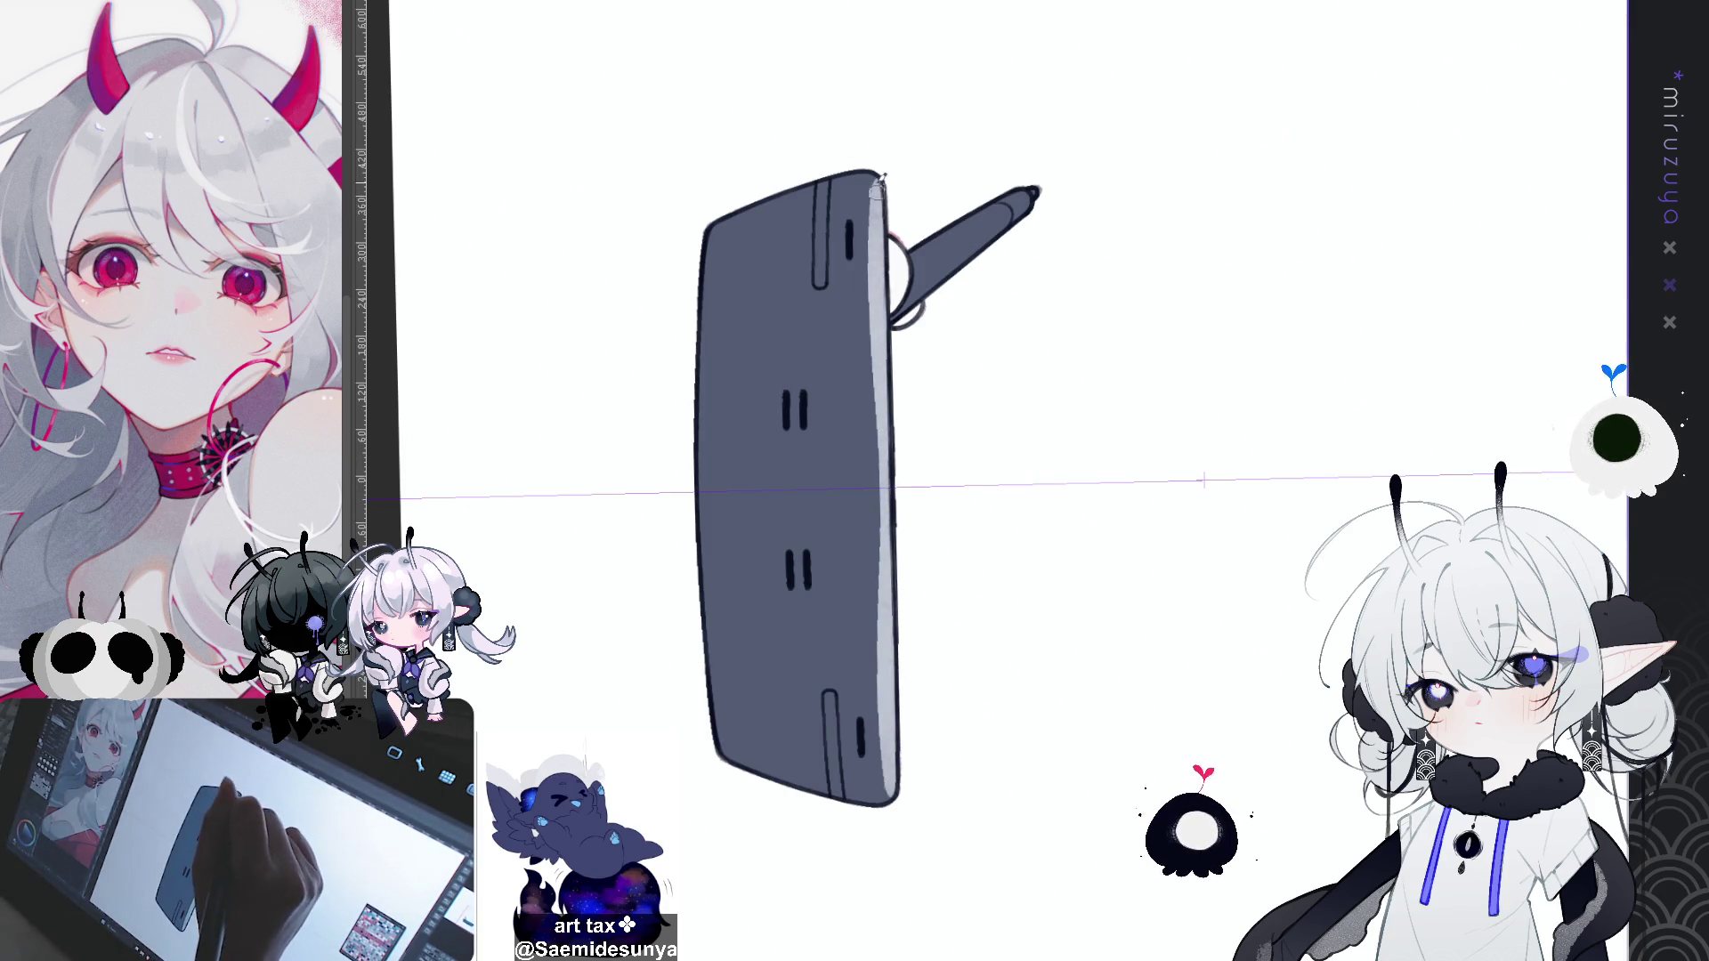
left_click_drag(882, 183, 888, 737)
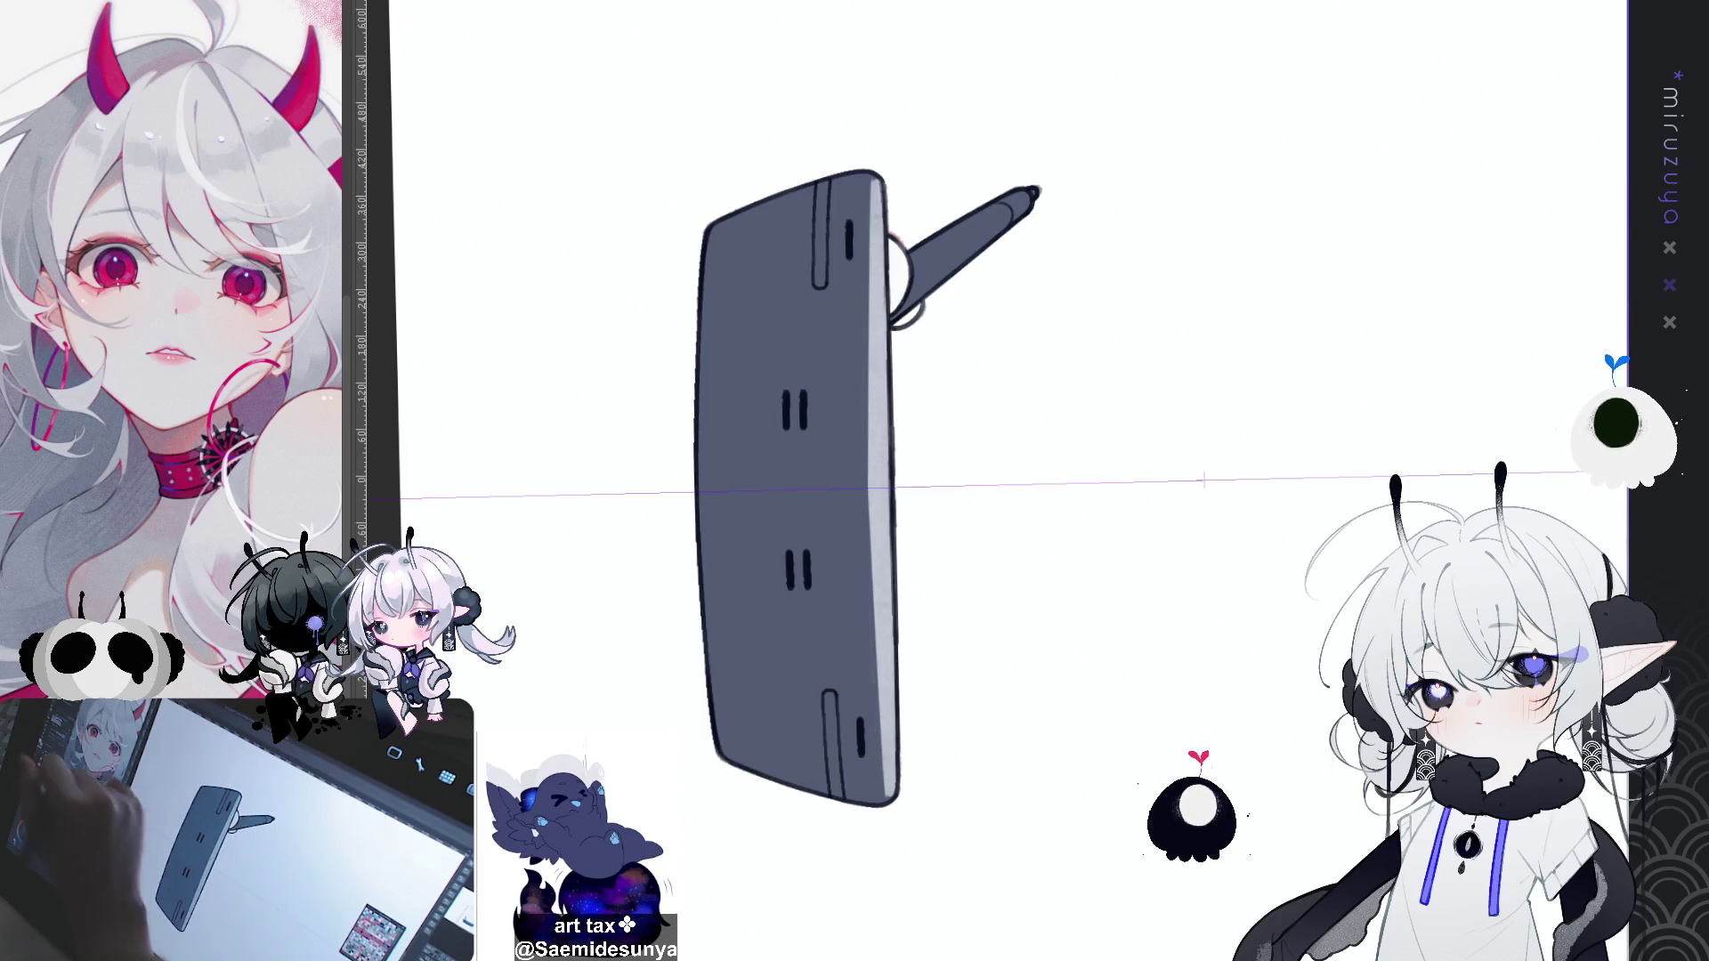
Step: Lay short darker shading strokes along the right-edge highlight band
left_click_drag(869, 459, 869, 526)
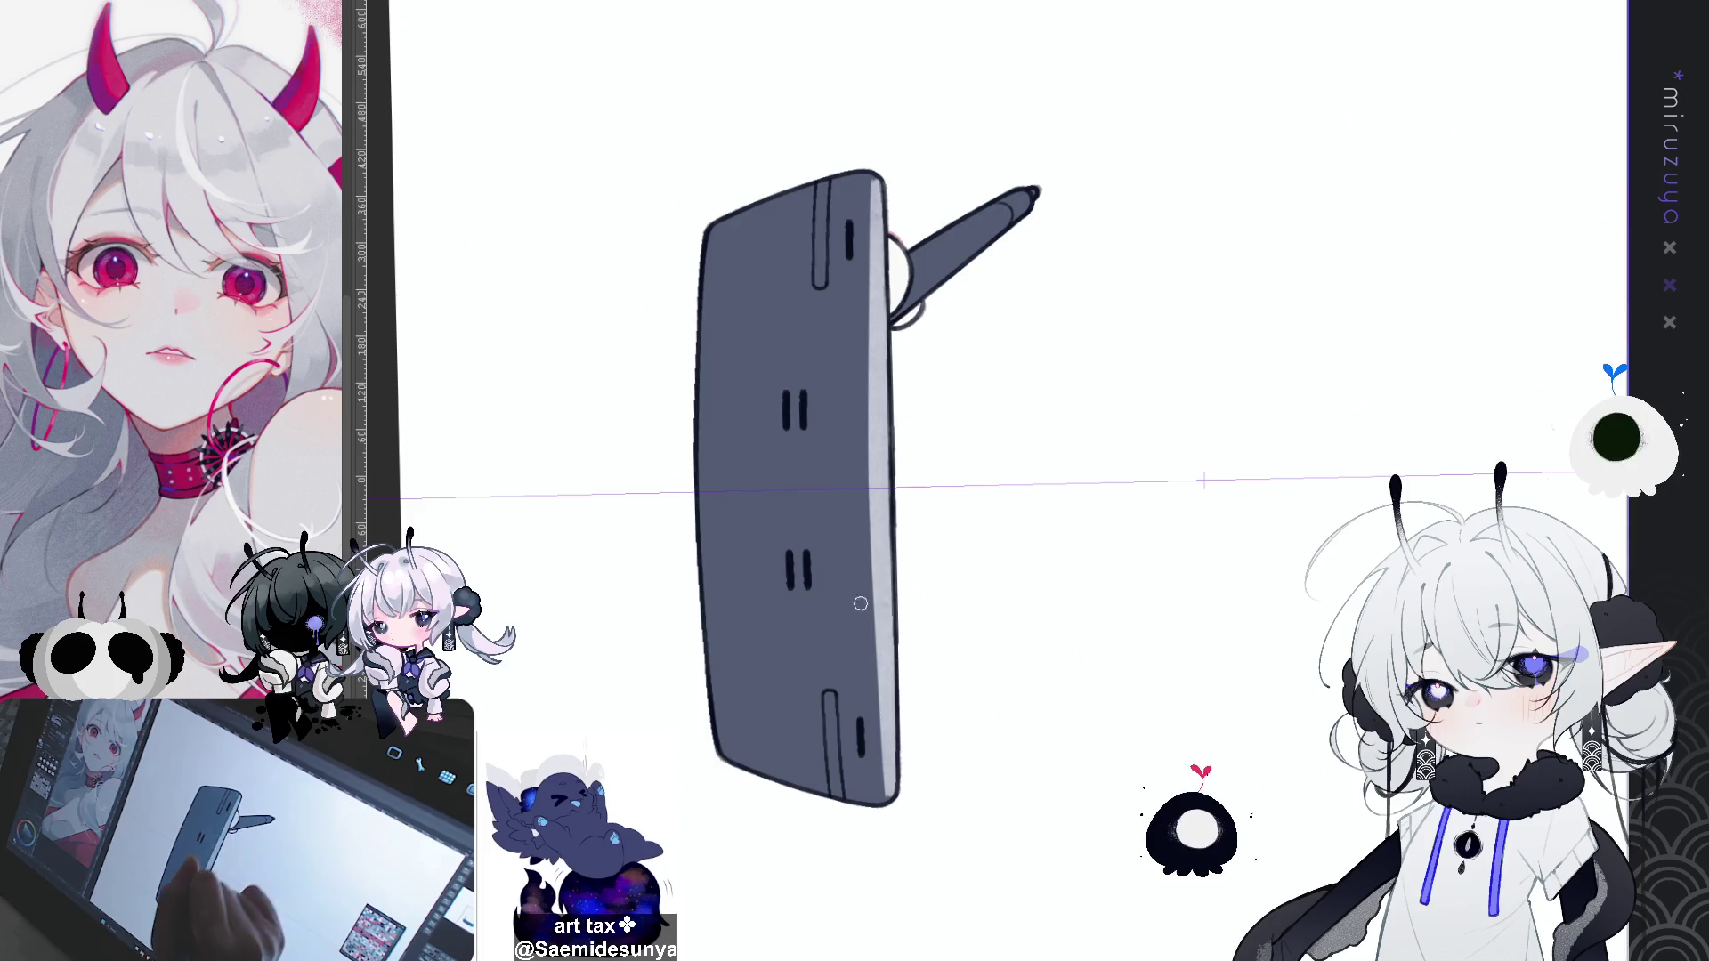
left_click_drag(869, 334, 869, 406)
left_click_drag(874, 569, 873, 641)
left_click_drag(866, 404, 866, 571)
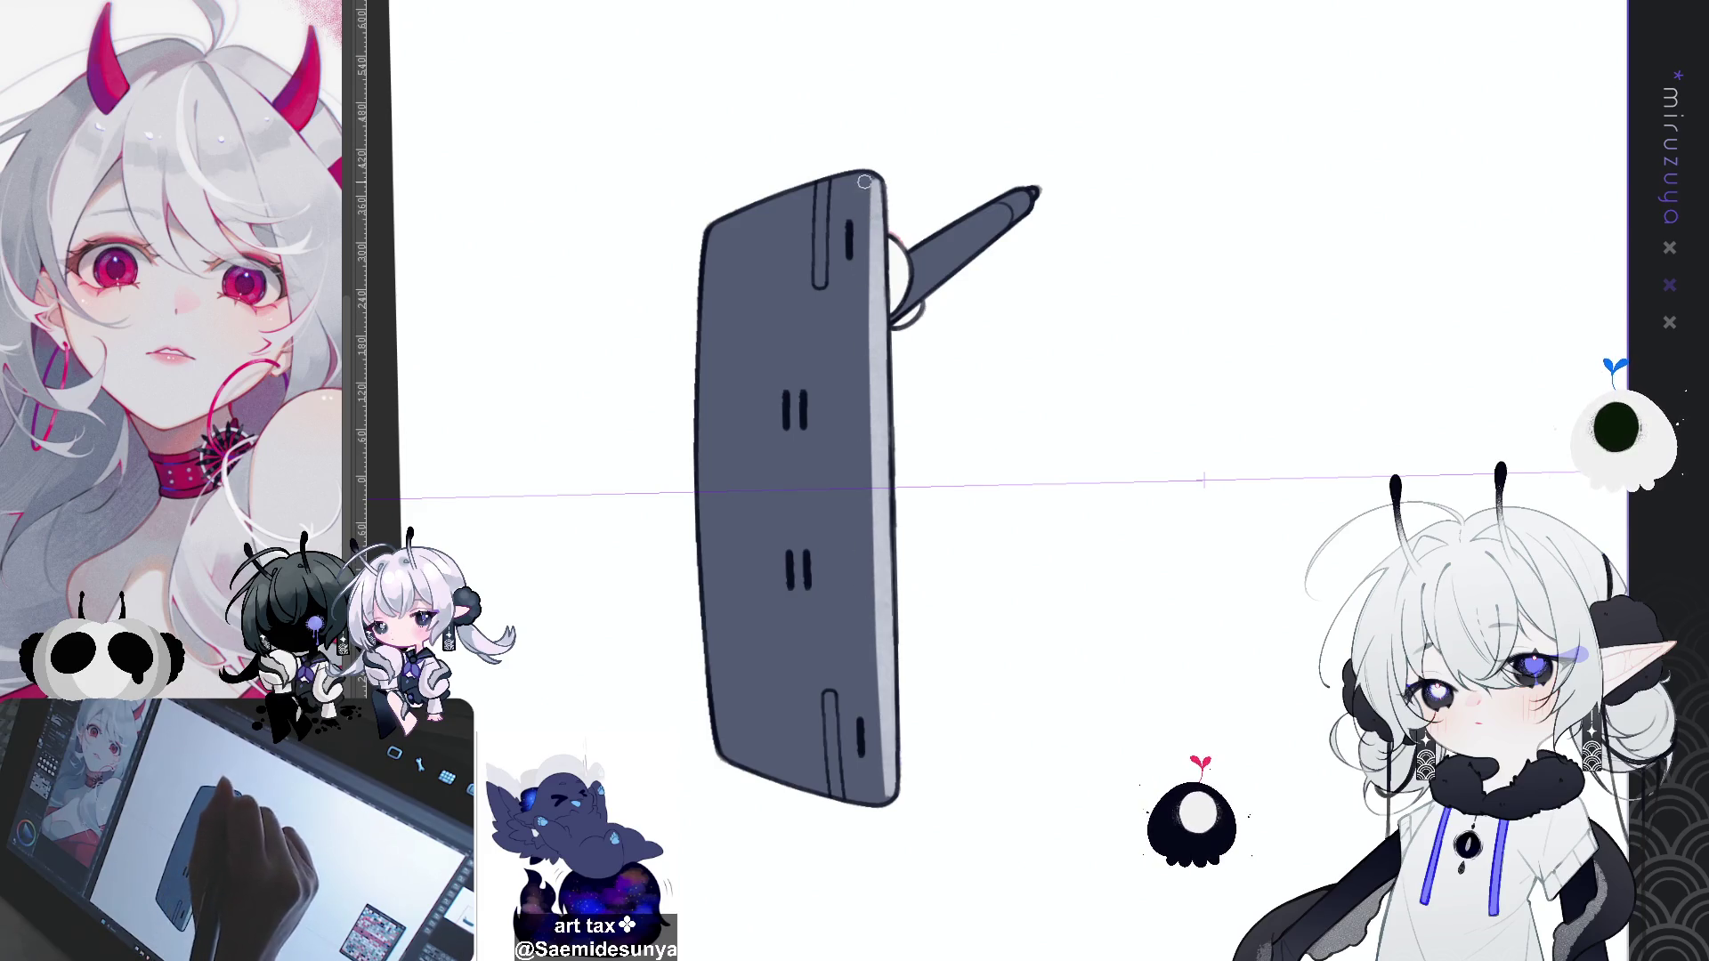
left_click_drag(870, 209, 871, 405)
left_click_drag(879, 587, 879, 770)
left_click_drag(869, 392, 869, 495)
key("ctrl+z")
left_click_drag(870, 257, 871, 411)
left_click_drag(877, 566, 877, 713)
key("ctrl+z")
Step: Rework the band's dark shading, undoing the strokes that look wrong, especially the upper one
key("ctrl+y")
left_click_drag(869, 406, 869, 569)
key("ctrl+z")
key("ctrl+z")
key("ctrl+z")
left_click_drag(870, 275, 871, 419)
left_click_drag(871, 280, 873, 697)
left_click_drag(865, 223, 871, 433)
key("ctrl+z")
left_click_drag(871, 334, 871, 429)
left_click_drag(877, 521, 879, 753)
left_click_drag(870, 227, 874, 461)
key("ctrl+z")
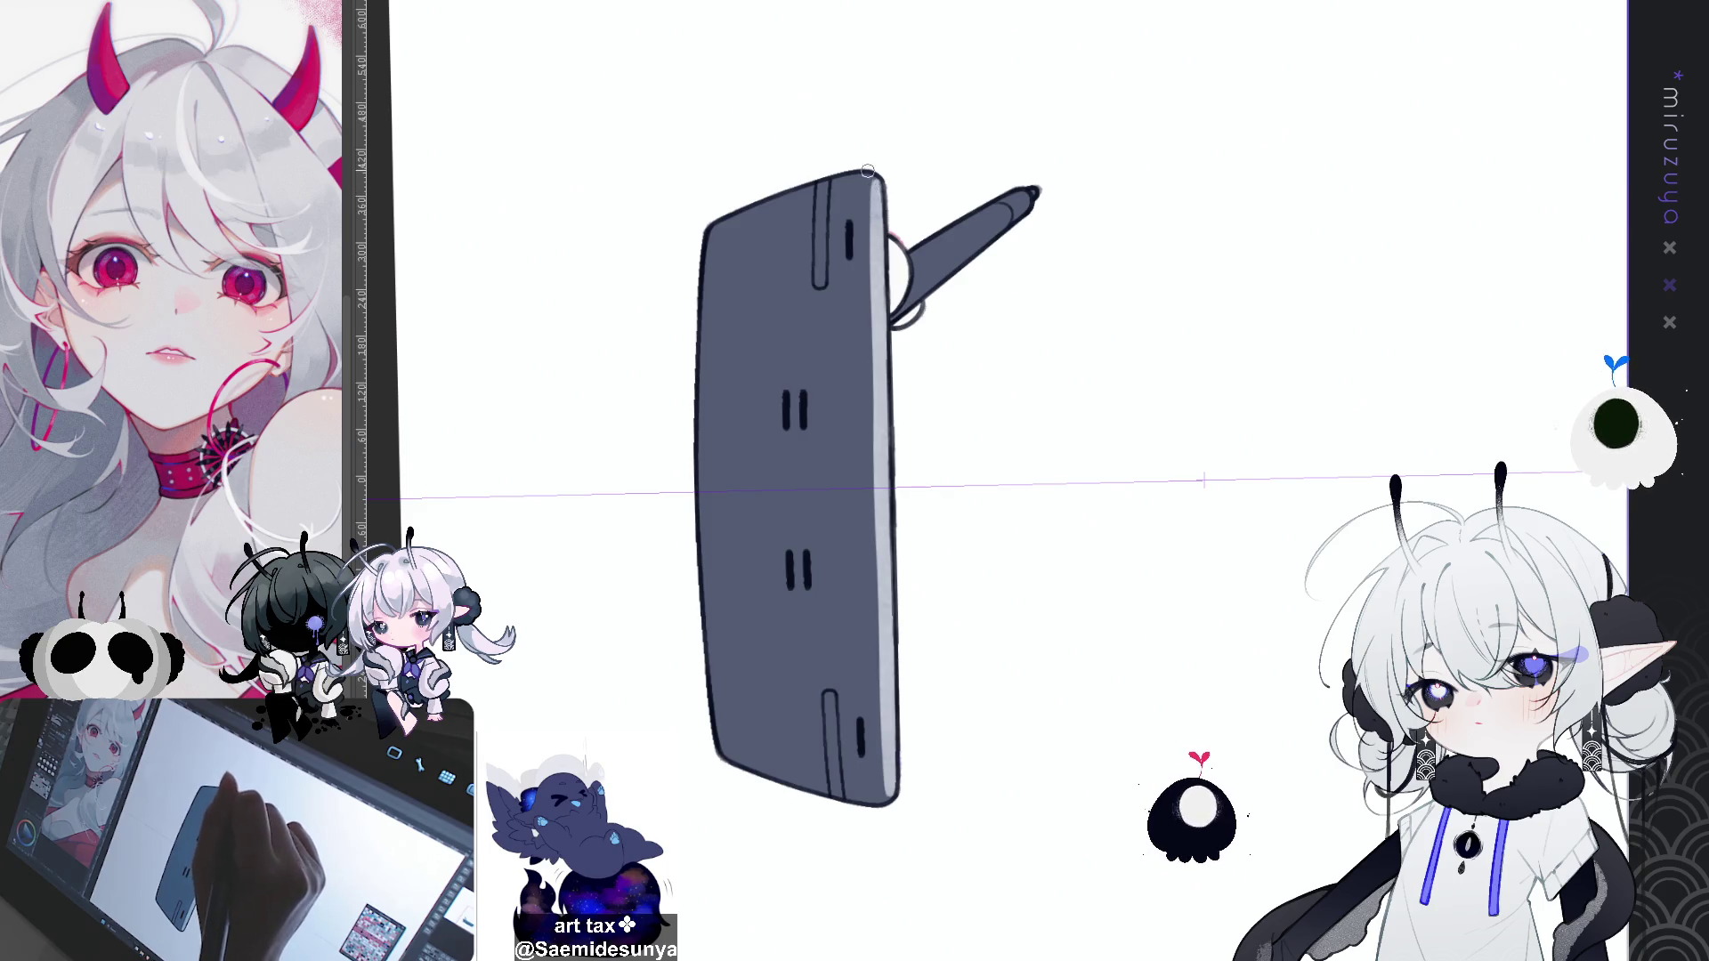
Step: Darken the shading along the upper and lower parts of the tablet's right edge
left_click_drag(870, 208, 871, 300)
left_click_drag(876, 432, 876, 545)
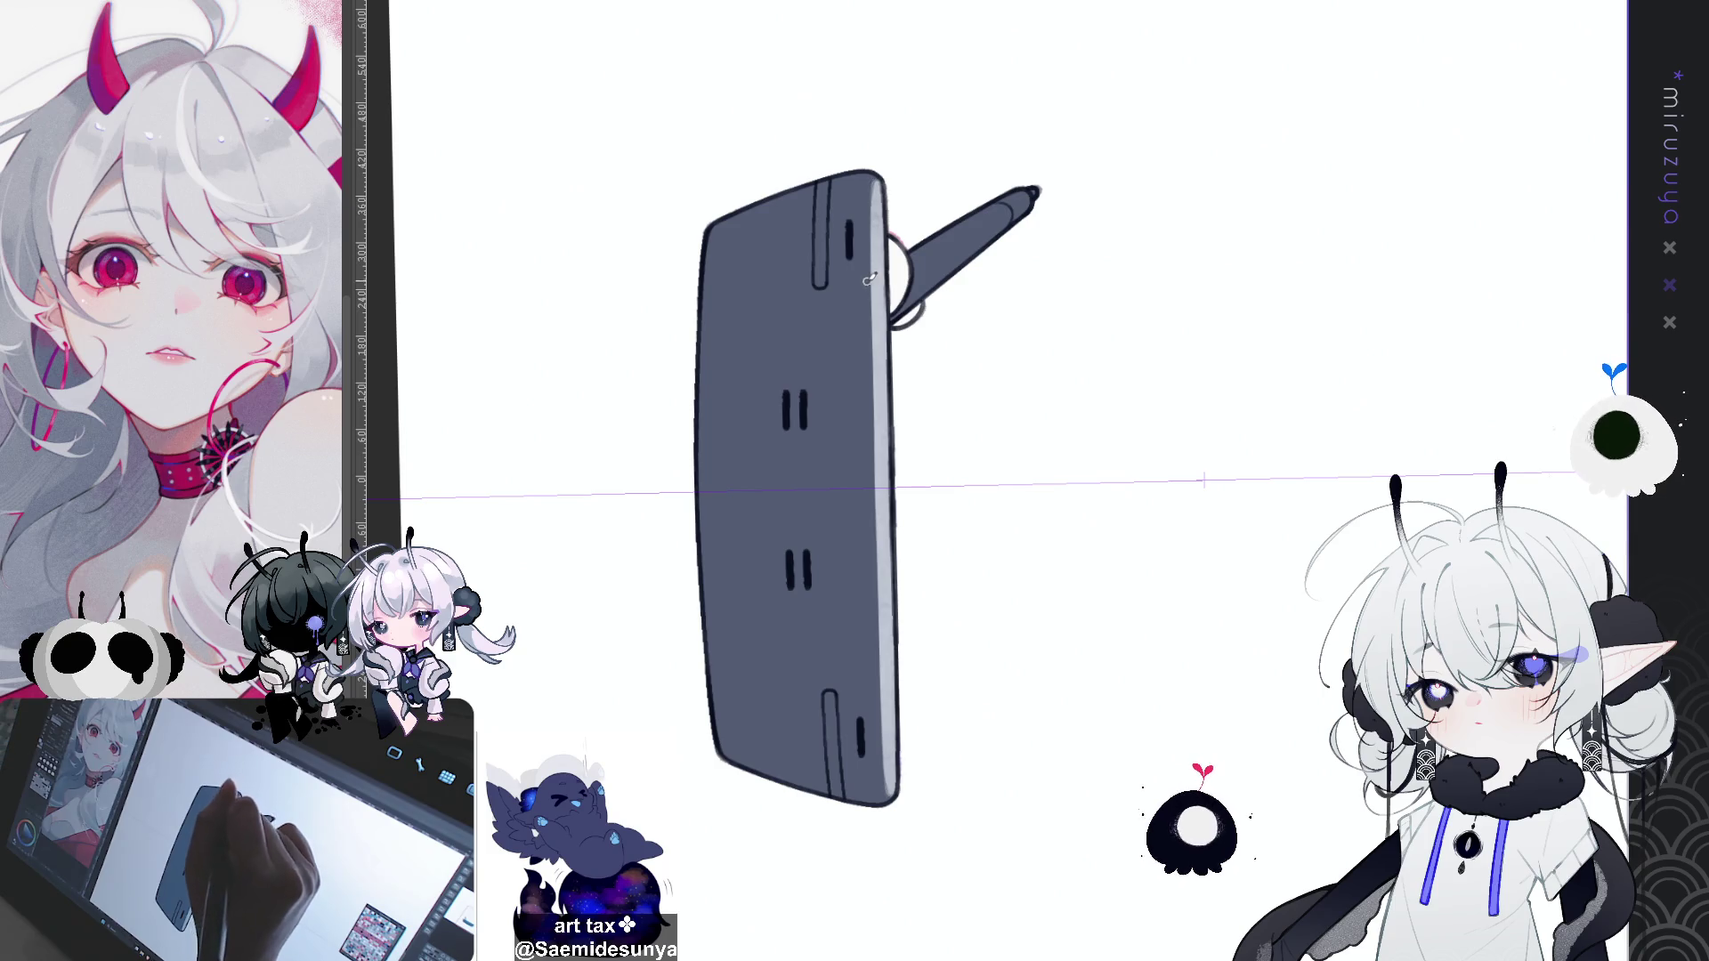
left_click_drag(882, 630, 883, 791)
left_click_drag(873, 273, 877, 555)
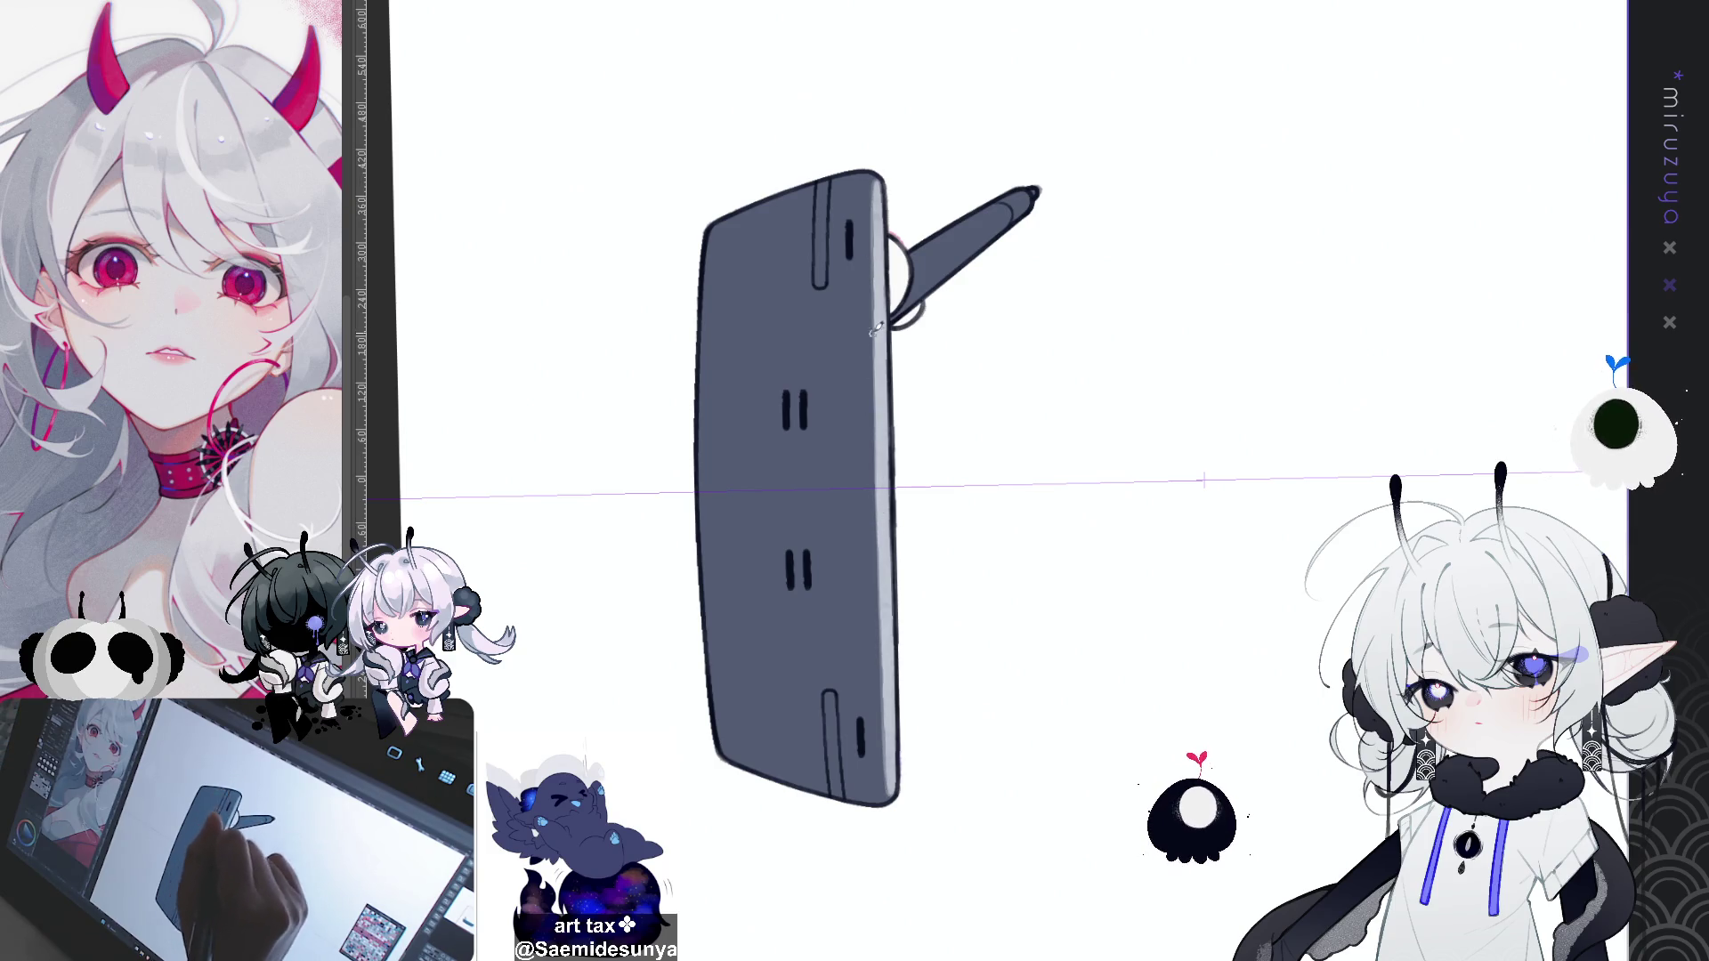
left_click_drag(874, 325, 878, 655)
left_click_drag(875, 389, 882, 647)
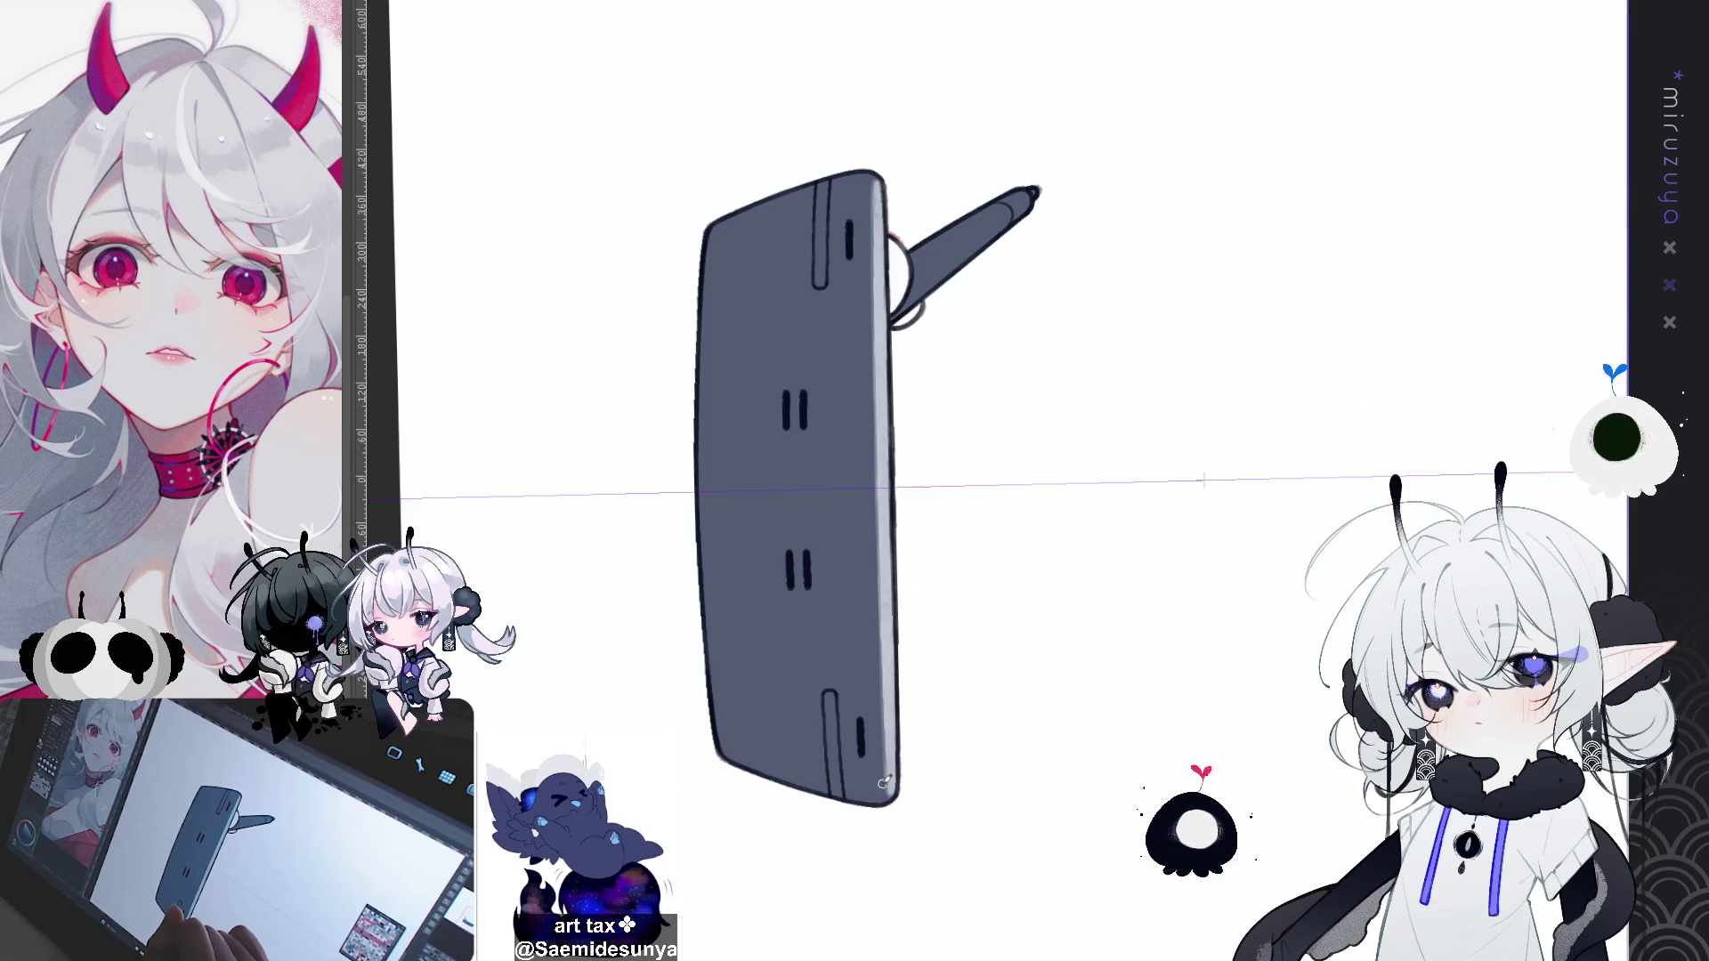
Step: Retouch the edges of the lower and middle button slots
left_click_drag(979, 481, 1007, 412)
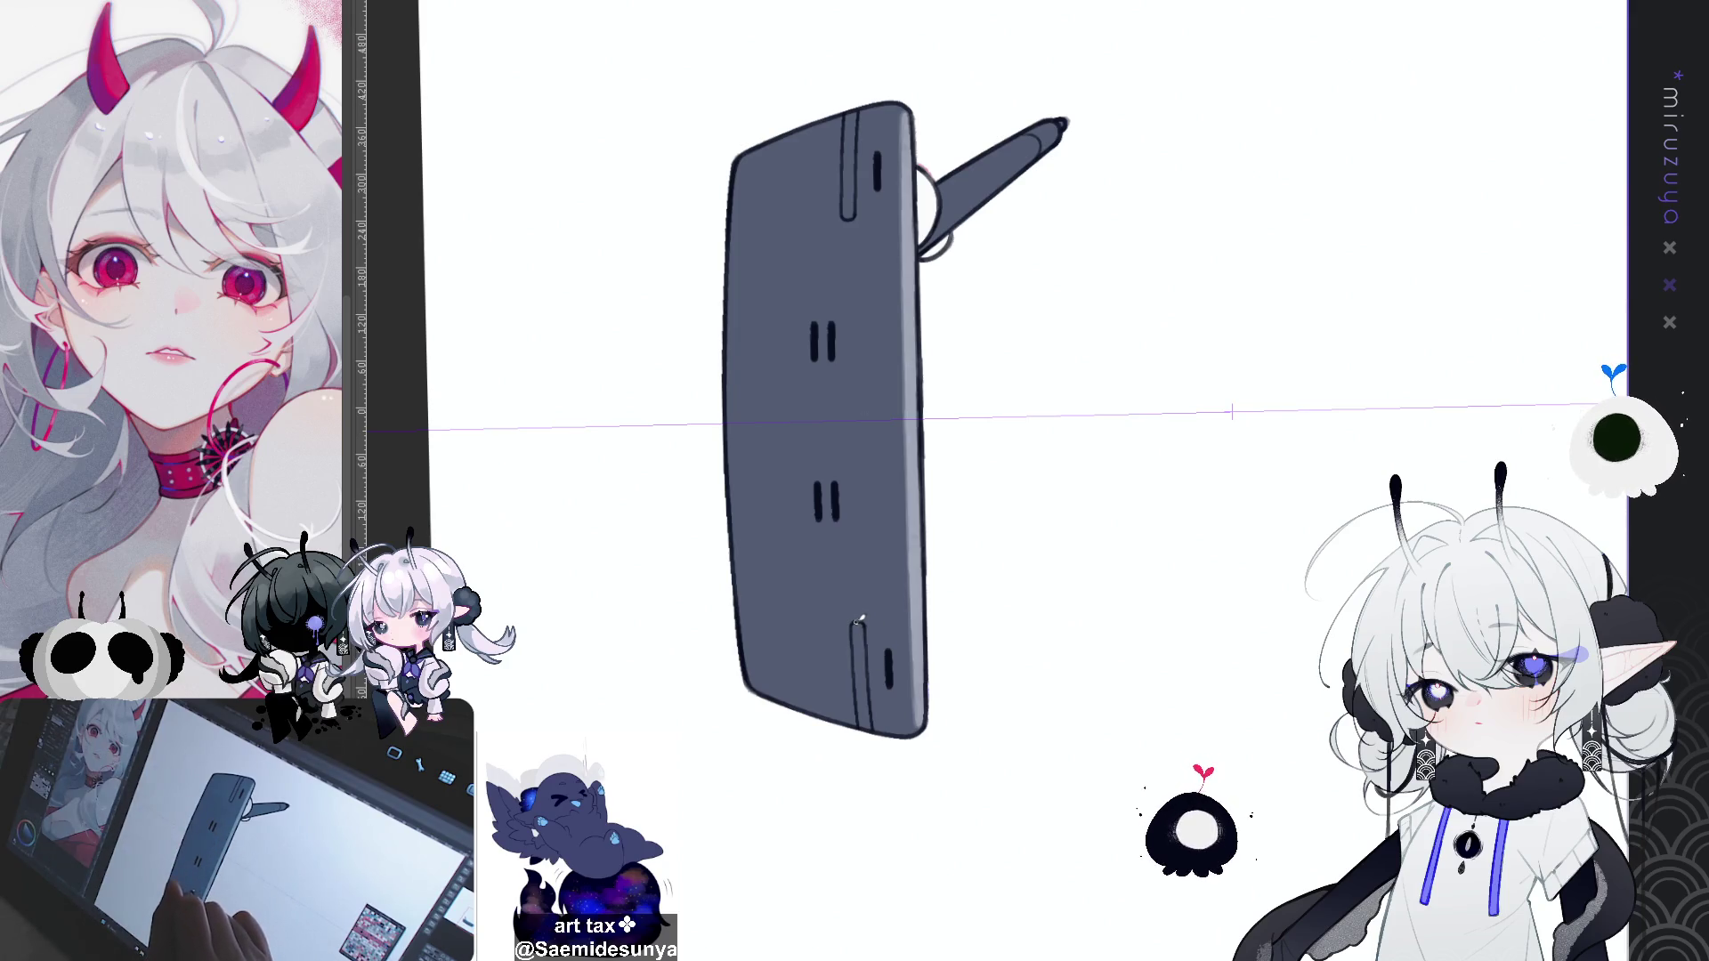
mouse_move(861, 629)
left_mouse_down()
mouse_move(872, 730)
mouse_move(894, 648)
mouse_move(892, 692)
left_mouse_up()
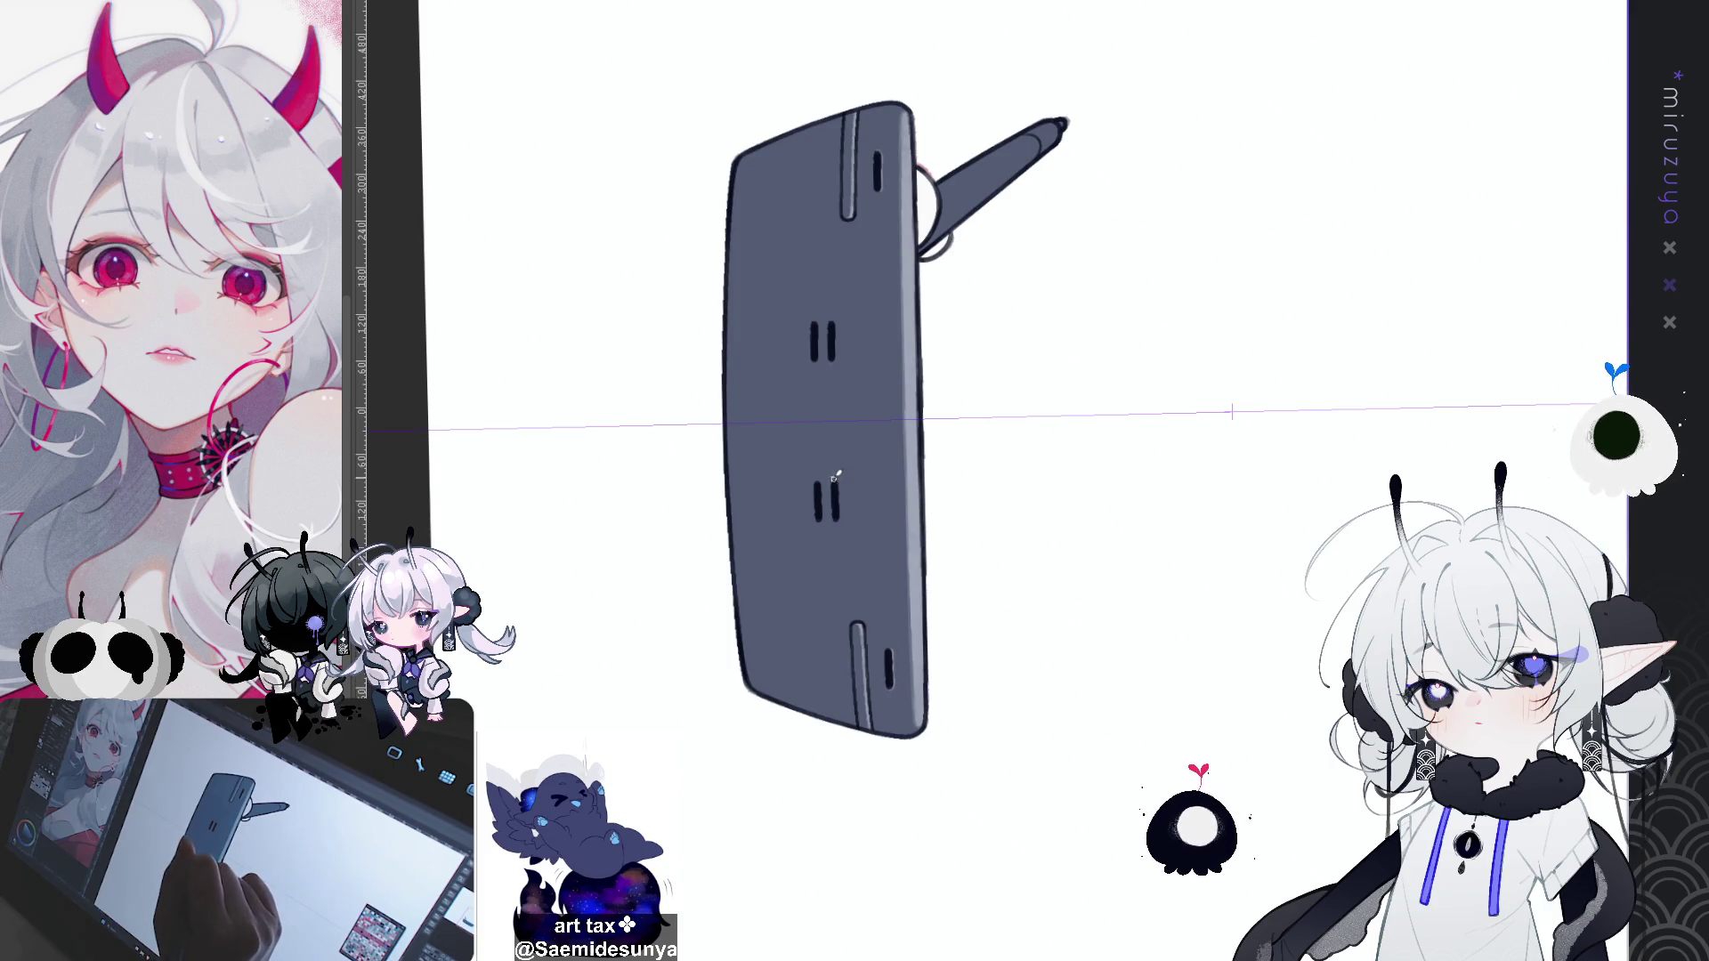
left_click_drag(835, 476, 841, 503)
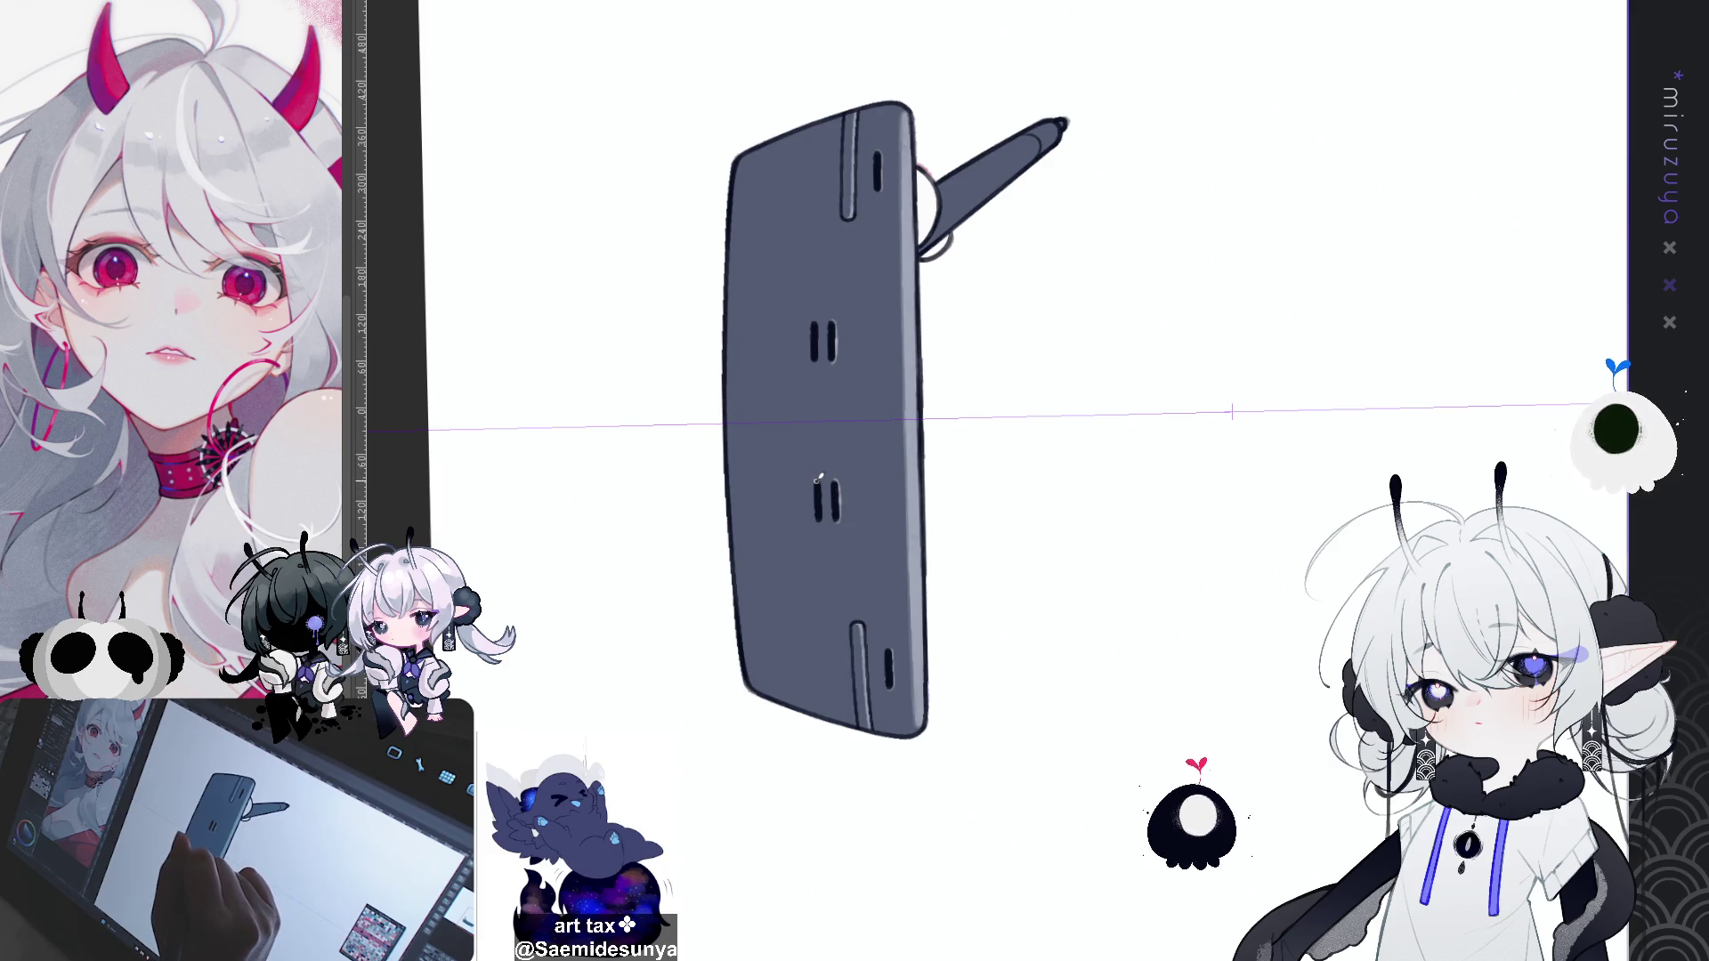
mouse_move(837, 488)
left_mouse_down()
mouse_move(826, 501)
mouse_move(1091, 767)
mouse_move(1184, 668)
mouse_move(1034, 801)
mouse_move(888, 840)
mouse_move(991, 725)
left_mouse_up()
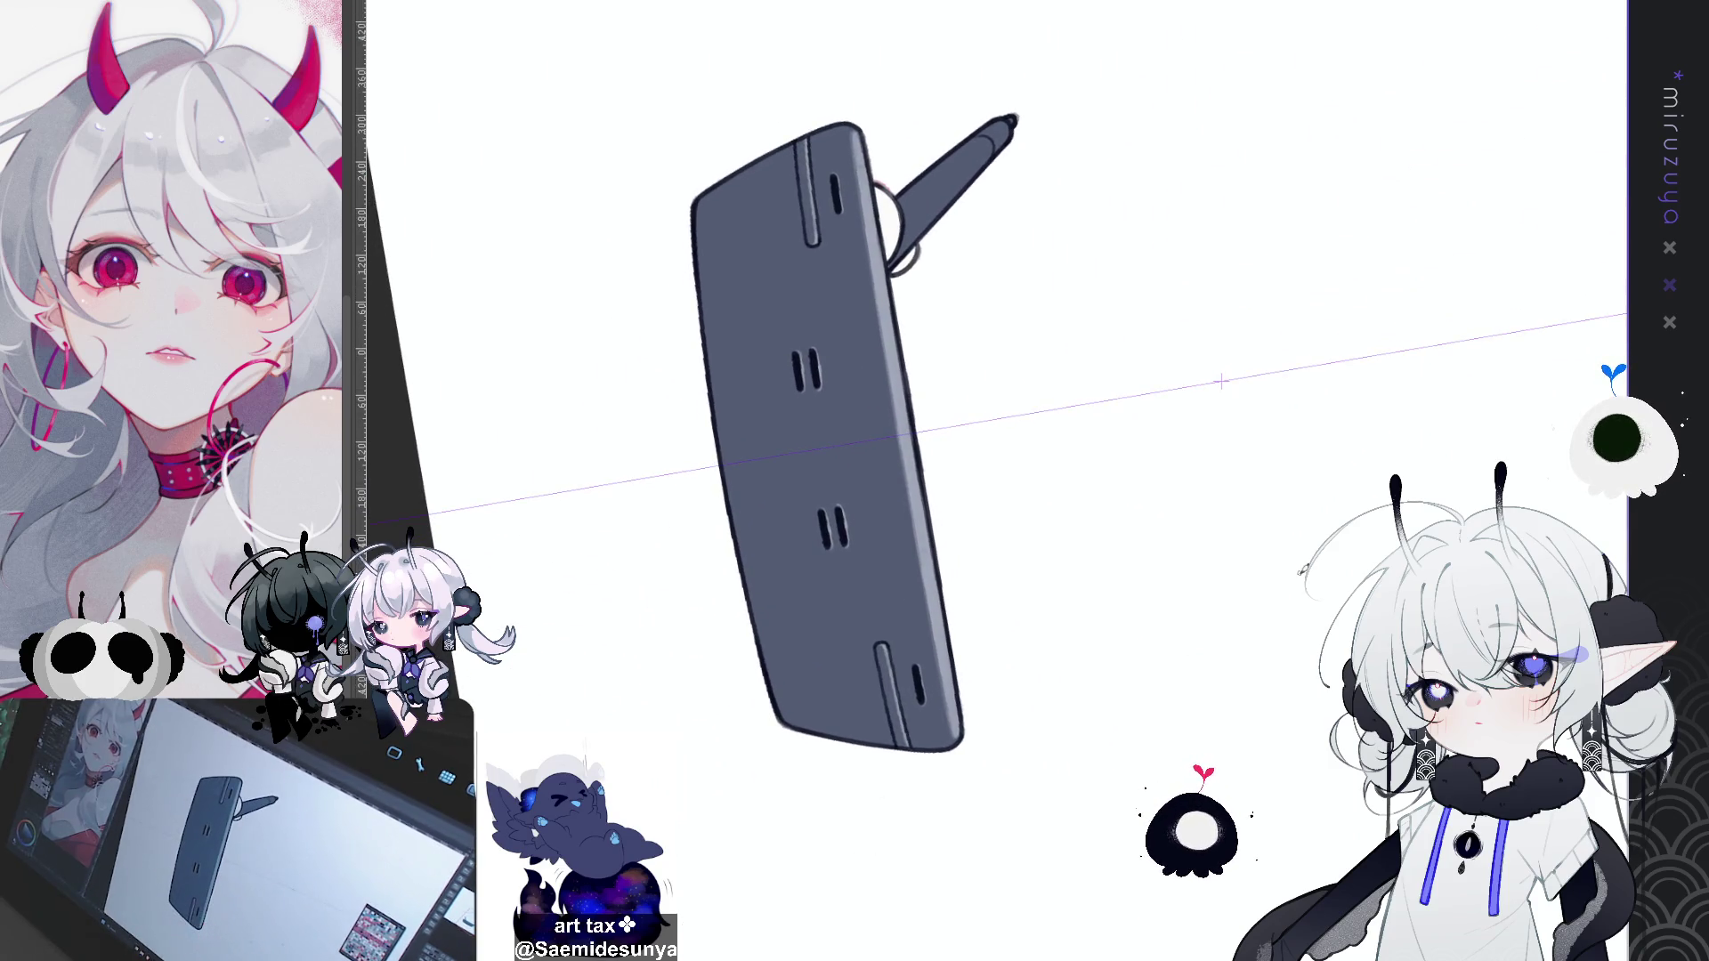
Step: Level the canvas view and hide the colourful device behind the tablet
key("ctrl+@")
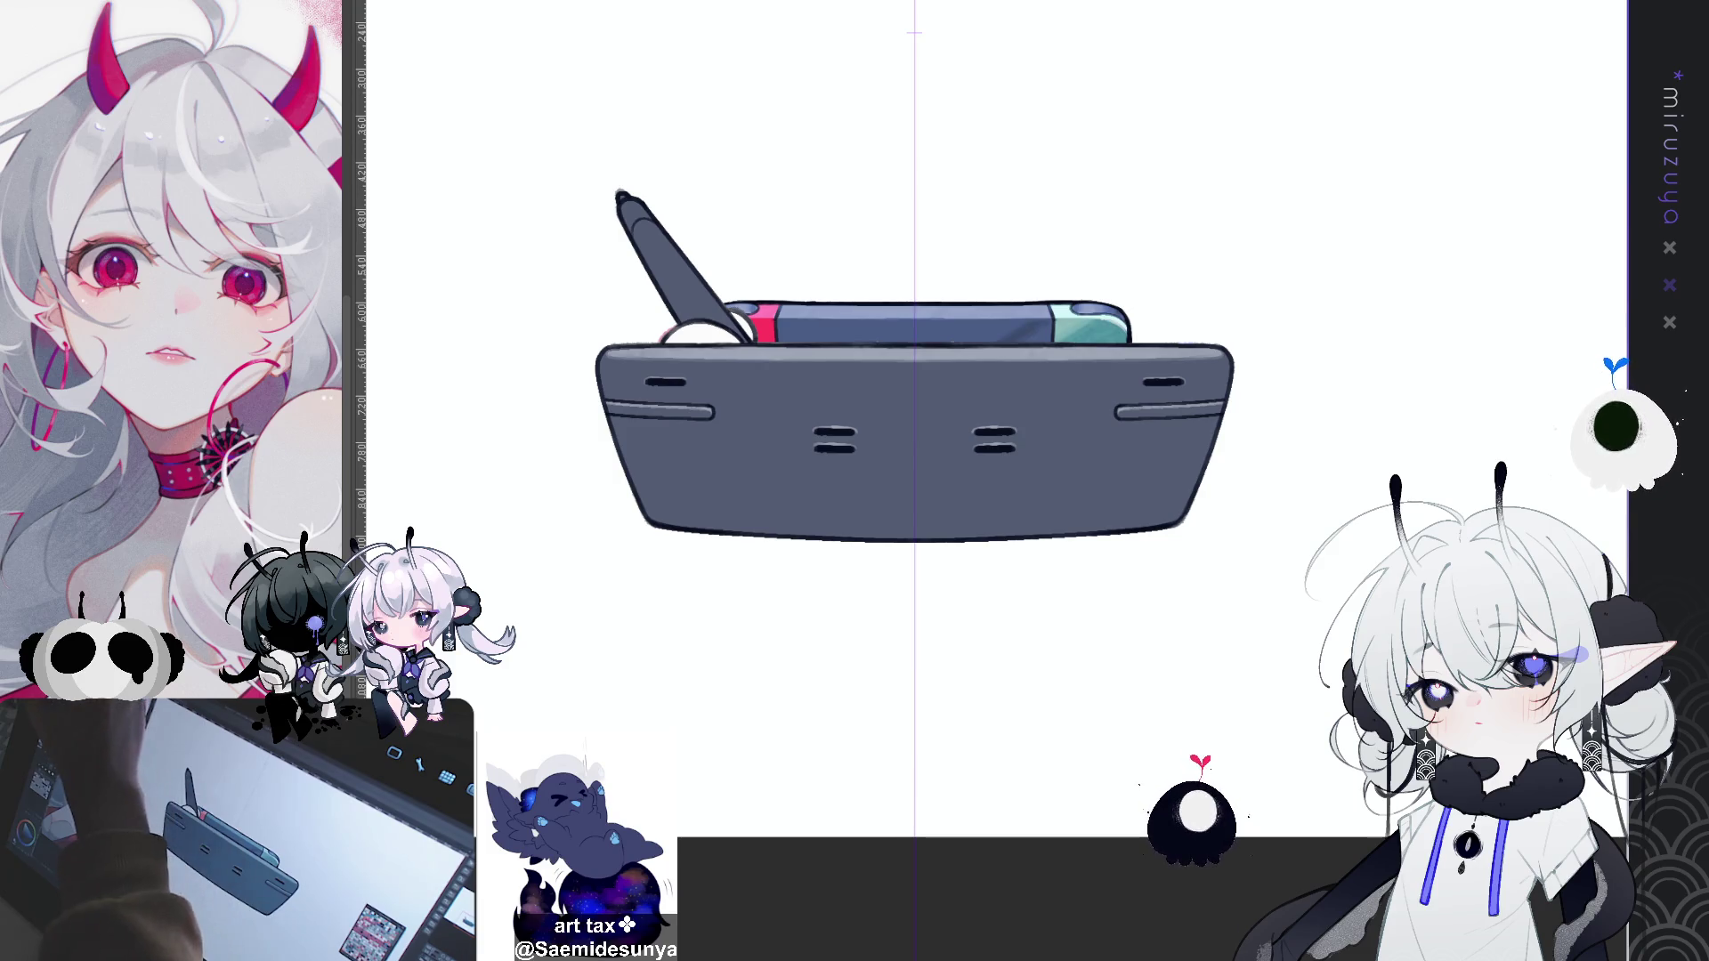
key("ctrl+a")
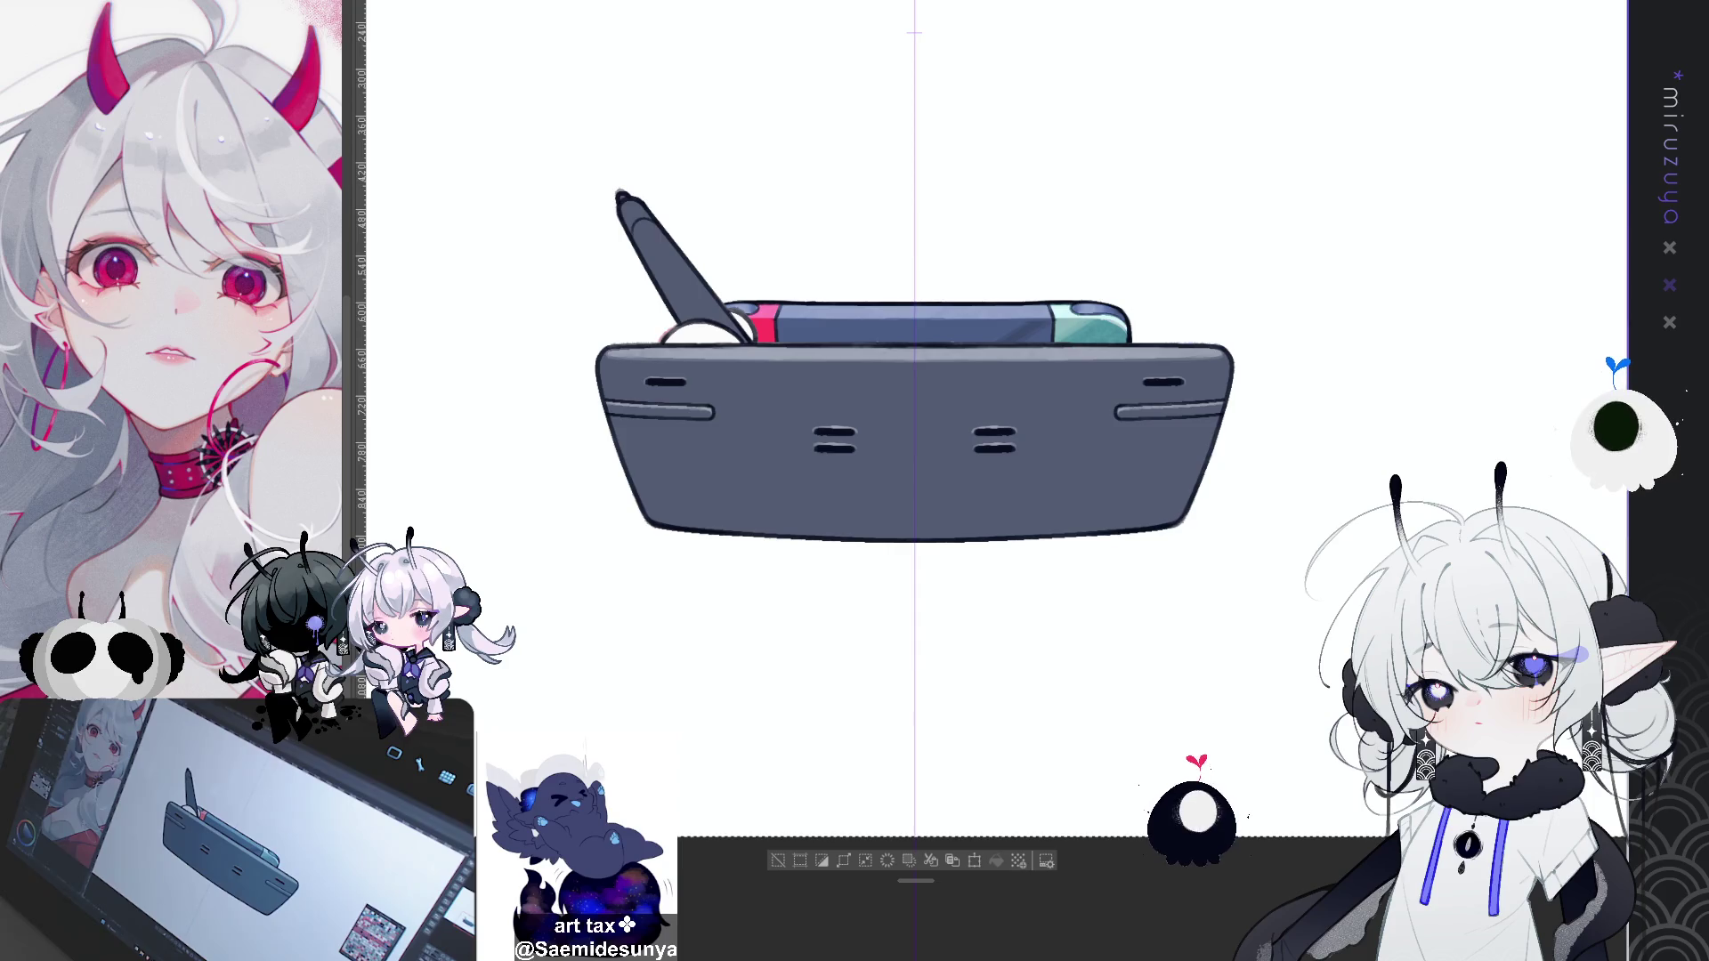
key("ctrl+z")
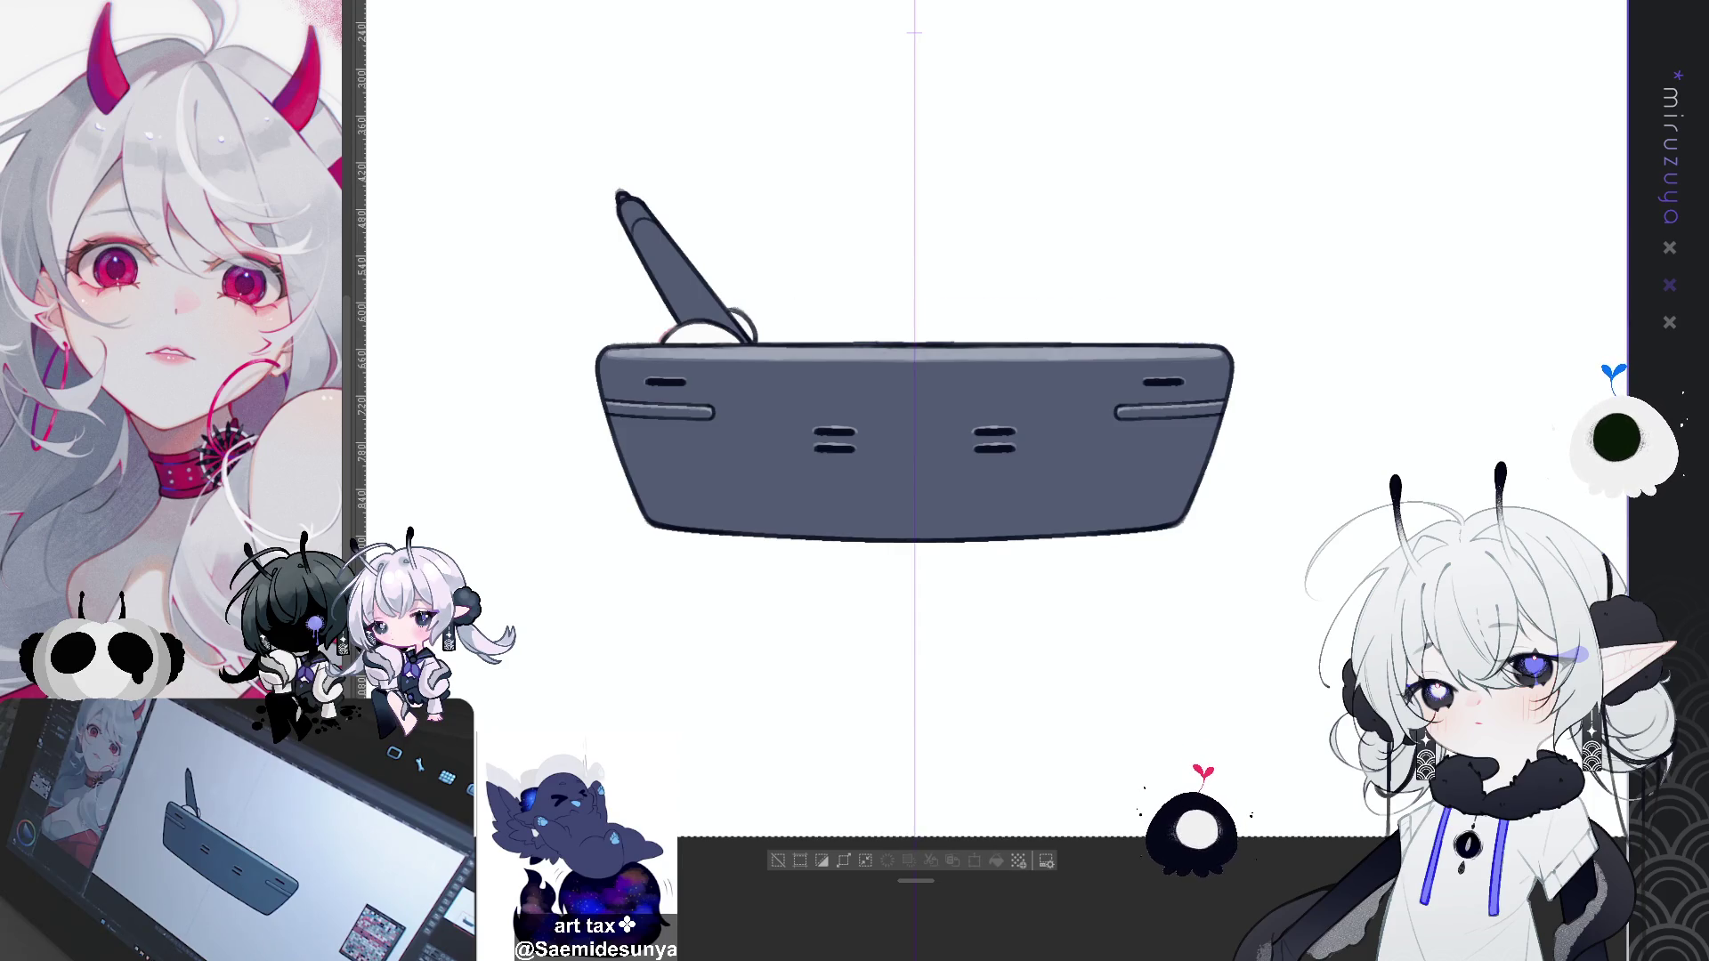
Step: Show the dark reflection shading on the tablet, then hide it again
key("ctrl+a")
key("ctrl+v")
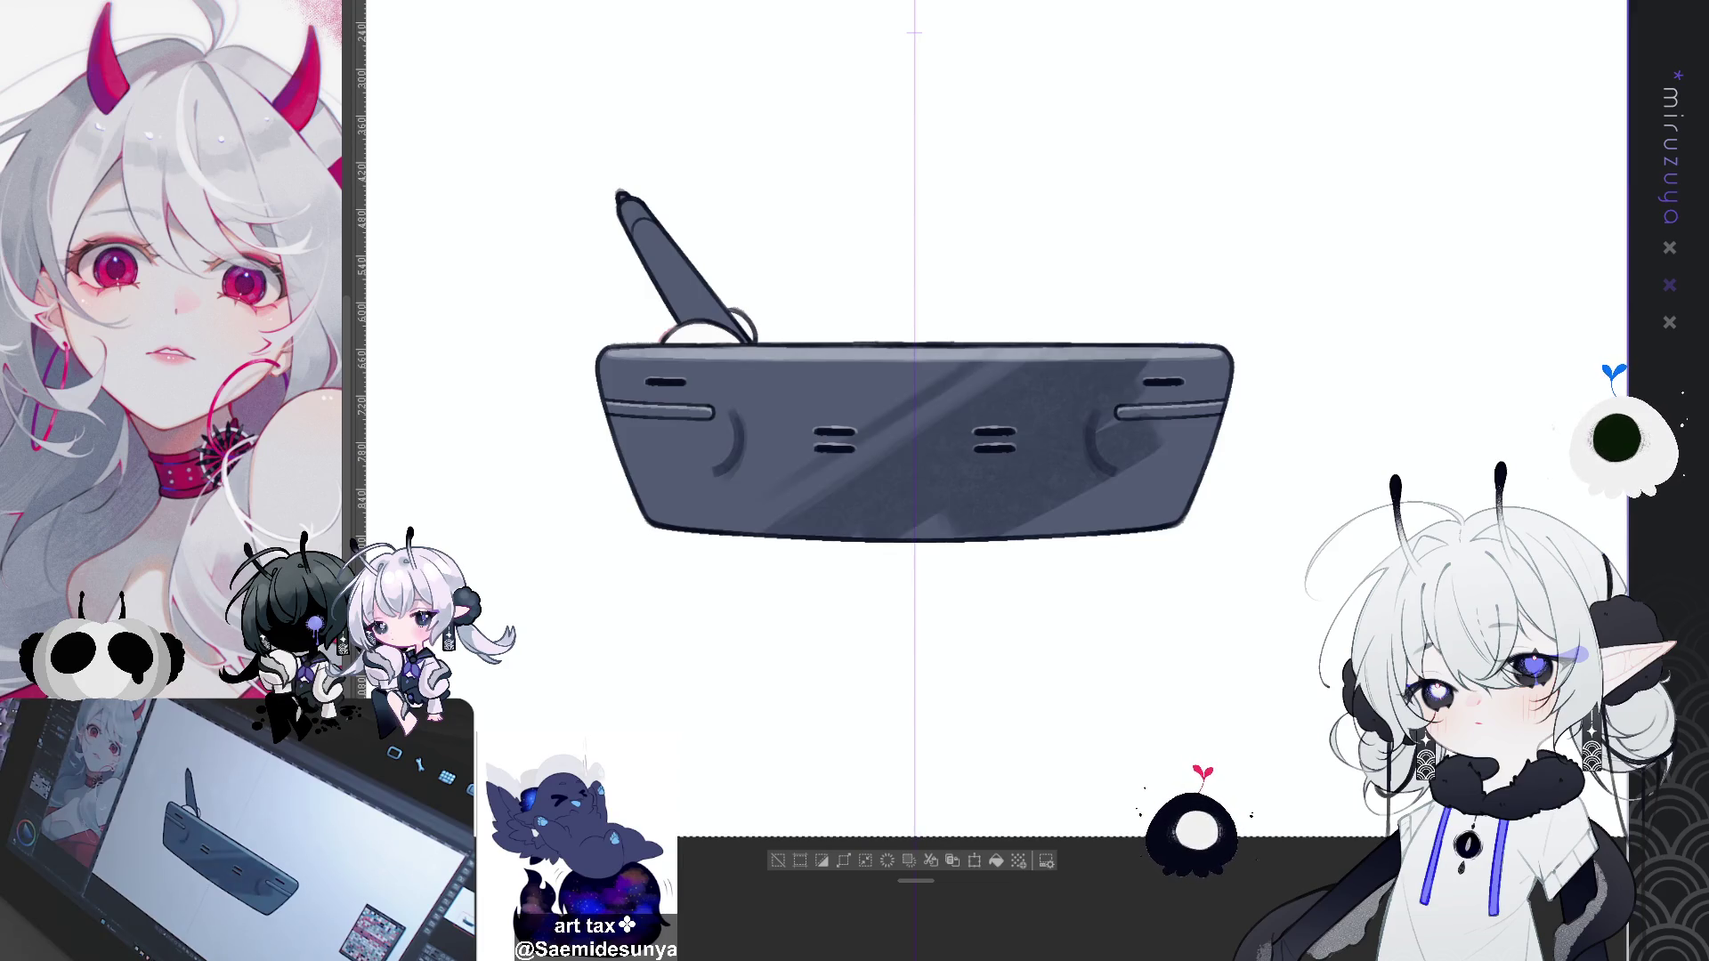
key("ctrl+d")
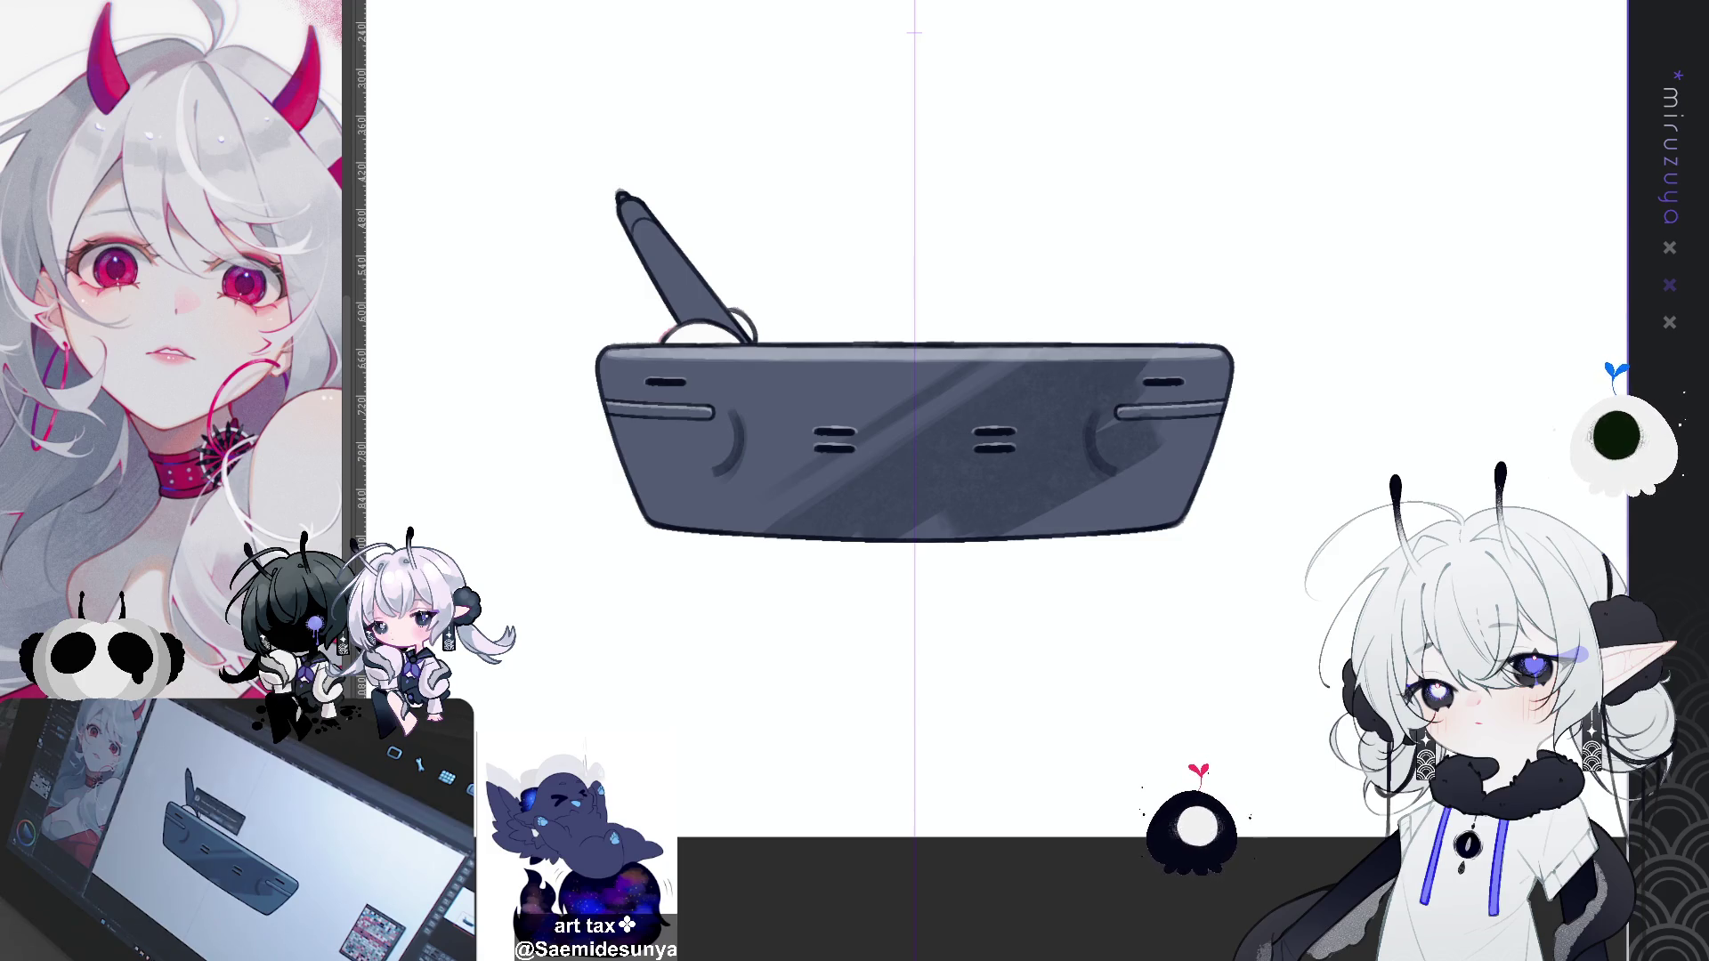
key("ctrl+z")
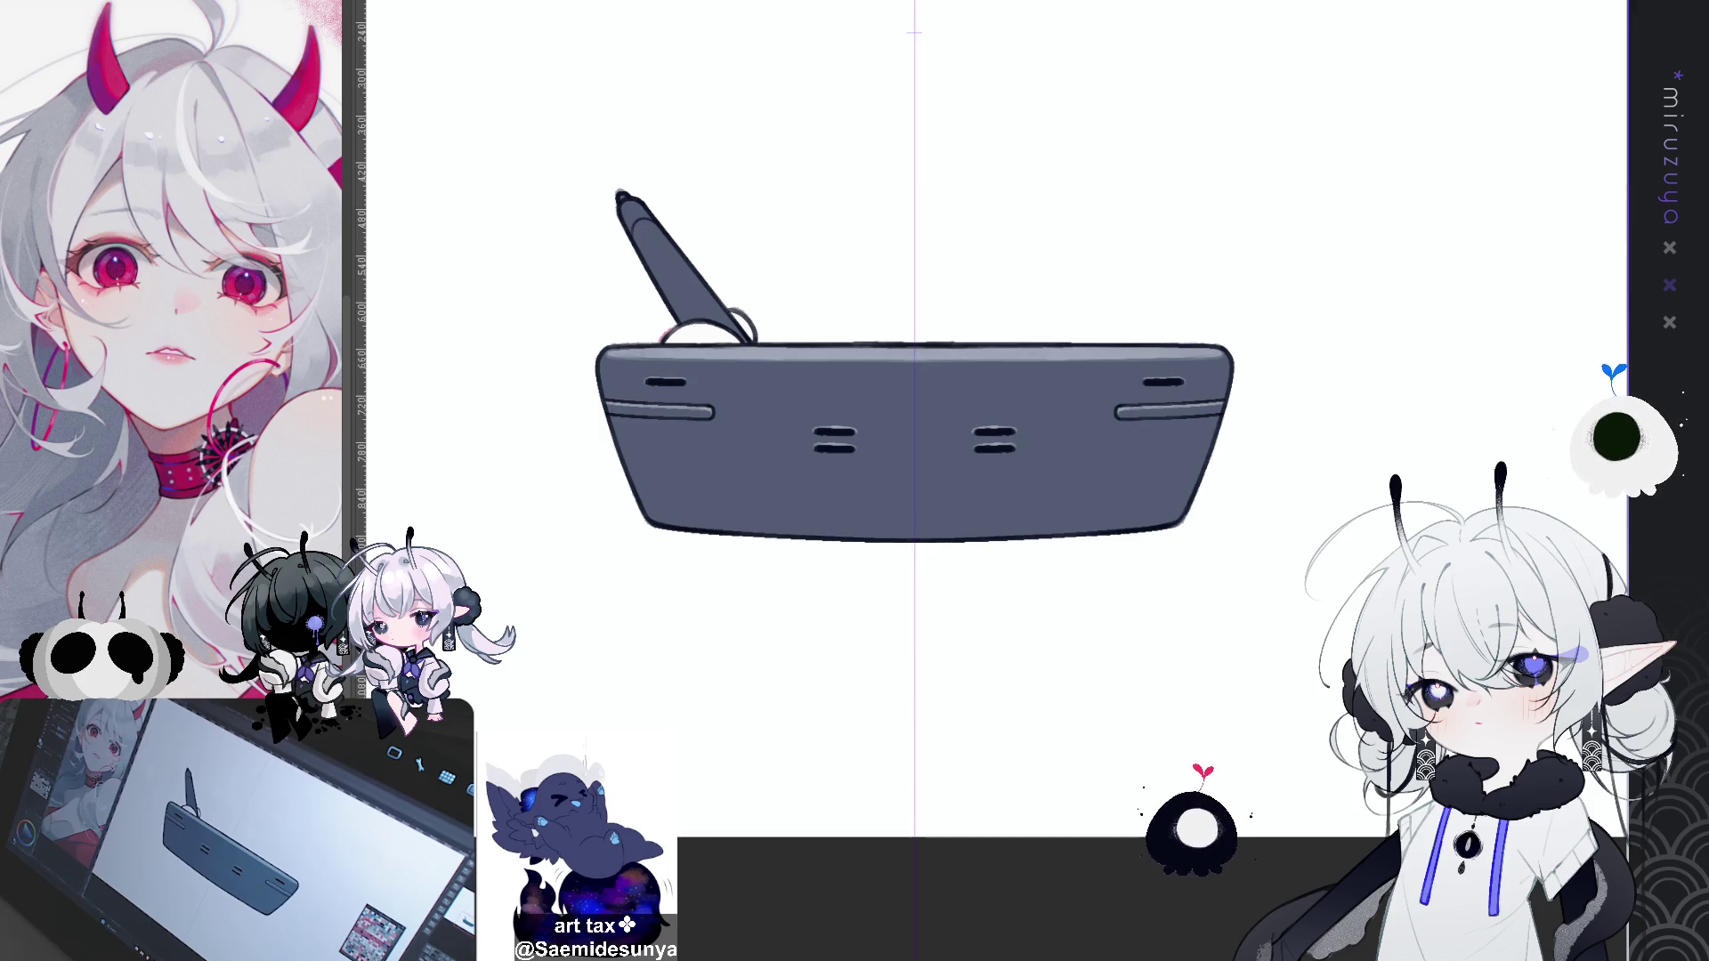
mouse_move(1182, 480)
left_mouse_down()
mouse_move(1134, 327)
mouse_move(1029, 239)
left_mouse_up()
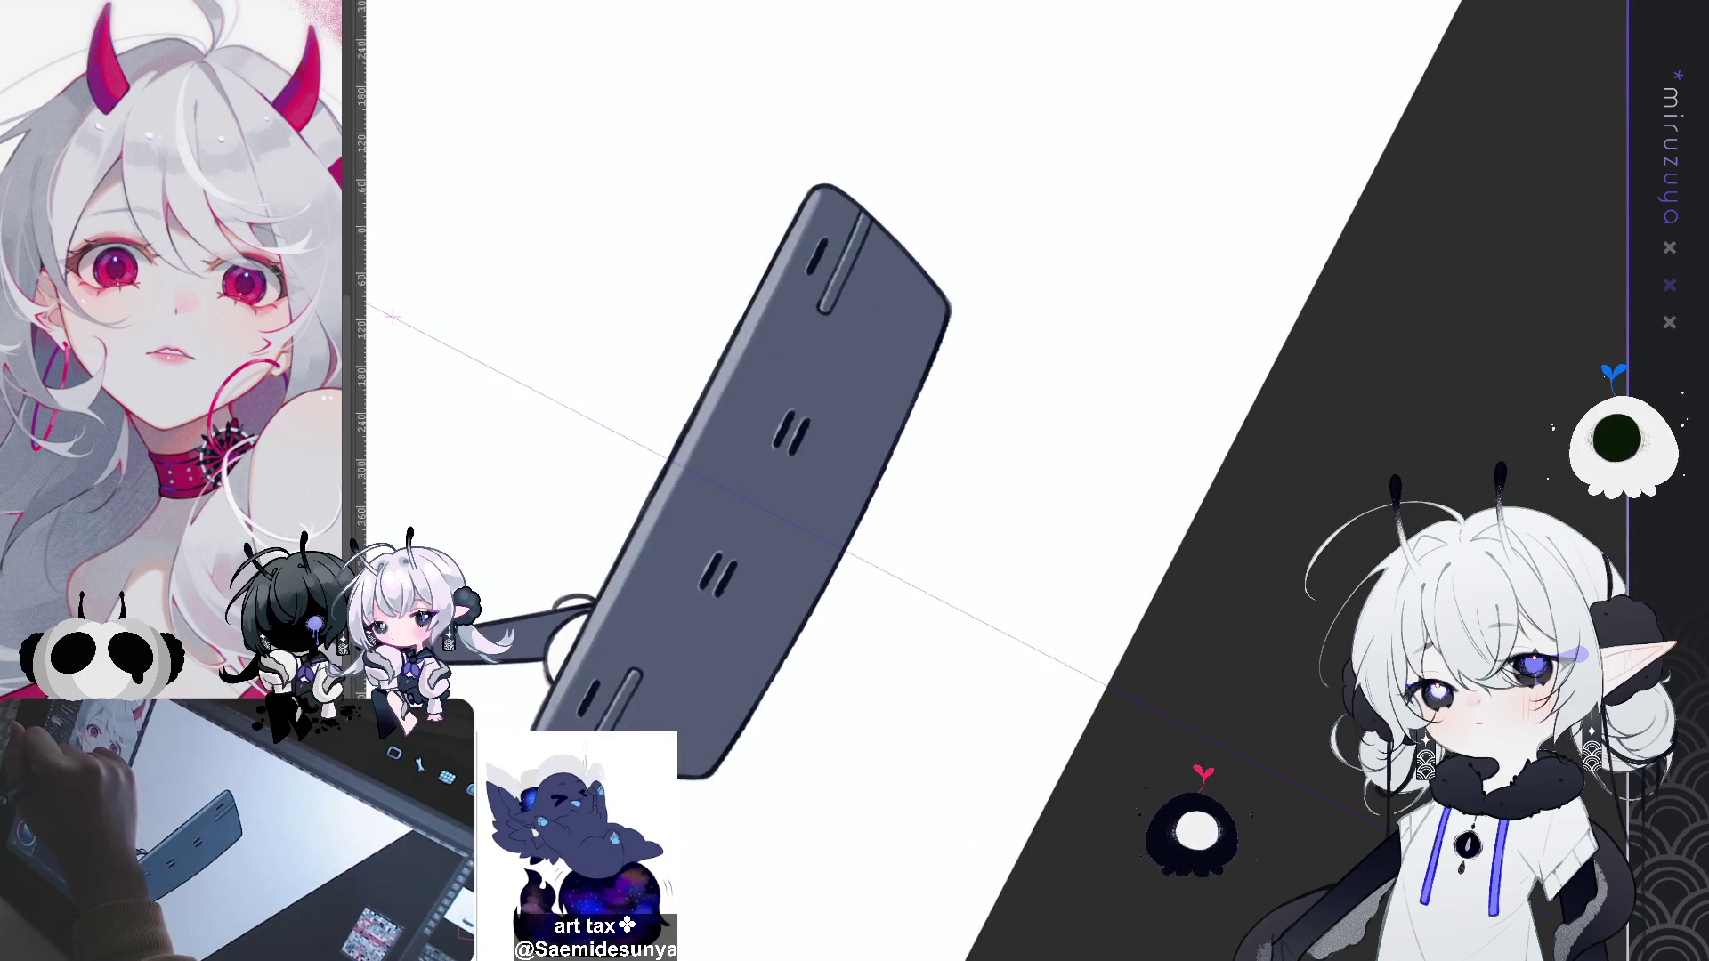
Step: Paint a dark diagonal reflection stroke across the tablet's face
left_click_drag(1098, 229, 837, 191)
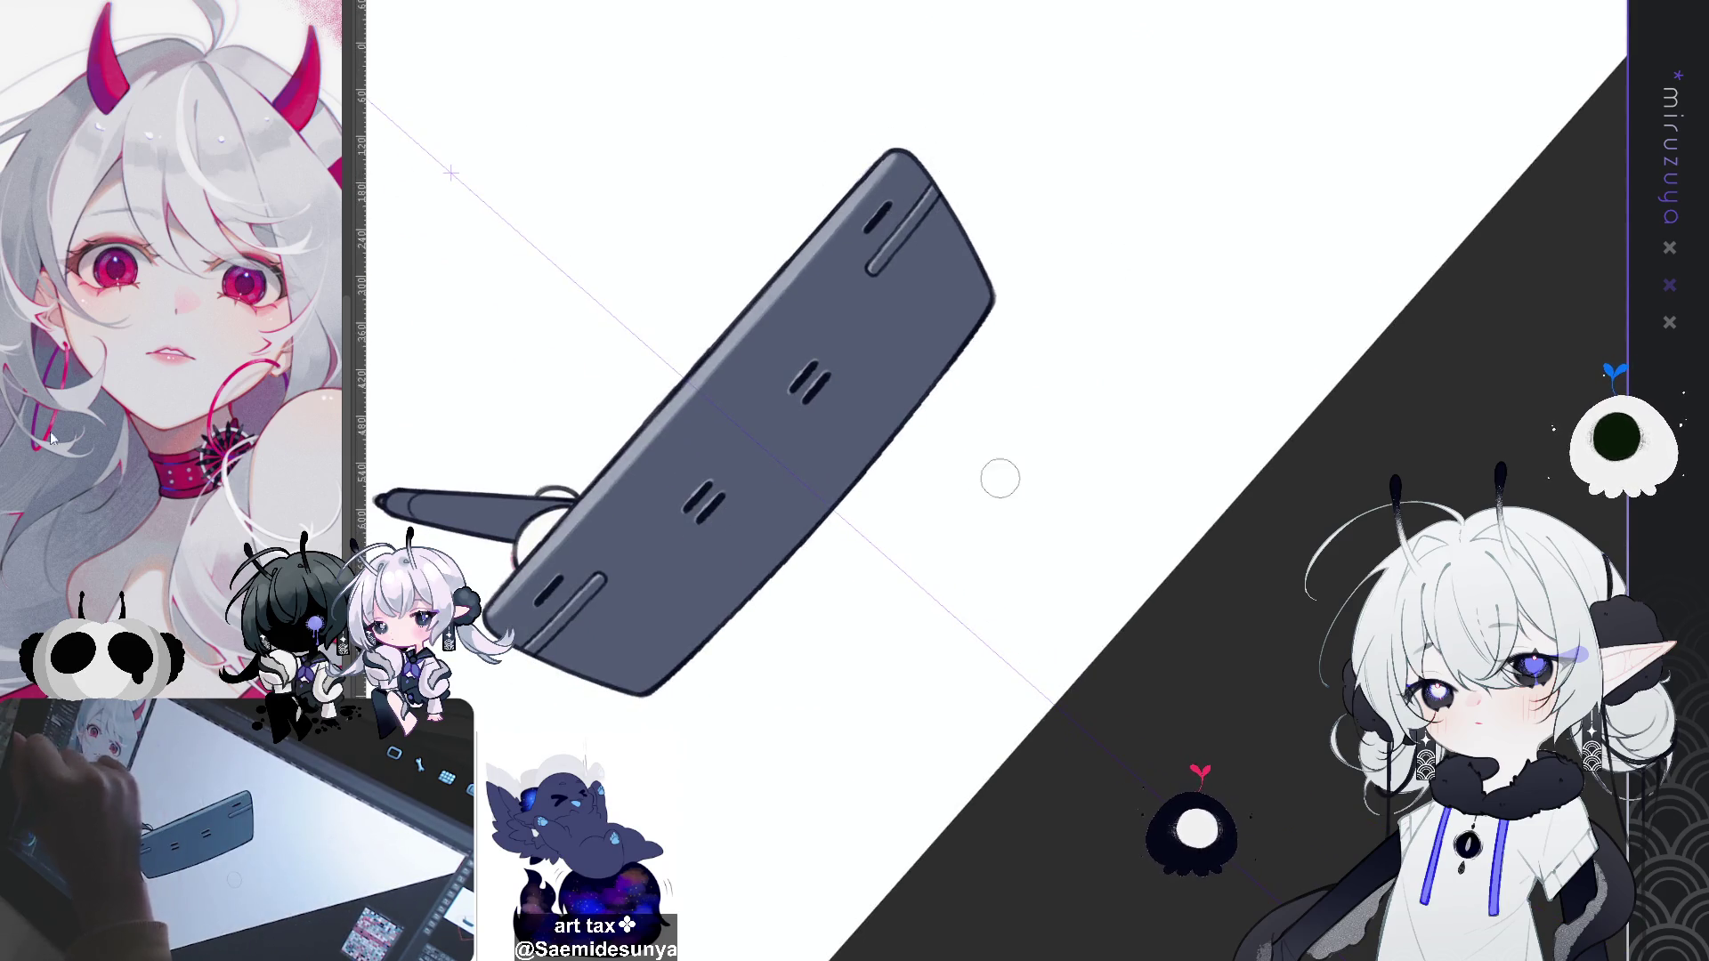
left_click_drag(875, 182, 815, 494)
left_click_drag(569, 578, 832, 503)
key("ctrl+z")
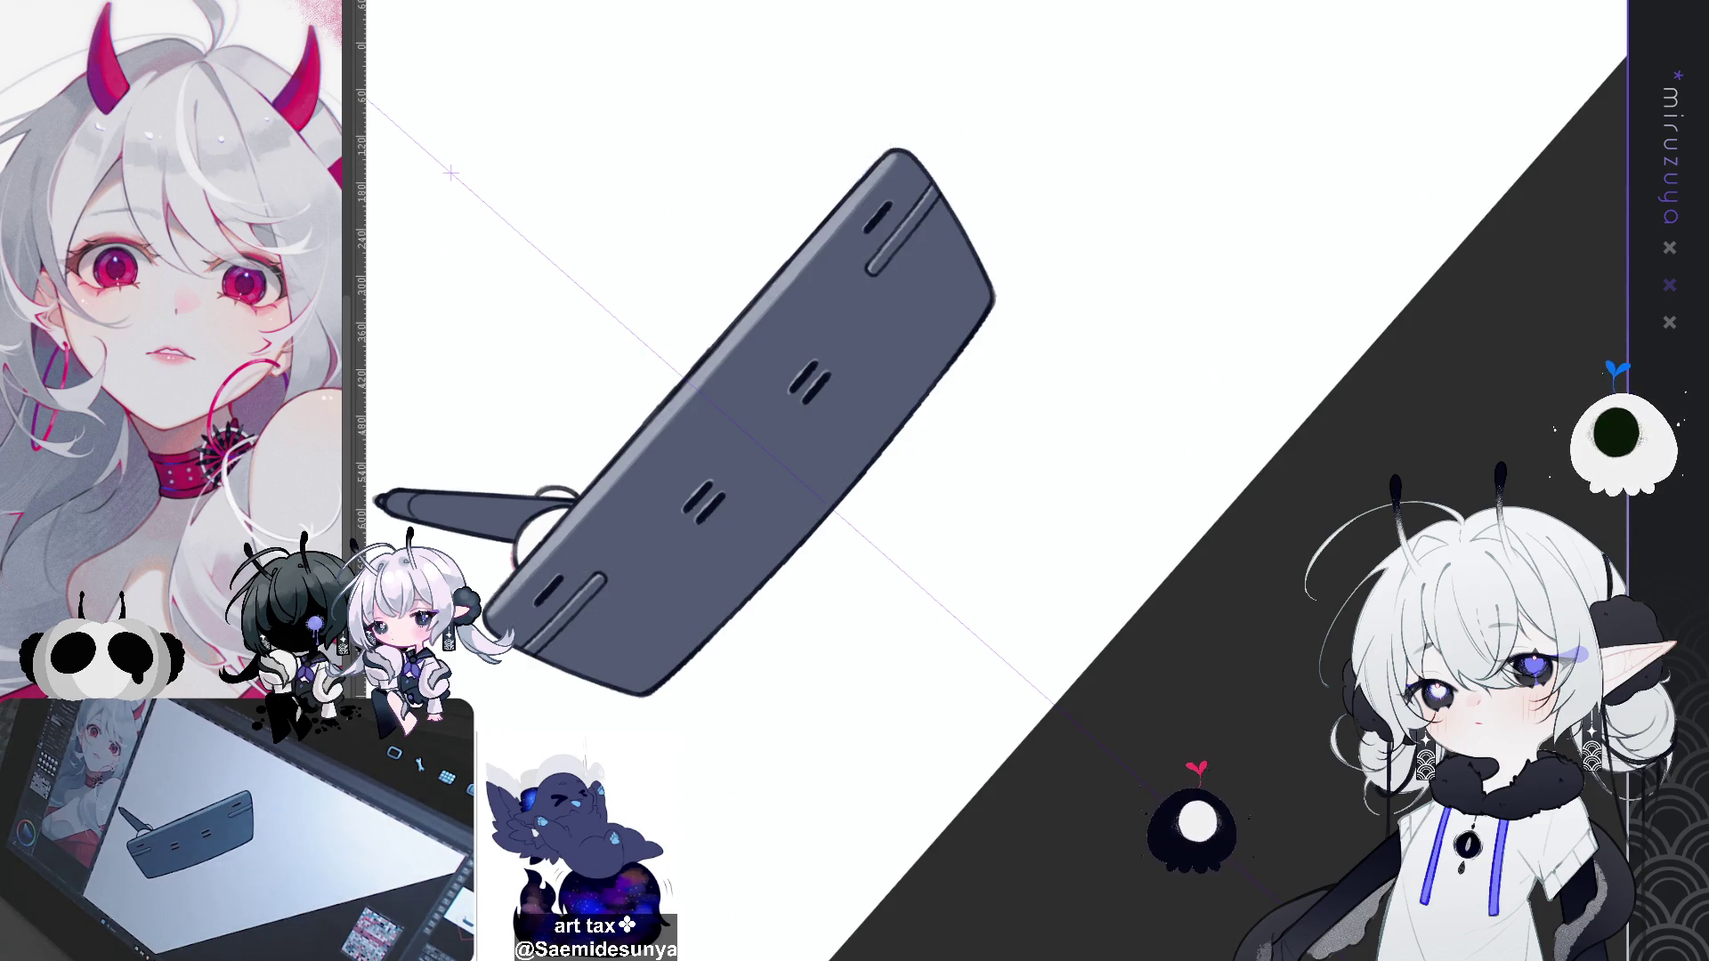
mouse_move(870, 156)
left_mouse_down()
mouse_move(821, 520)
mouse_move(895, 165)
mouse_move(881, 480)
mouse_move(926, 427)
mouse_move(951, 184)
mouse_move(984, 431)
left_mouse_up()
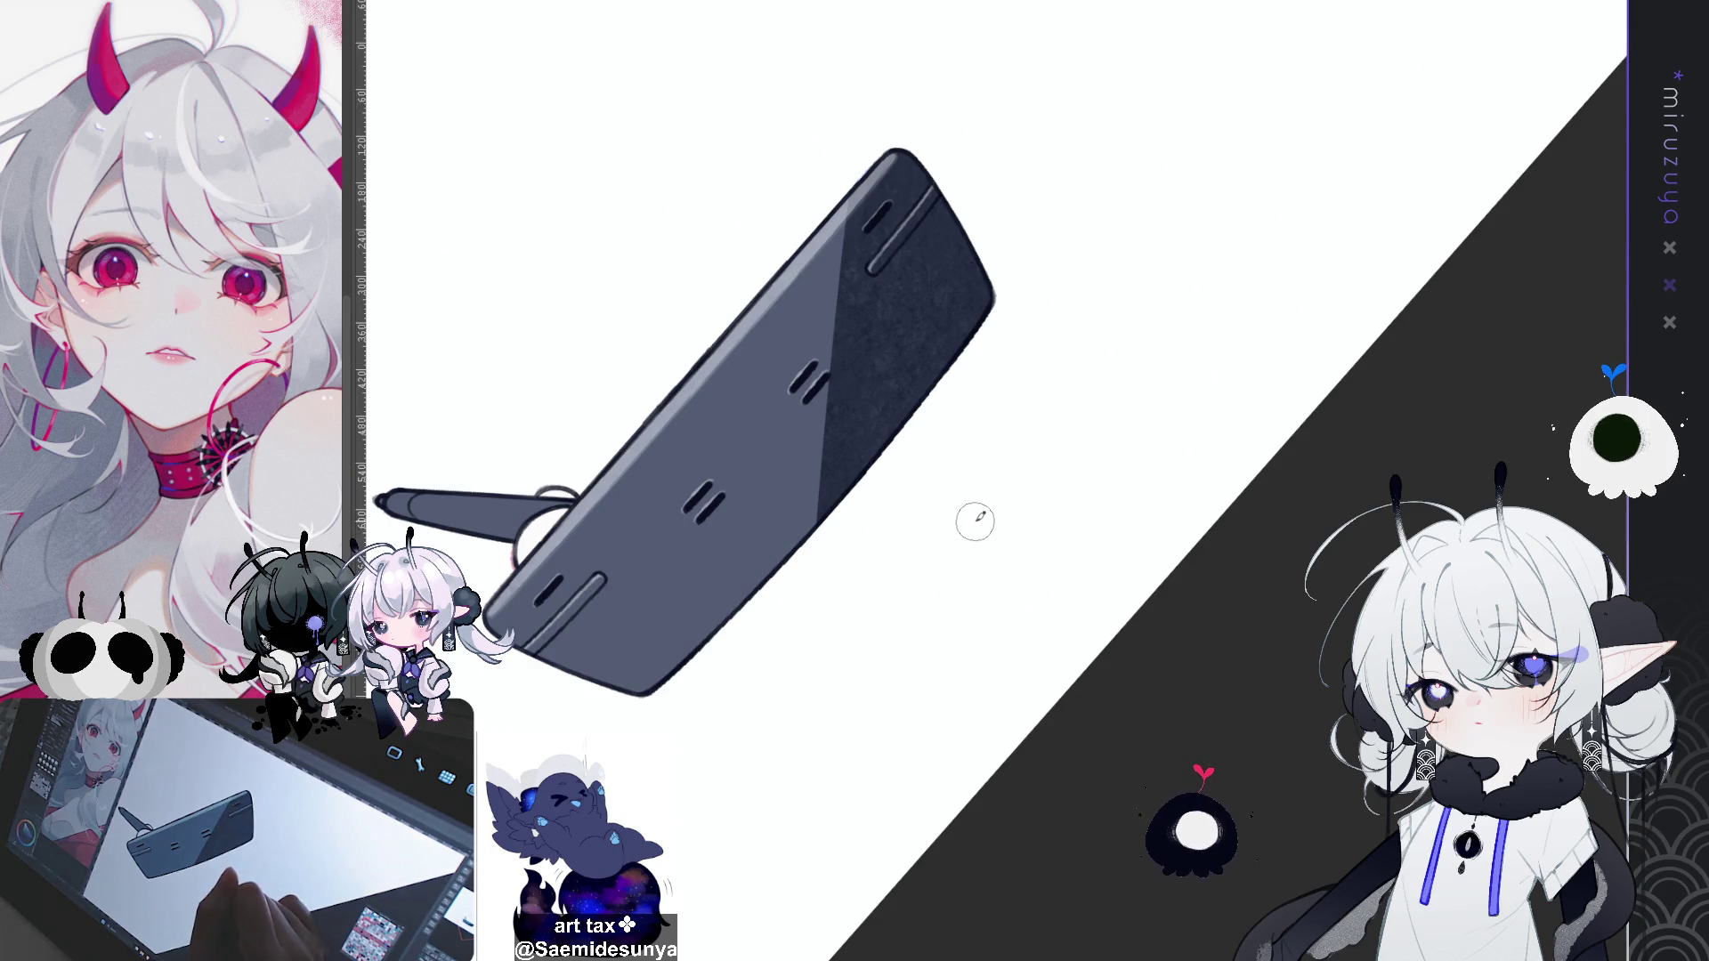
Step: Transform the reflection, rotating it clockwise and nudging it slightly left and down
key("ctrl+t")
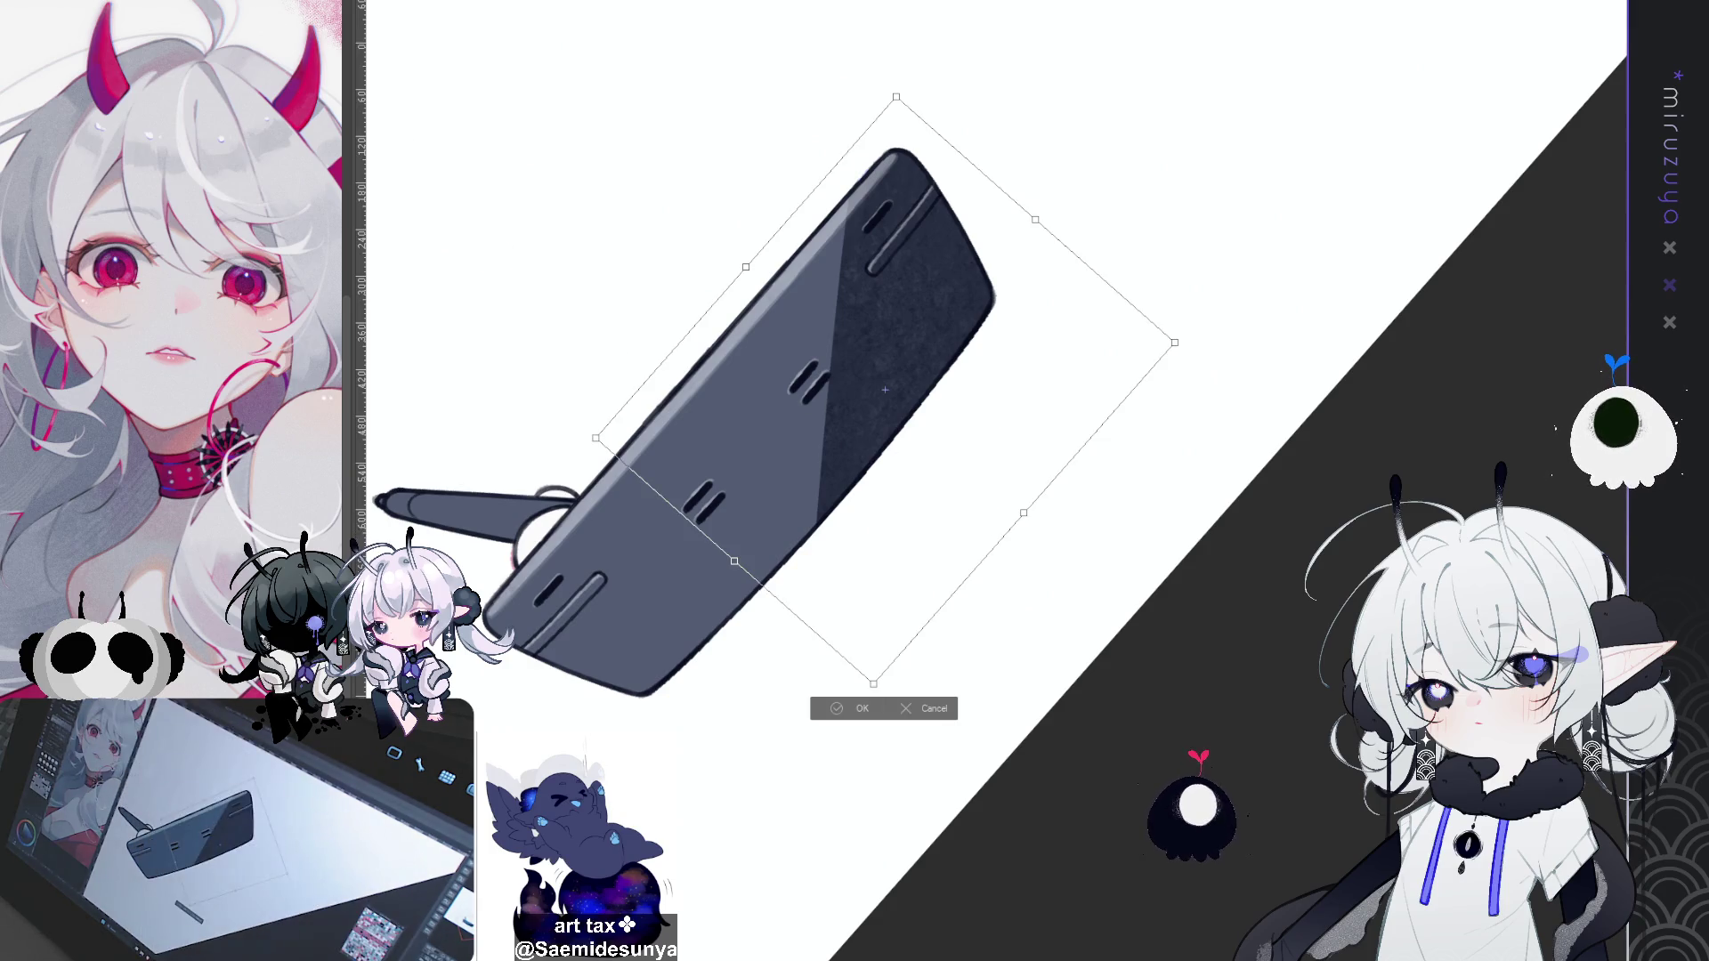
key("ctrl+0")
left_click_drag(1258, 84, 1285, 121)
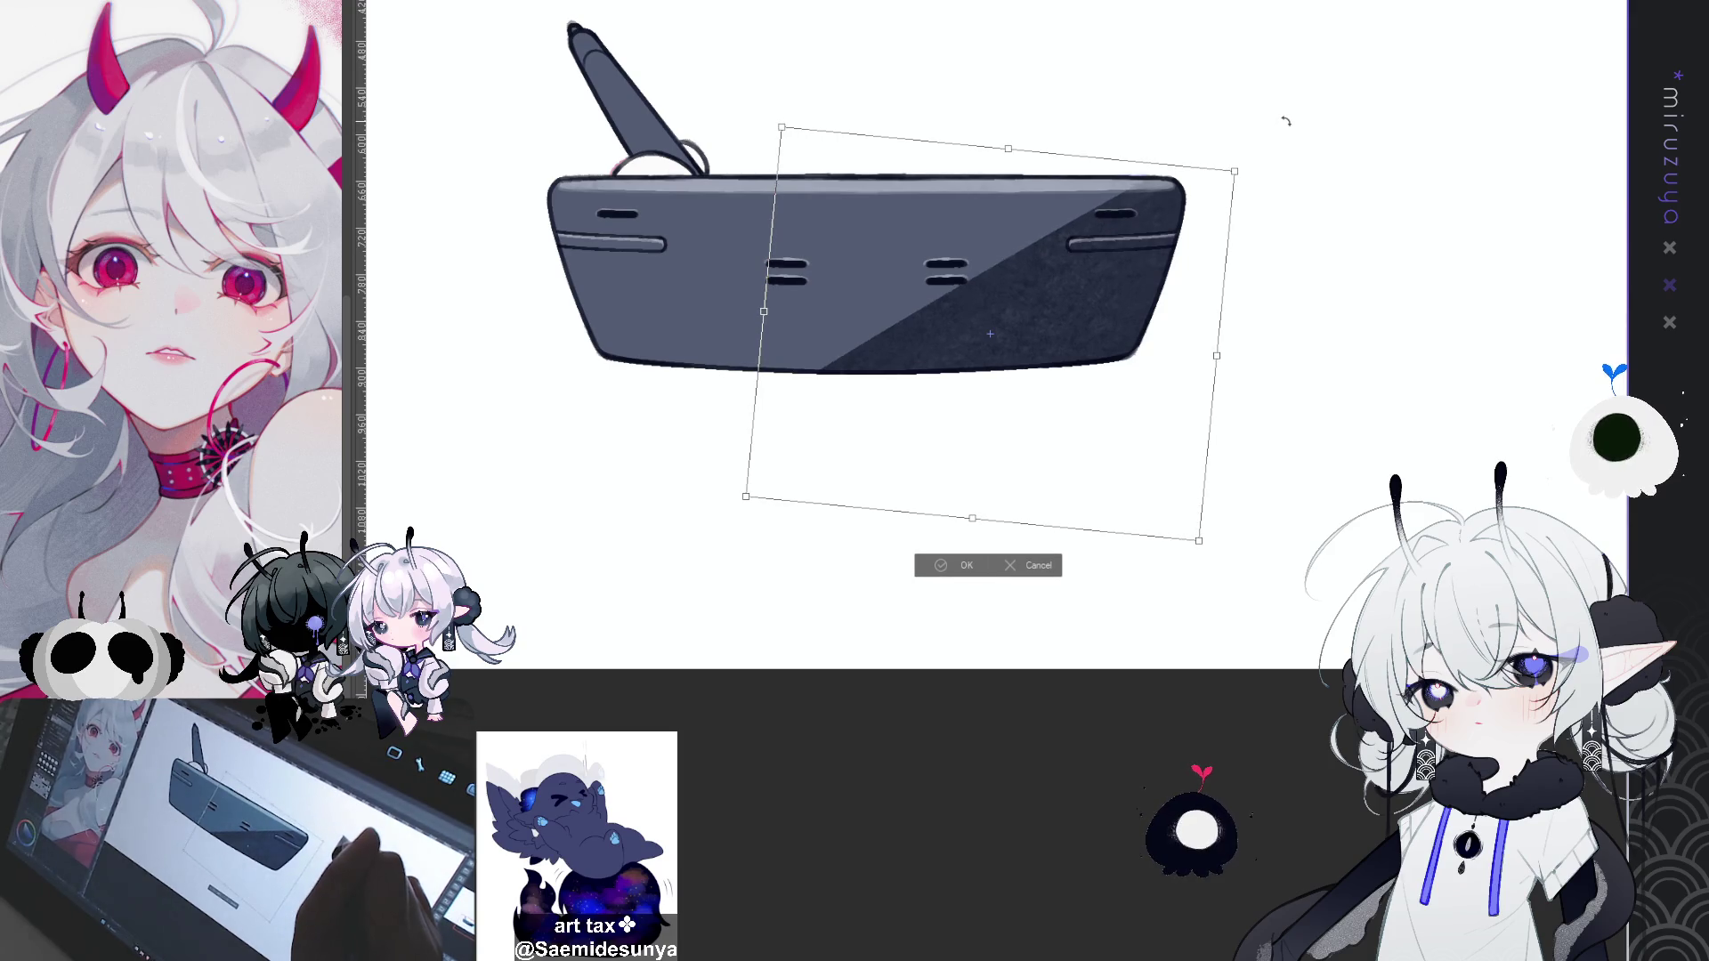
left_click_drag(1140, 269, 1131, 281)
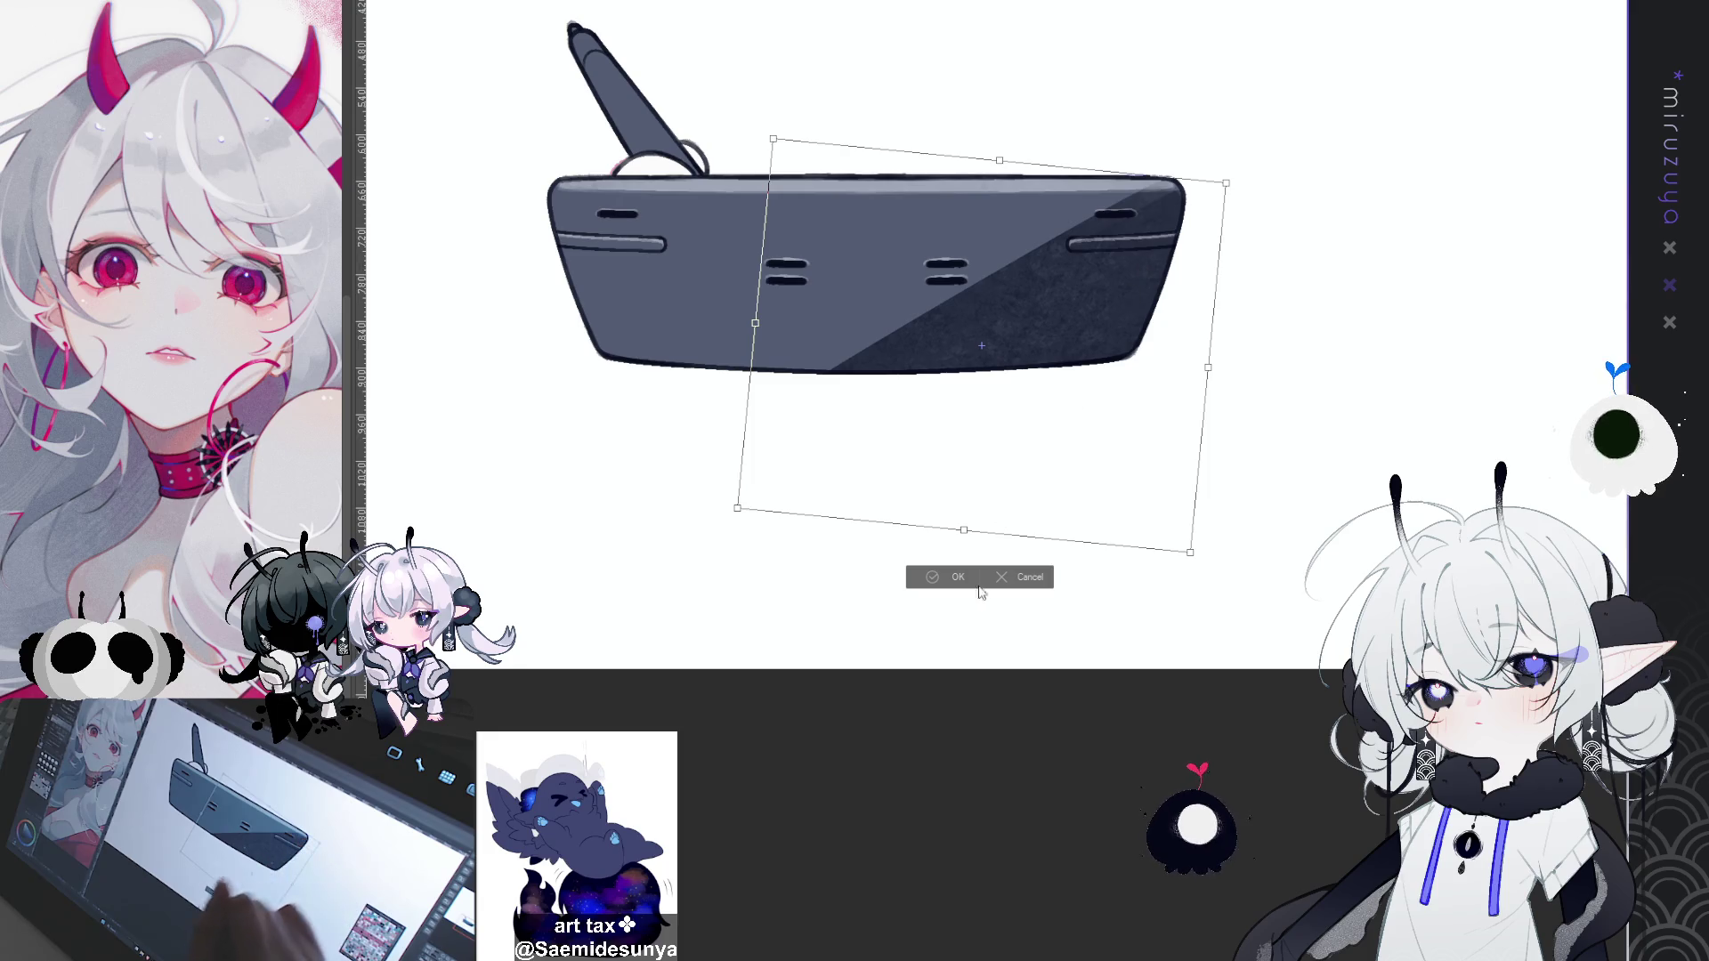
left_click(1014, 577)
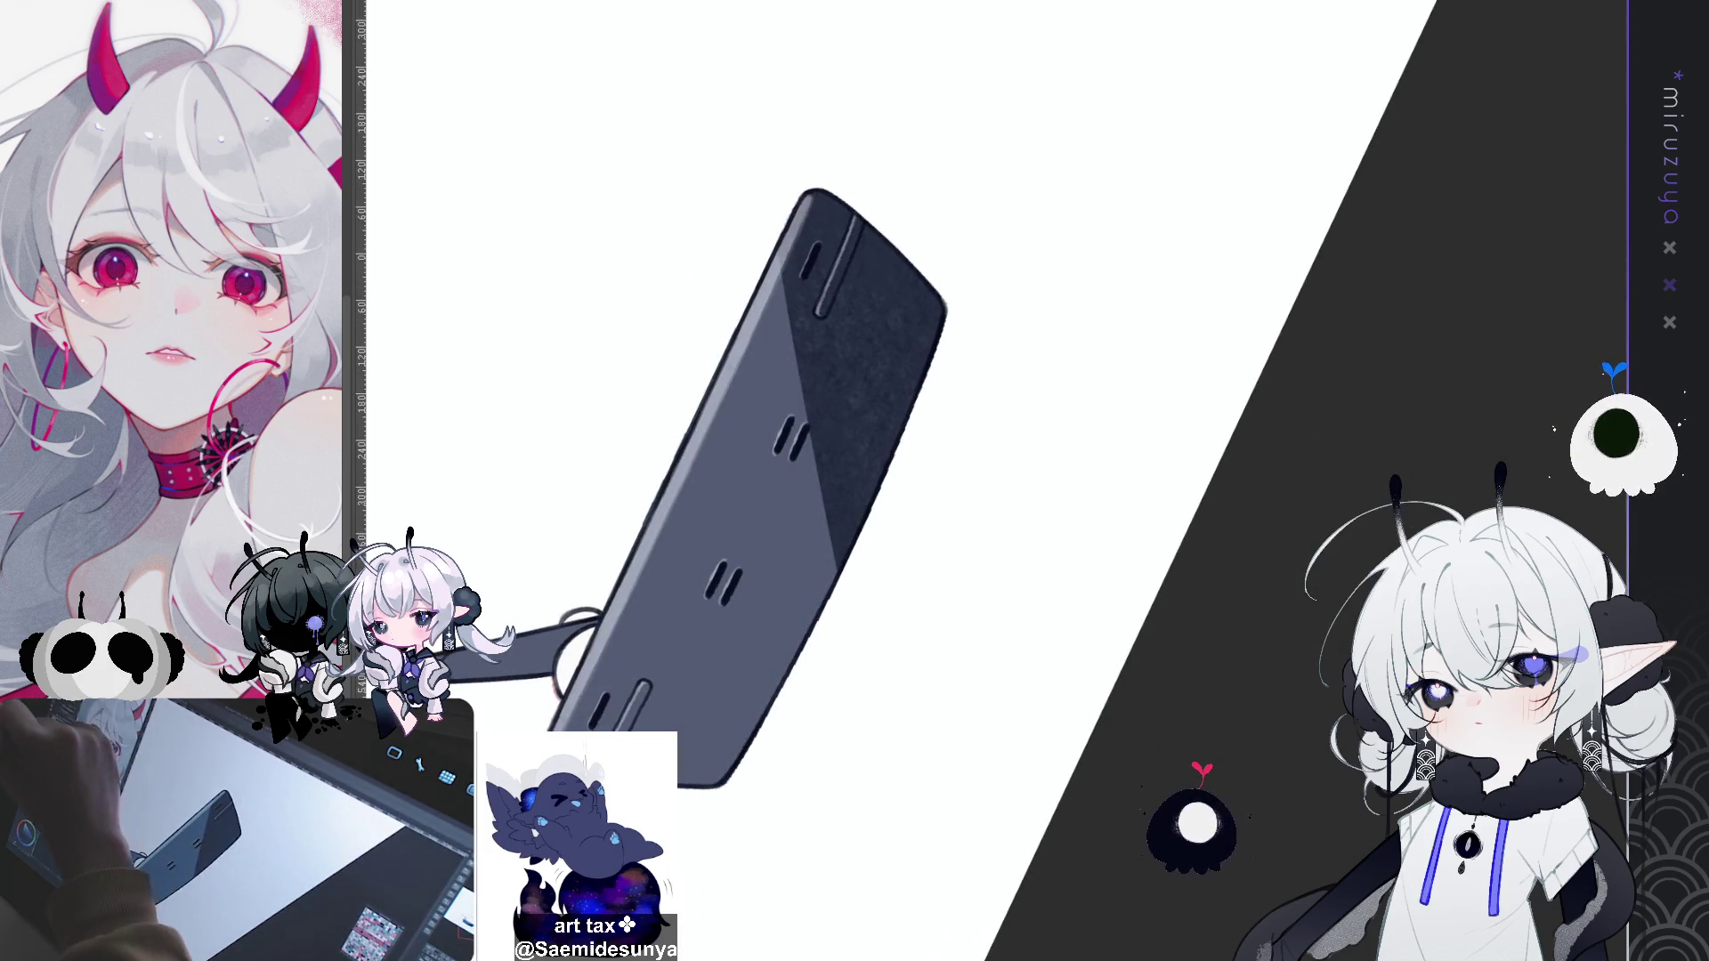
Step: Paint a light highlight down the tablet's left edge
left_click_drag(775, 251, 824, 501)
key("ctrl+z")
left_click_drag(777, 249, 830, 546)
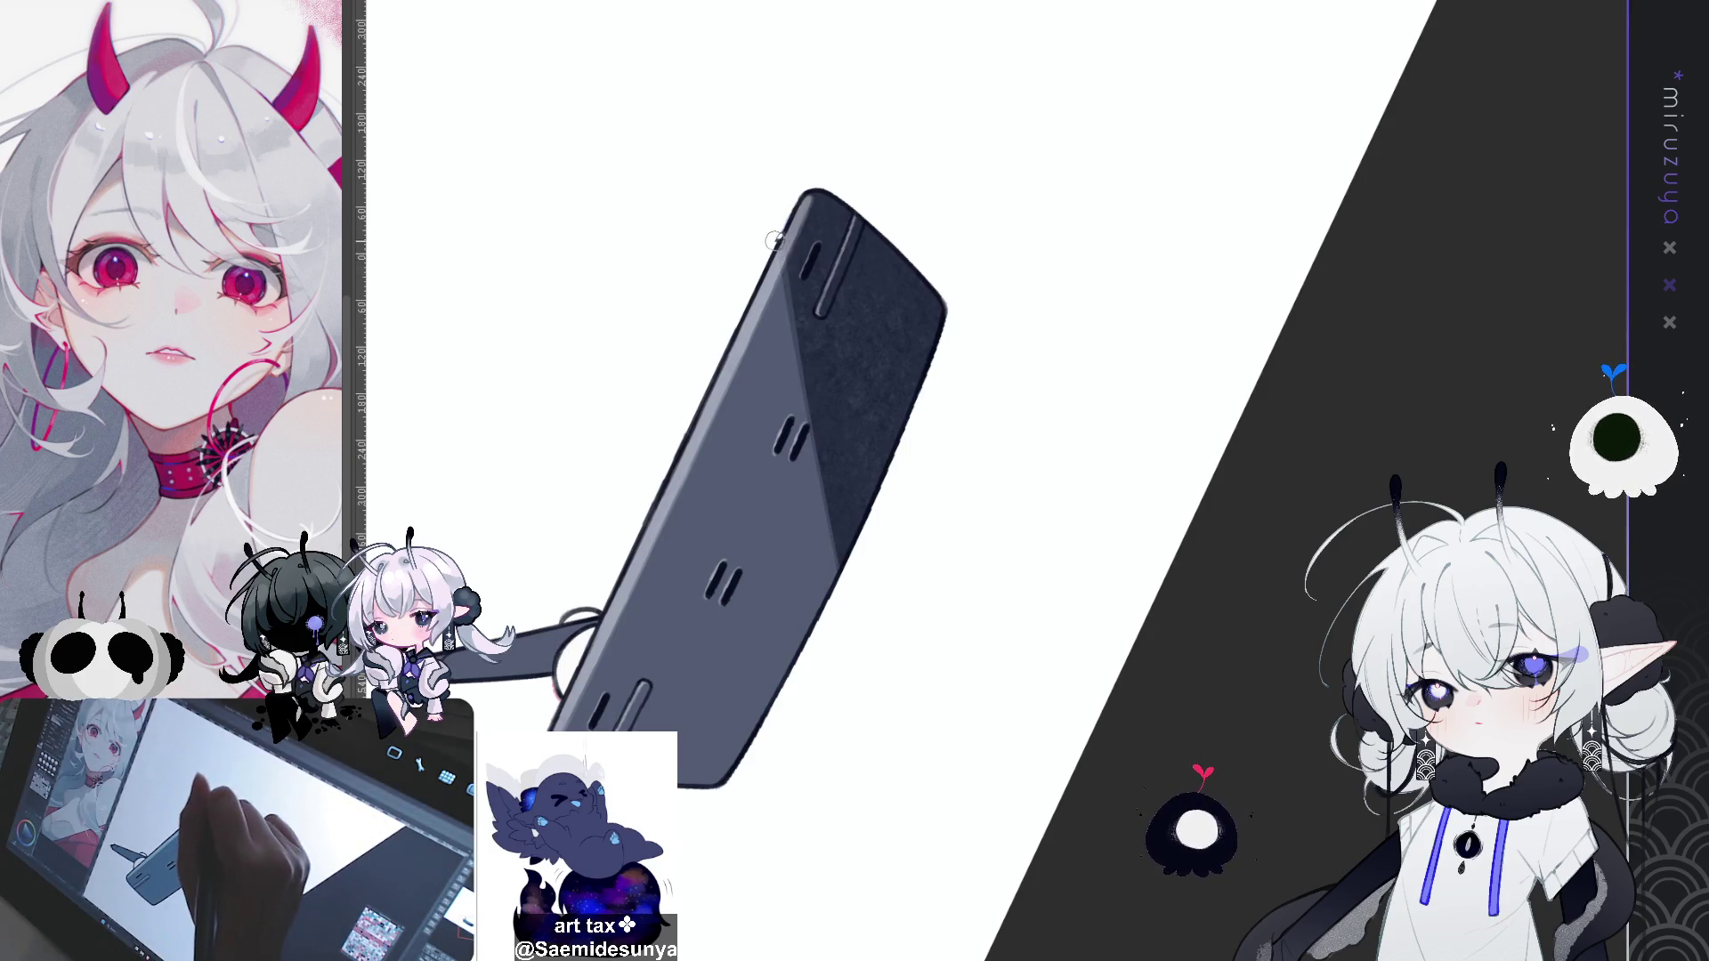
left_click_drag(773, 242, 837, 560)
key("ctrl+z")
left_click_drag(777, 248, 841, 566)
key("ctrl+z")
left_click_drag(785, 279, 841, 566)
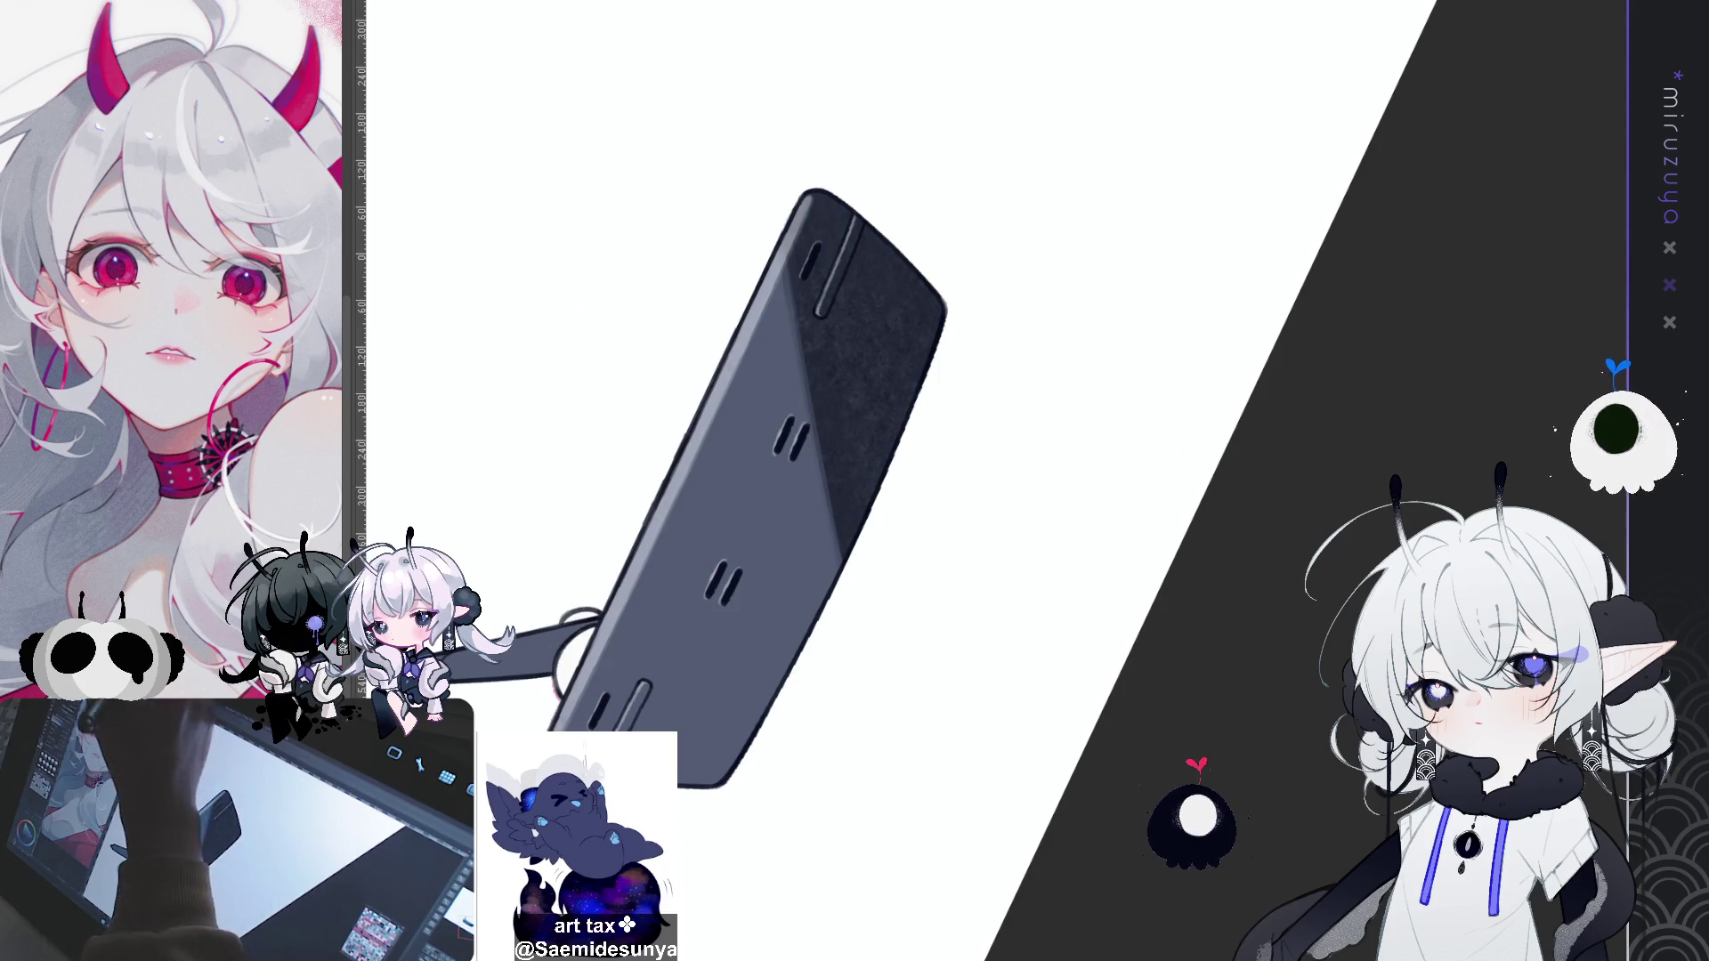
Step: Paint a lighter diagonal stripe high across the tablet face, then lasso its left half
left_click_drag(1347, 476, 1365, 466)
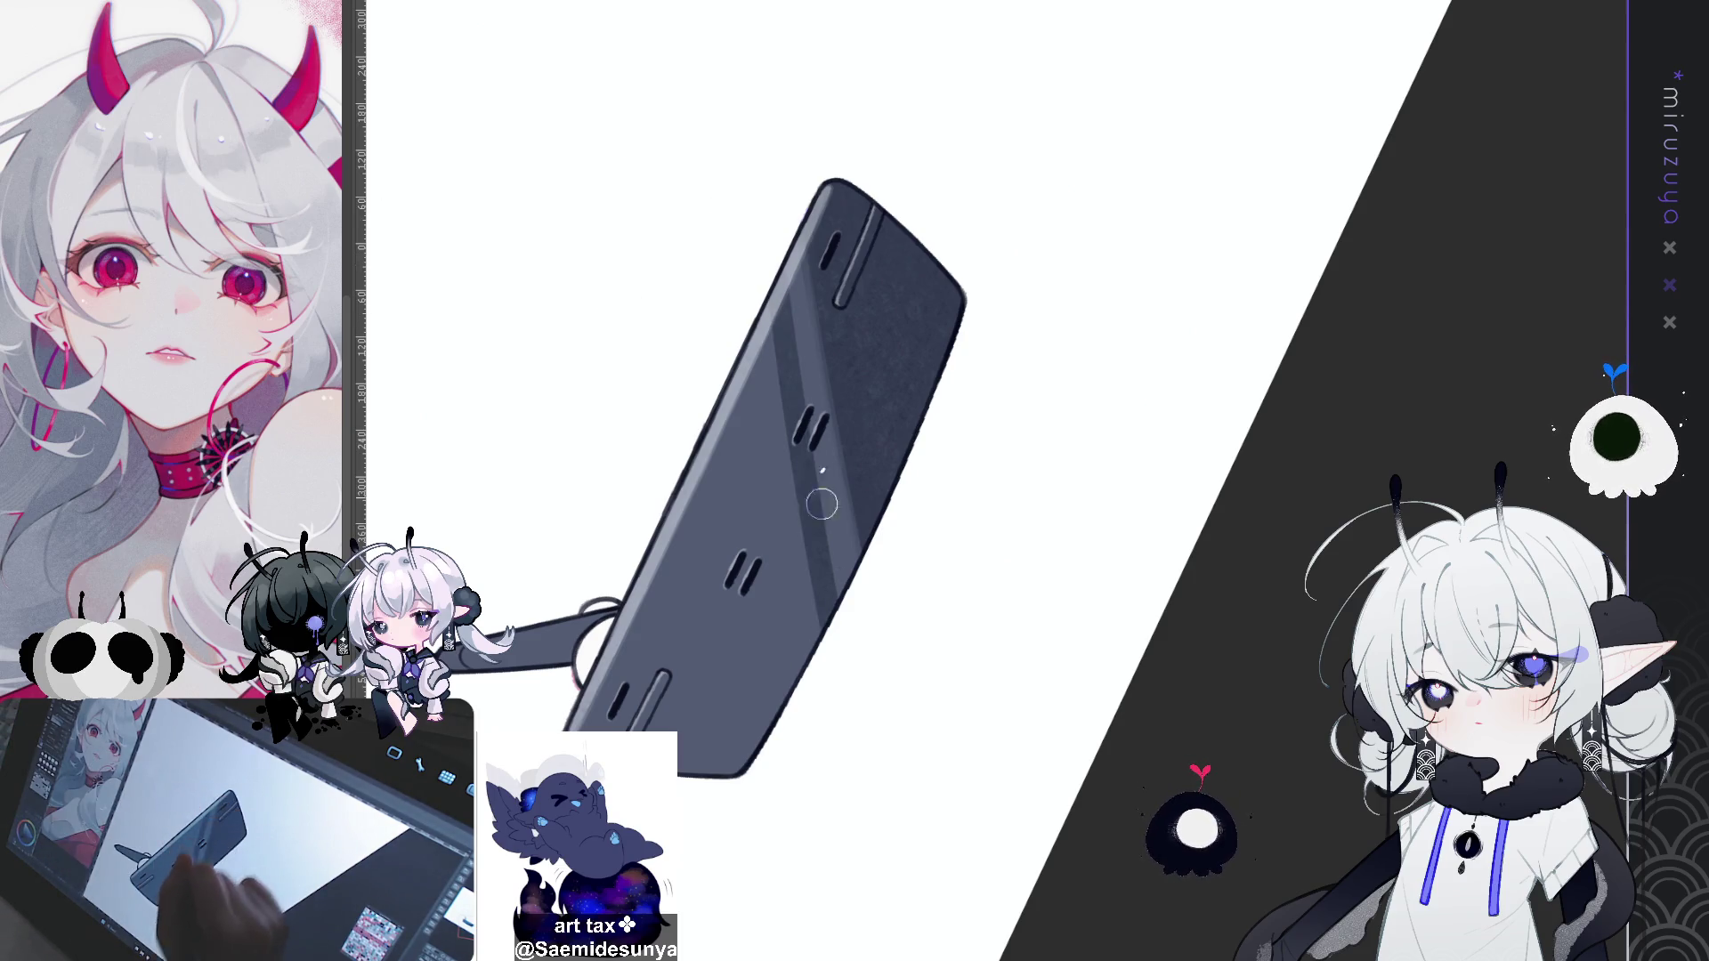
left_click_drag(805, 419, 832, 623)
key("ctrl+z")
left_click_drag(787, 356, 841, 627)
key("ctrl+z")
left_click_drag(770, 263, 837, 623)
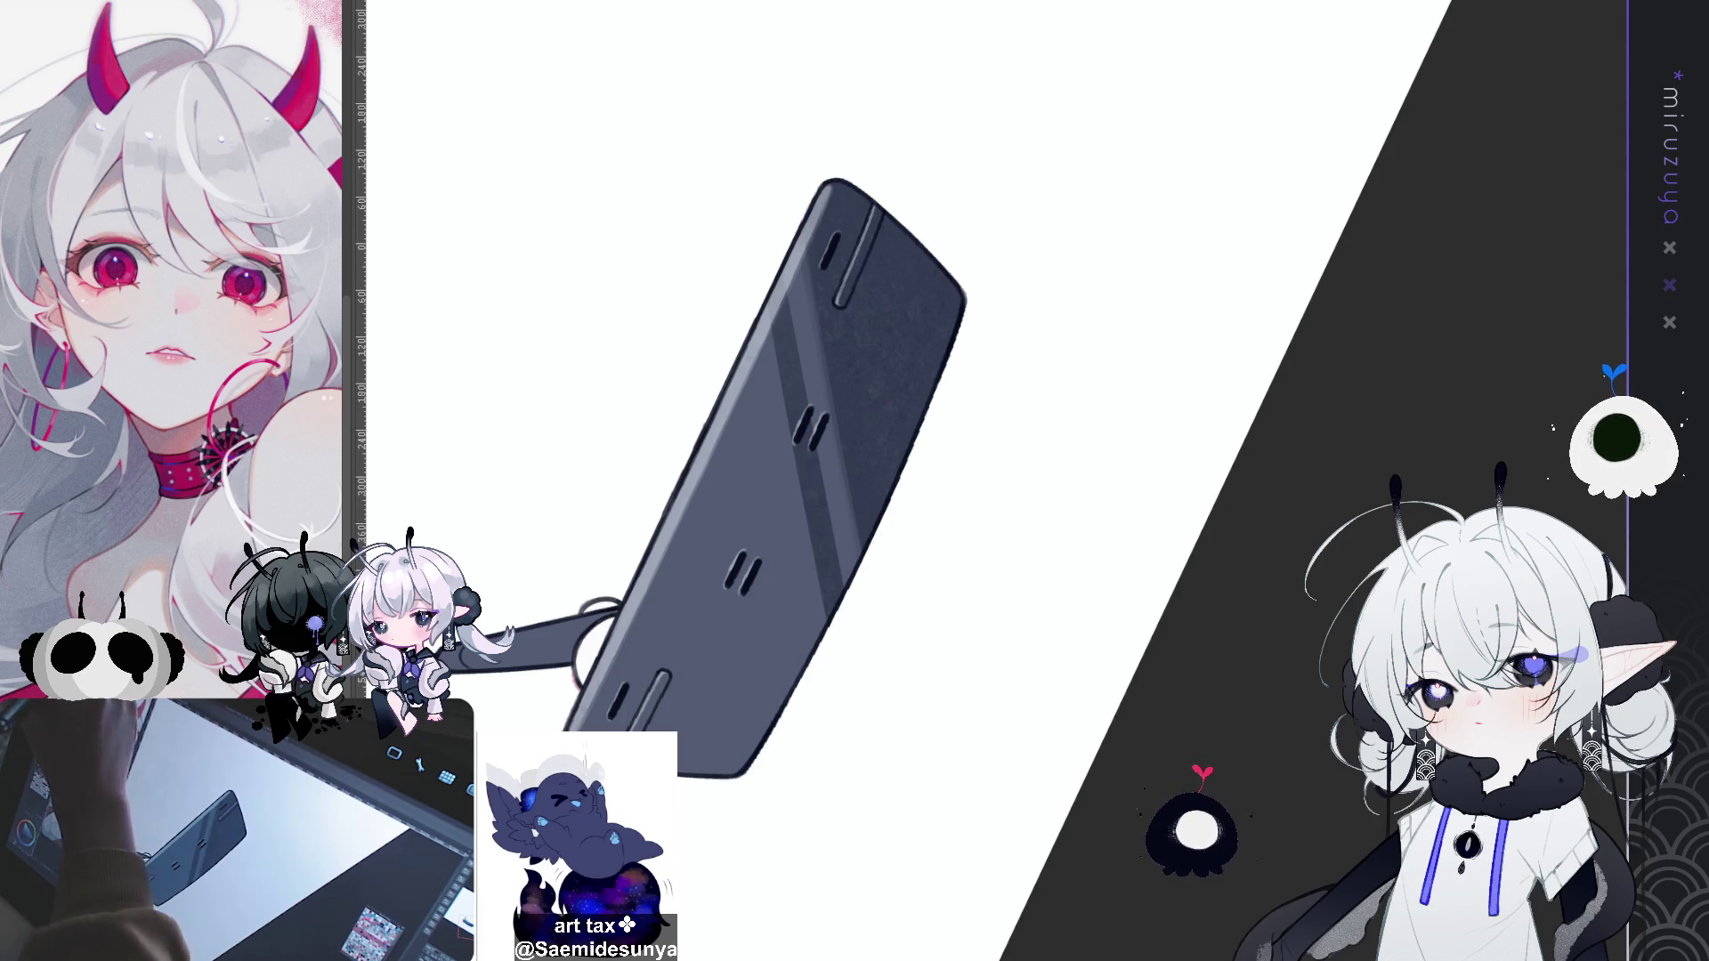
mouse_move(796, 275)
left_mouse_down()
mouse_move(861, 610)
mouse_move(753, 198)
left_mouse_up()
Step: Transform the lassoed left half of the tablet and clear the selection
key("ctrl+t")
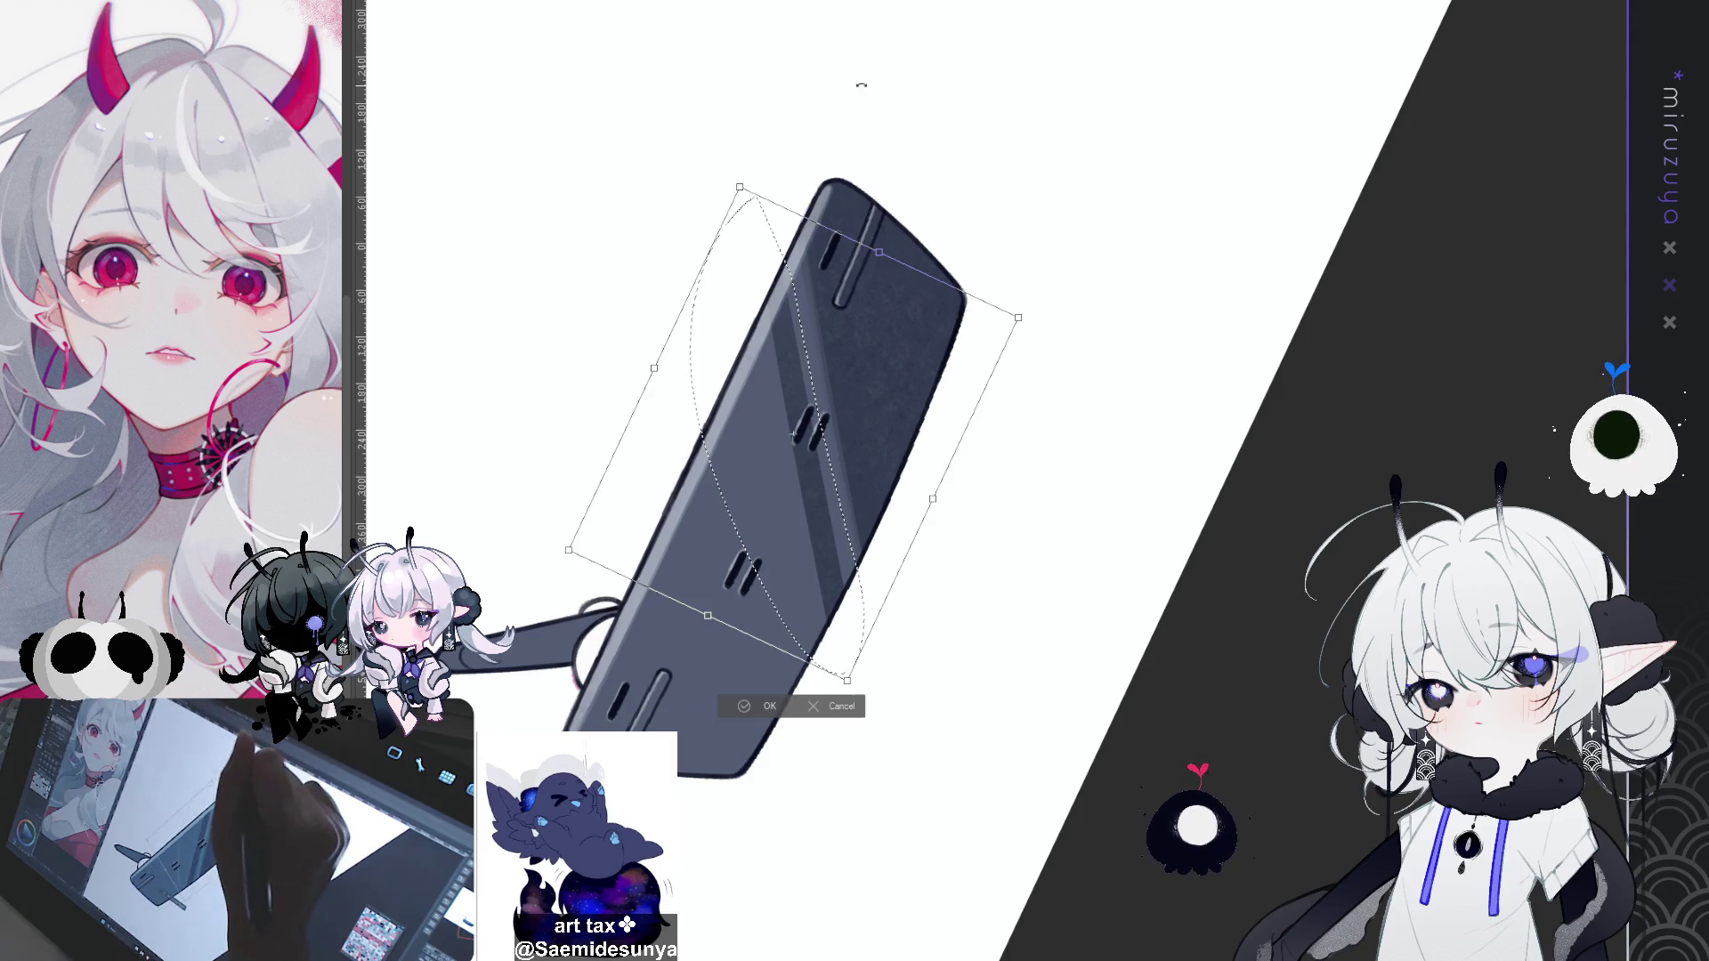
key("ctrl+@")
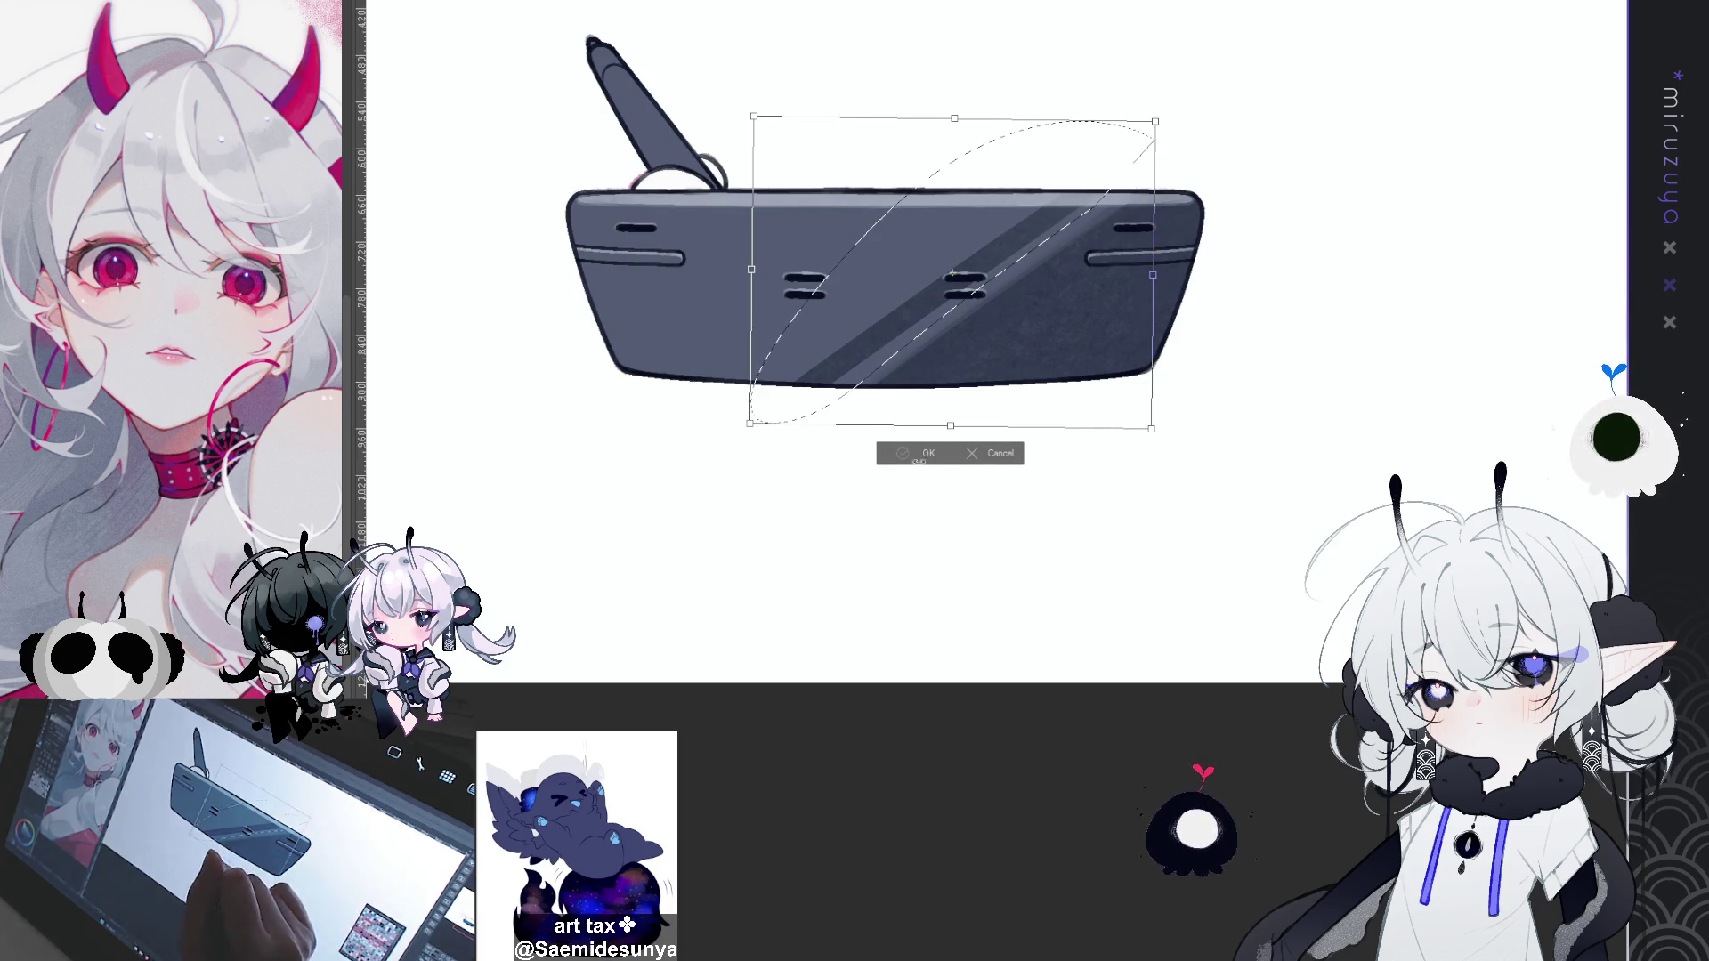
key("Return")
left_click(654, 716)
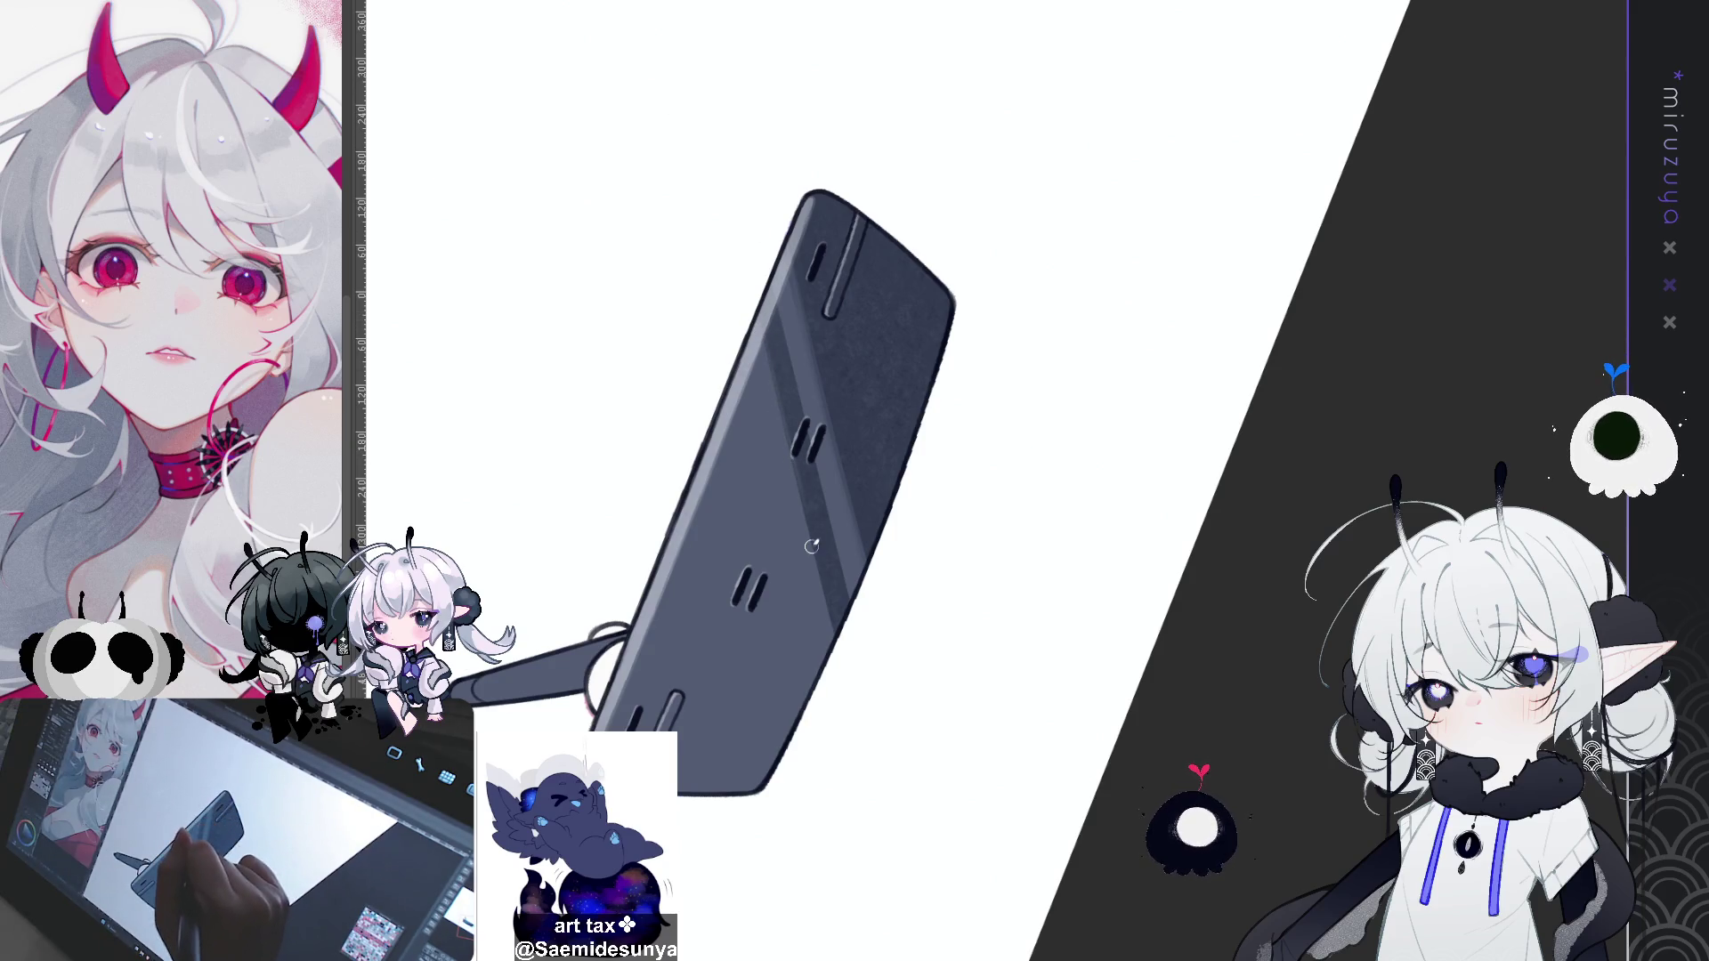
Step: Add faint light diagonal reflection strokes across the tablet and along its right side
left_click_drag(842, 515, 808, 647)
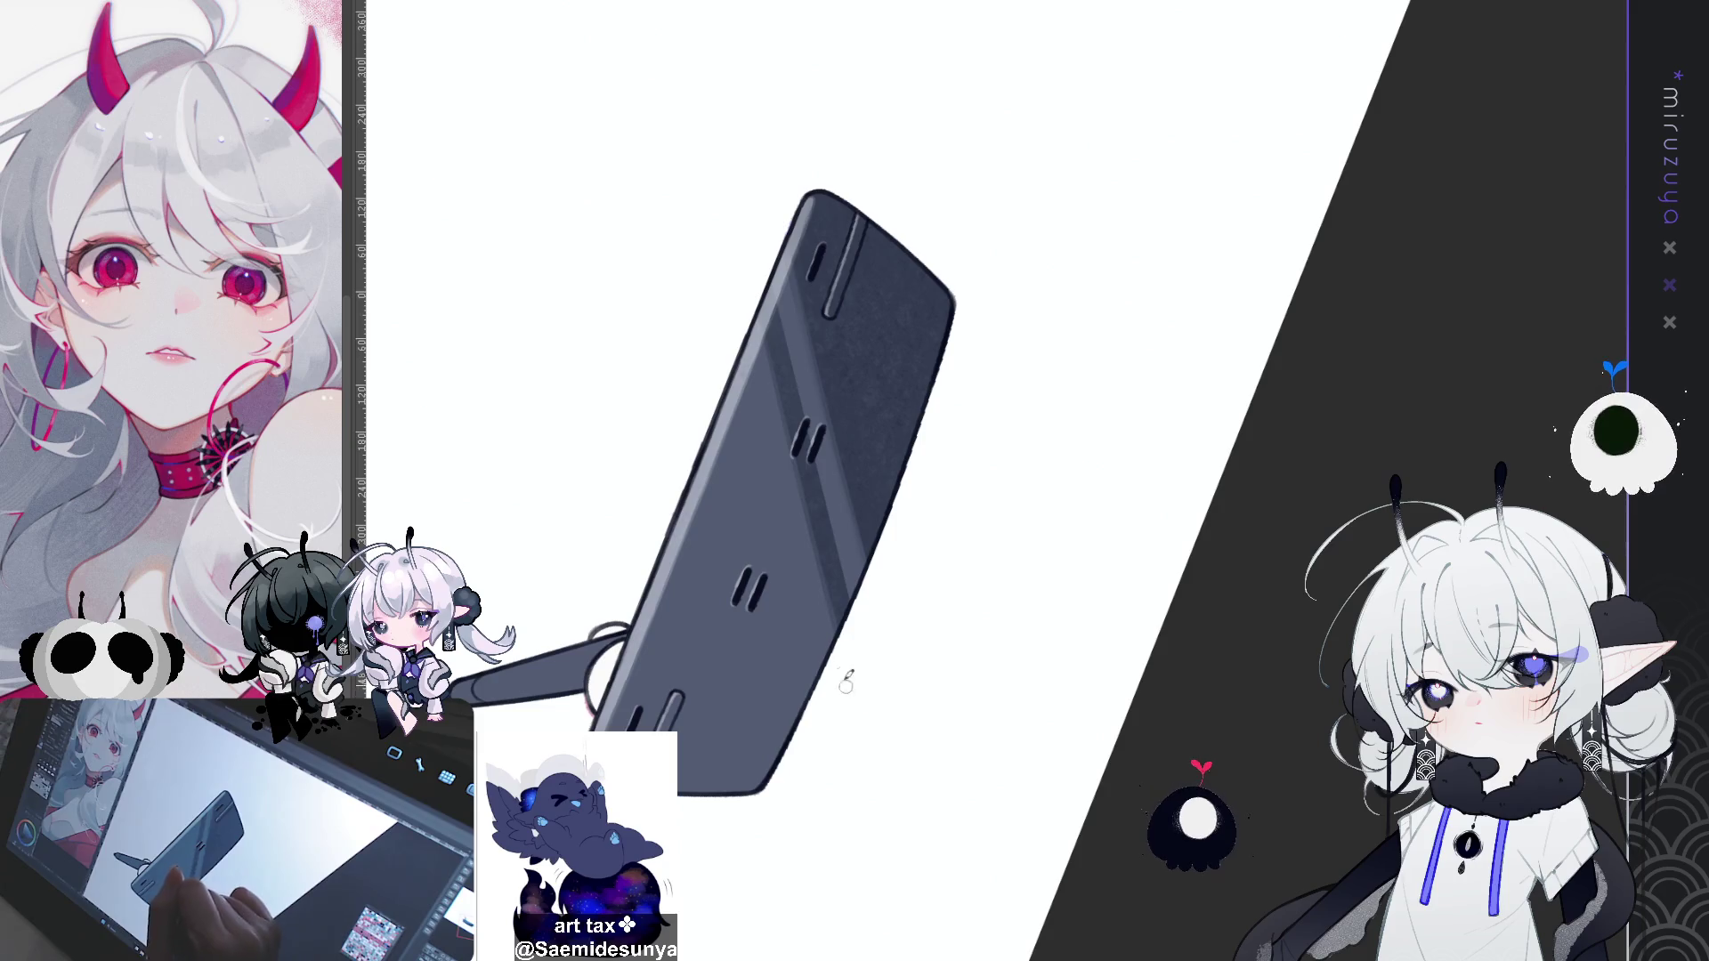
left_click_drag(776, 303, 833, 532)
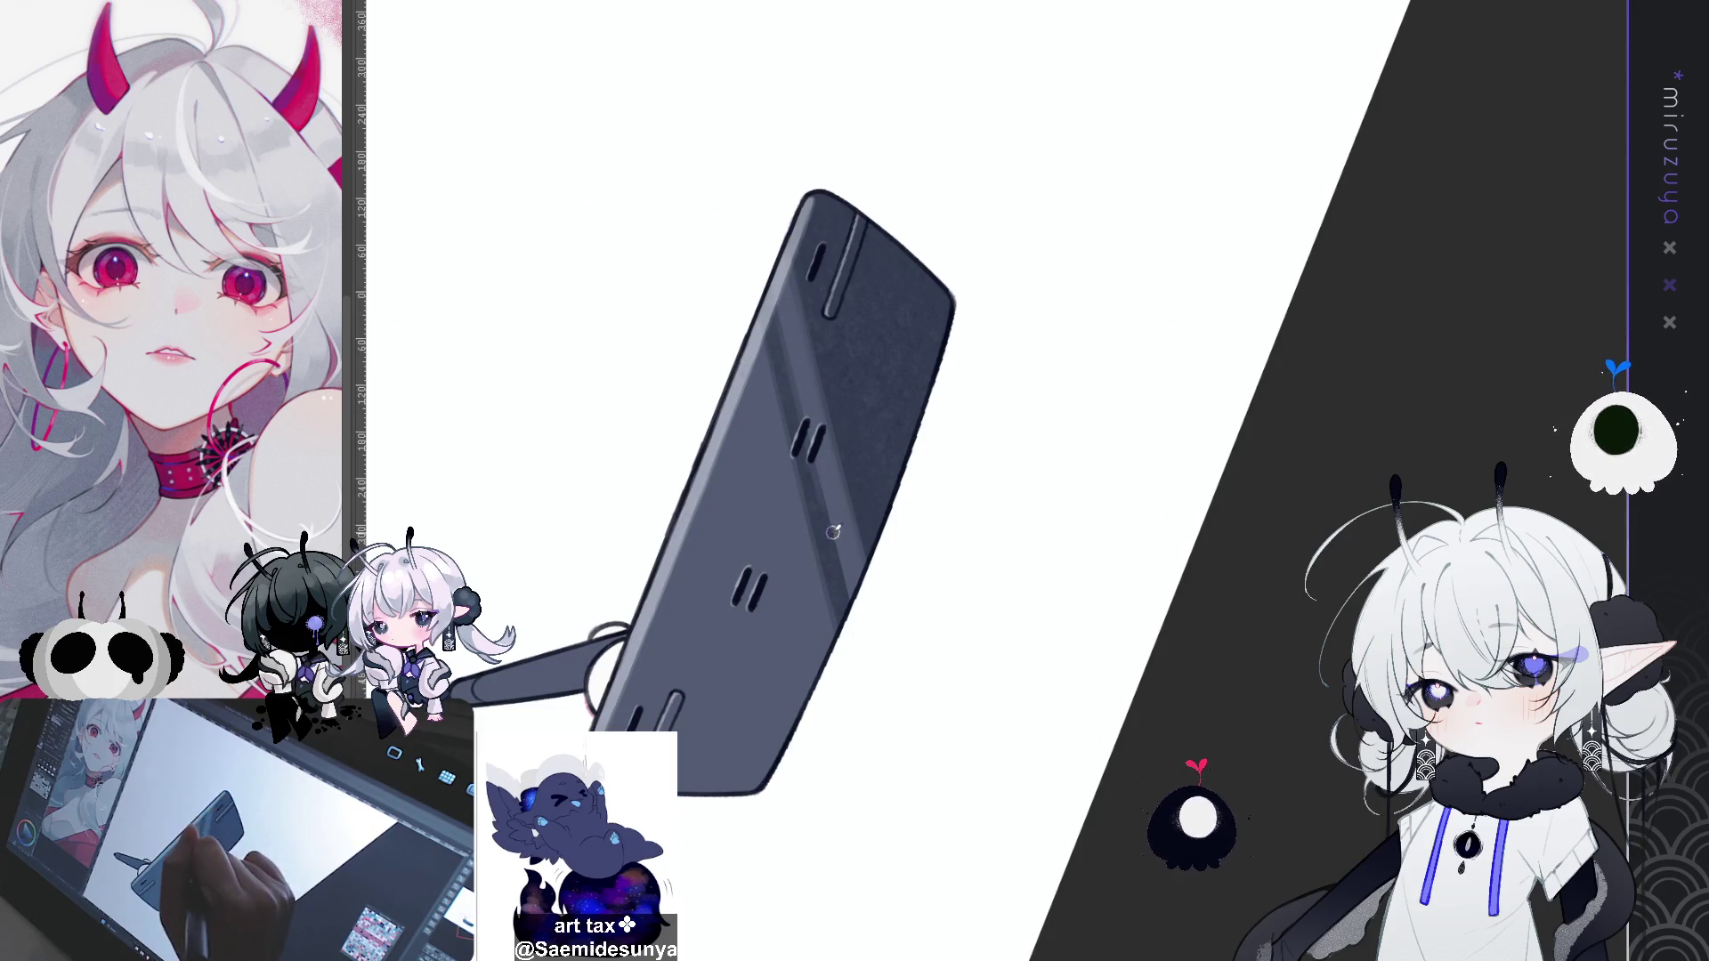
left_click_drag(774, 295, 843, 573)
left_click_drag(808, 632, 1053, 488)
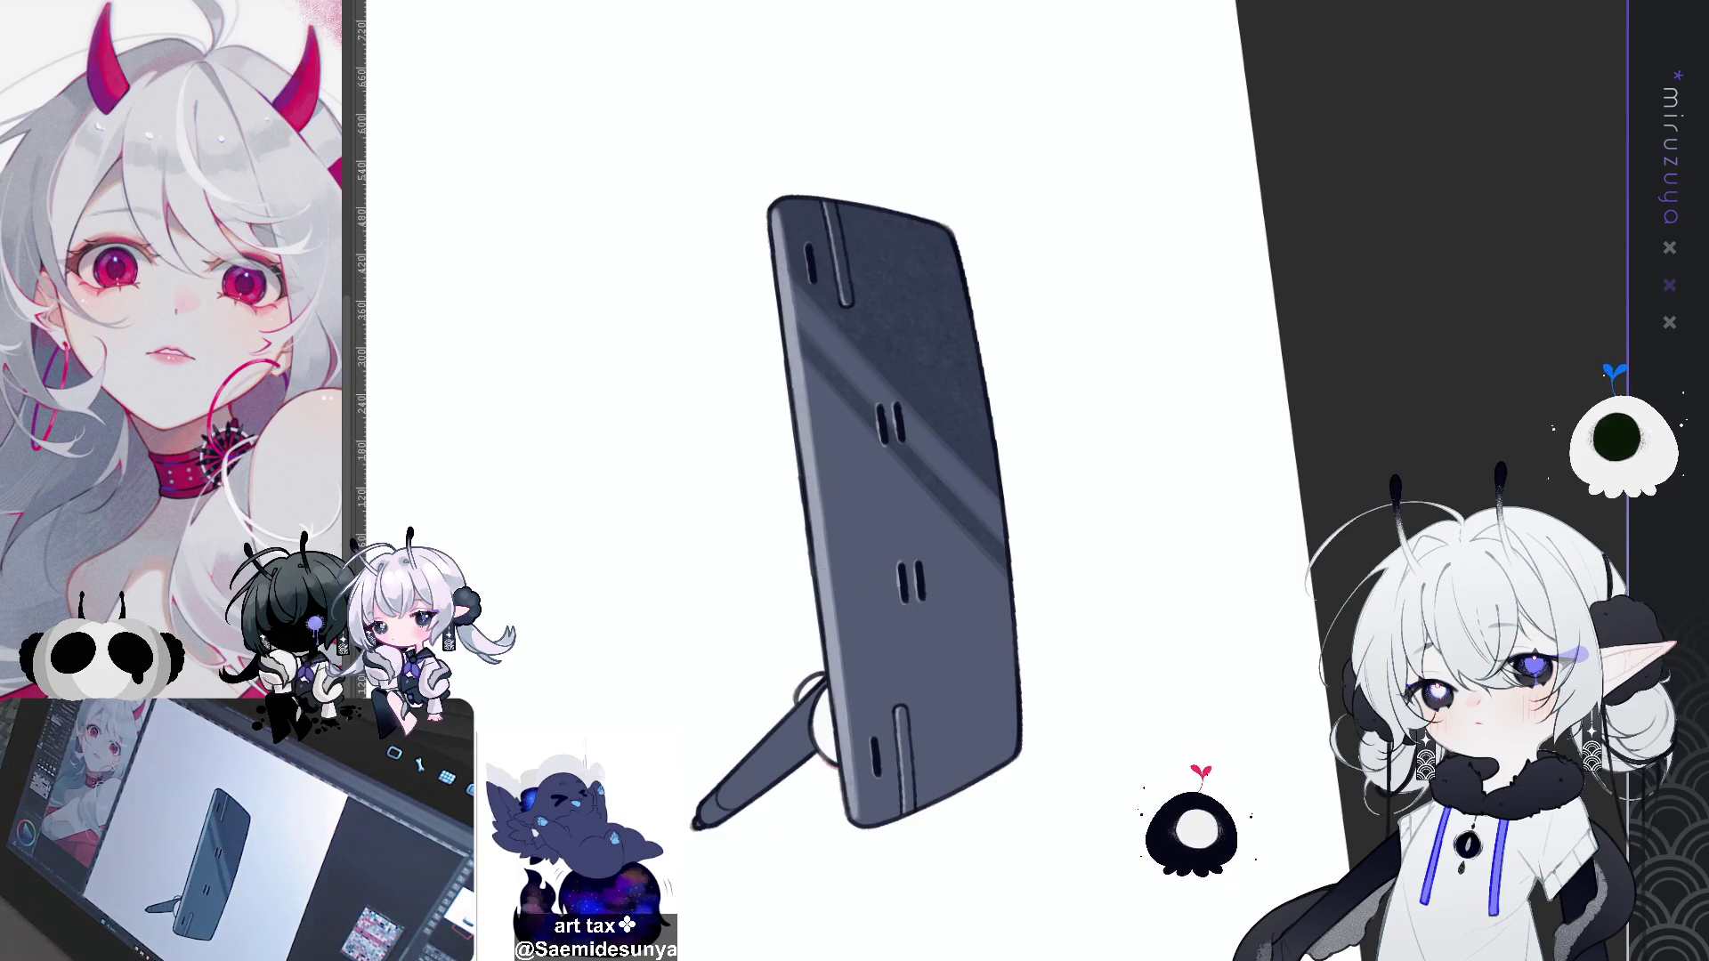
left_click_drag(830, 578, 1529, 459)
mouse_move(1130, 754)
left_mouse_down()
mouse_move(1289, 640)
mouse_move(1363, 494)
left_mouse_up()
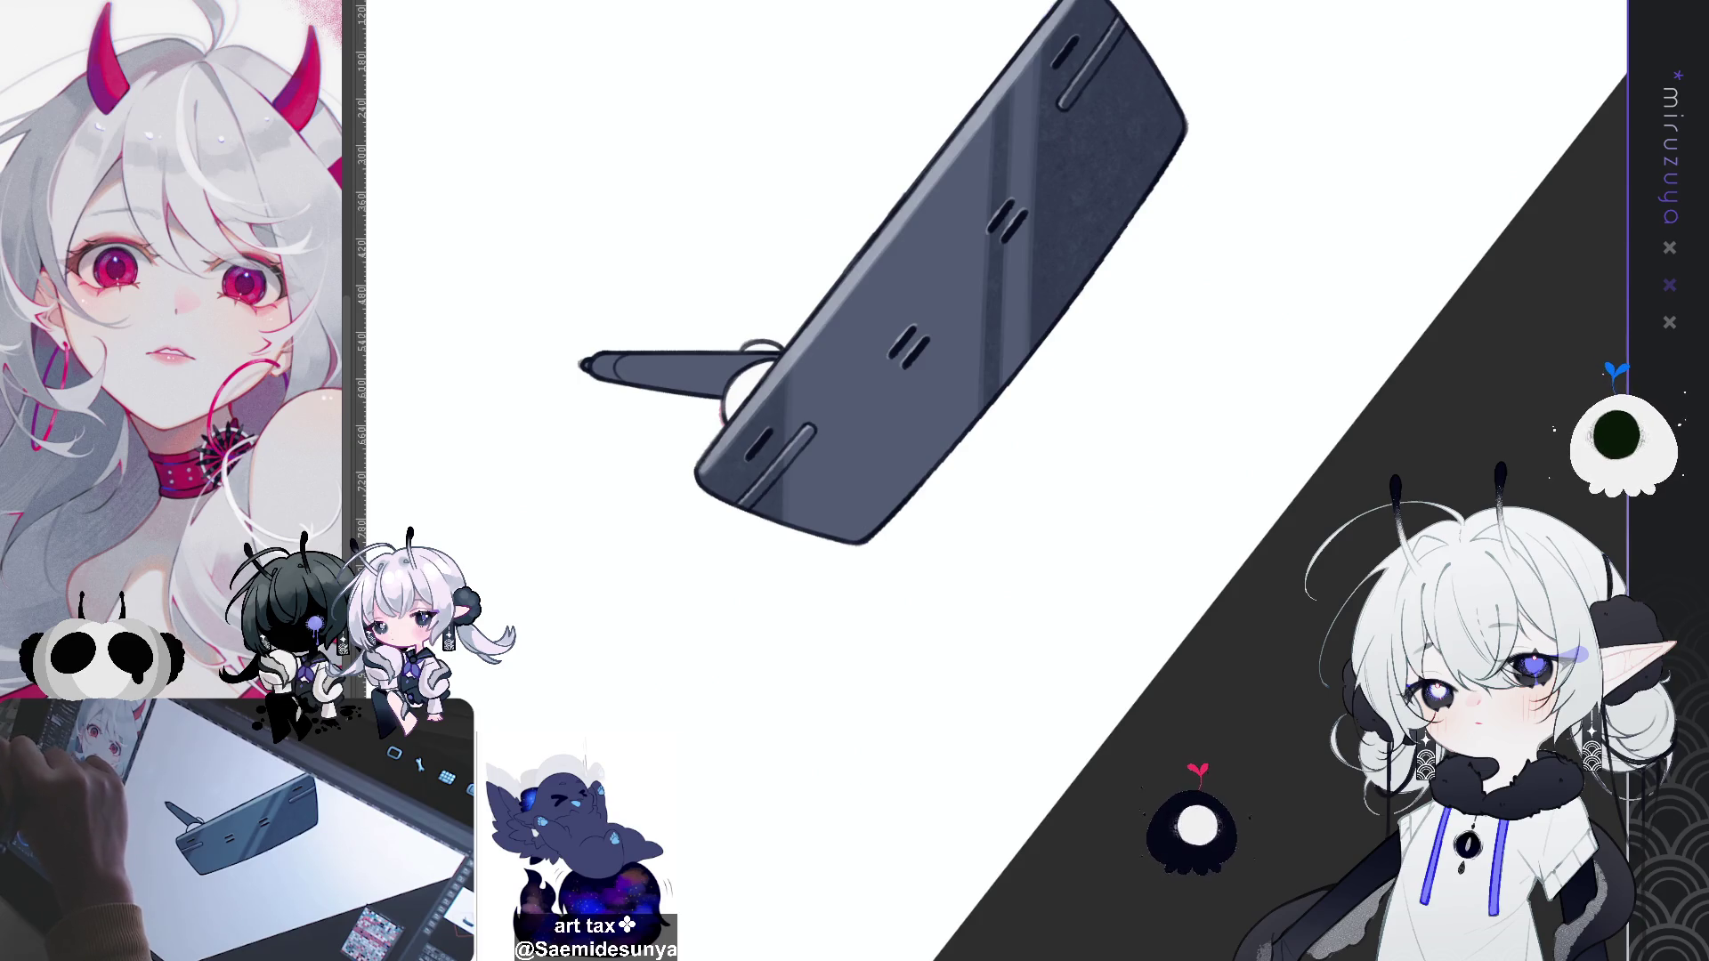
key("ctrl+at")
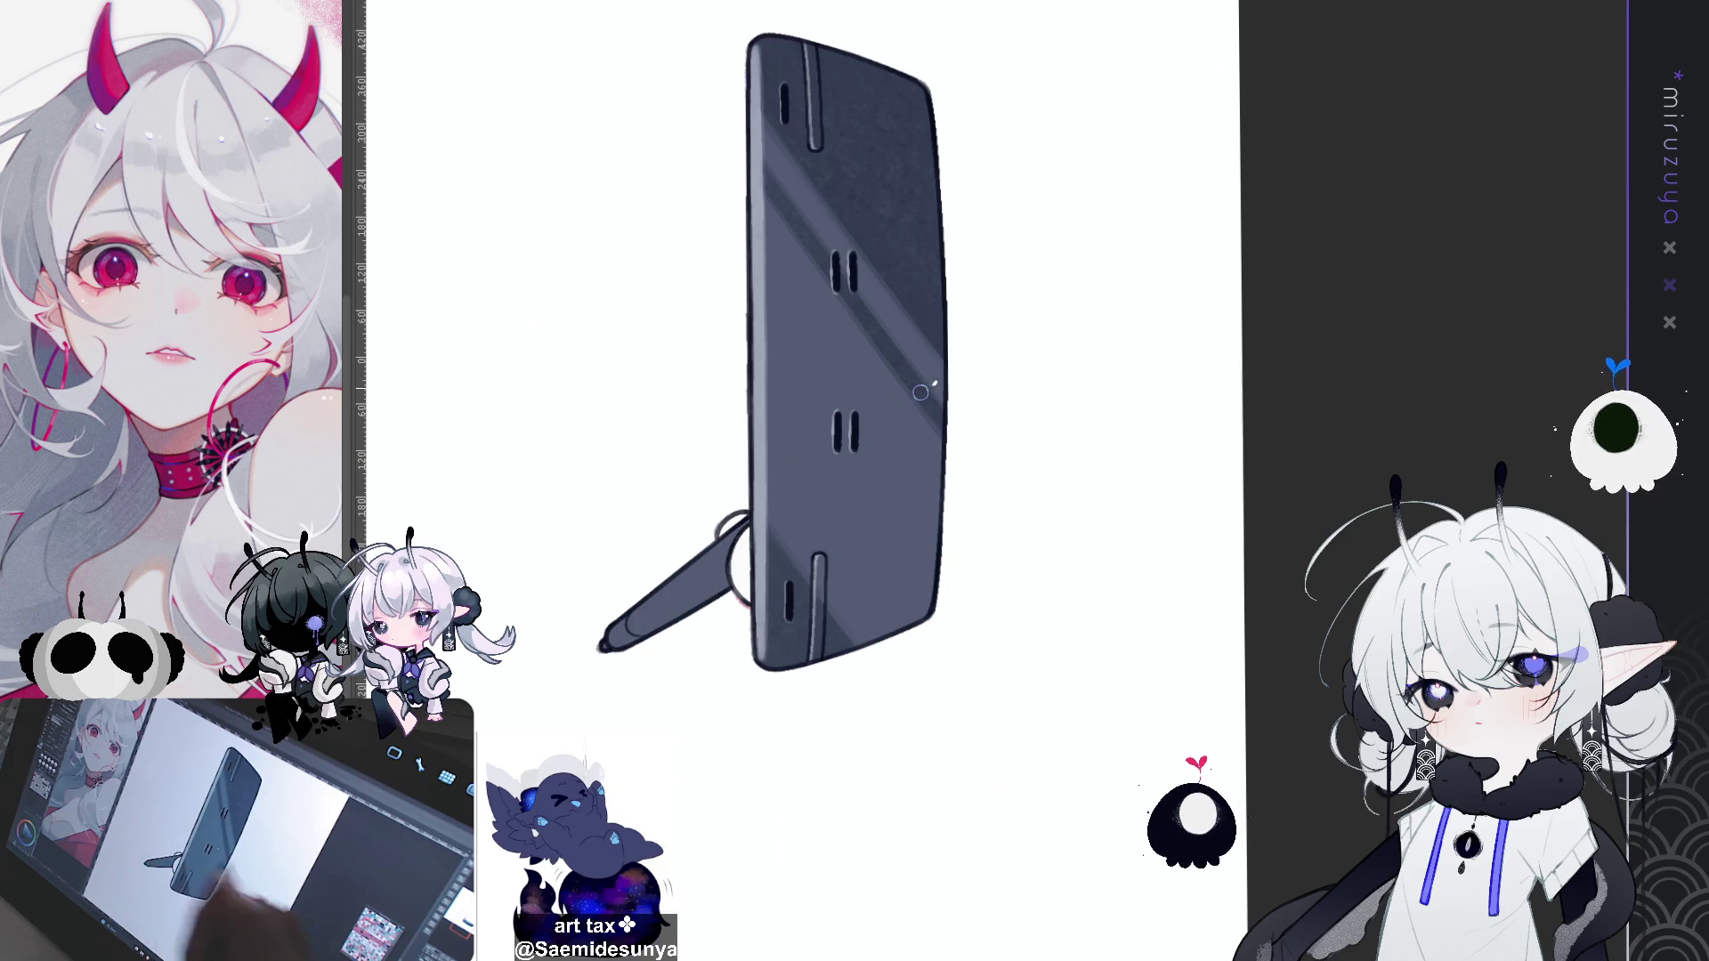
key("ctrl+alt+Up")
left_click_drag(880, 664, 906, 646)
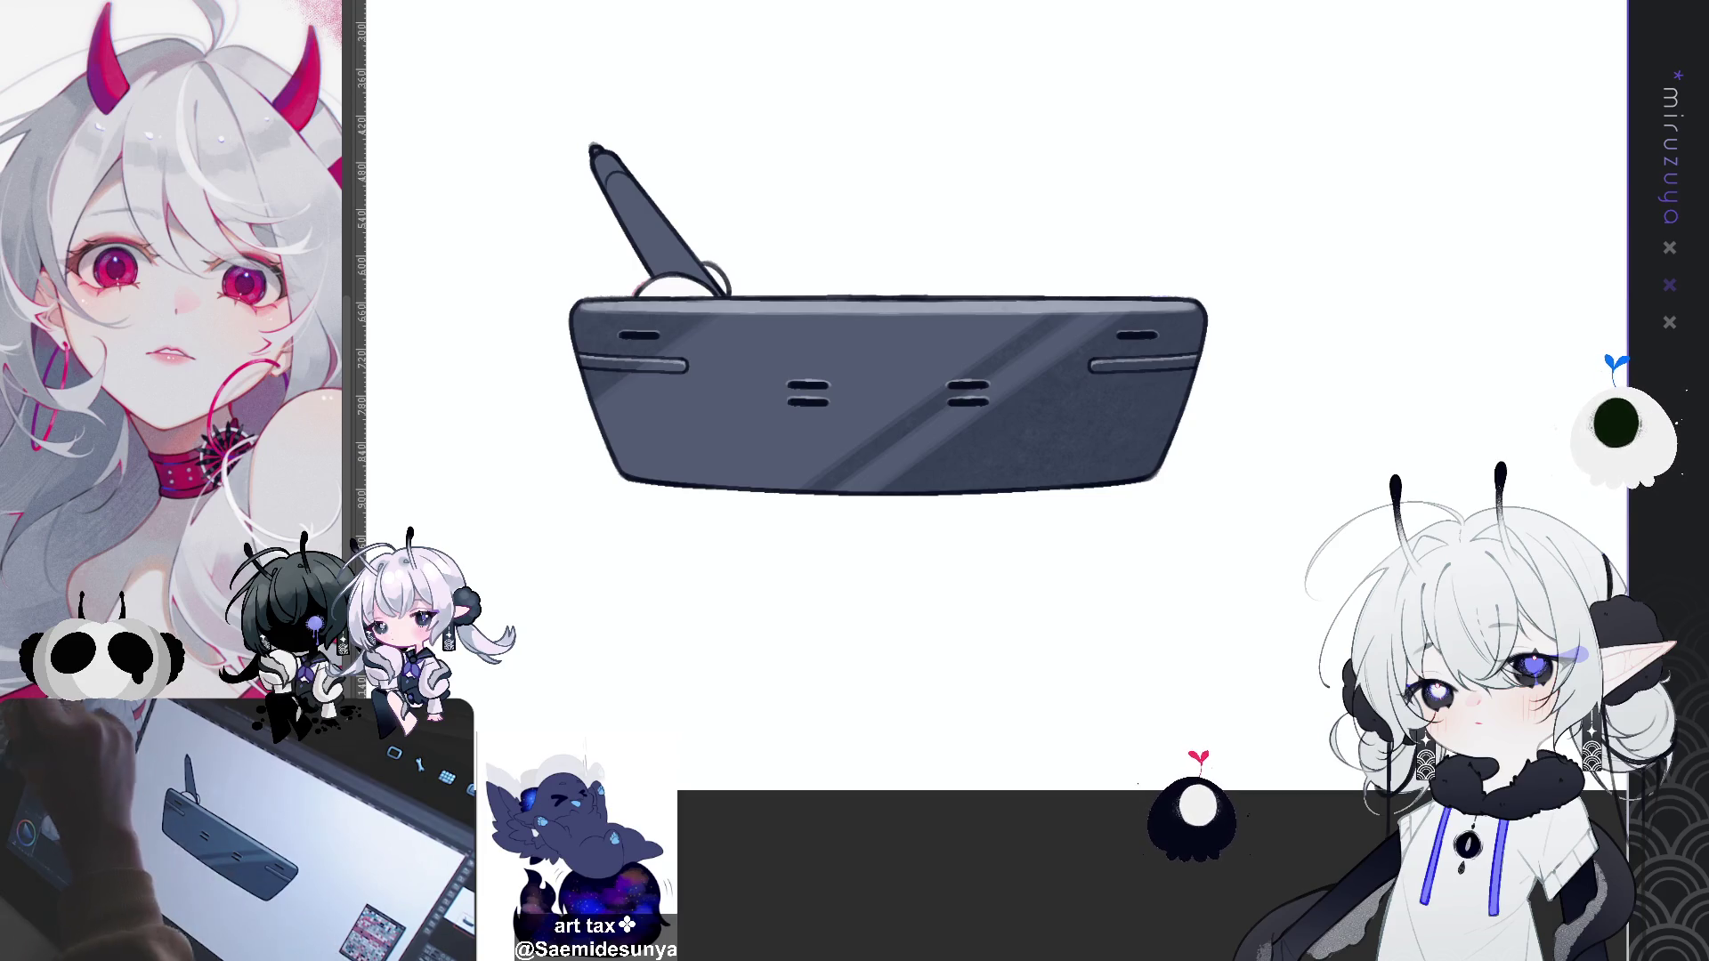
Step: Drag a vertical gradient over the tablet so its lower part darkens, redoing it once
left_click_drag(857, 649, 853, 347)
left_click_drag(904, 592, 899, 419)
key("ctrl+z")
left_click_drag(906, 686, 892, 472)
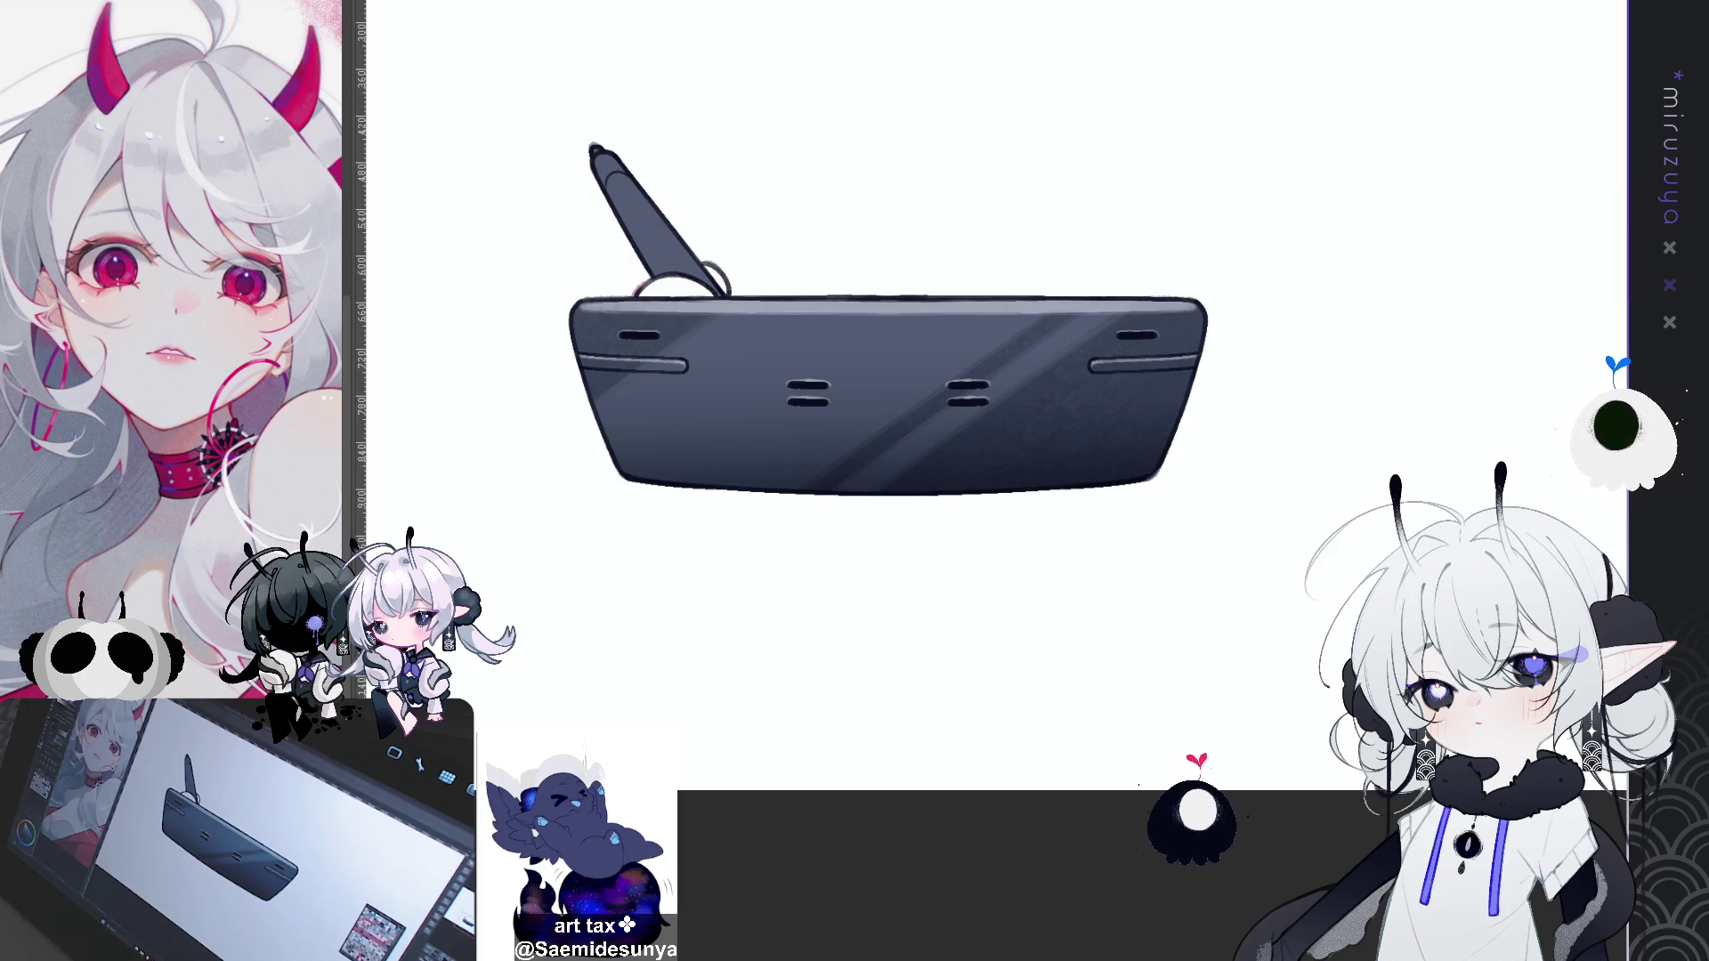
mouse_move(888, 396)
left_mouse_down()
mouse_move(952, 410)
mouse_move(1053, 538)
left_mouse_up()
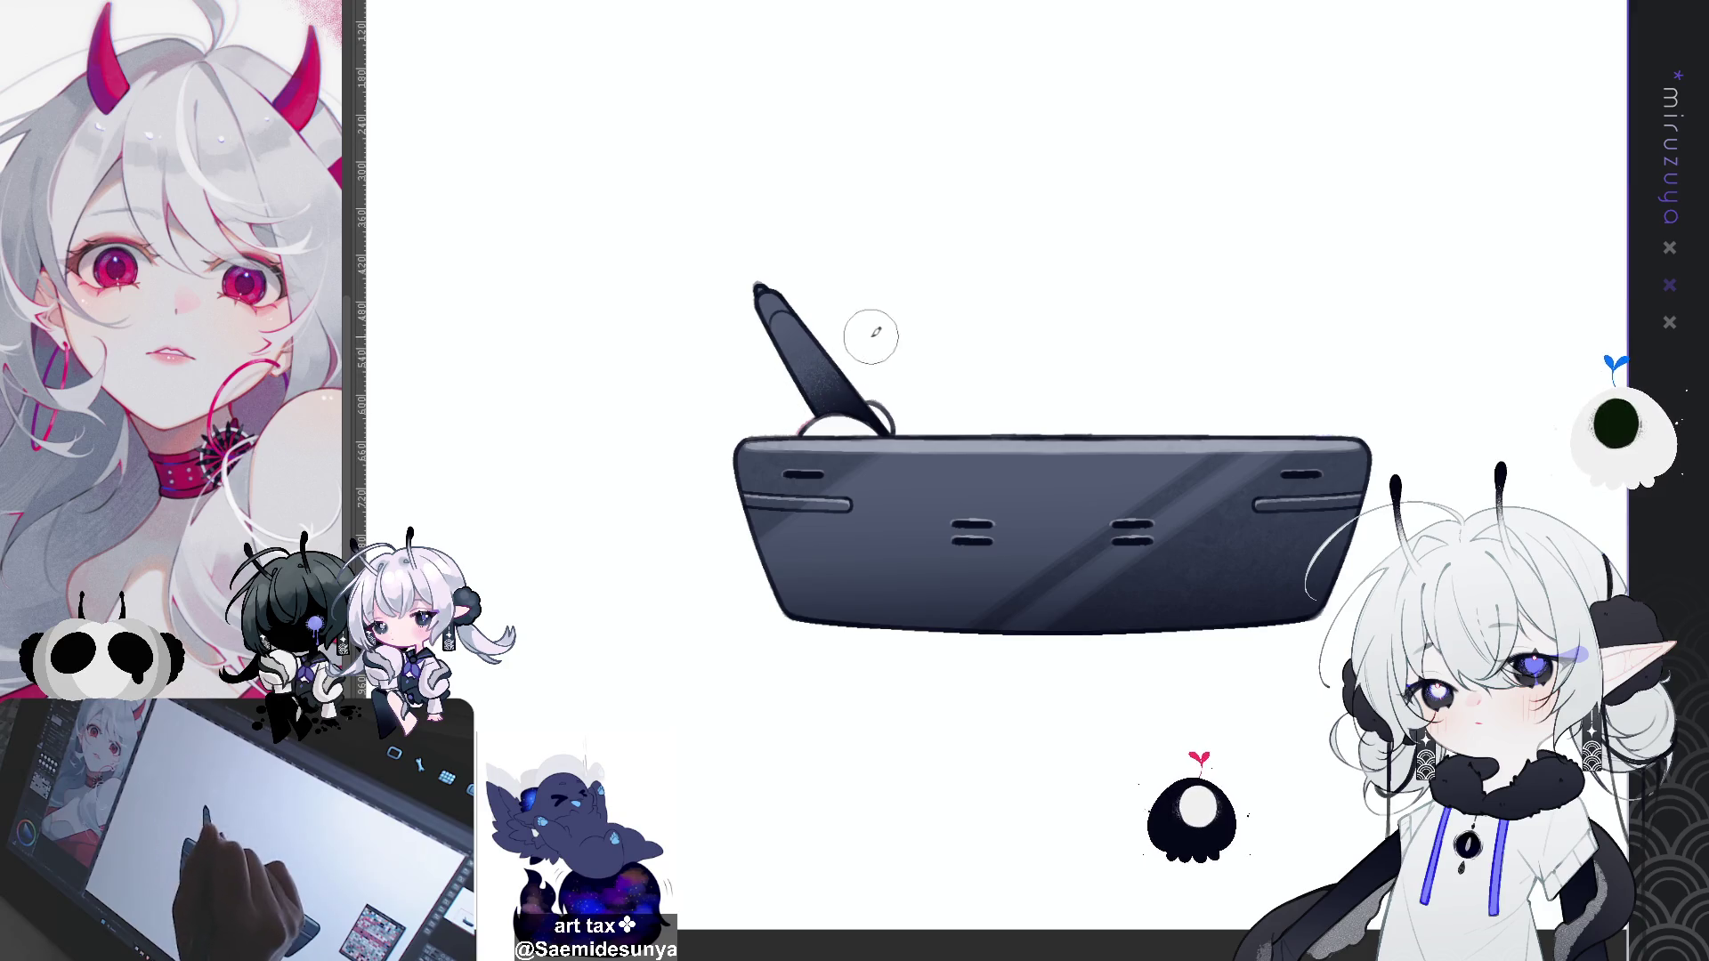
mouse_move(1114, 221)
left_mouse_down()
mouse_move(1236, 267)
mouse_move(1257, 308)
left_mouse_up()
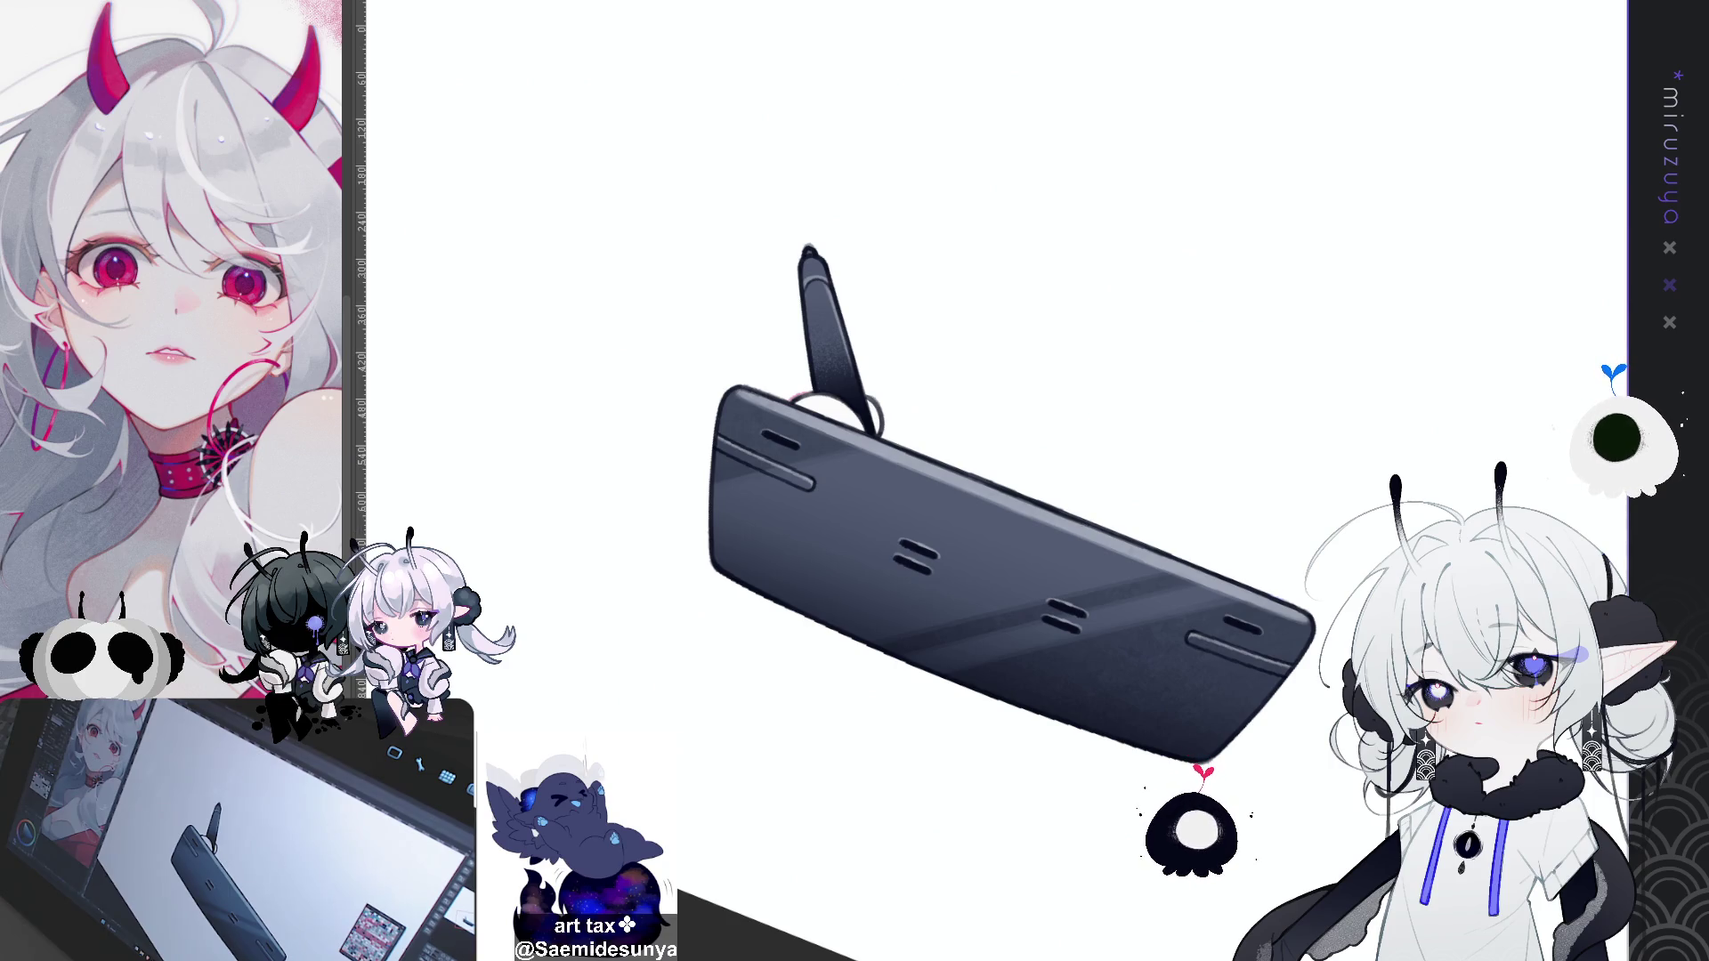
key("ctrl+@")
key("ctrl+minus")
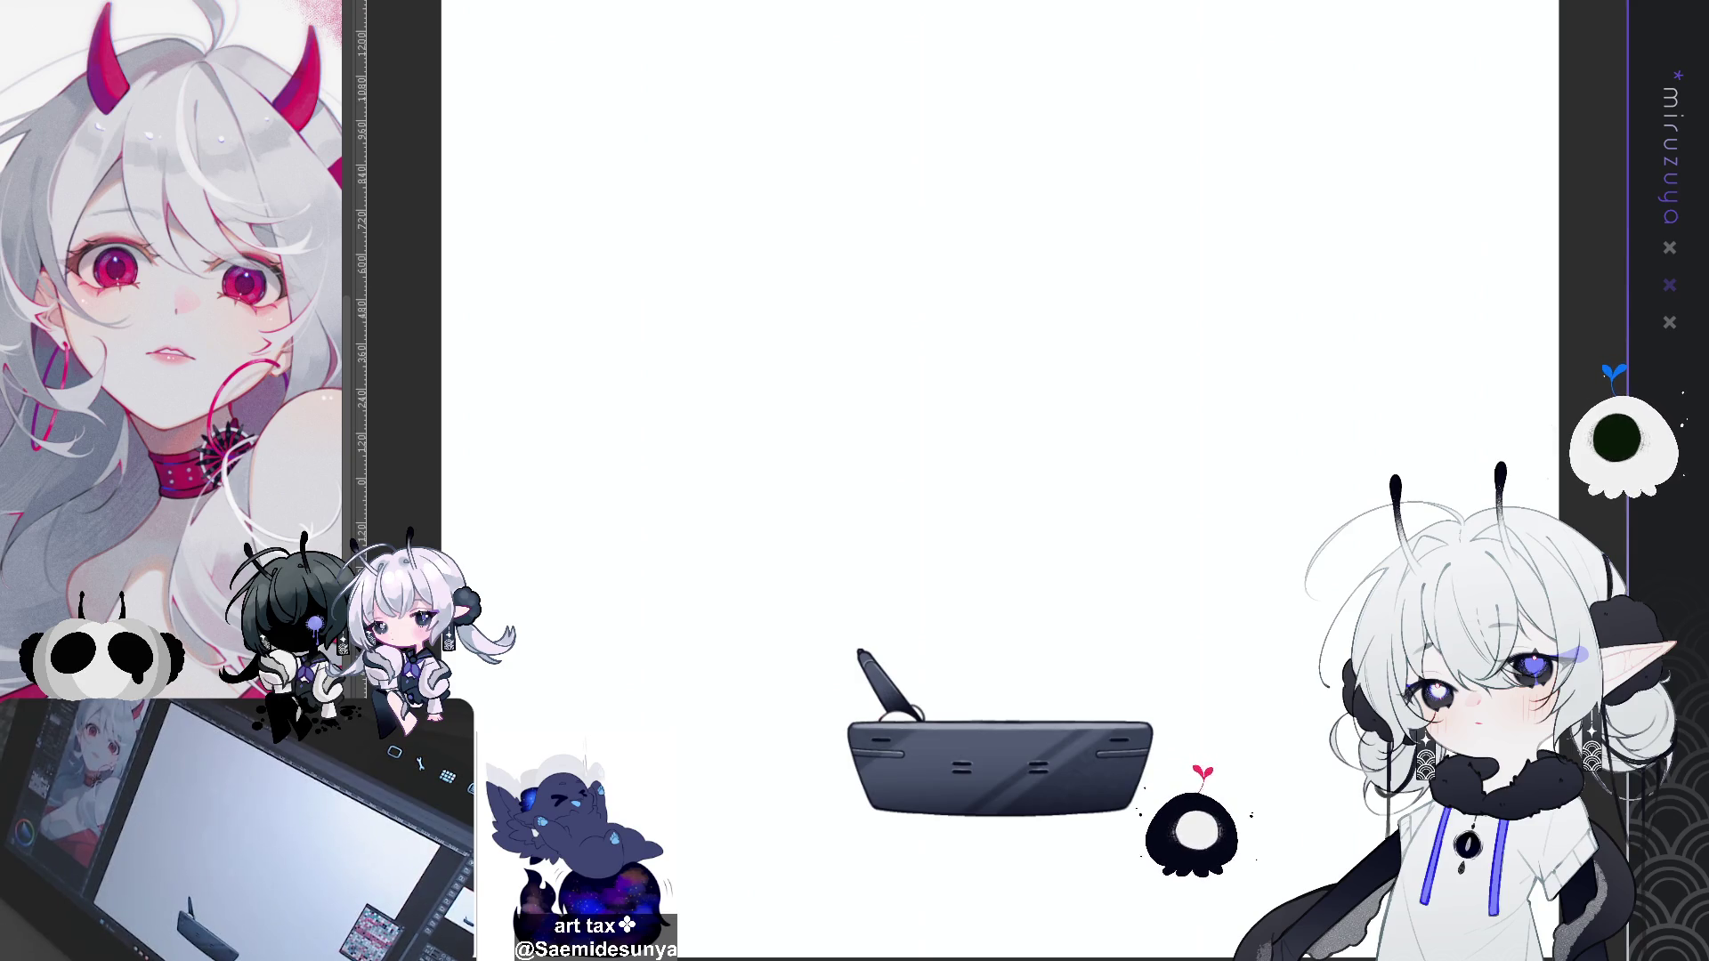
left_click_drag(878, 374, 810, 111)
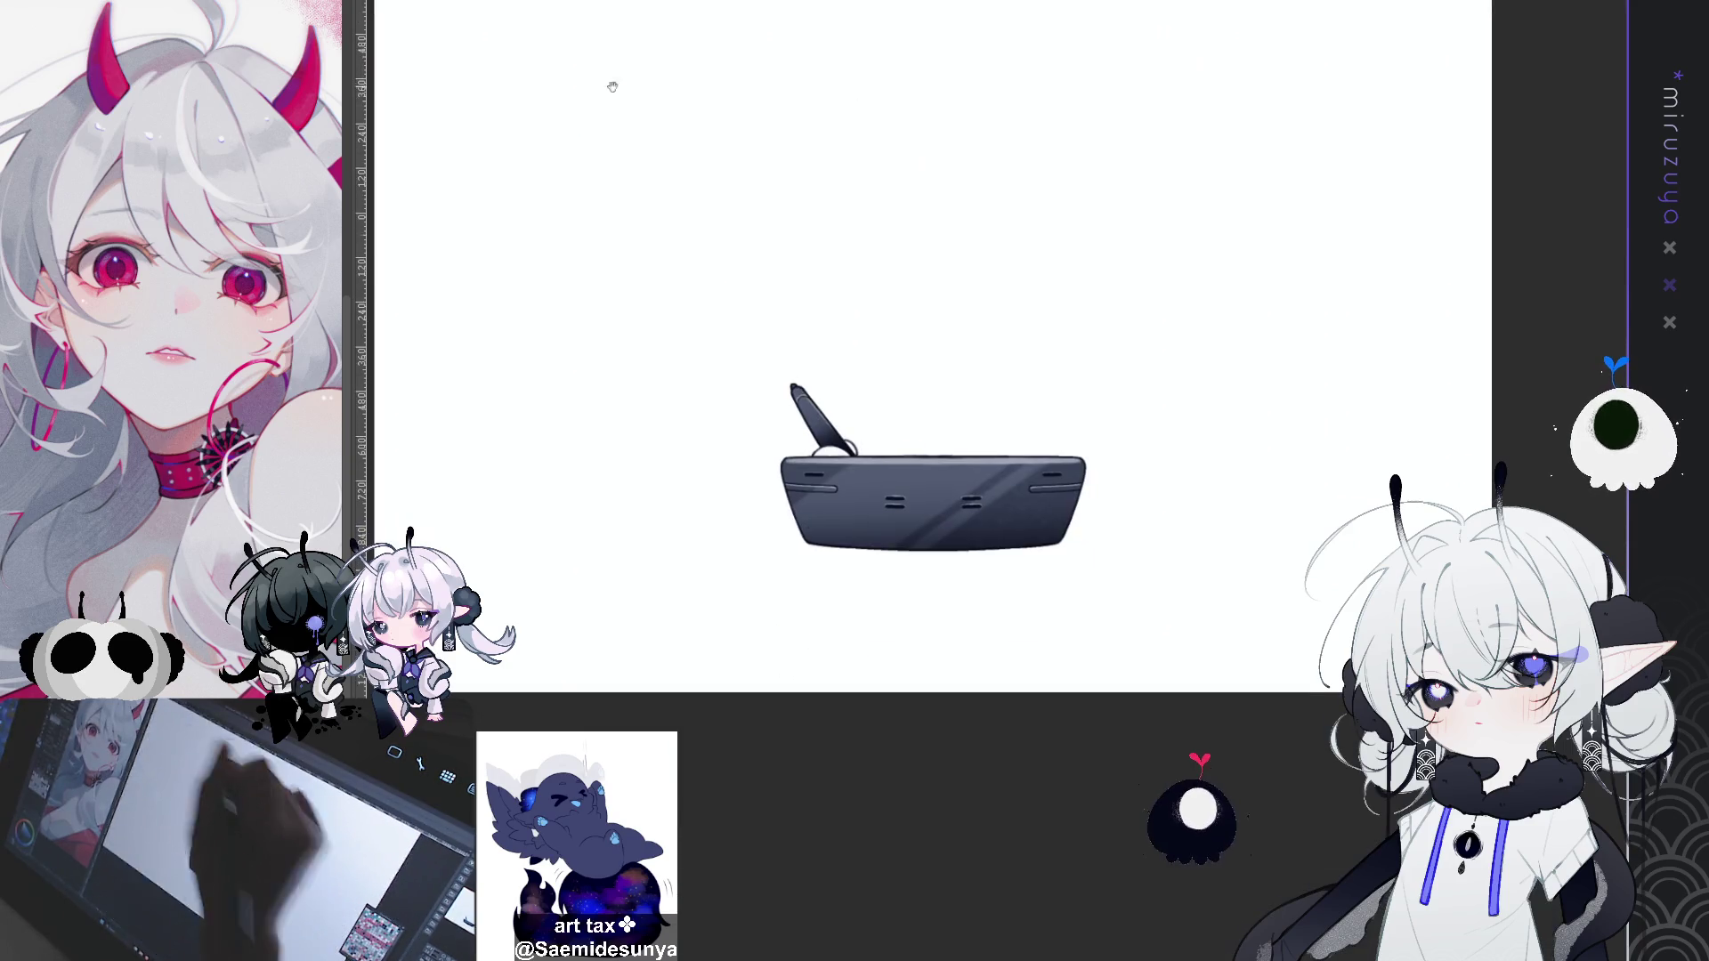
Step: Inspect the tablet up close, then apply a tonal correction shifting it to neutral black-grey
key("ctrl+plus")
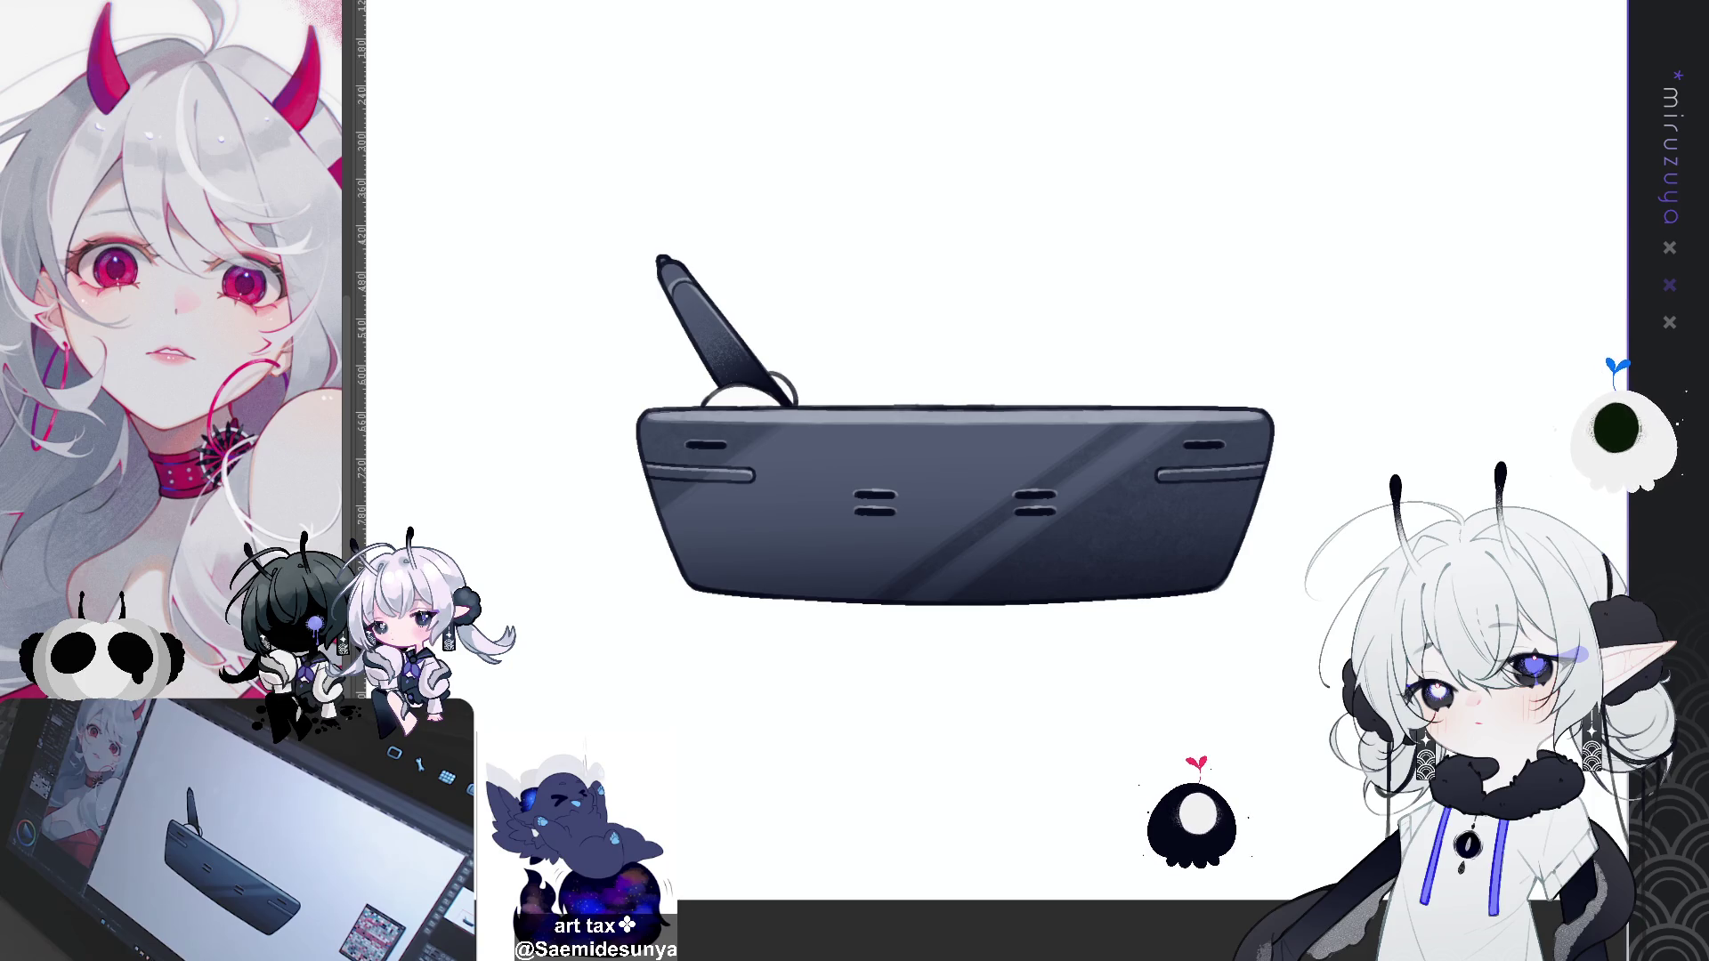
left_click_drag(952, 499, 910, 427)
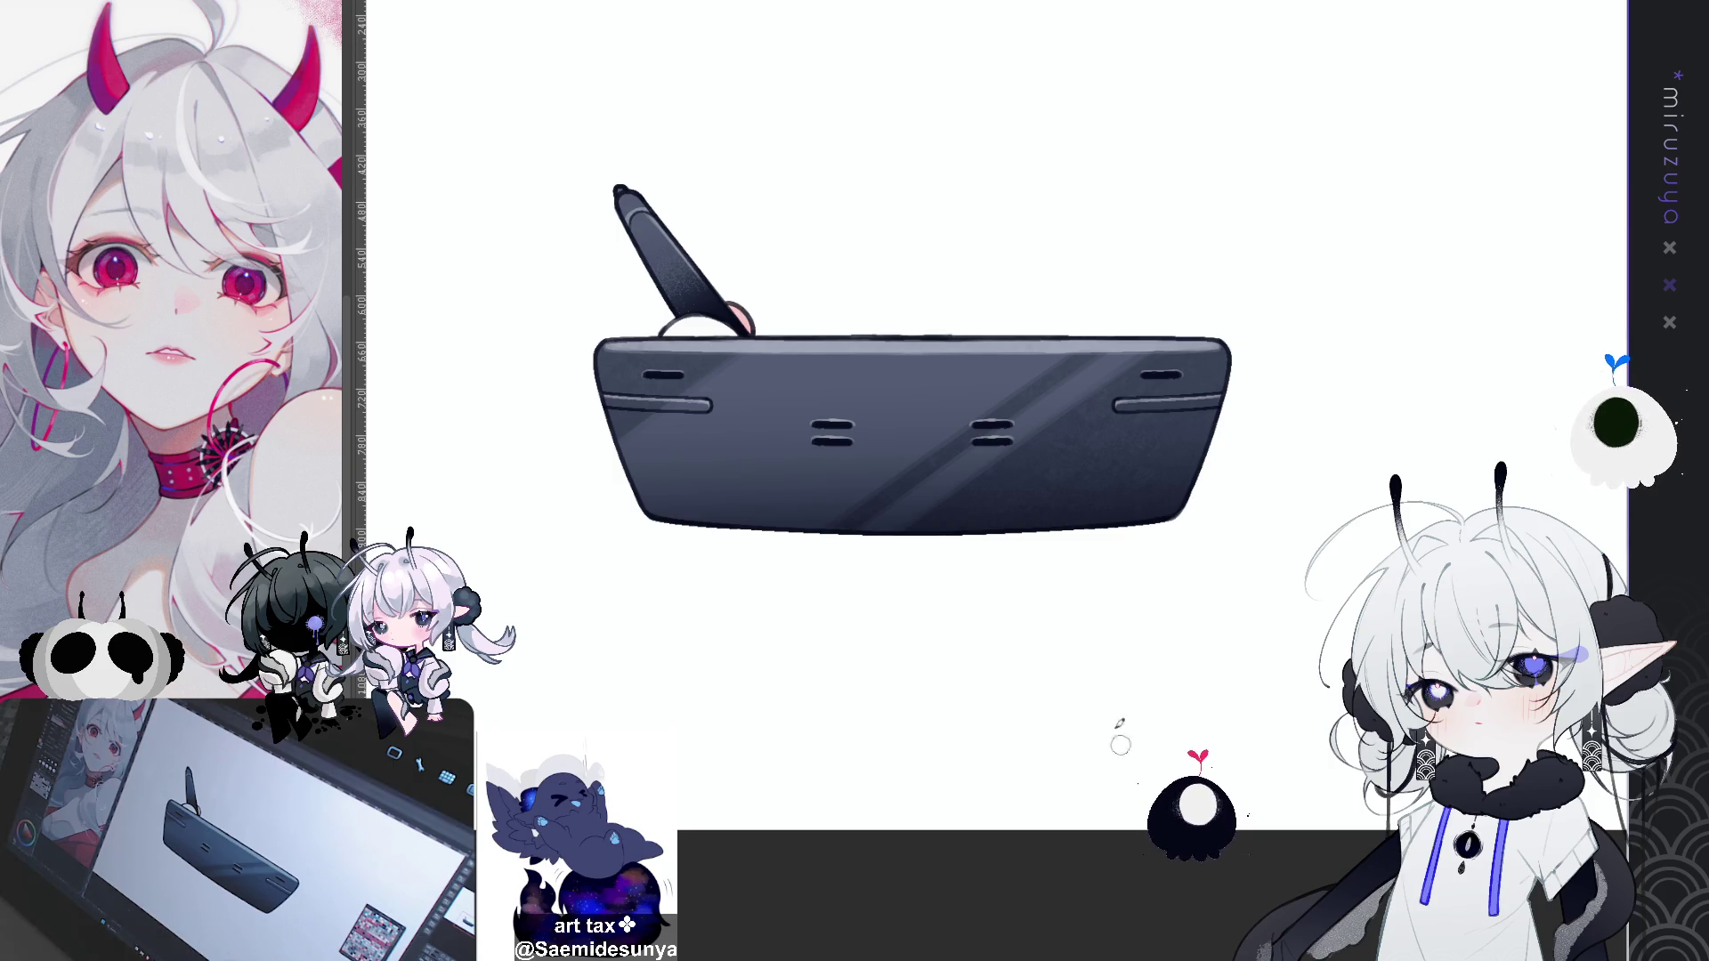
scroll(1130, 556, "up", 1)
mouse_move(979, 400)
left_mouse_down()
mouse_move(935, 267)
mouse_move(890, 223)
mouse_move(918, 230)
left_mouse_up()
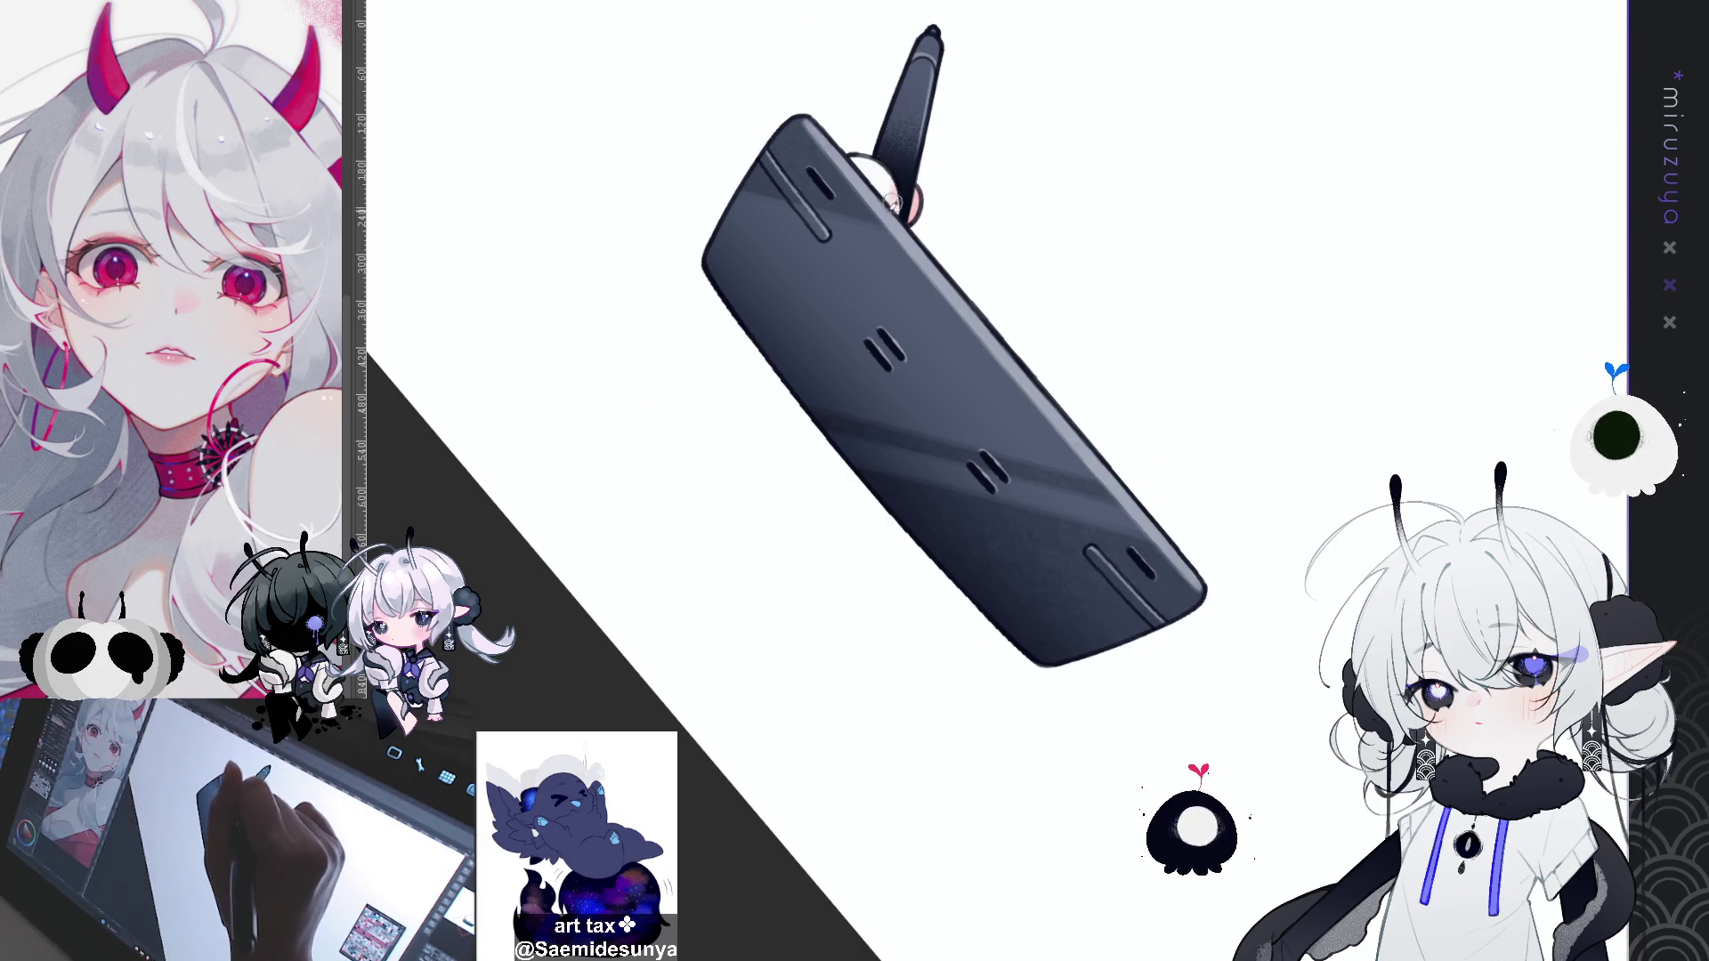
left_click_drag(892, 204, 786, 435)
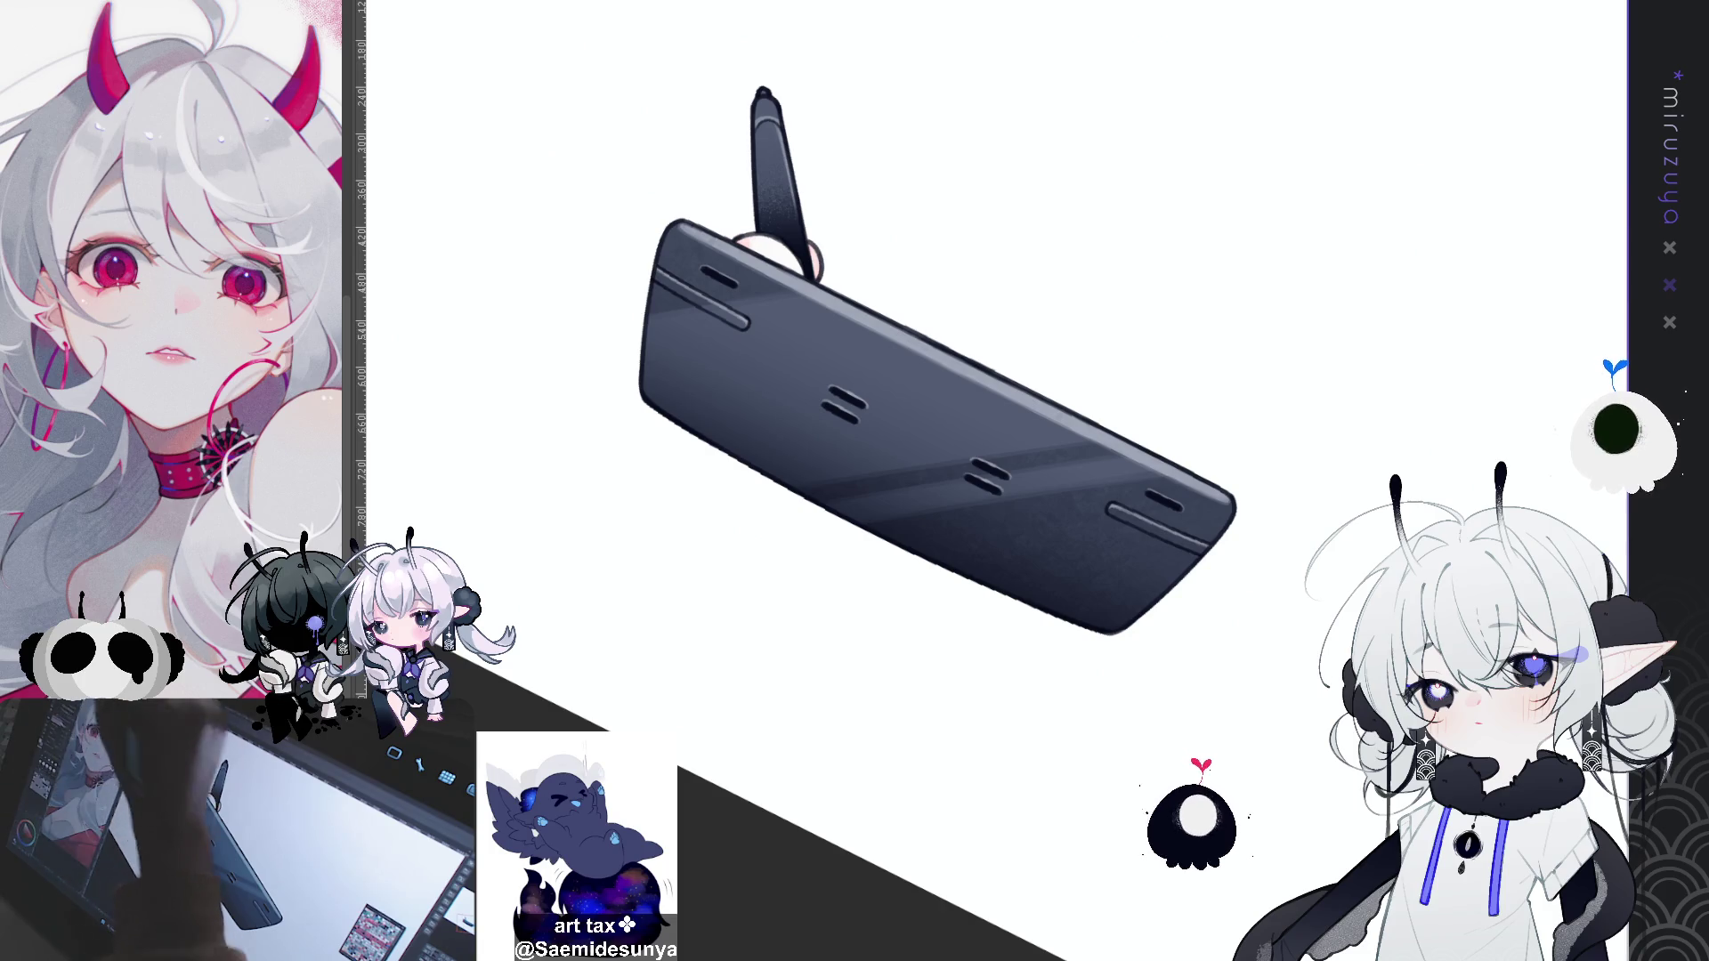
key("ctrl+@")
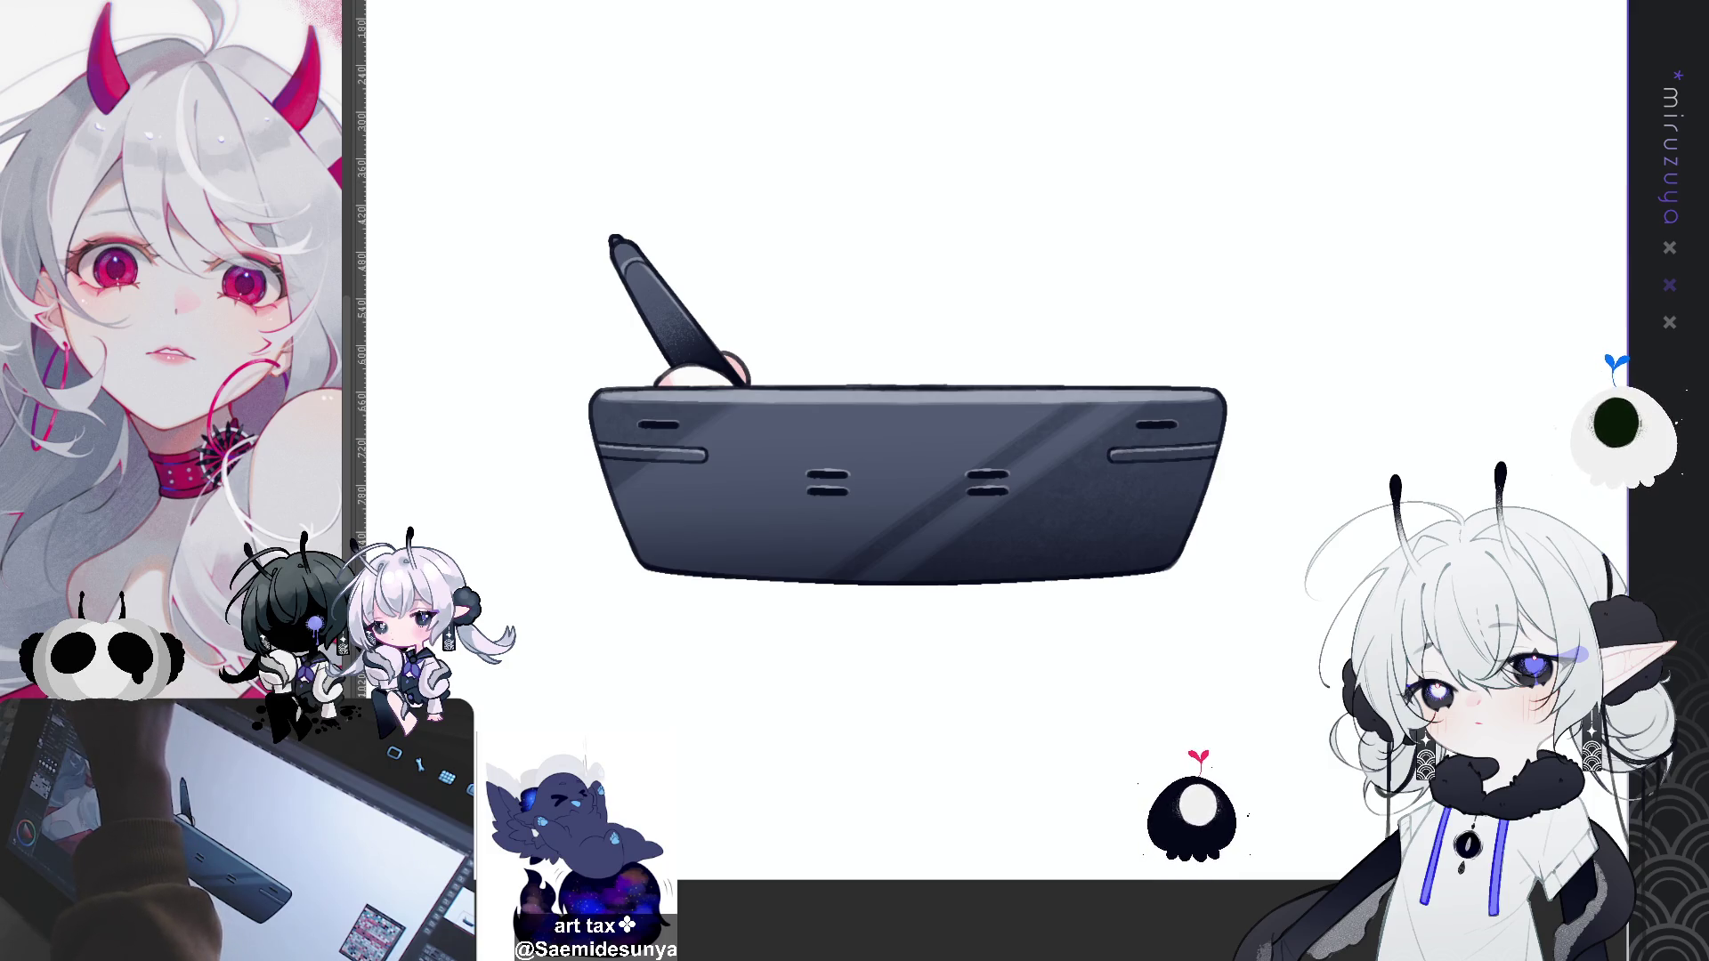
left_click(1292, 188)
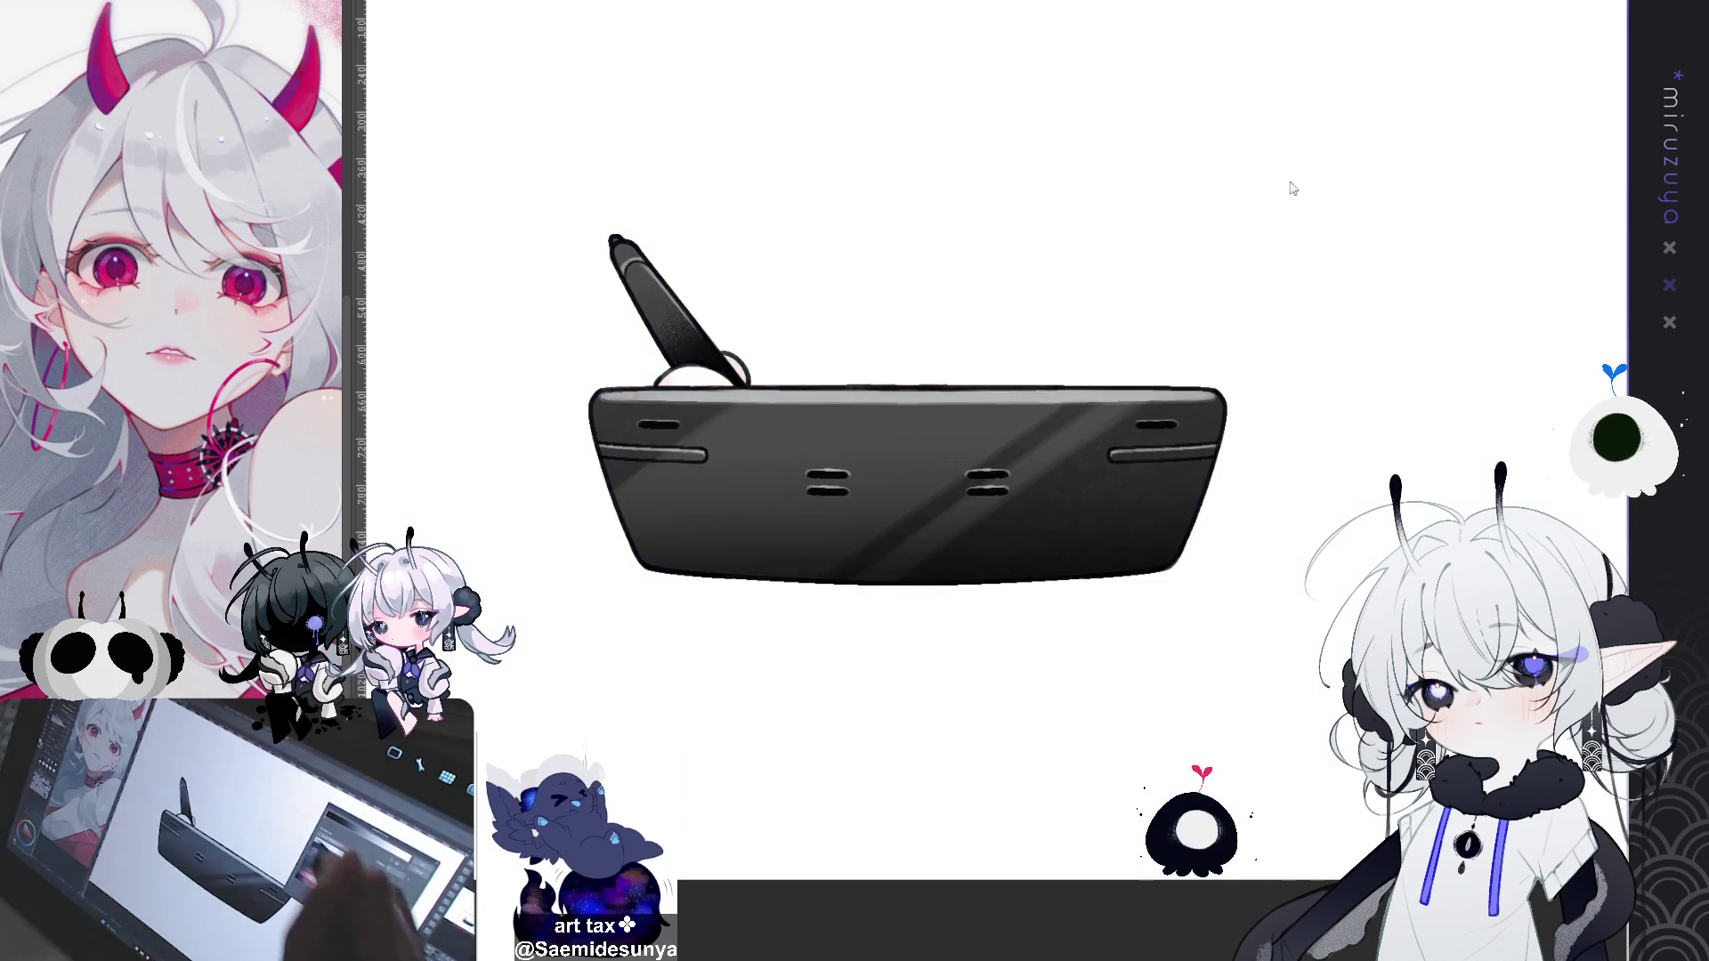
Step: Switch the tonal correction to a navy-blue colour mapping and move the tablet aside
left_click(1543, 85)
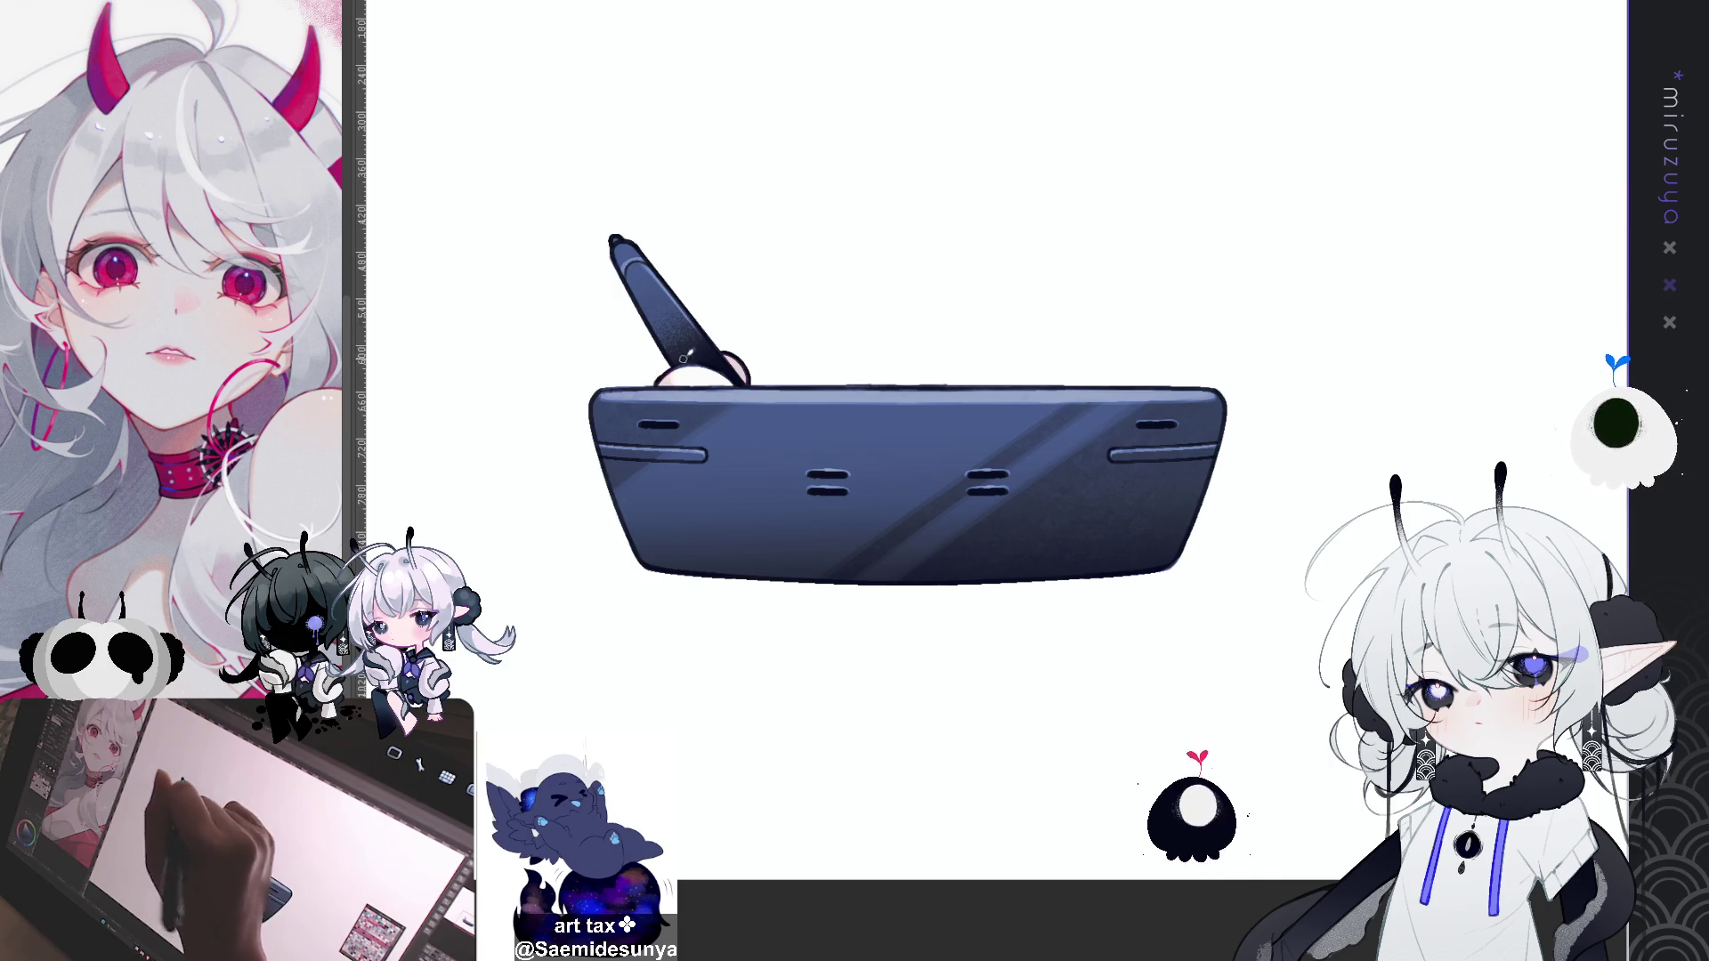
left_click_drag(979, 490, 1112, 339)
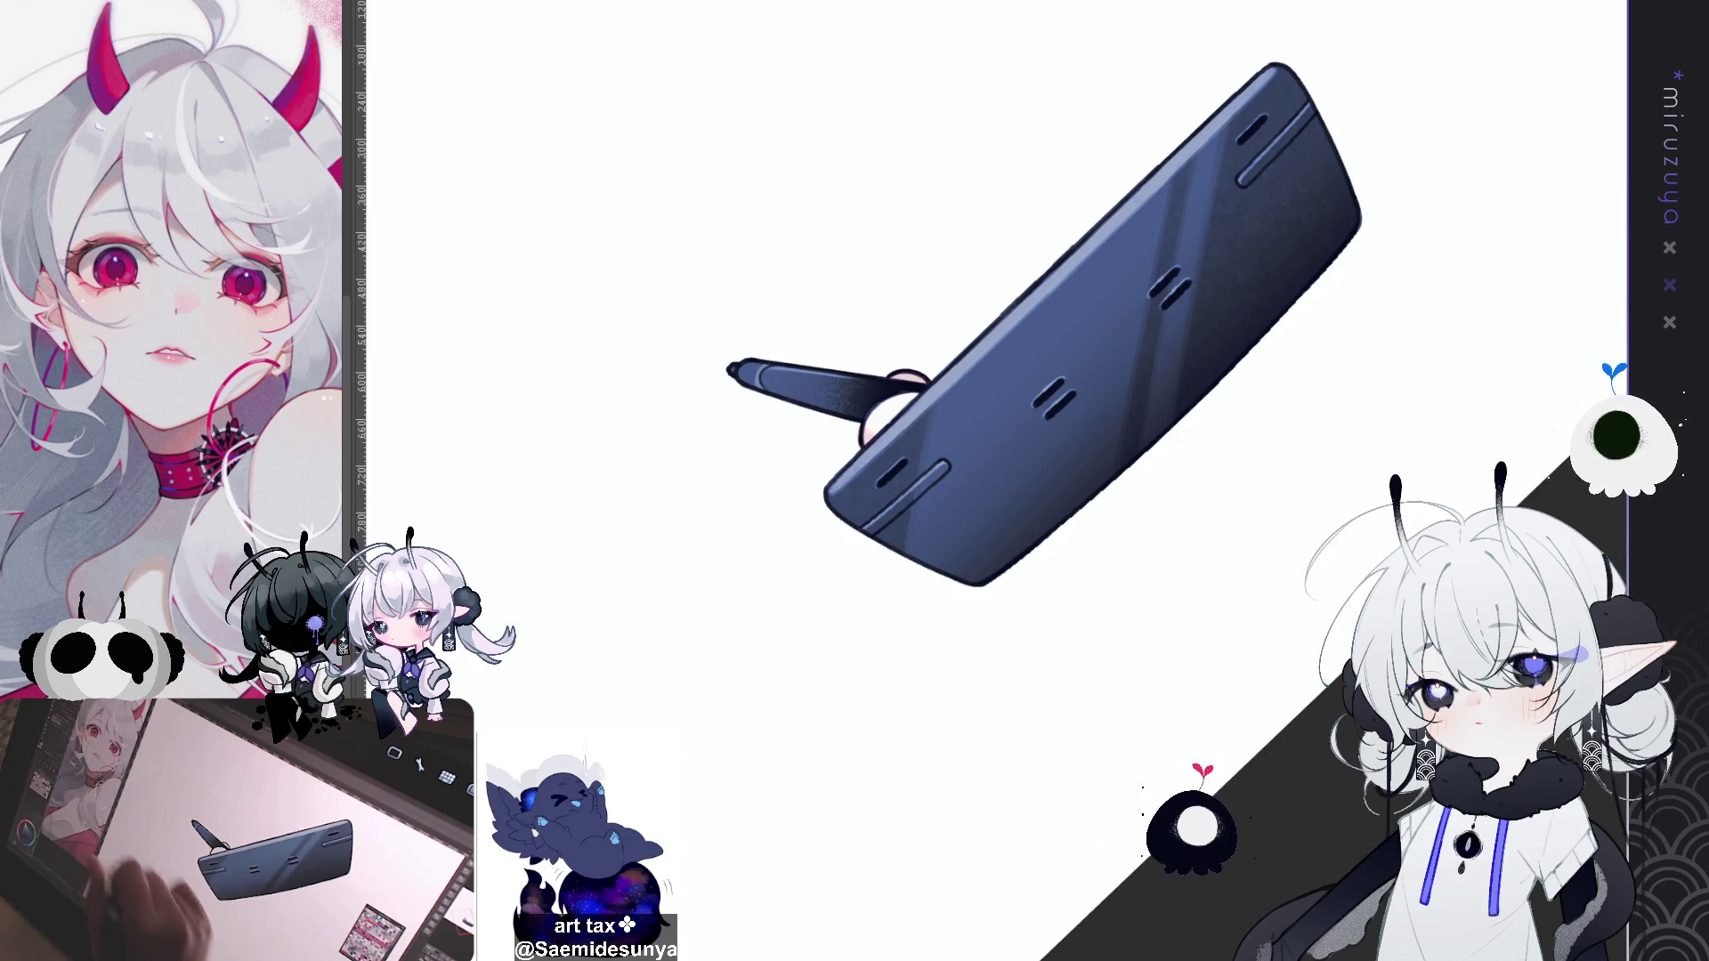
key("minus")
key("minus")
key("minus")
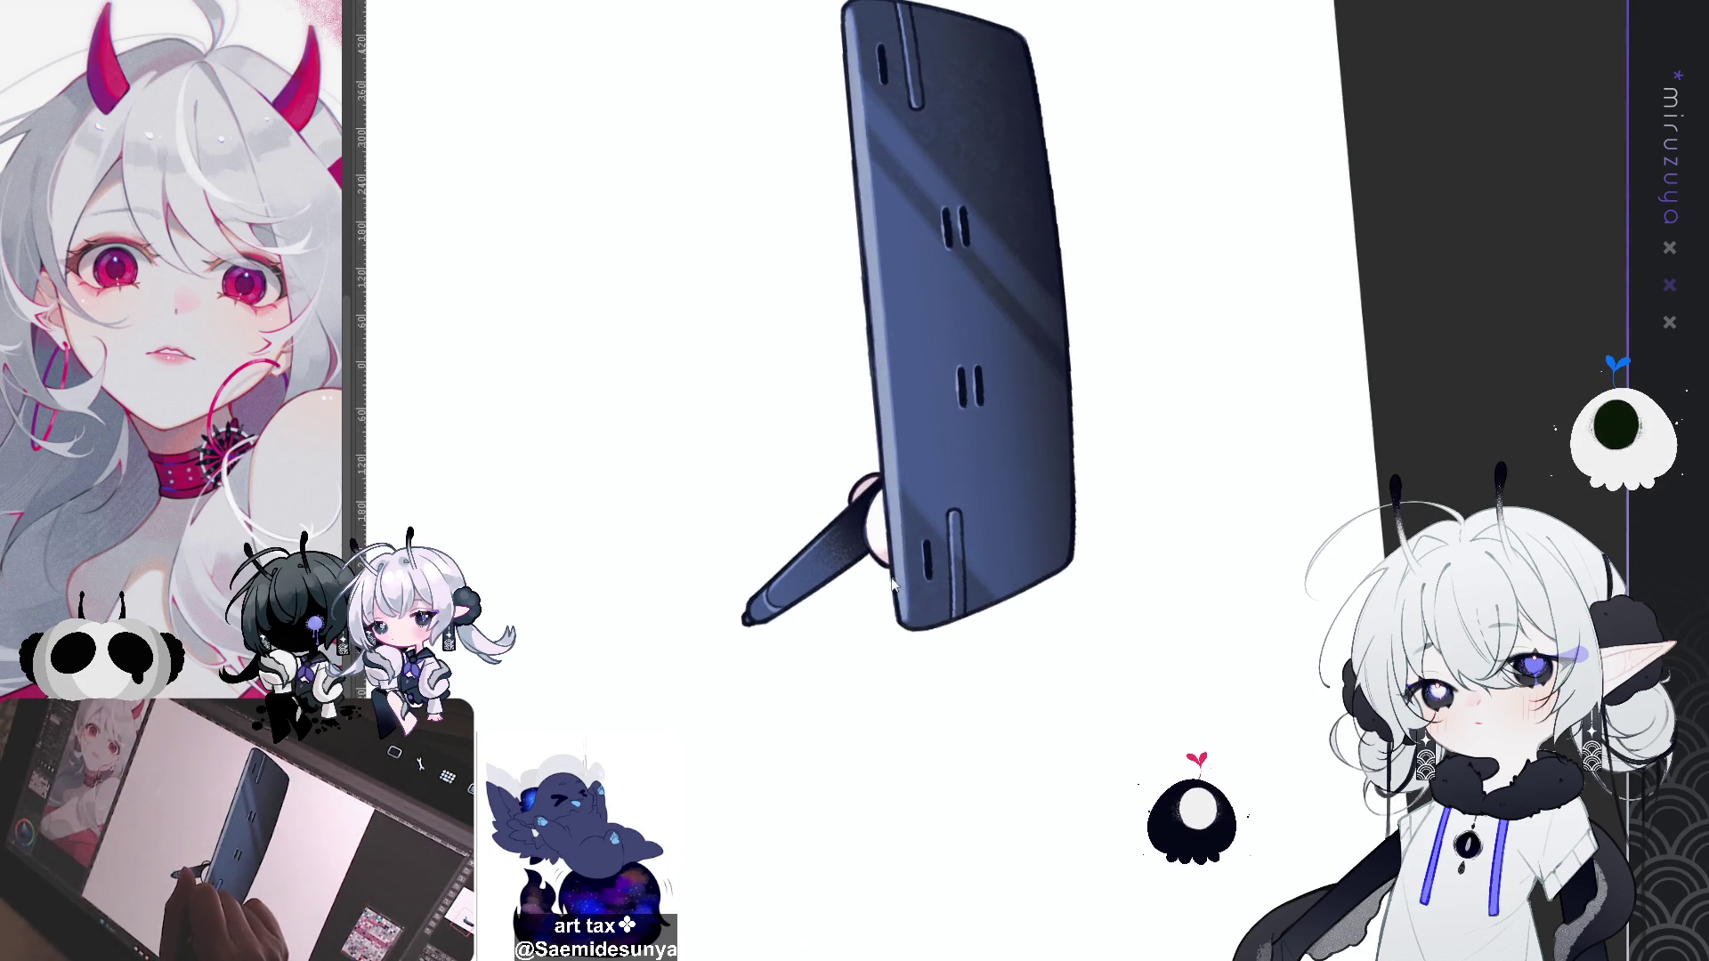
left_click_drag(923, 621, 1025, 674)
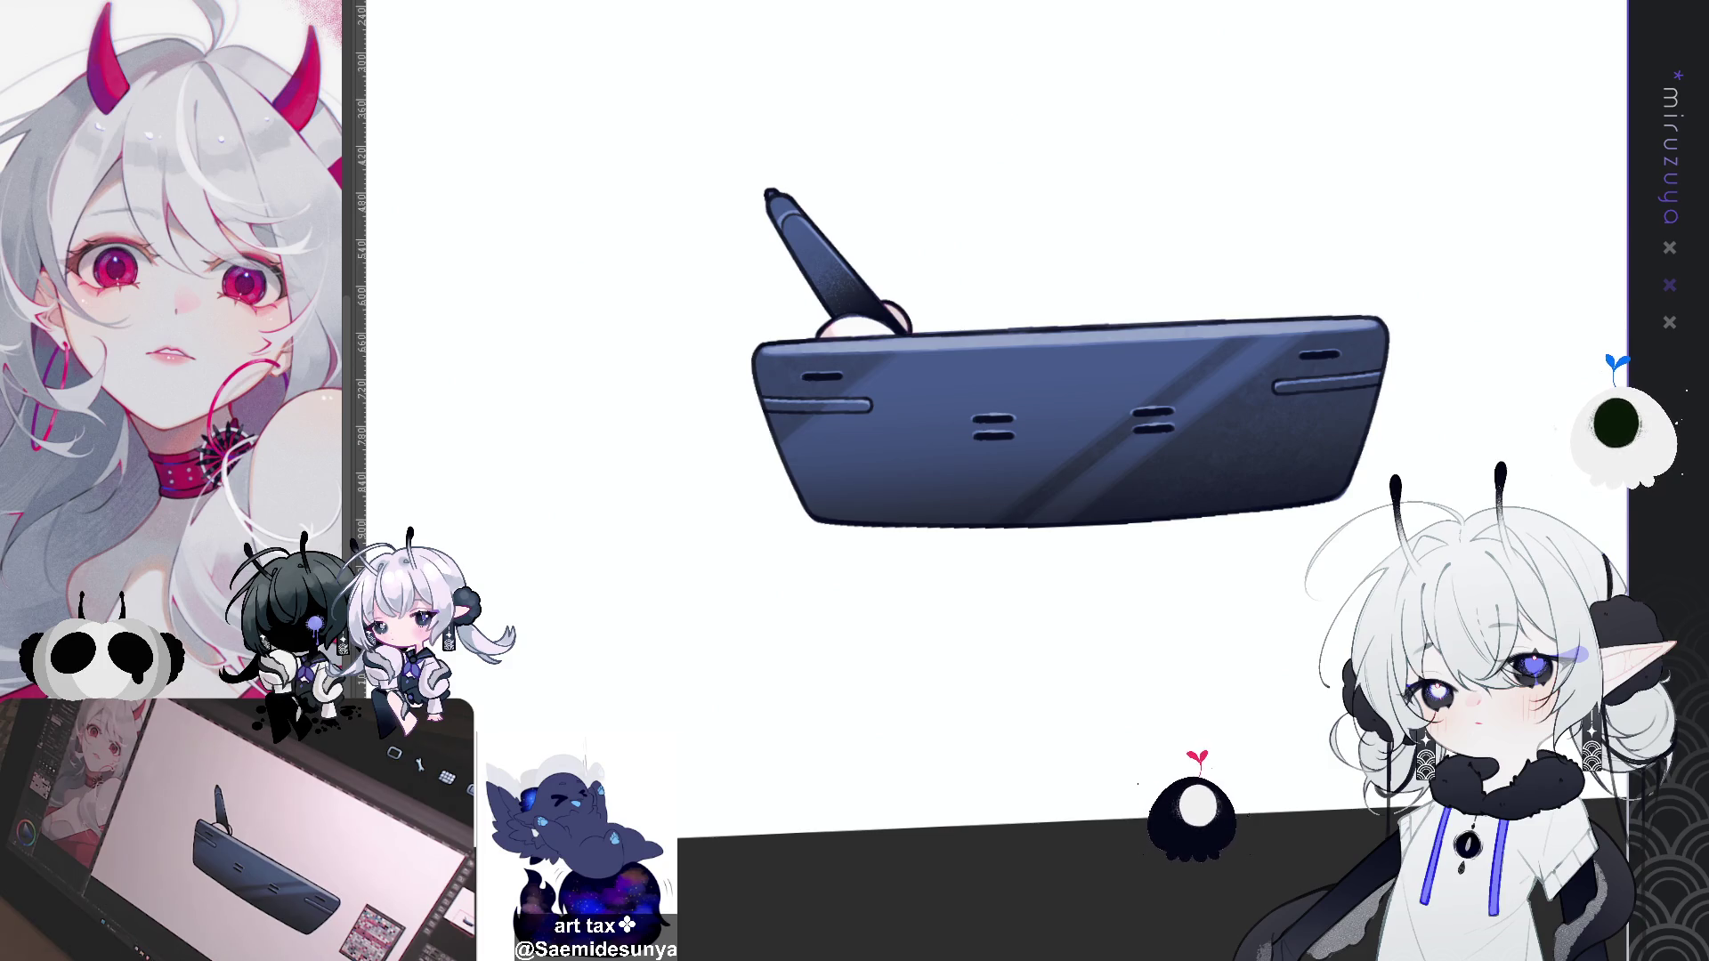
left_click_drag(1091, 545, 1373, 621)
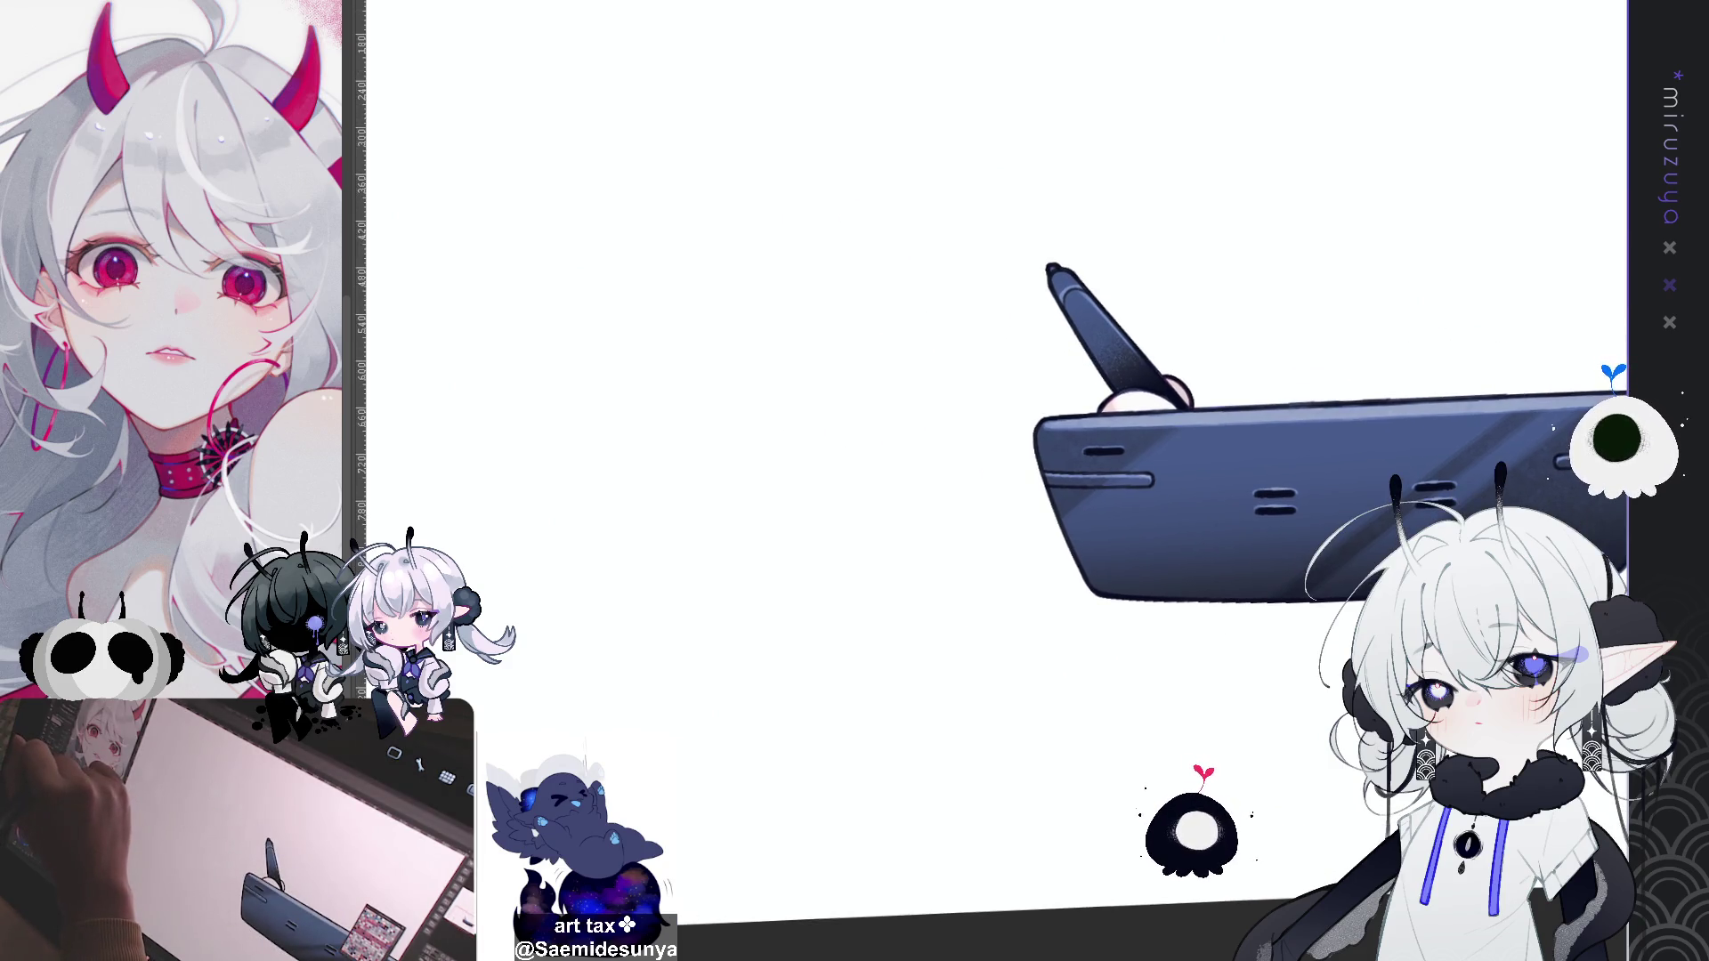
Step: Paint a dark test stroke on blank canvas and undo it, leaving no trace
mouse_move(719, 189)
left_mouse_down()
mouse_move(732, 512)
mouse_move(726, 312)
mouse_move(747, 463)
left_mouse_up()
key("ctrl+z")
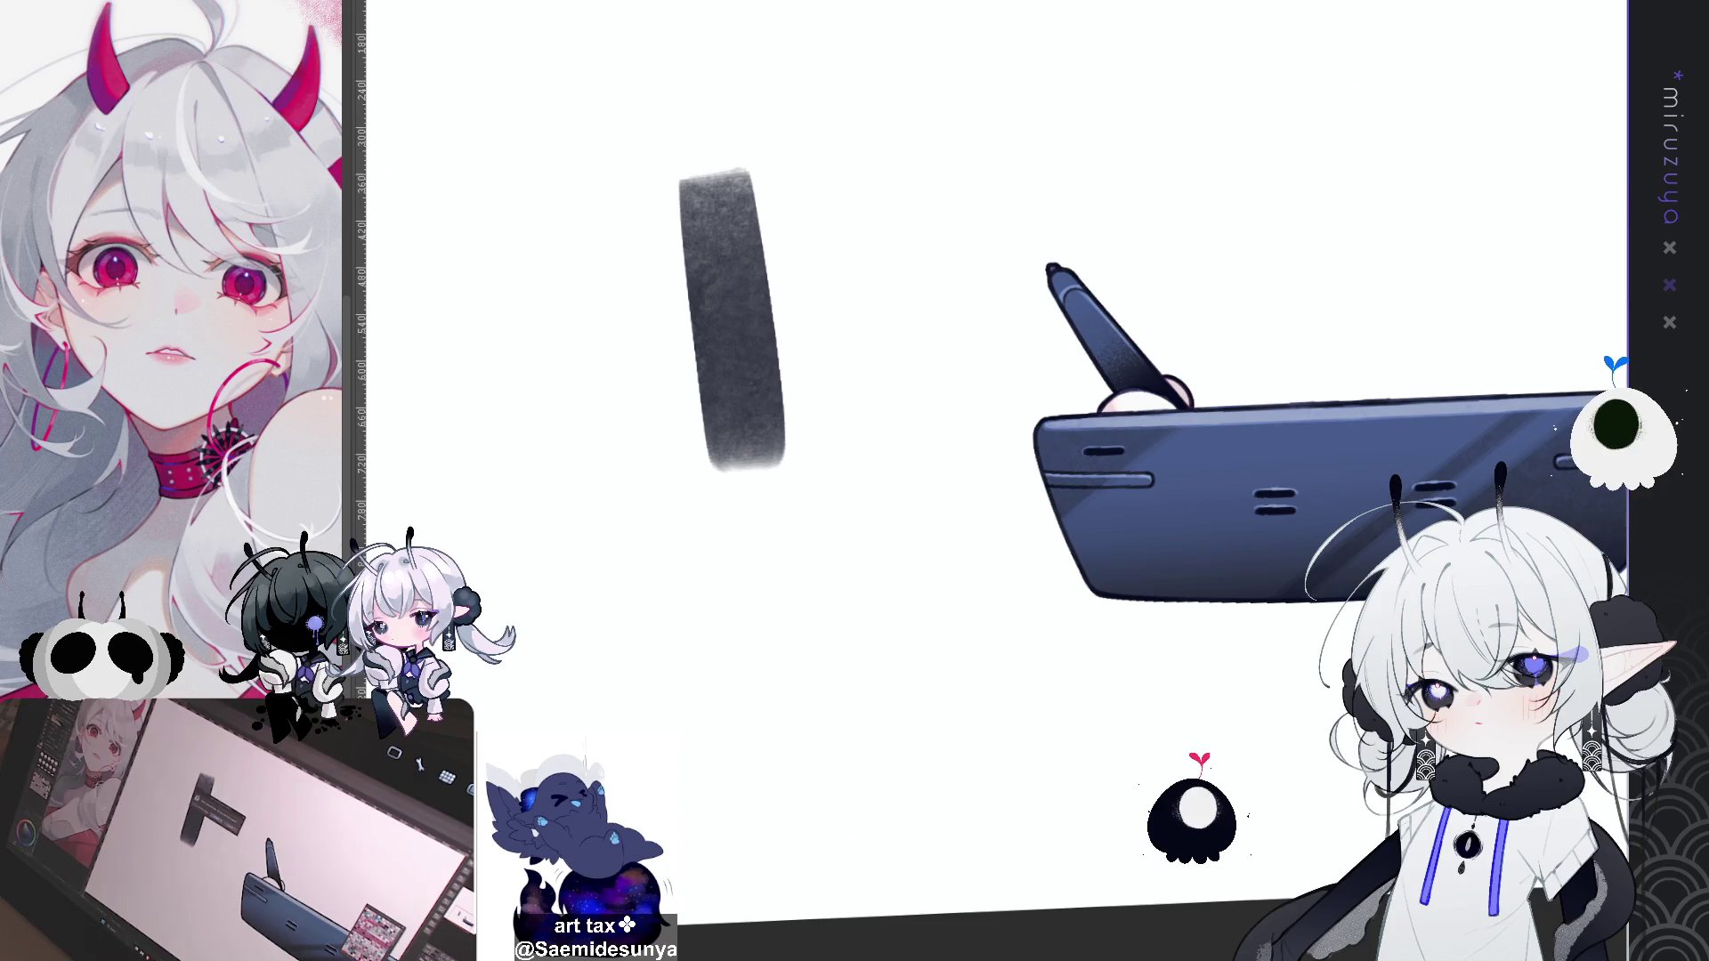
key("ctrl+z")
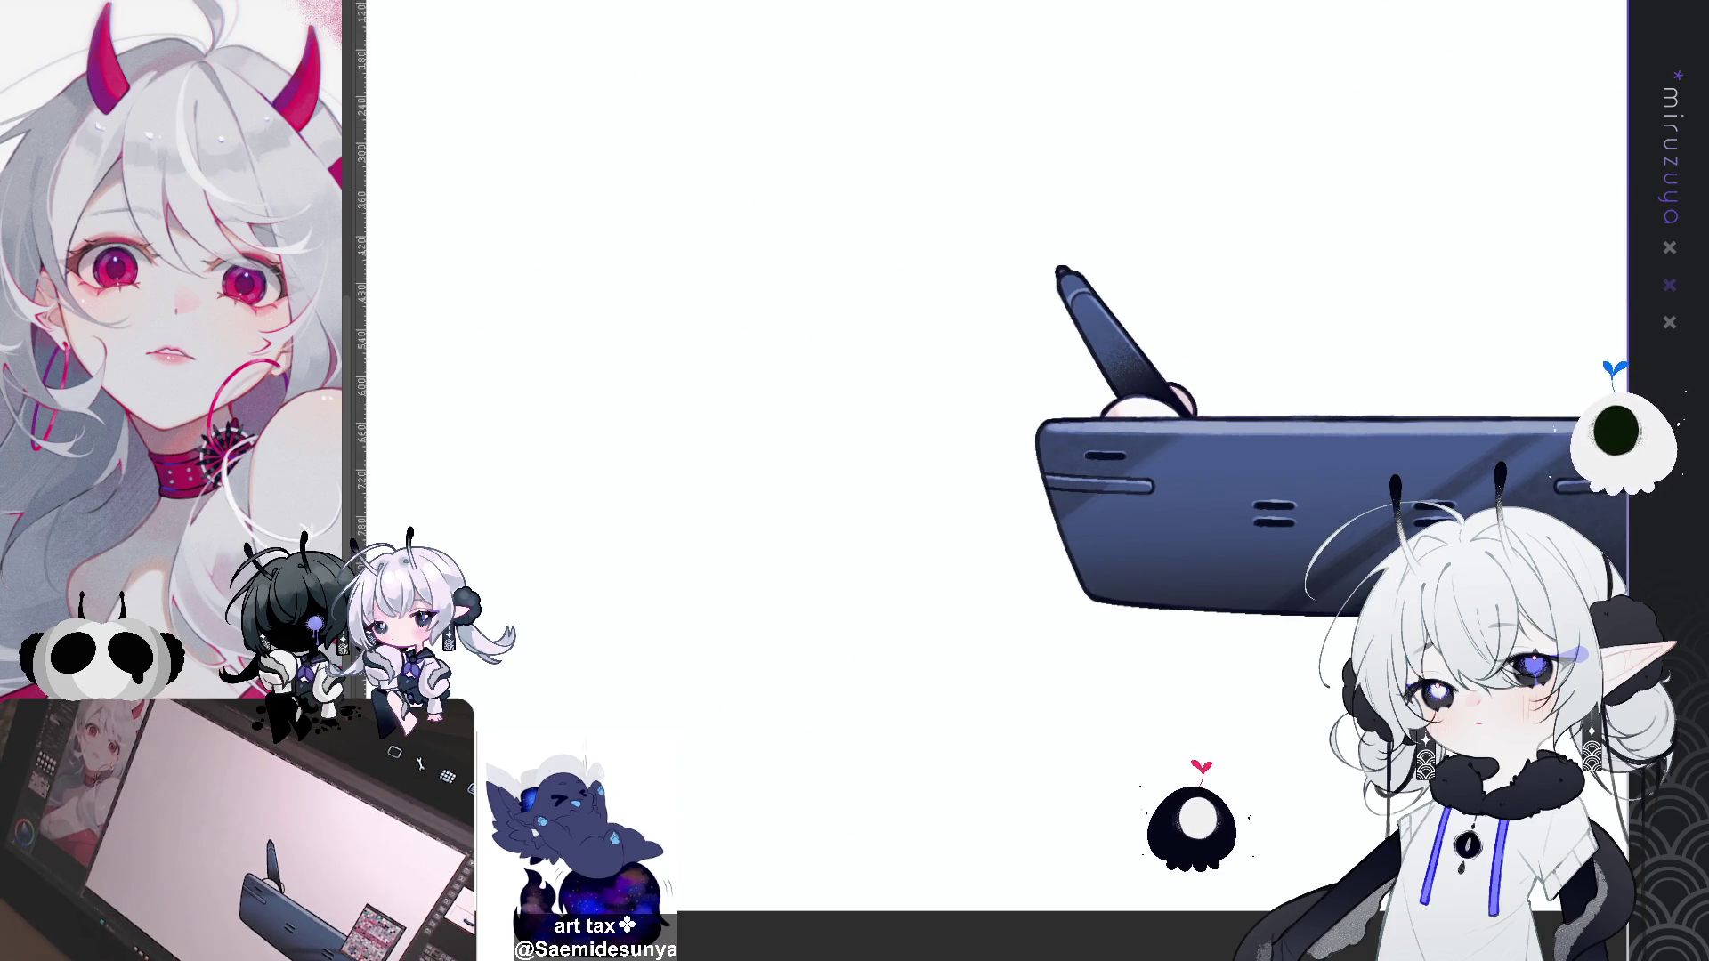
scroll(1278, 553, "up", 2)
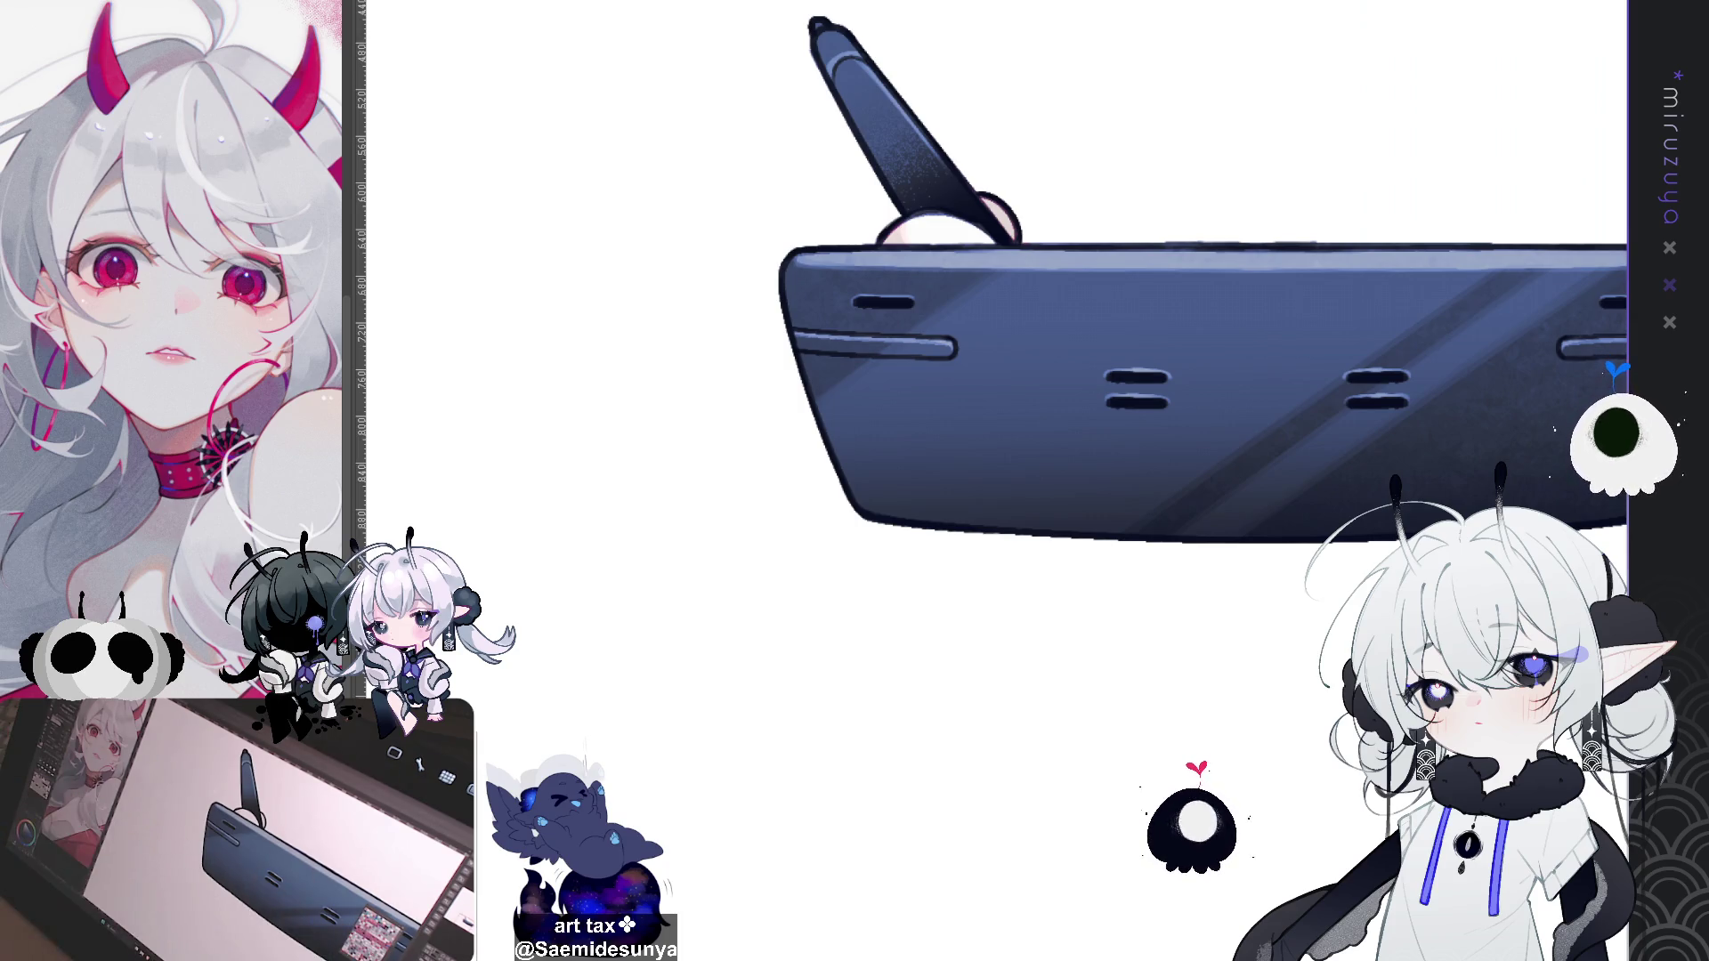
mouse_move(1602, 331)
left_mouse_down()
mouse_move(1171, 354)
mouse_move(1071, 267)
left_mouse_up()
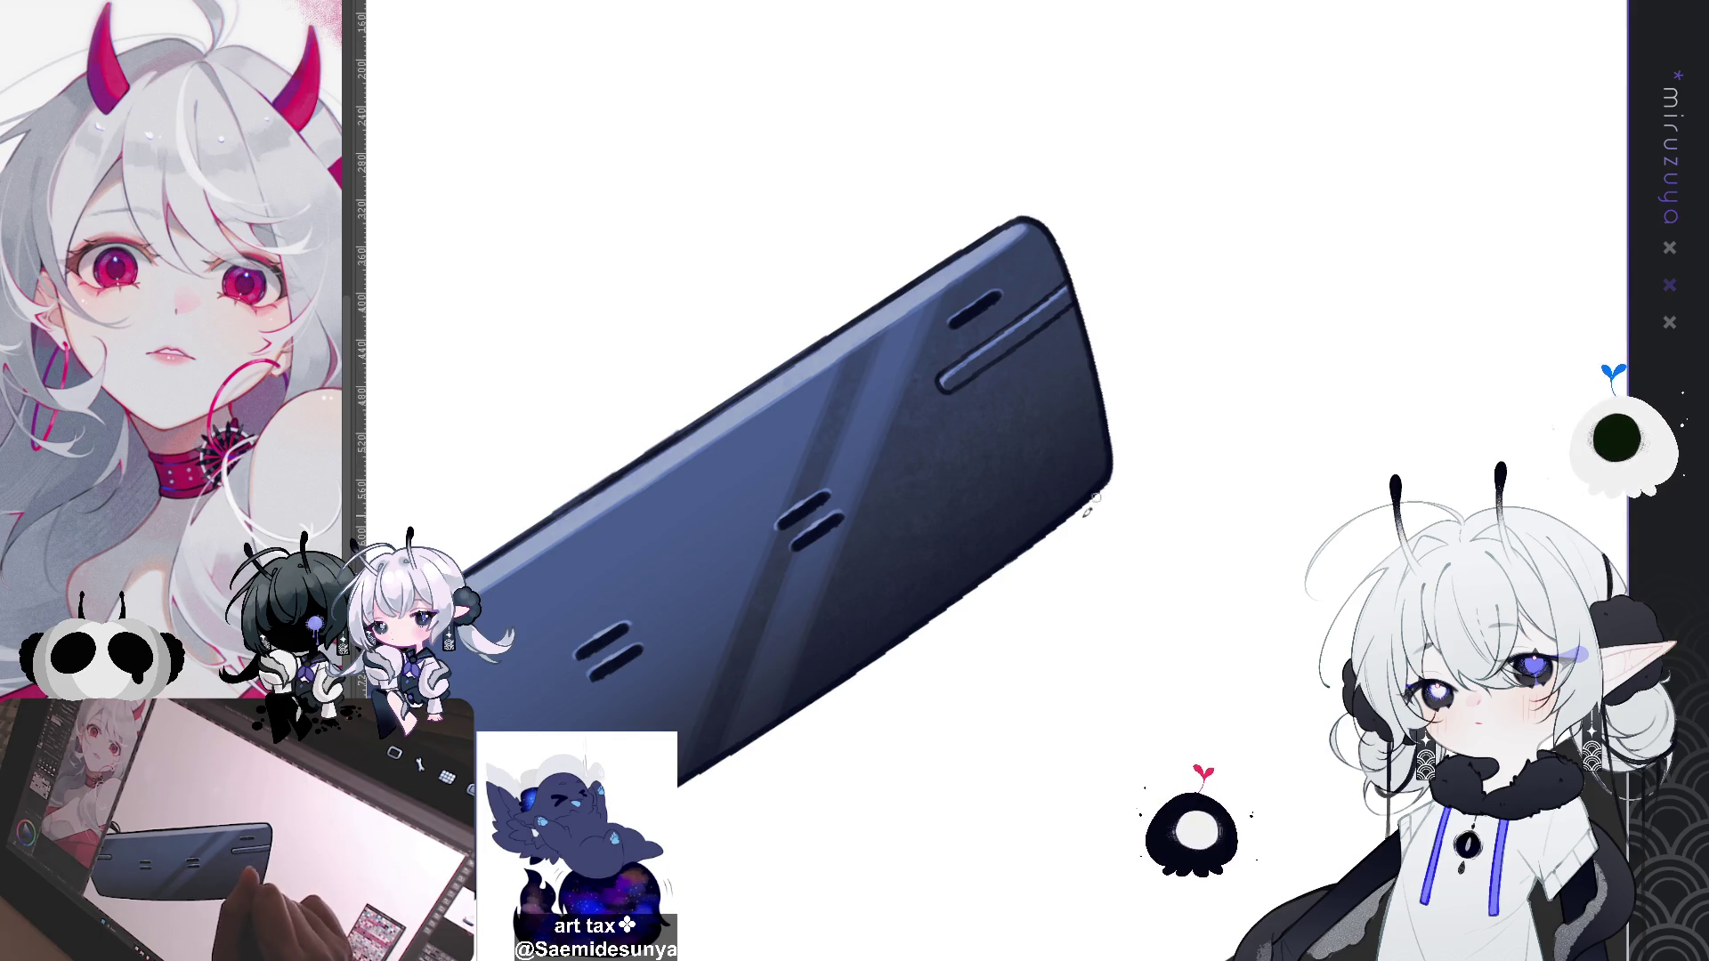
Step: Darken the outline along the tablet's left edge, then zoom out to the whole drawing
mouse_move(799, 727)
left_mouse_down()
mouse_move(1144, 732)
mouse_move(1060, 244)
left_mouse_up()
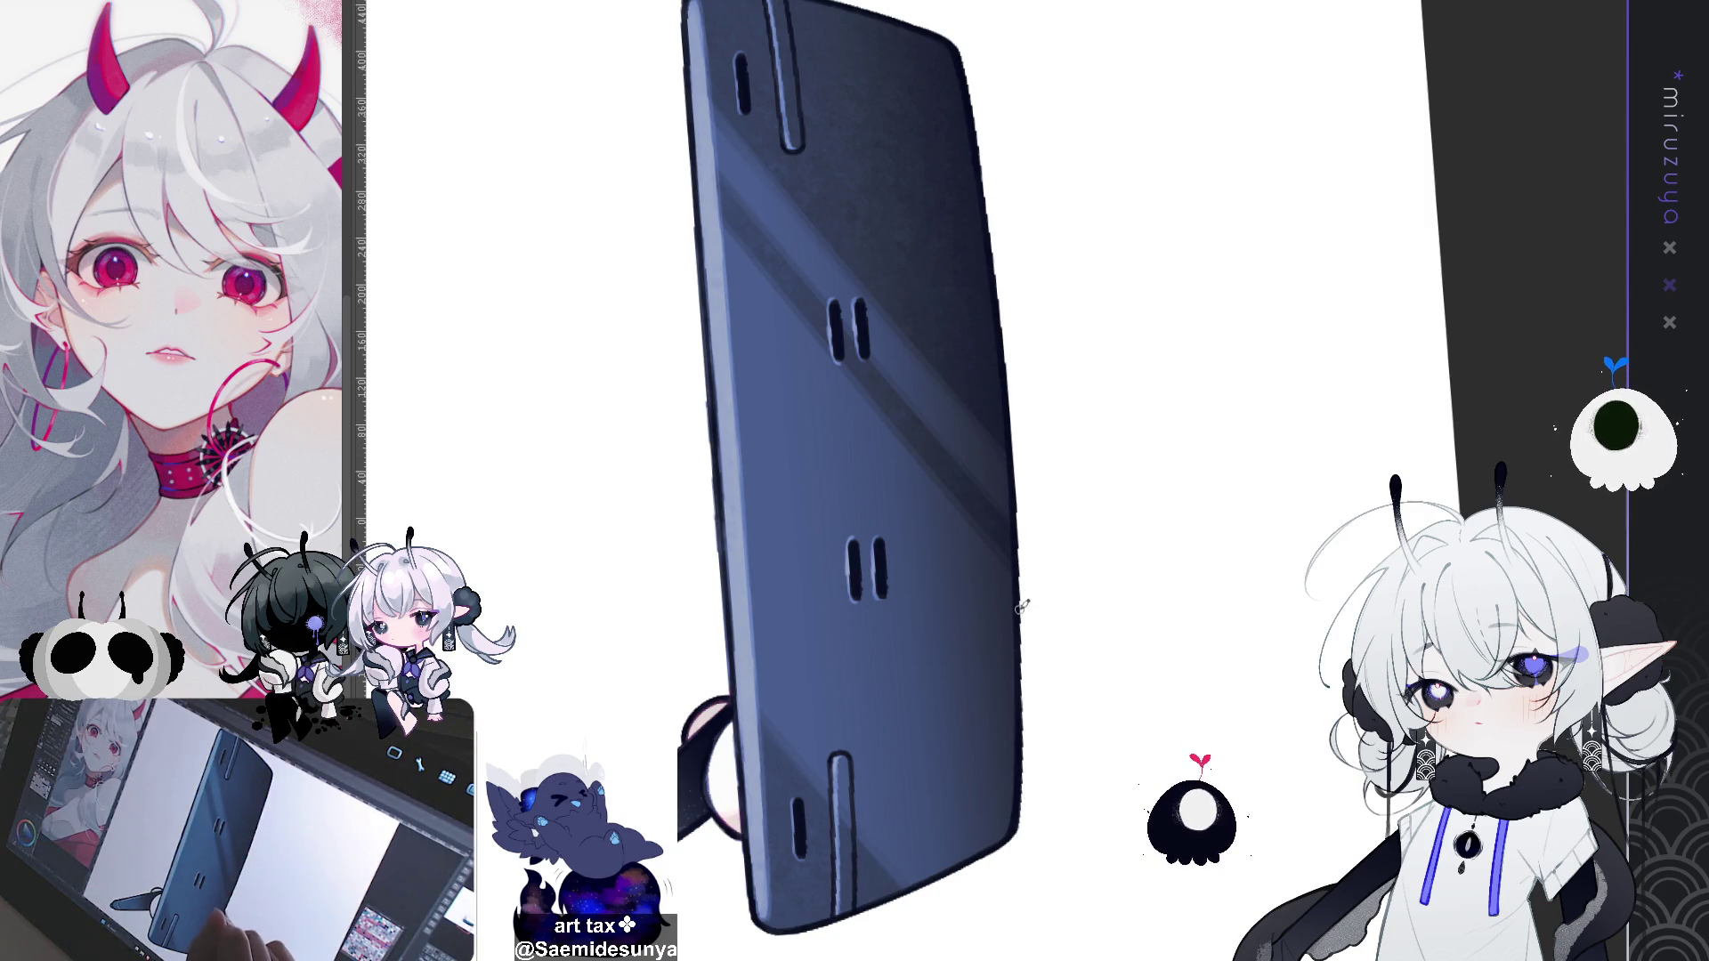
left_click_drag(686, 166, 811, 188)
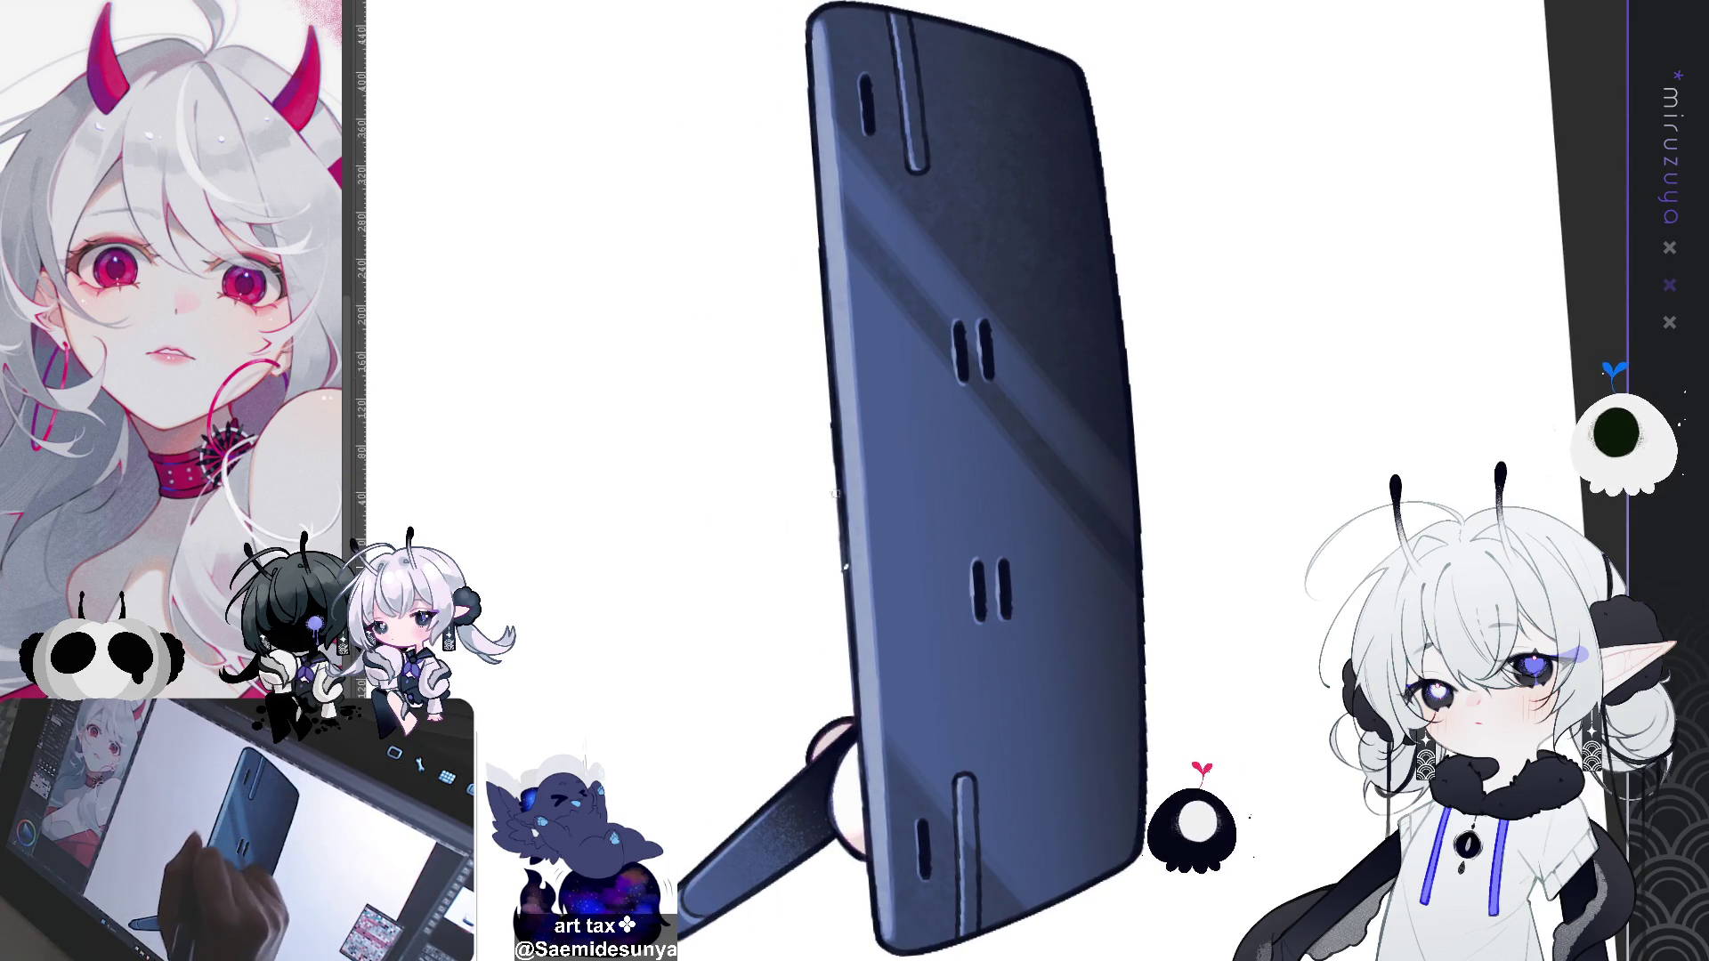
left_click_drag(846, 534, 854, 703)
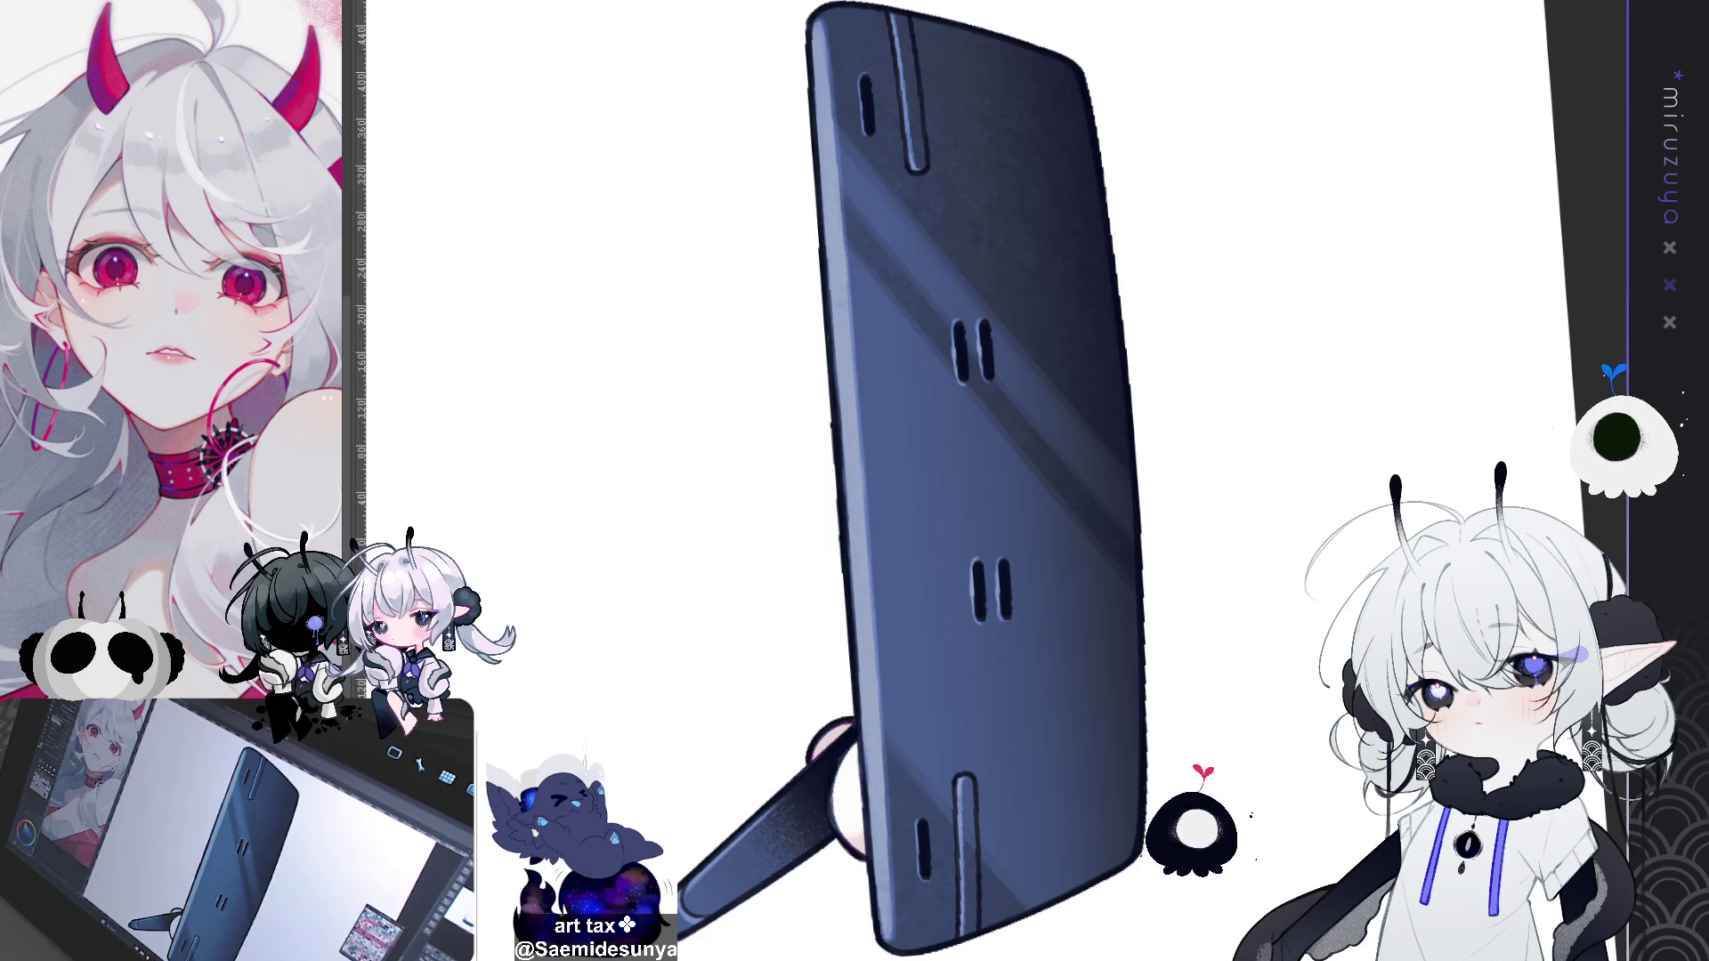
key("ctrl+Right")
key("ctrl+0")
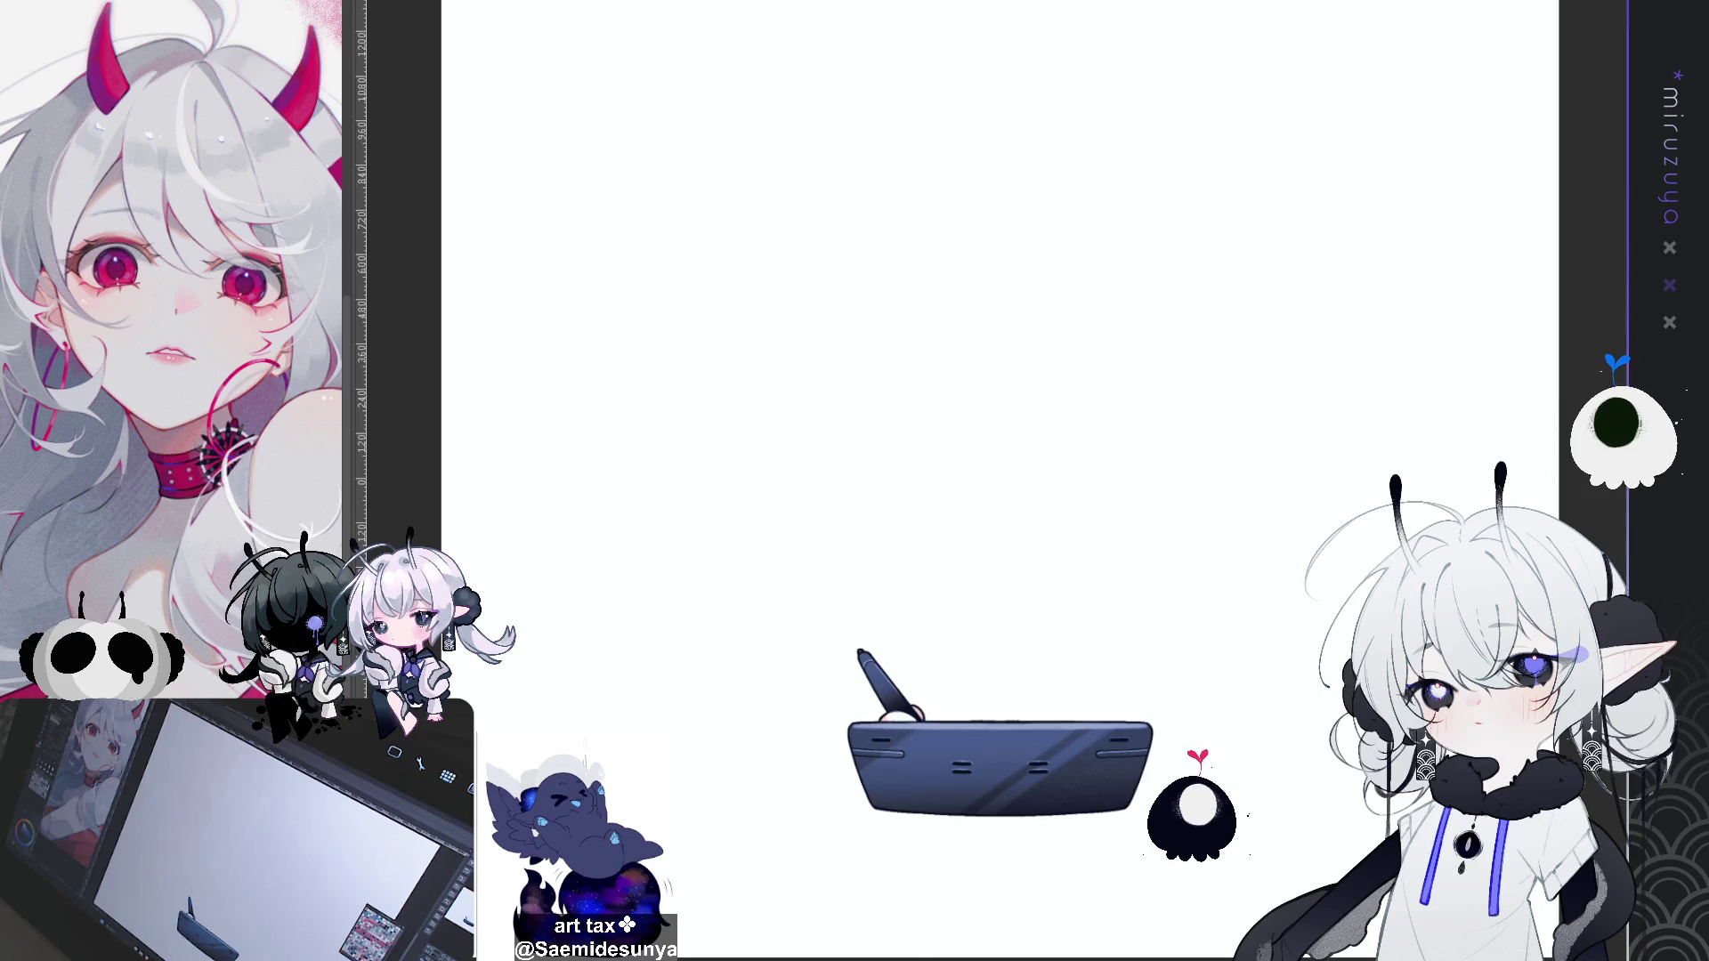